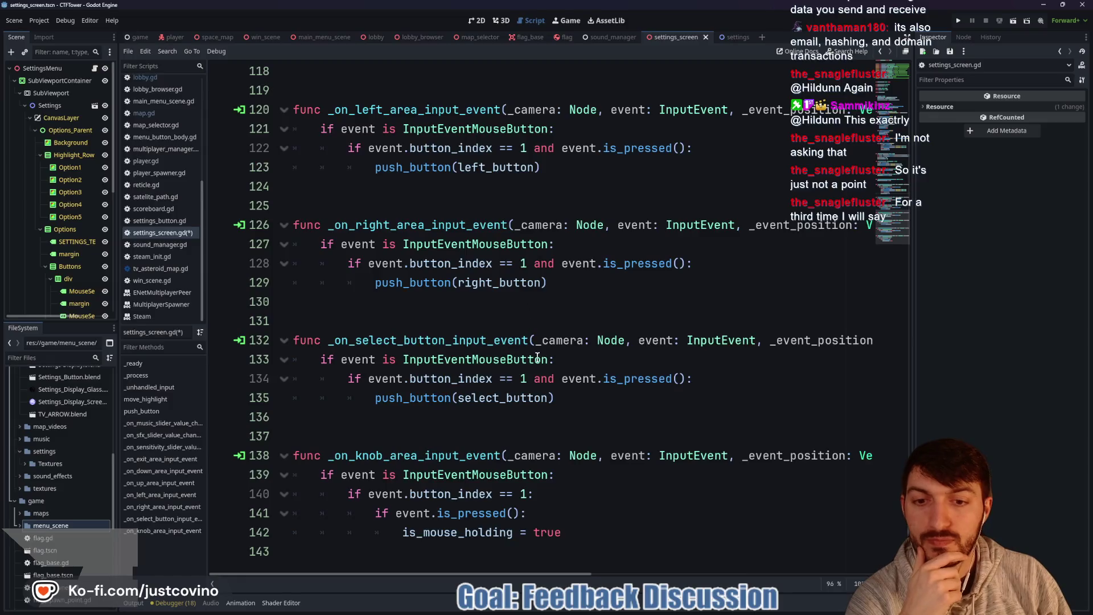
Step: Scroll up to move_highlight and add an extra blank line before push_button
scroll(547, 382, up, 9)
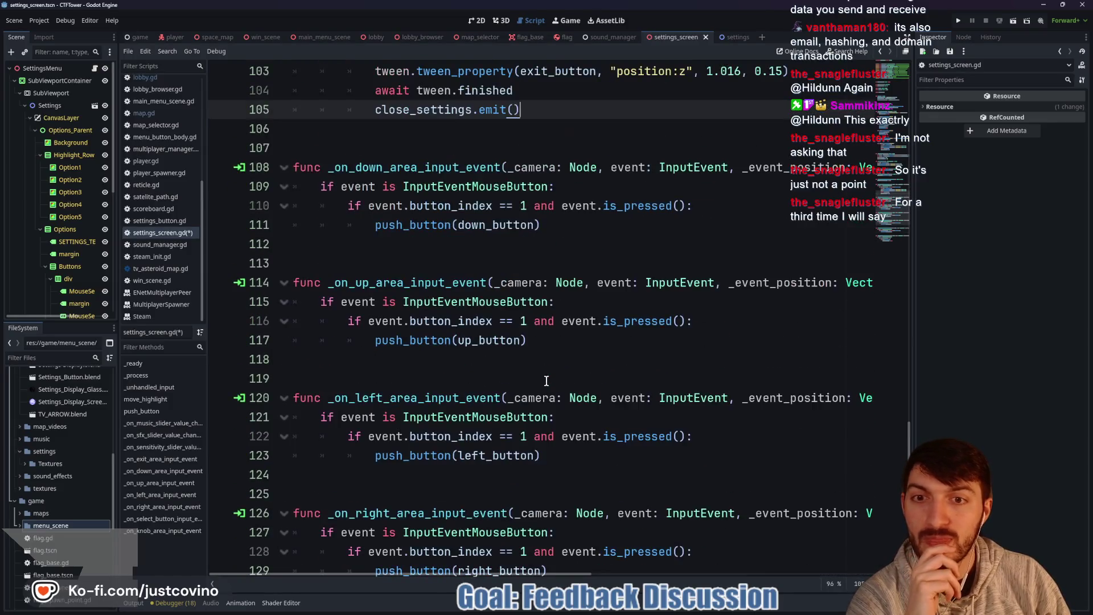
scroll(537, 327, up, 1)
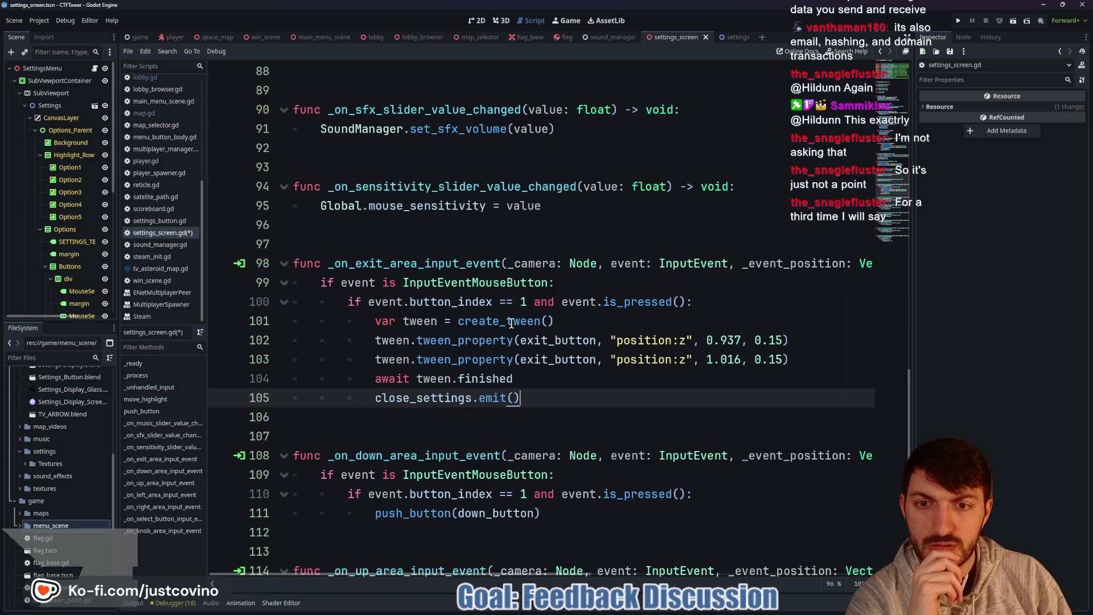
scroll(510, 323, up, 6)
scroll(510, 323, up, 1)
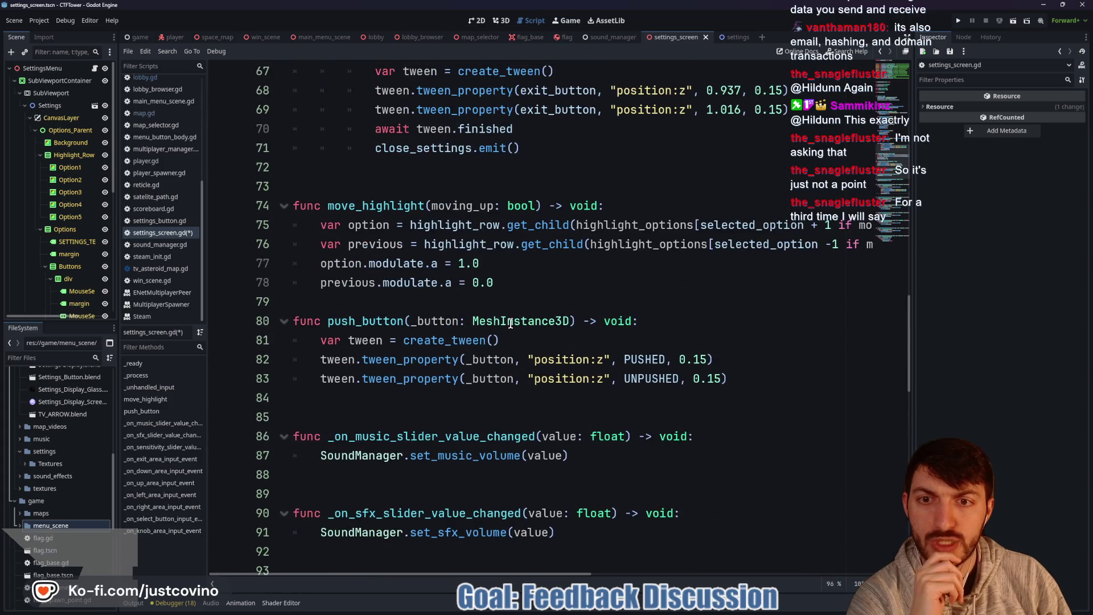
click(461, 294)
key(Return)
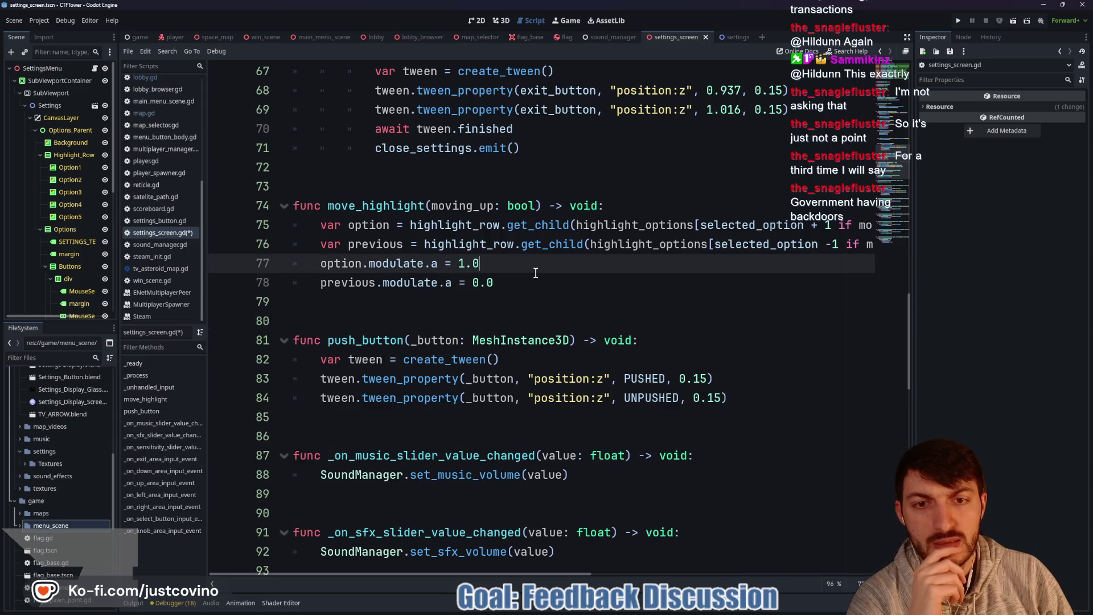
Step: Open a new first line in move_highlight and start it with 'highlight_' via autocomplete
click(532, 267)
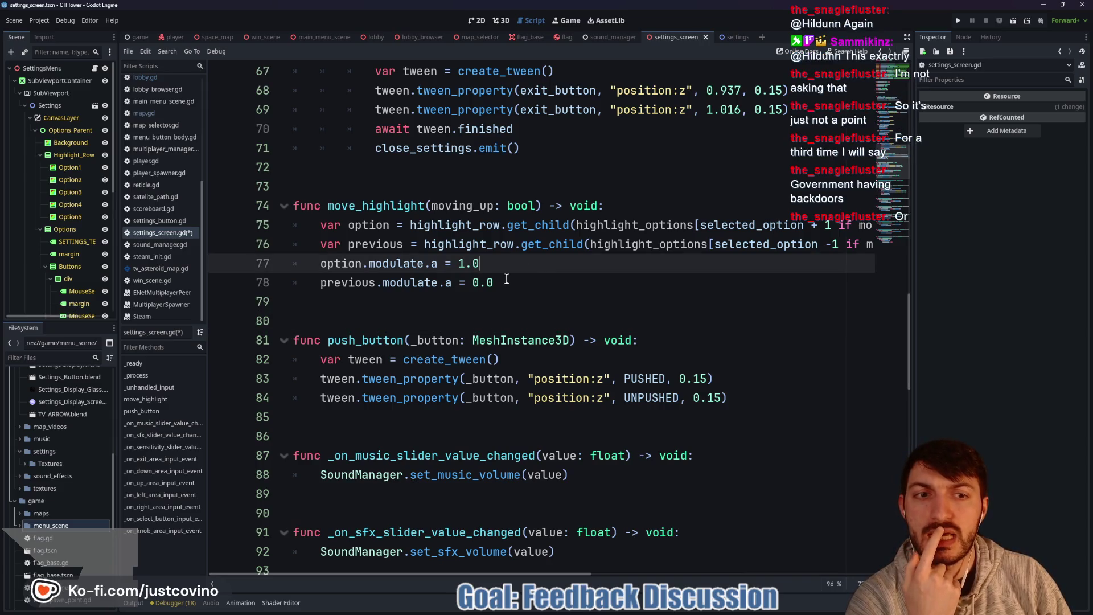
click(634, 211)
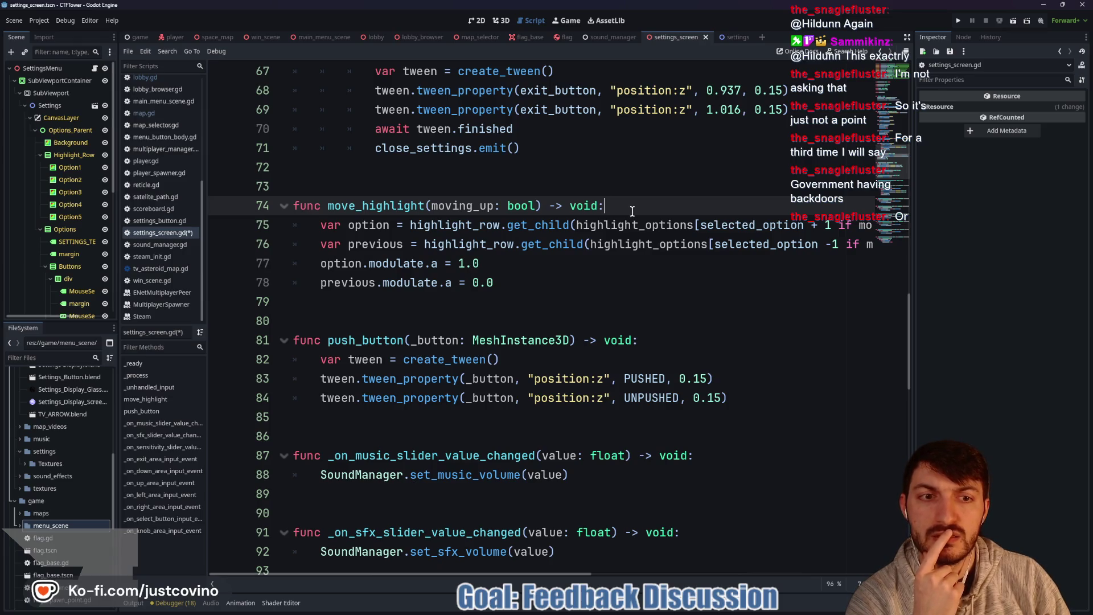
key(Return)
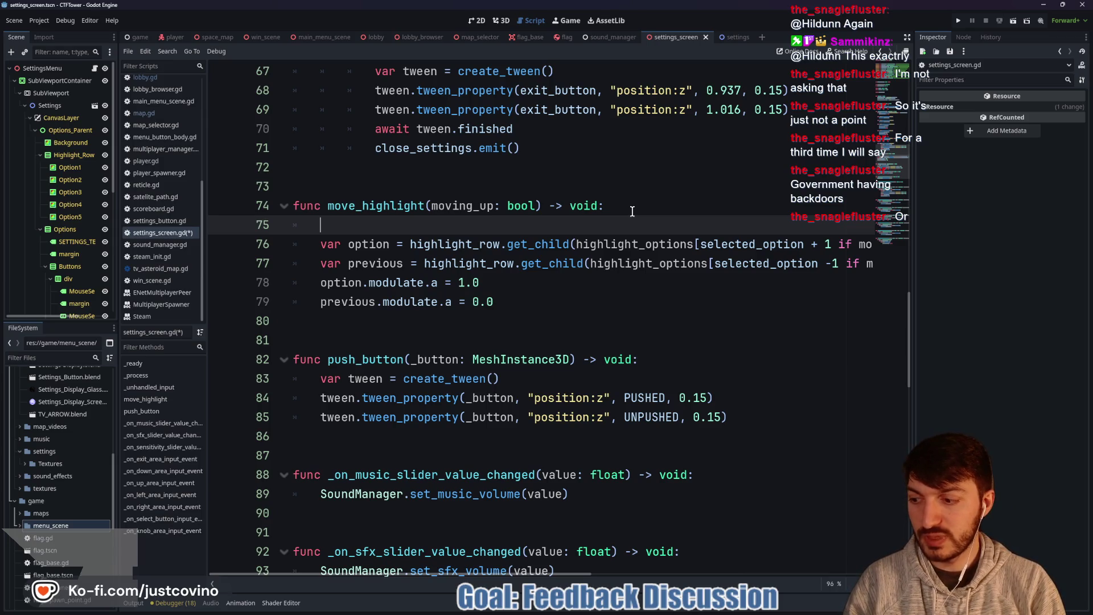
text(high)
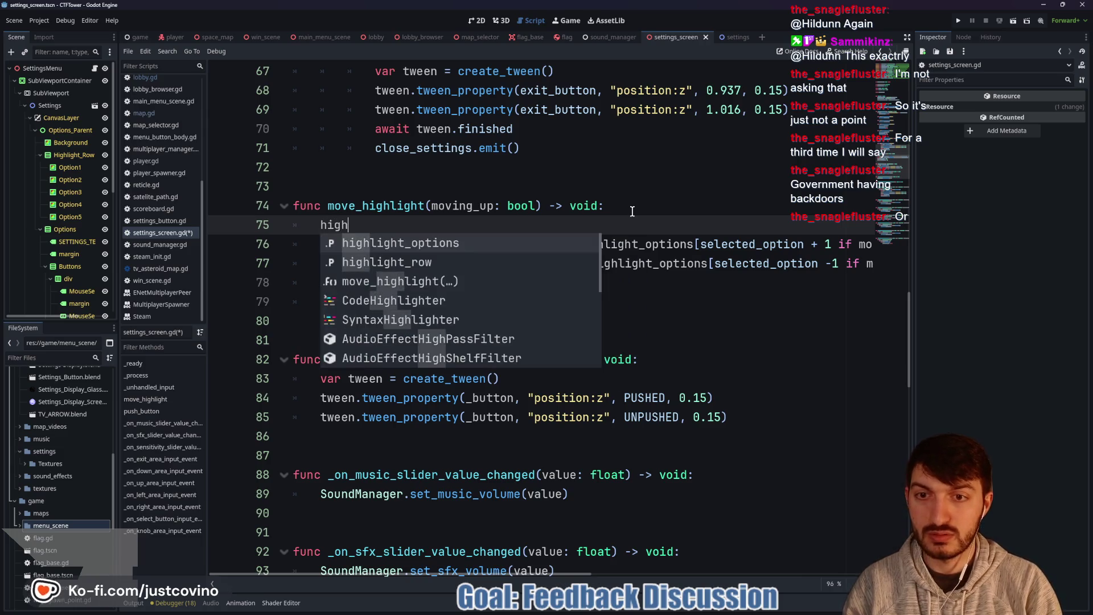
key(Return)
key(BackSpace)
key(BackSpace)
key(BackSpace)
key(BackSpace)
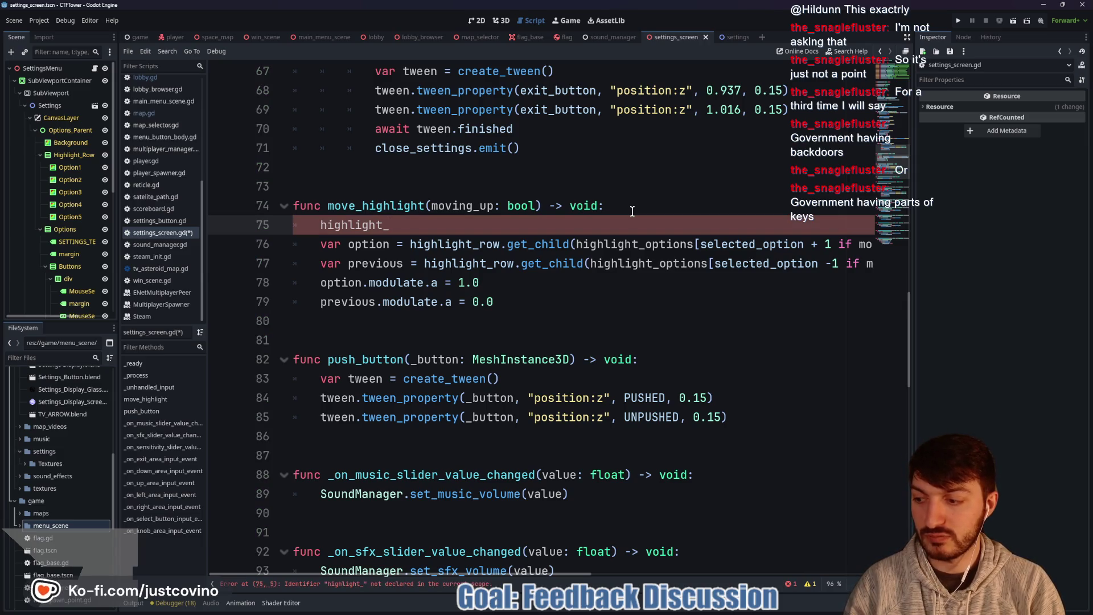
Step: Extend the new line with 'row =' to start an assignment to highlight_row
text(ro)
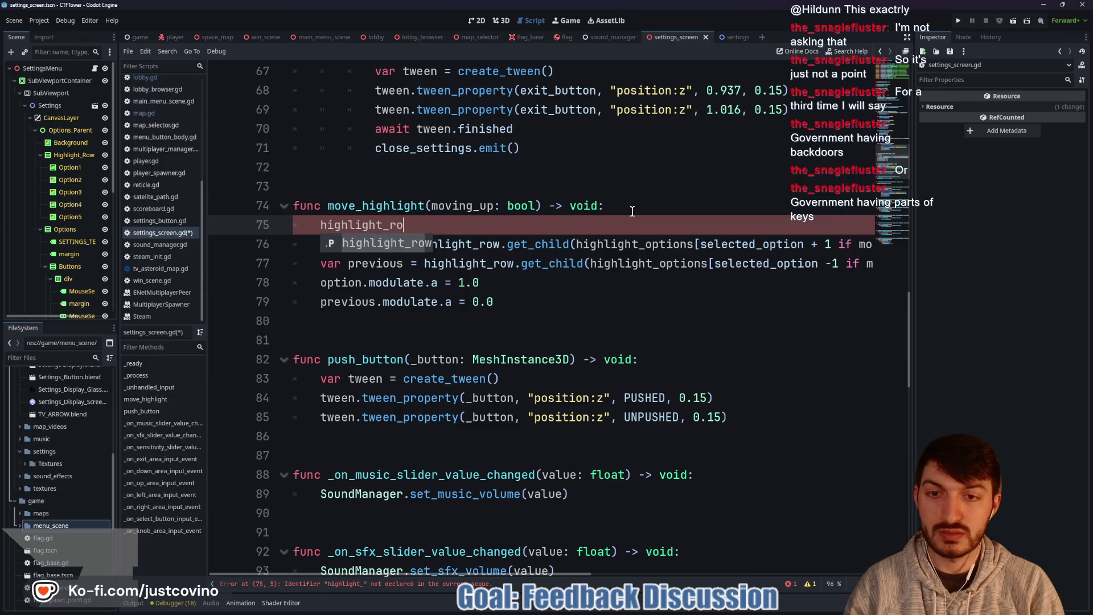
text(w =)
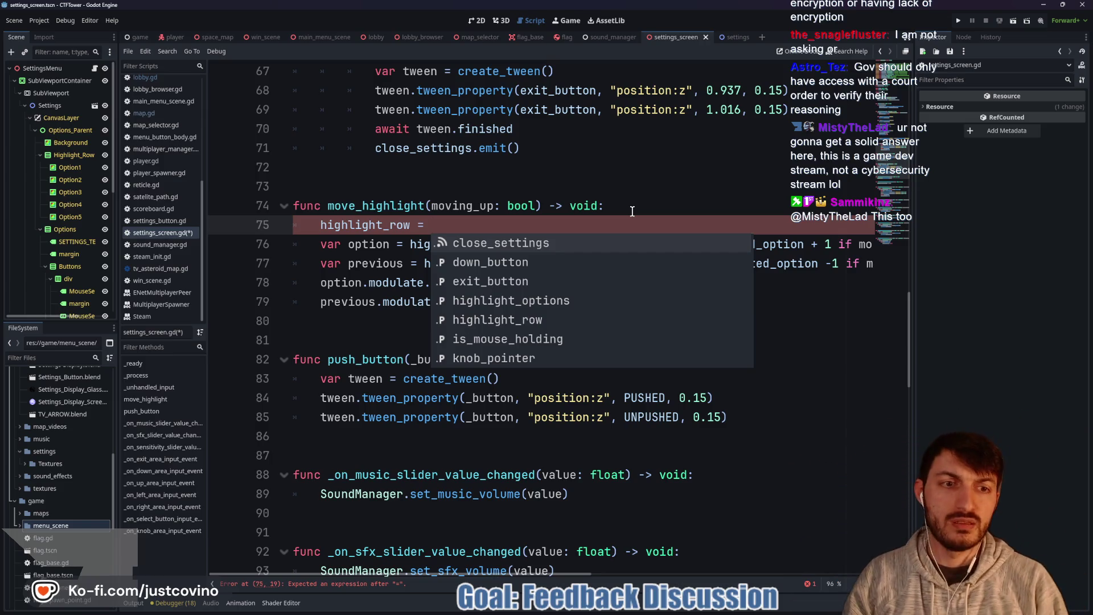
Step: Replace the selected_option assignment so line 75 reads 'highlight_row.', then switch to chat
text(sele)
key(Return)
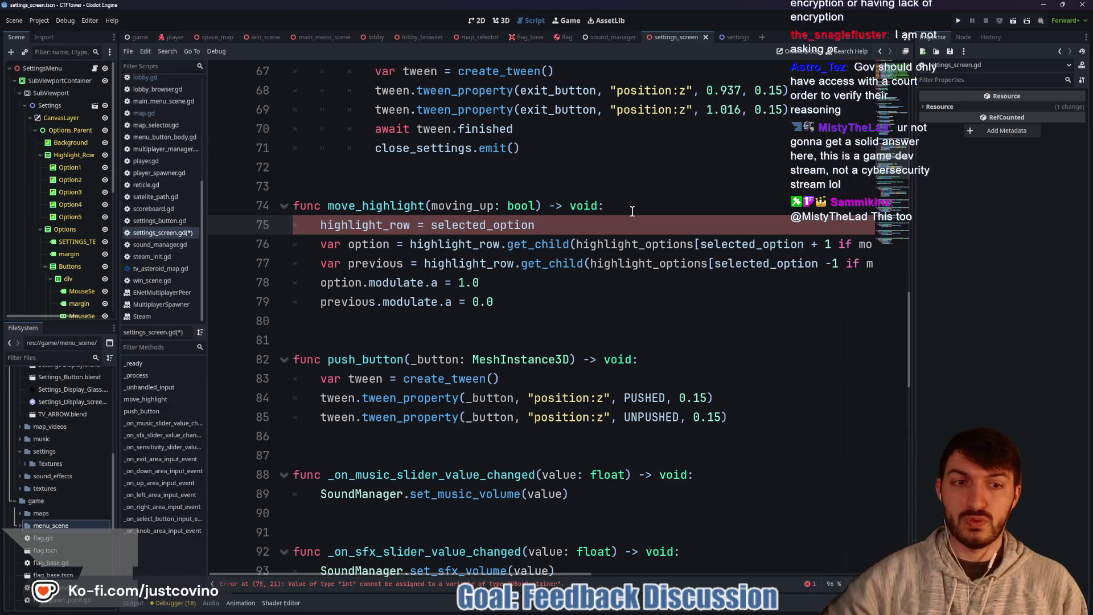
key(BackSpace)
key(BackSpace)
key(BackSpace)
key(BackSpace)
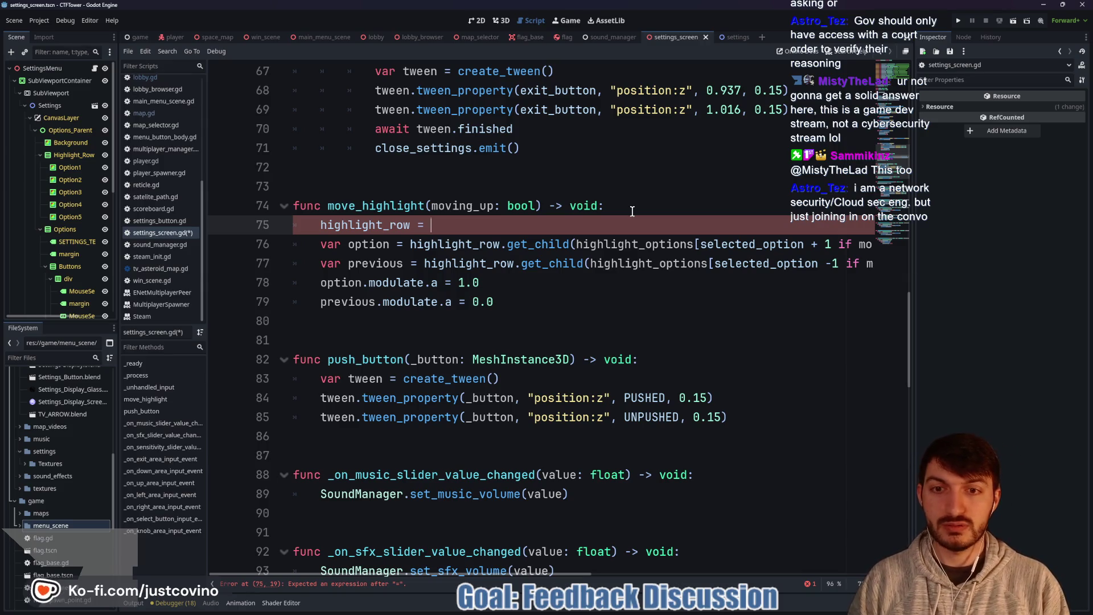
key(BackSpace)
key(BackSpace)
key(BackSpace)
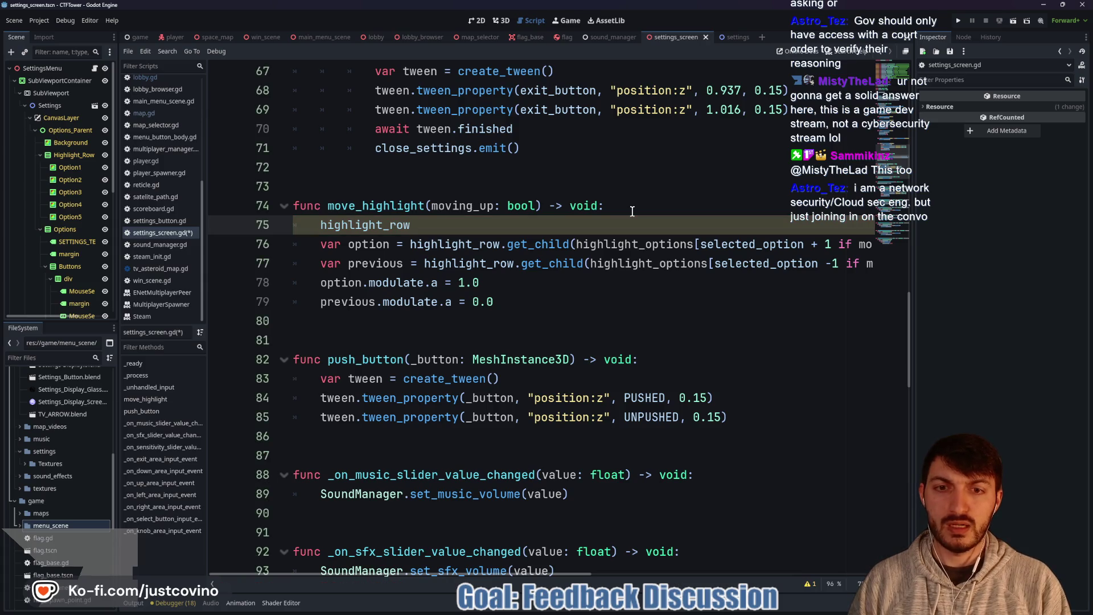
text(.)
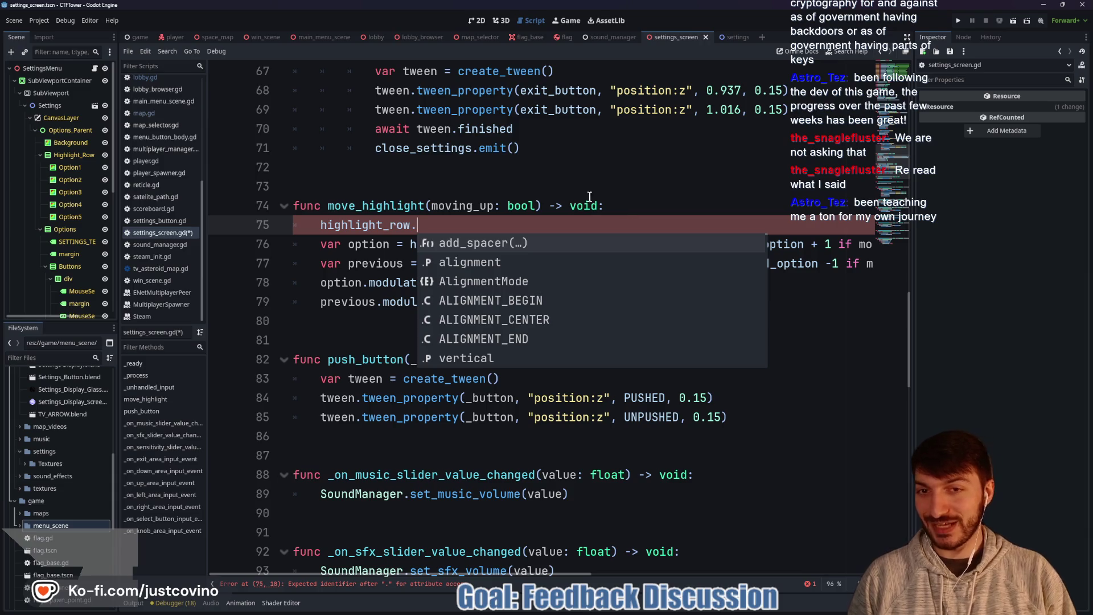
key(alt+Tab)
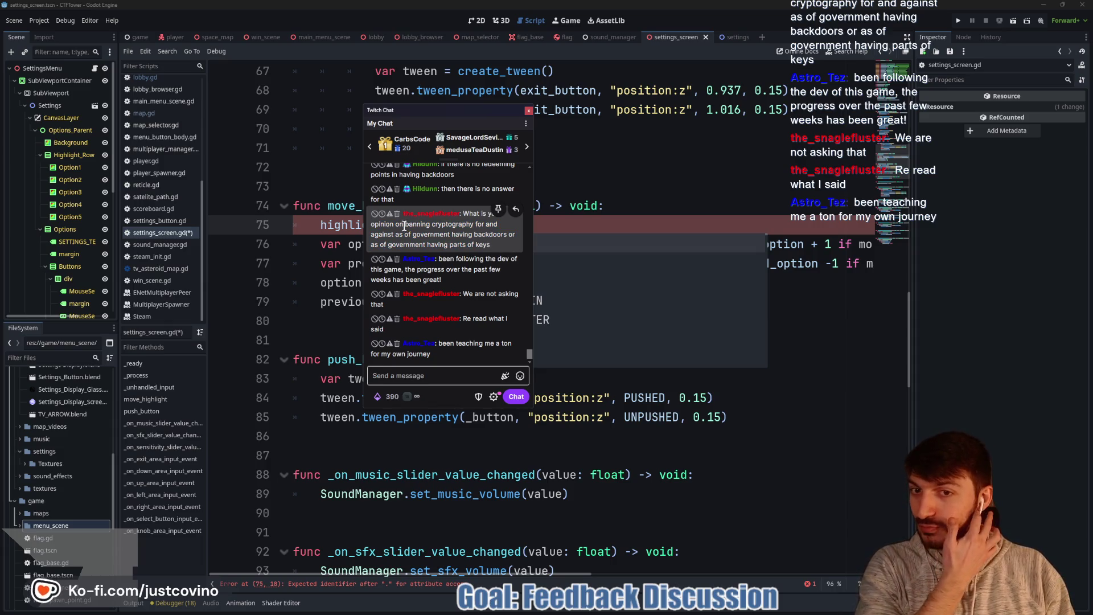
Step: Highlight the viewer's cryptography question, then drag the chat window off screen
mouse_move(374, 219)
mouse_down()
mouse_move(476, 203)
mouse_move(465, 209)
mouse_up()
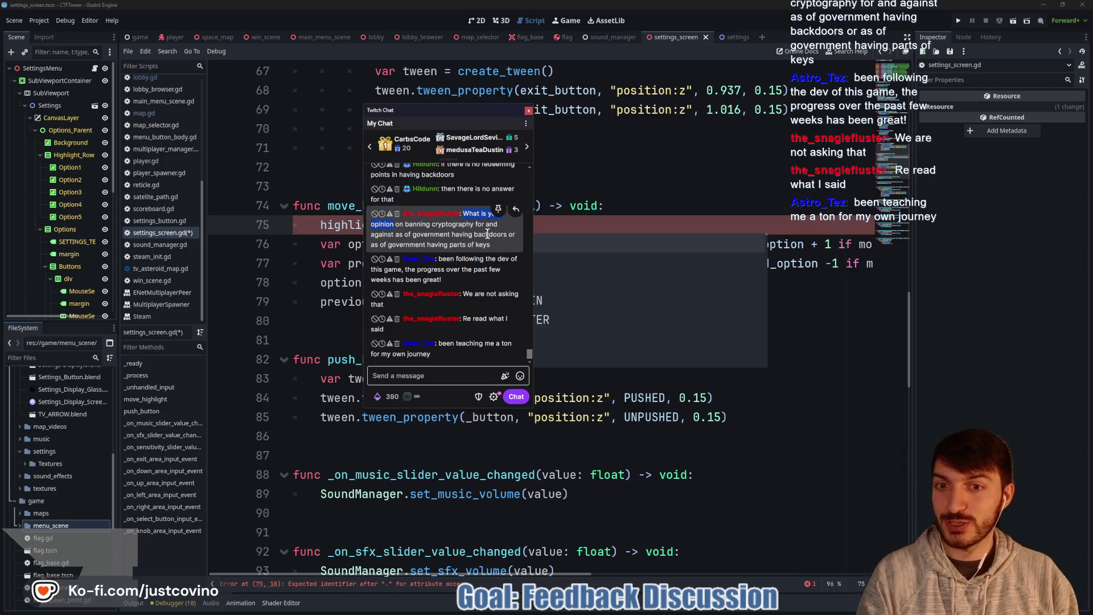
double_click(437, 220)
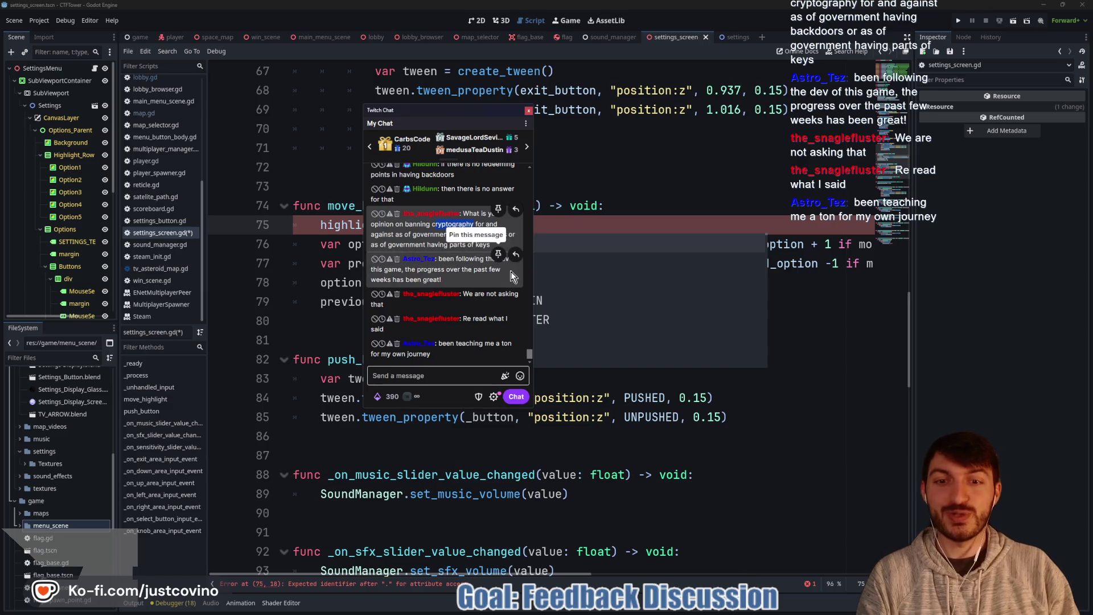
click(493, 245)
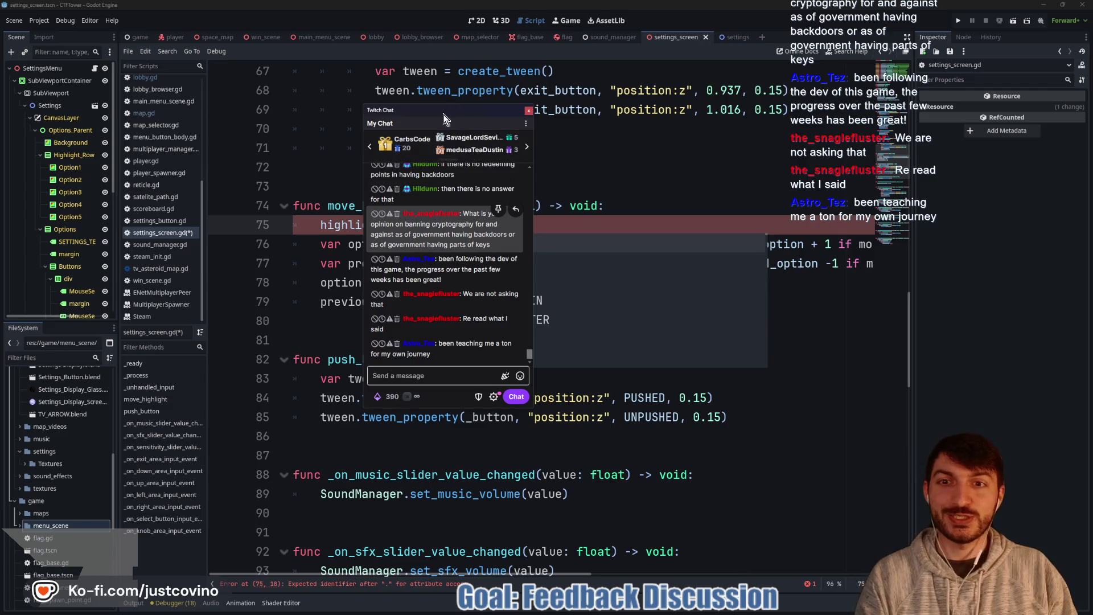
drag(443, 114, 0, 114)
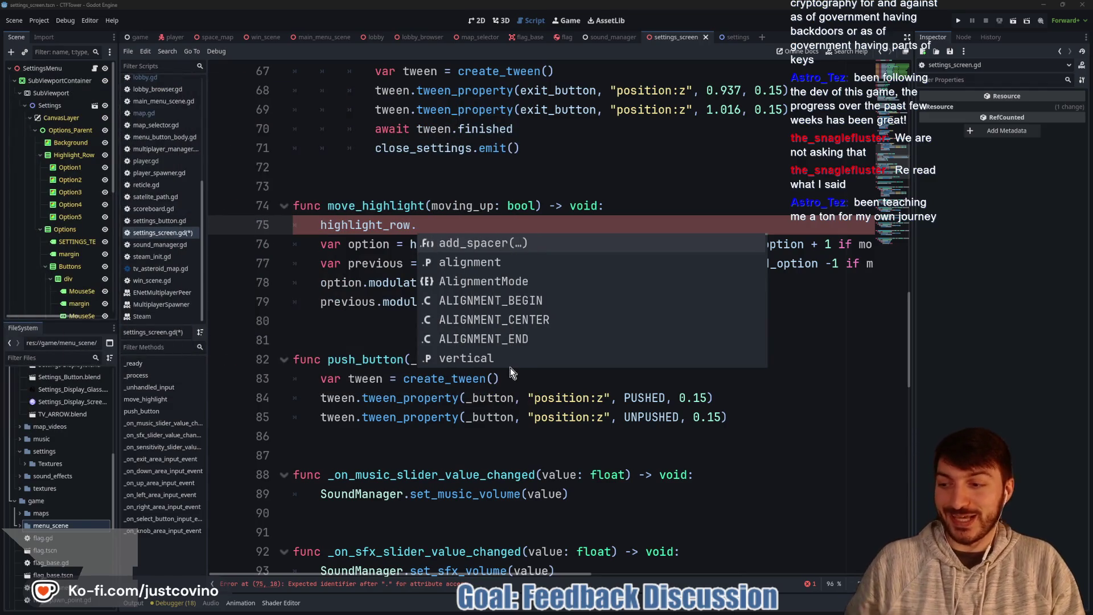
Step: Make line 75 read 'highlight_row.get_child(wrapi(selected_option, 0, 4))' using autocomplete
click(446, 221)
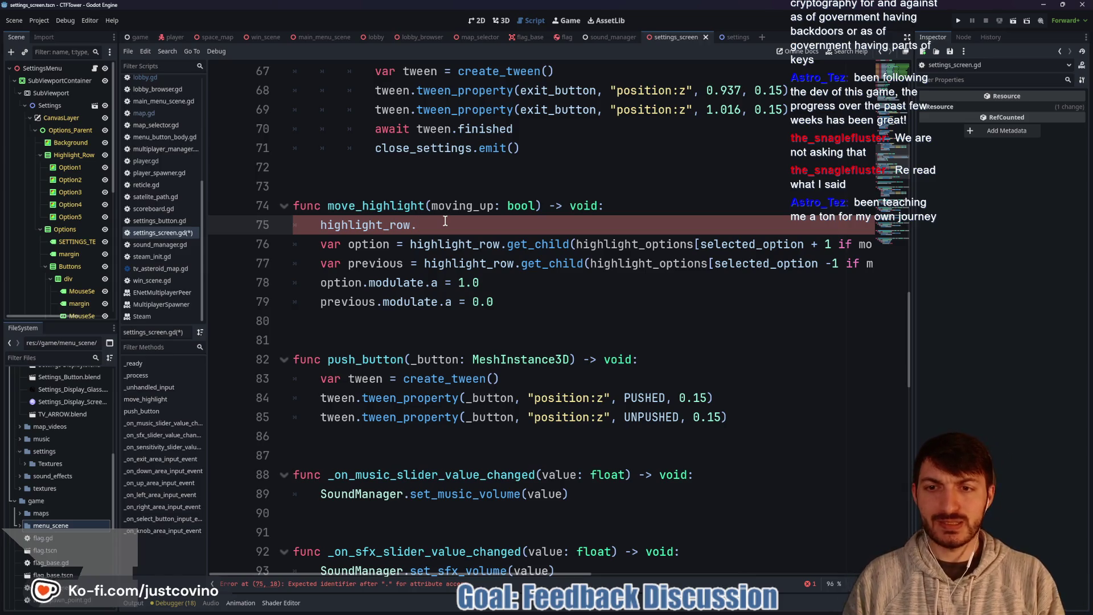
text(get_chi)
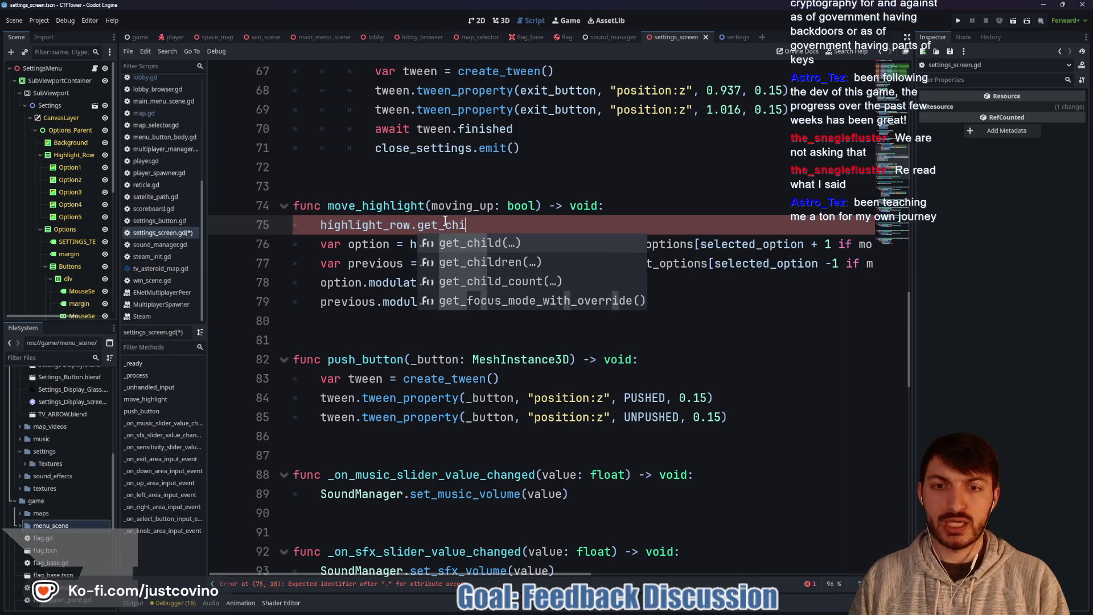
key(Return)
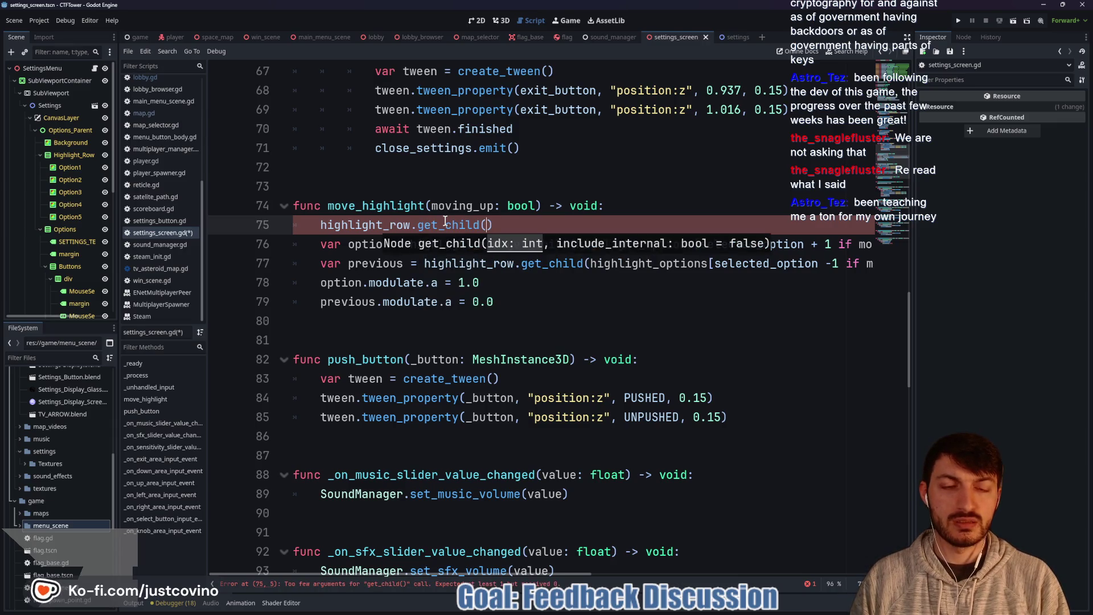
text(sele)
key(BackSpace)
key(BackSpace)
key(BackSpace)
key(BackSpace)
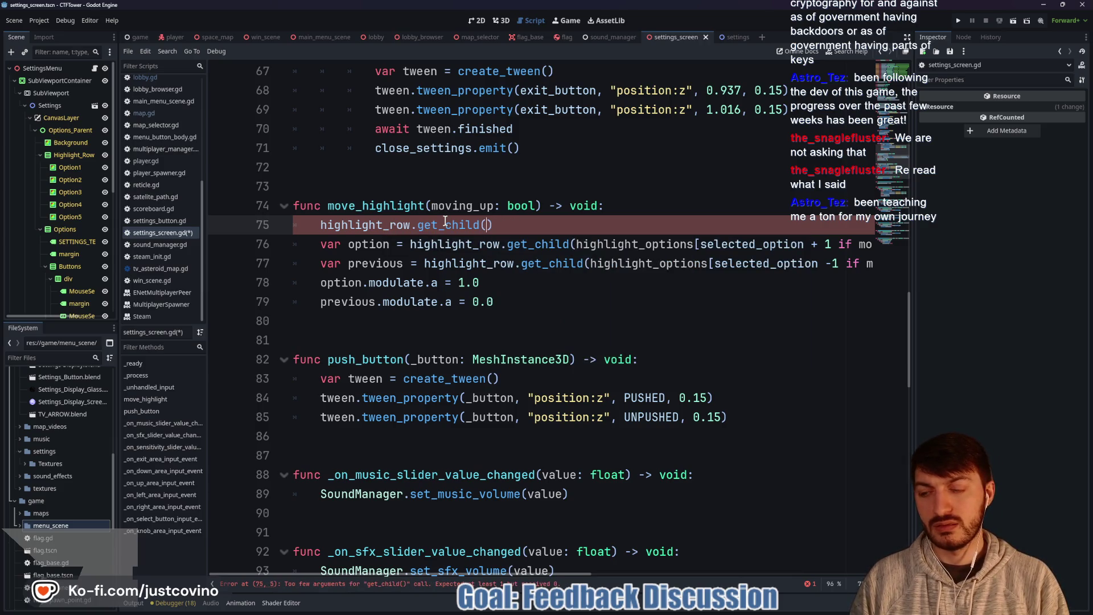
text(wra)
text(pi)
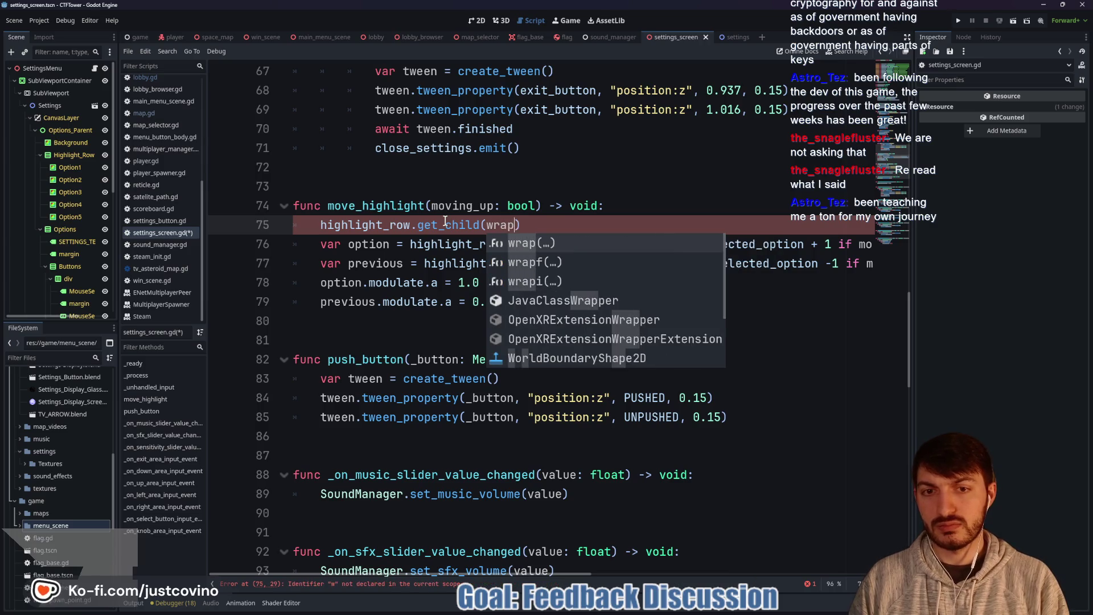
key(Return)
text(sele)
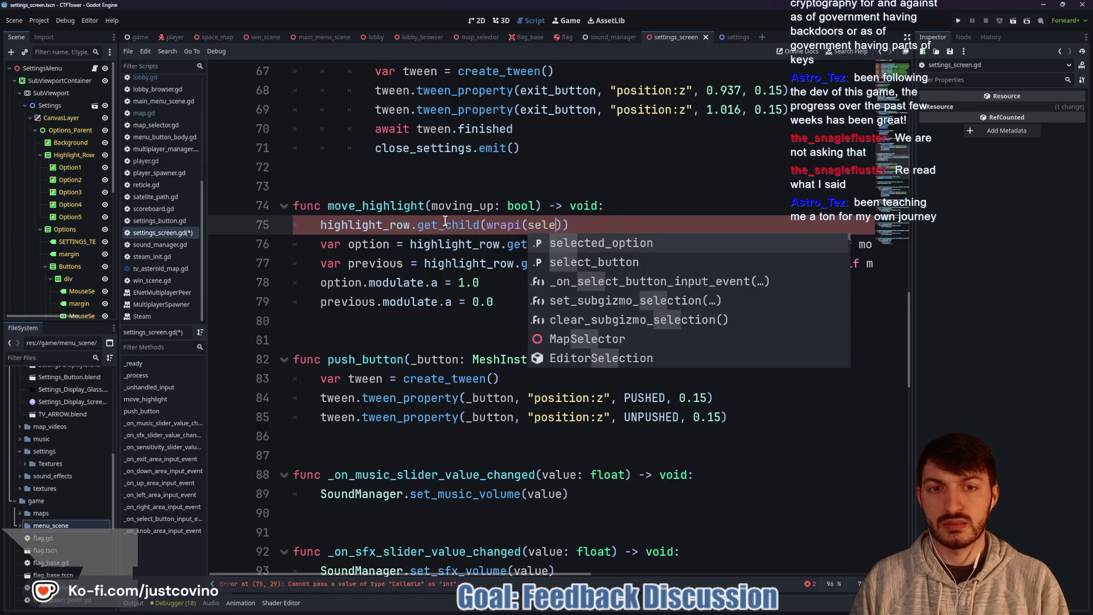
key(Return)
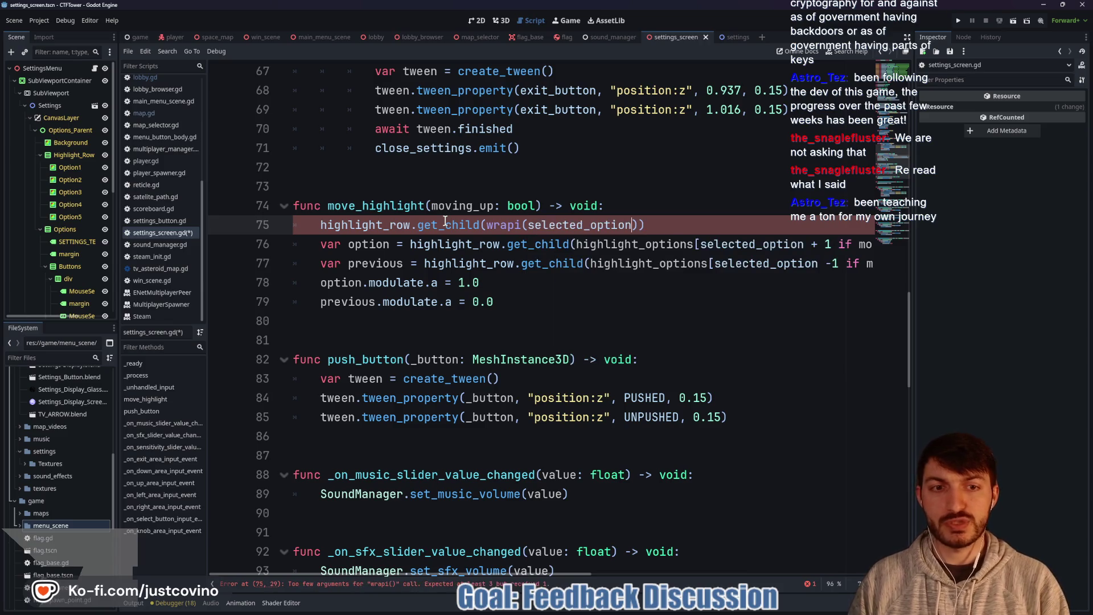
text(, 0)
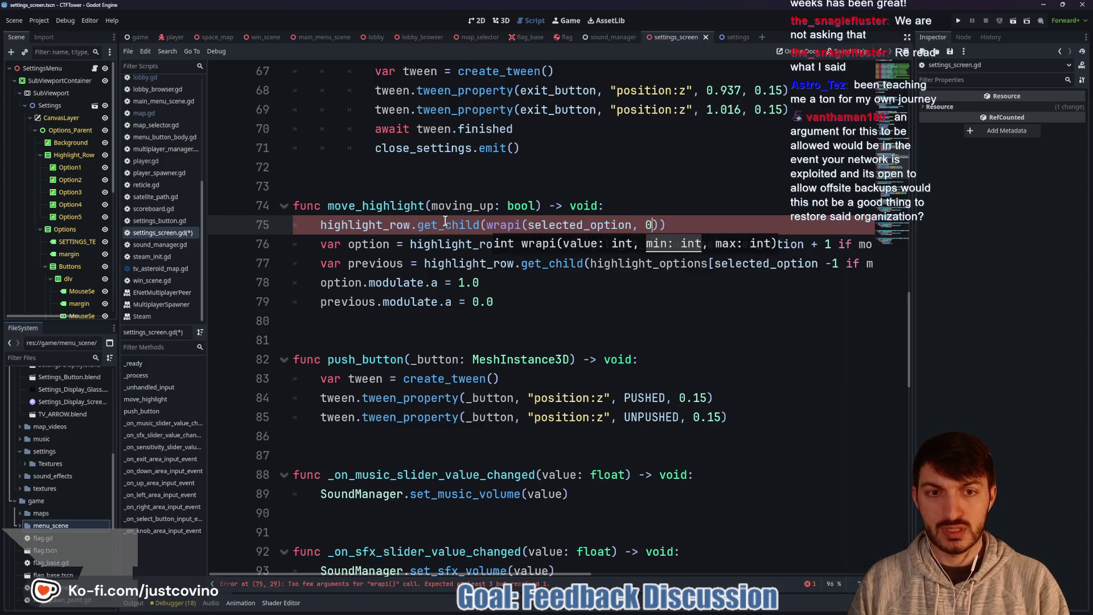
text(, 4)
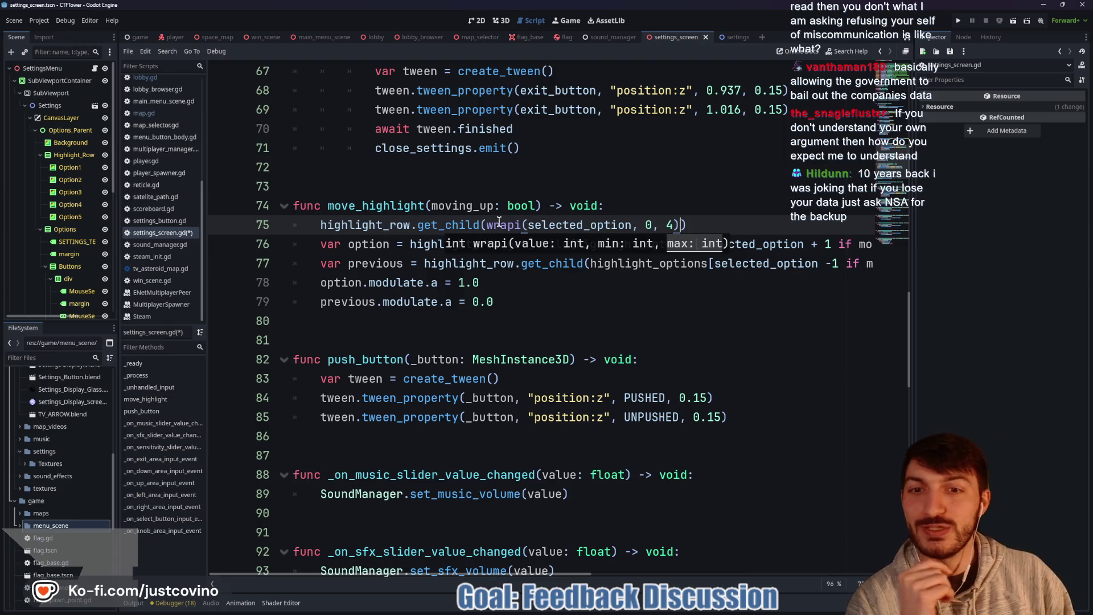
Step: Change the wrapi value to 'selected_option +1 if moving_up else -1', fixing the moving_up typo
click(664, 223)
click(632, 225)
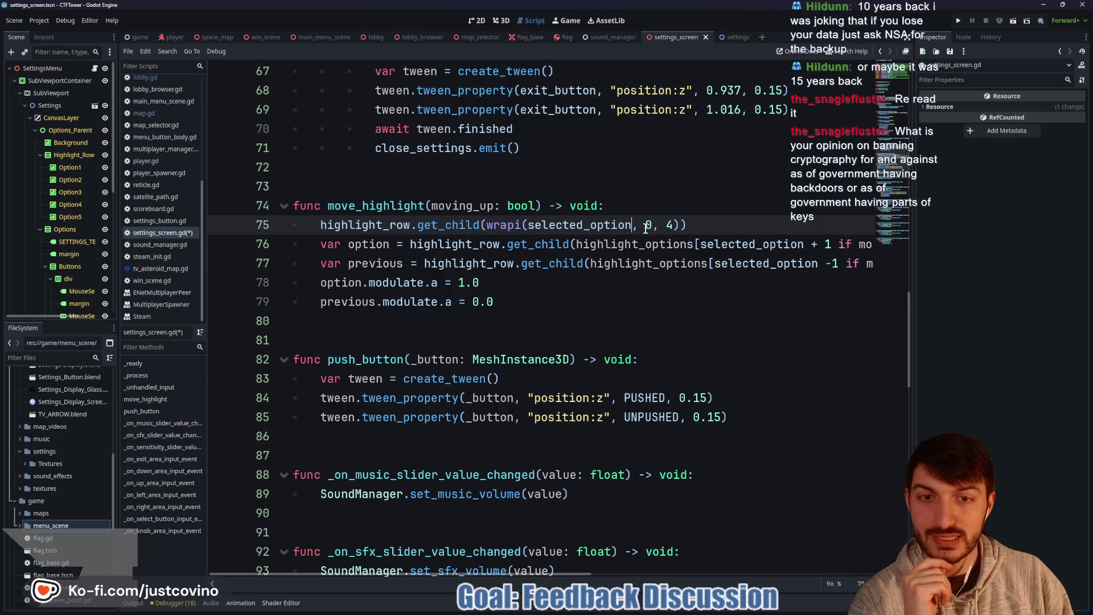
text(+)
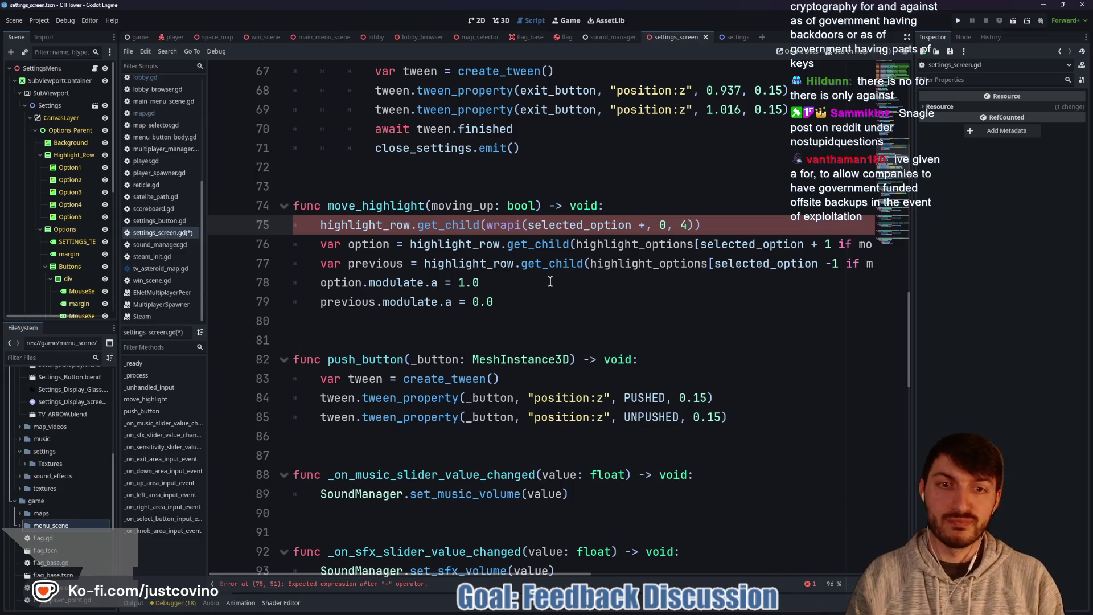
text(1 if m)
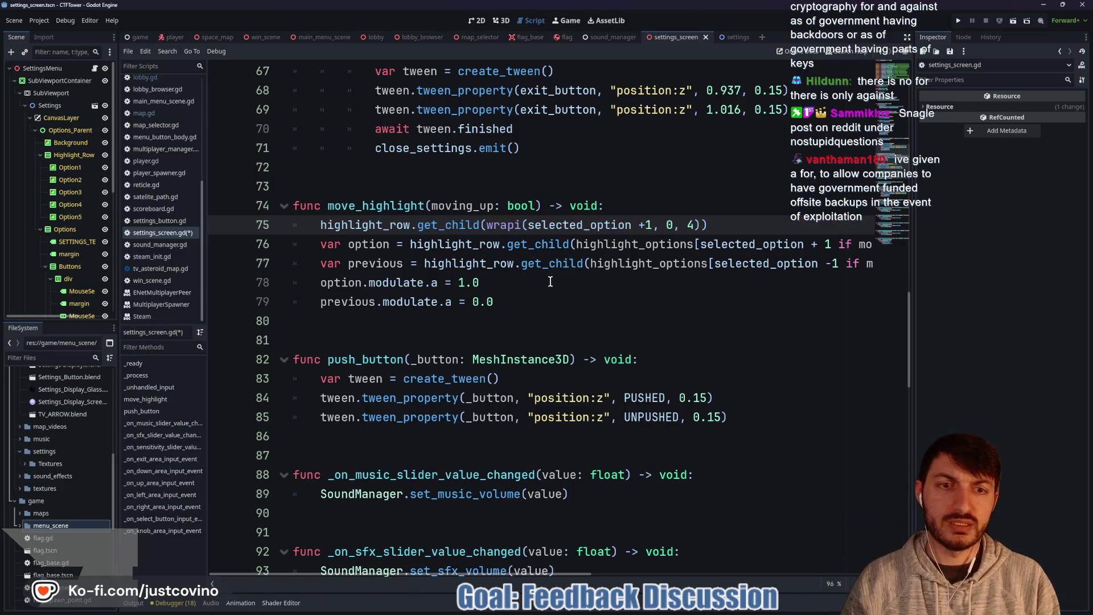
text(oving_up else )
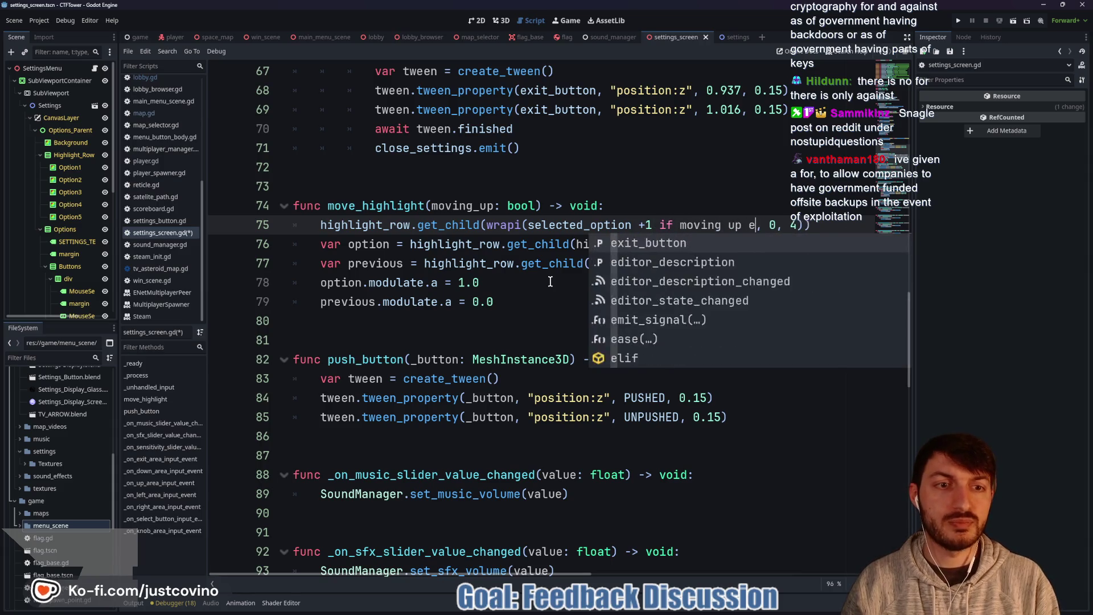
text(-1)
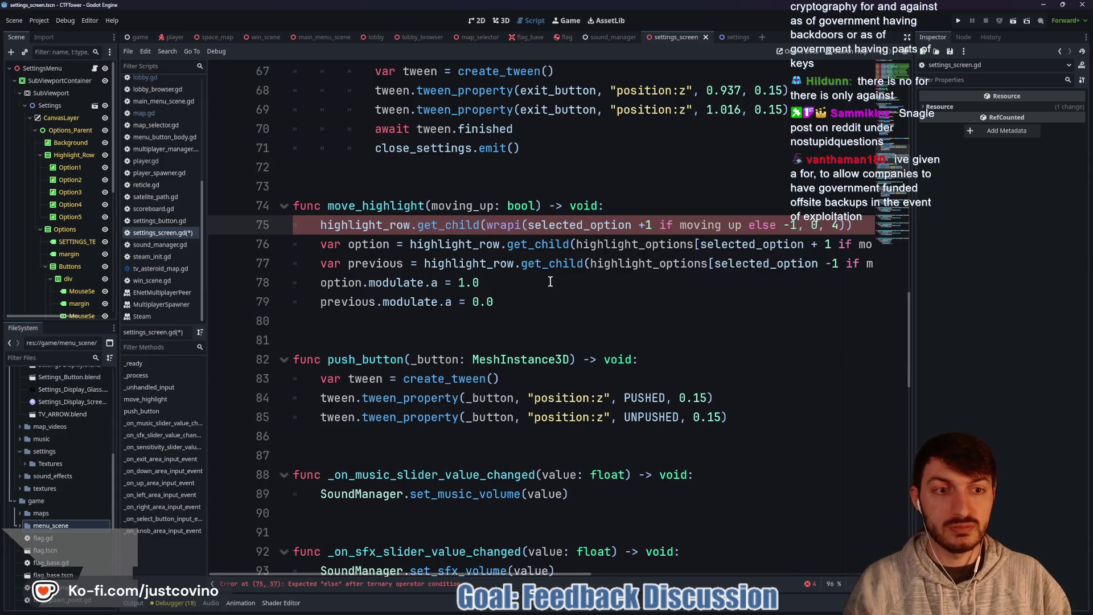
mouse_move(559, 271)
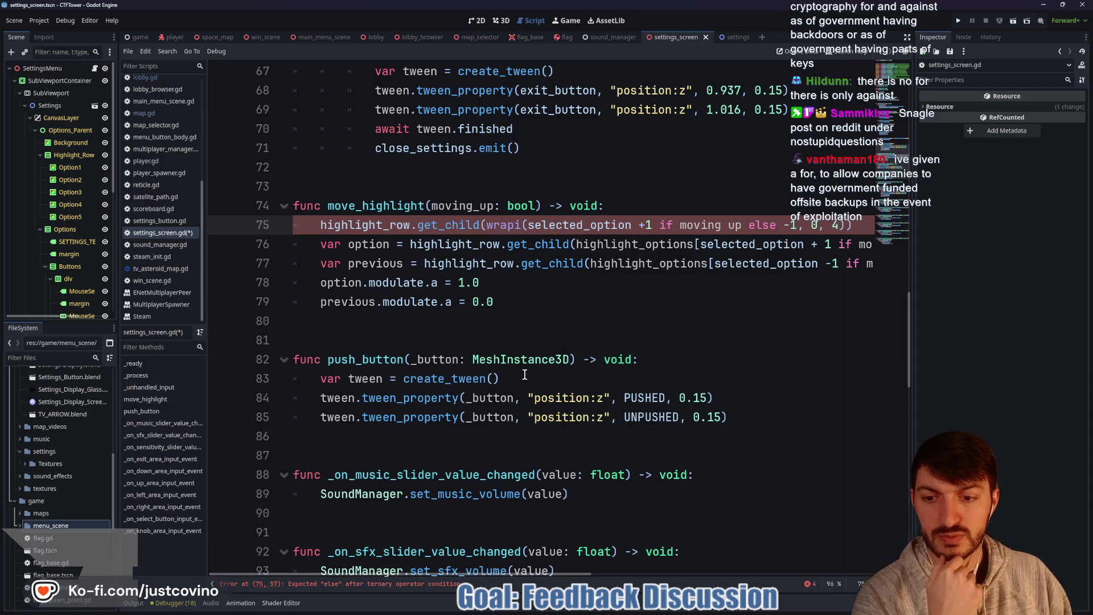
mouse_move(535, 367)
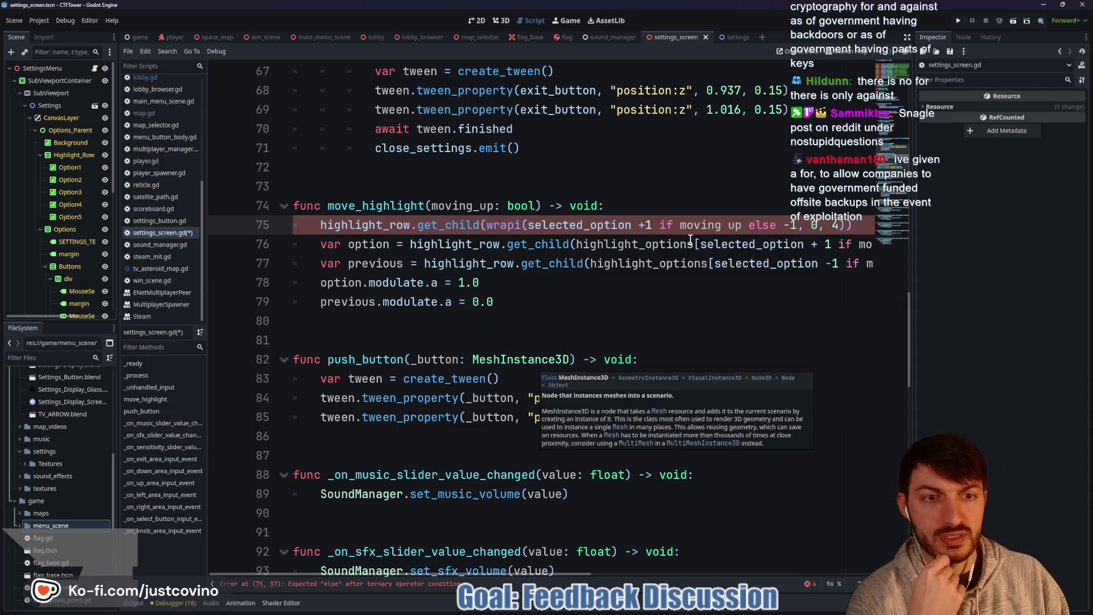
key(Left)
key(Left)
key(Left)
key(BackSpace)
text(_)
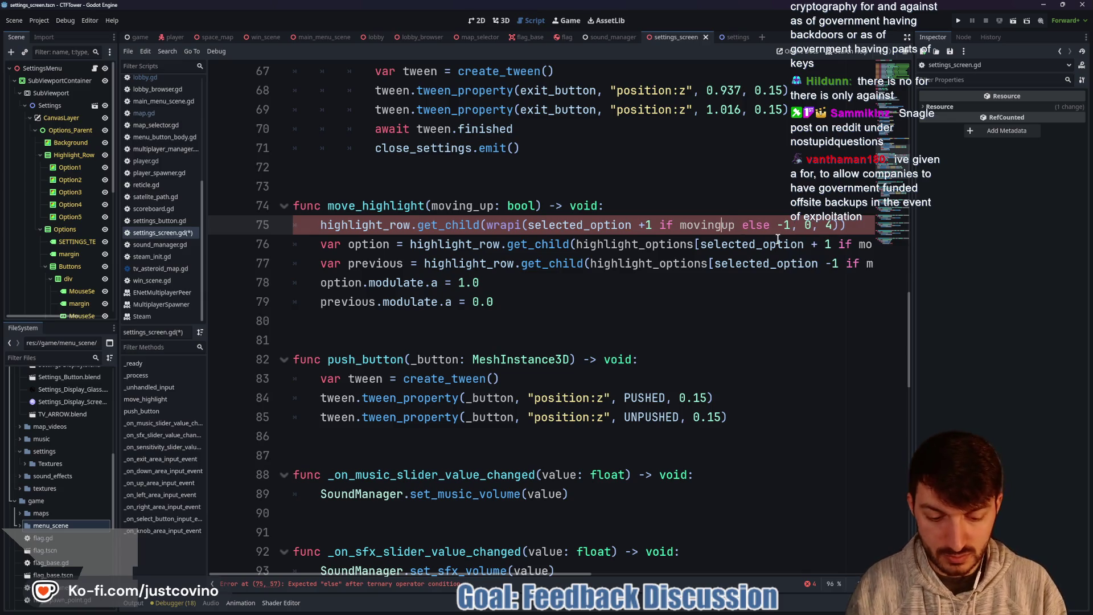
click(755, 225)
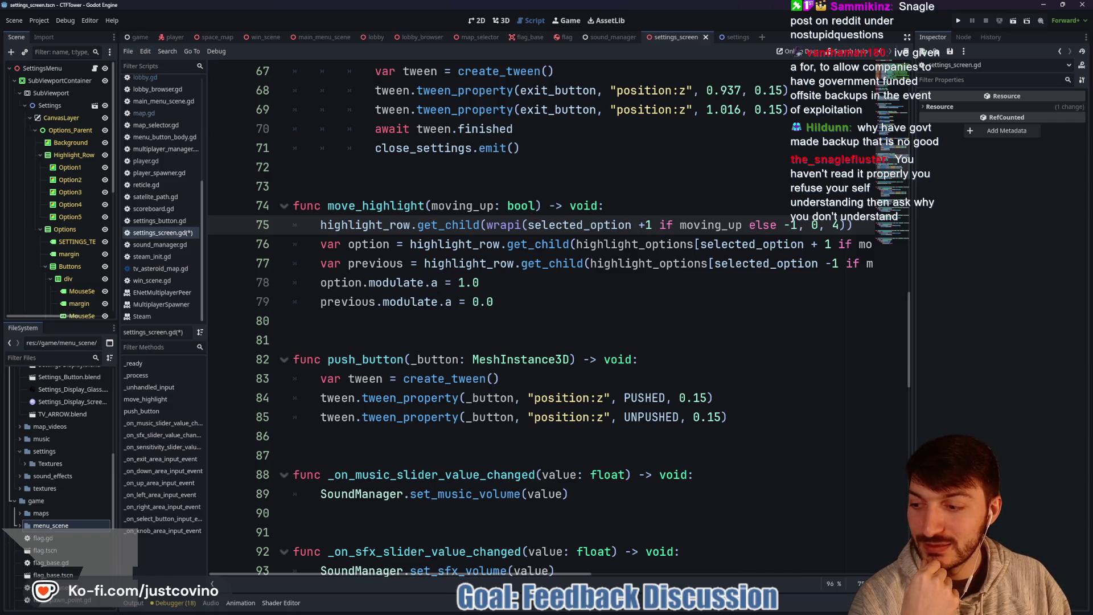
Step: Switch to the Twitch chat window showing the viewers' backup-policy discussion
key(alt+Tab)
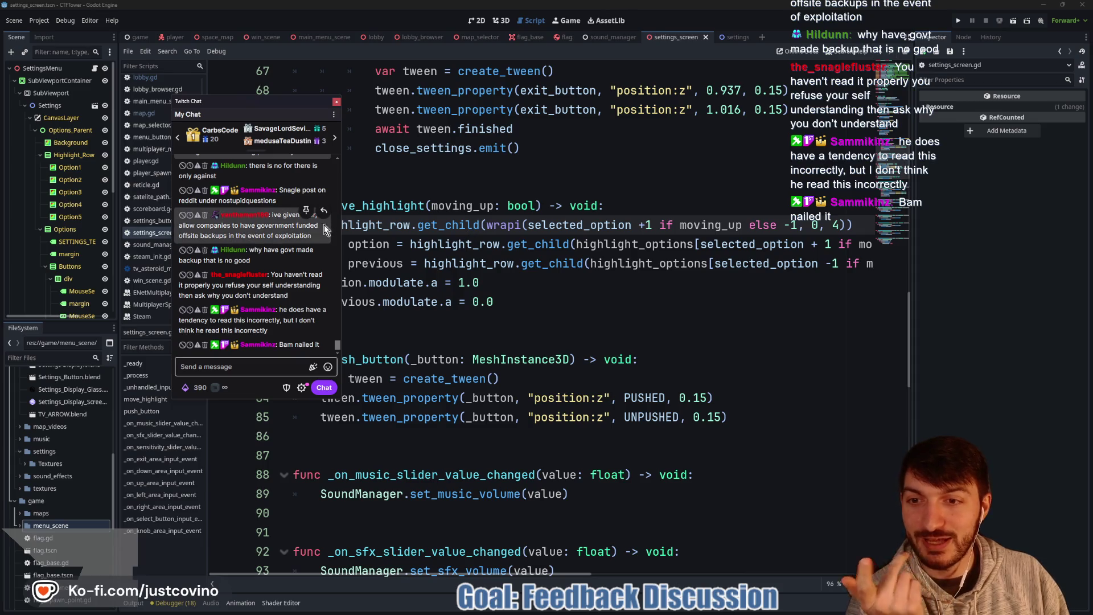
Step: Scroll through the chat messages, then drag the chat window off the code
scroll(290, 210, up, 2)
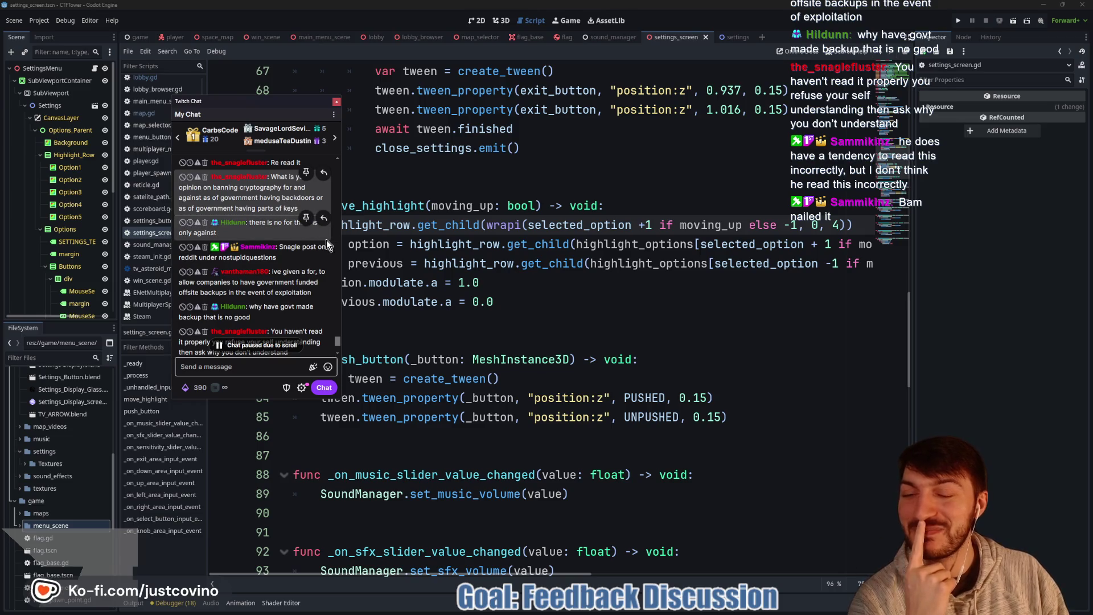
scroll(298, 211, down, 3)
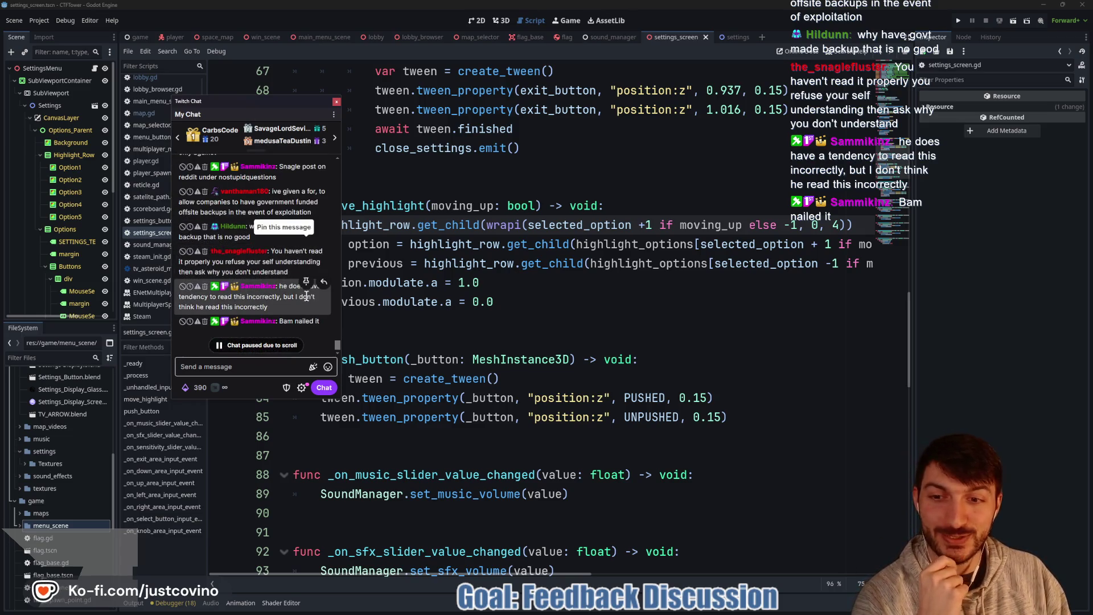
mouse_move(280, 119)
mouse_down()
mouse_move(176, 86)
mouse_move(0, 57)
mouse_up()
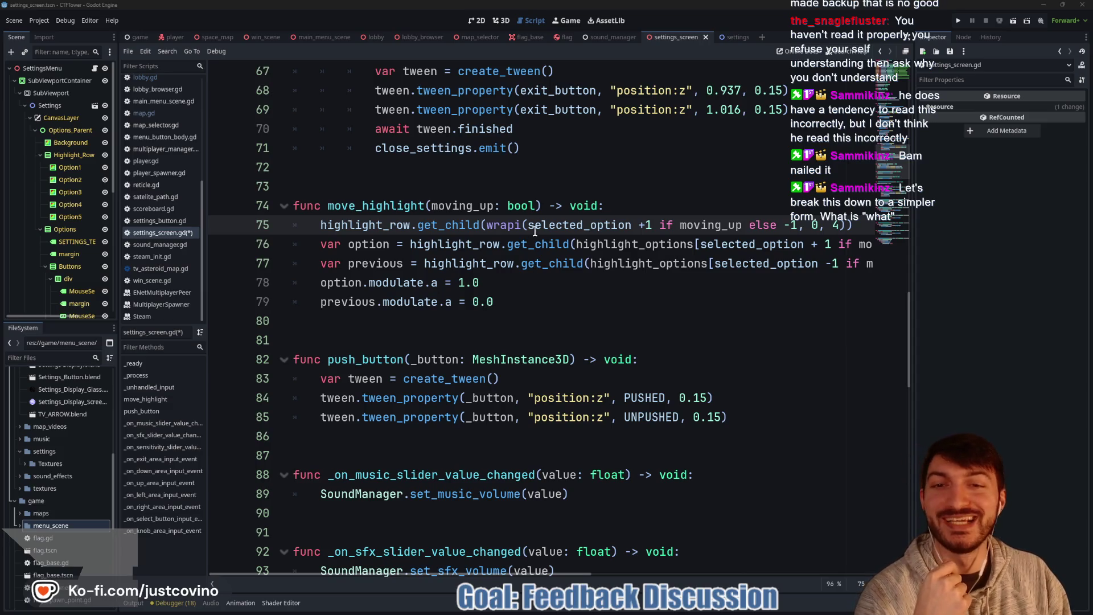
Step: Insert selected_option after 'else' on line 75 so the else branch becomes selected_option -1
mouse_move(515, 235)
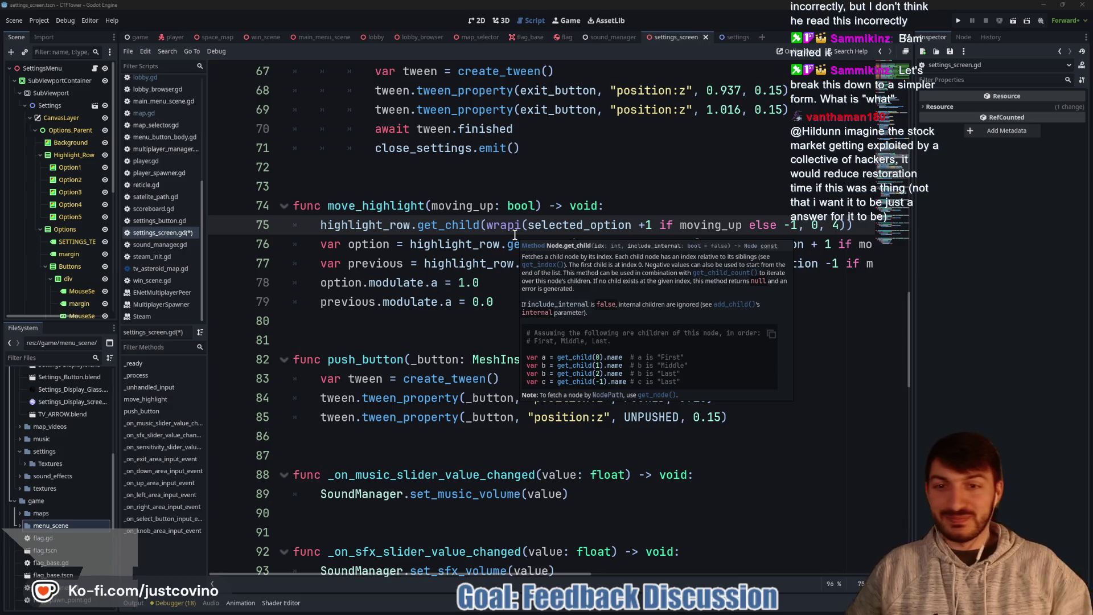
mouse_move(430, 226)
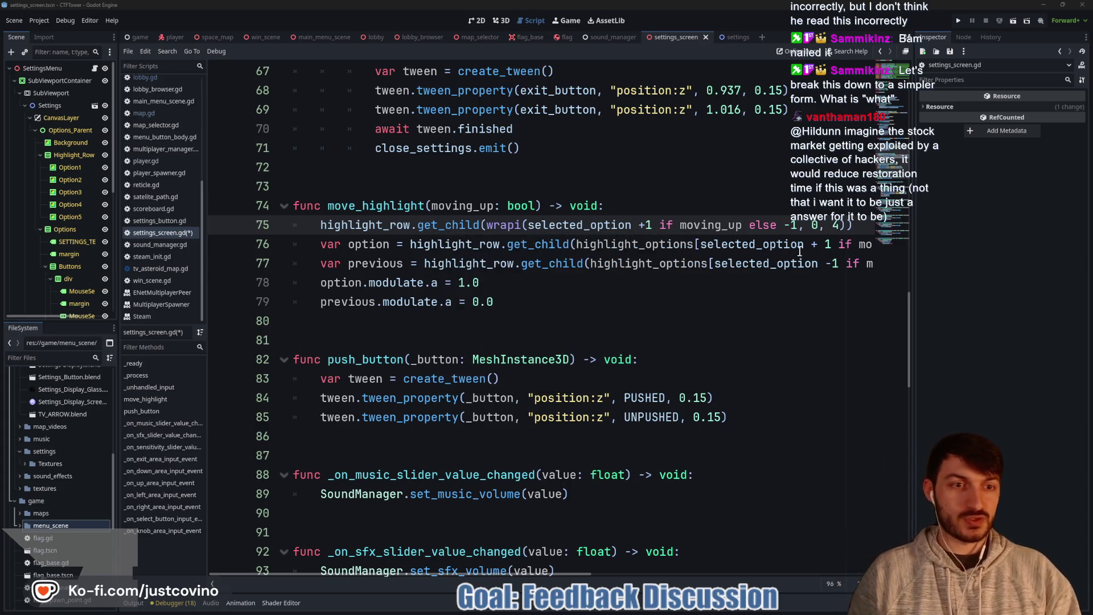
click(784, 225)
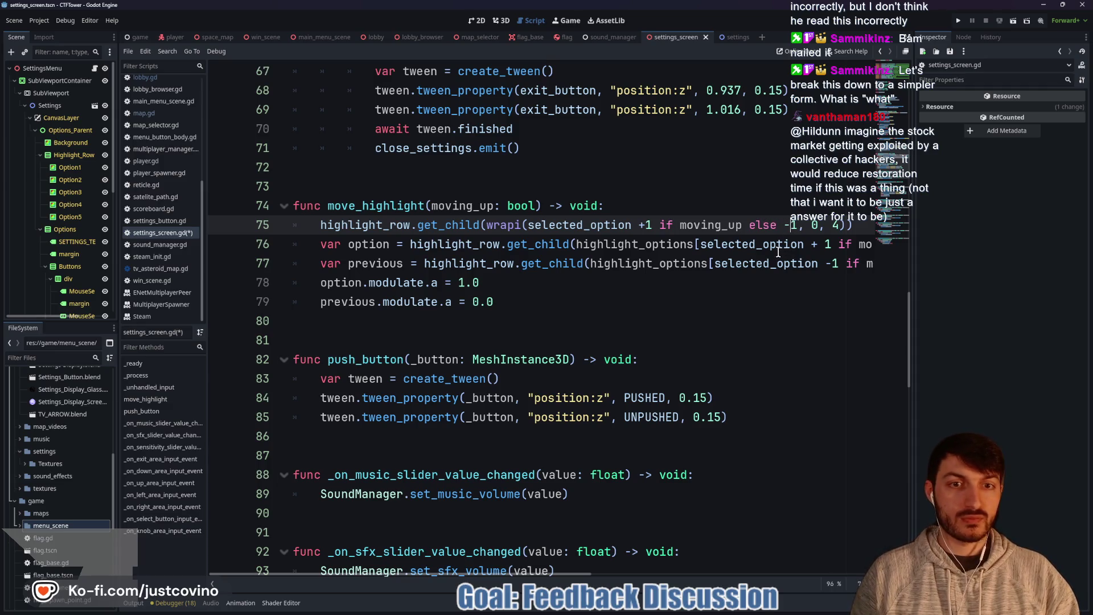
click(644, 225)
click(799, 225)
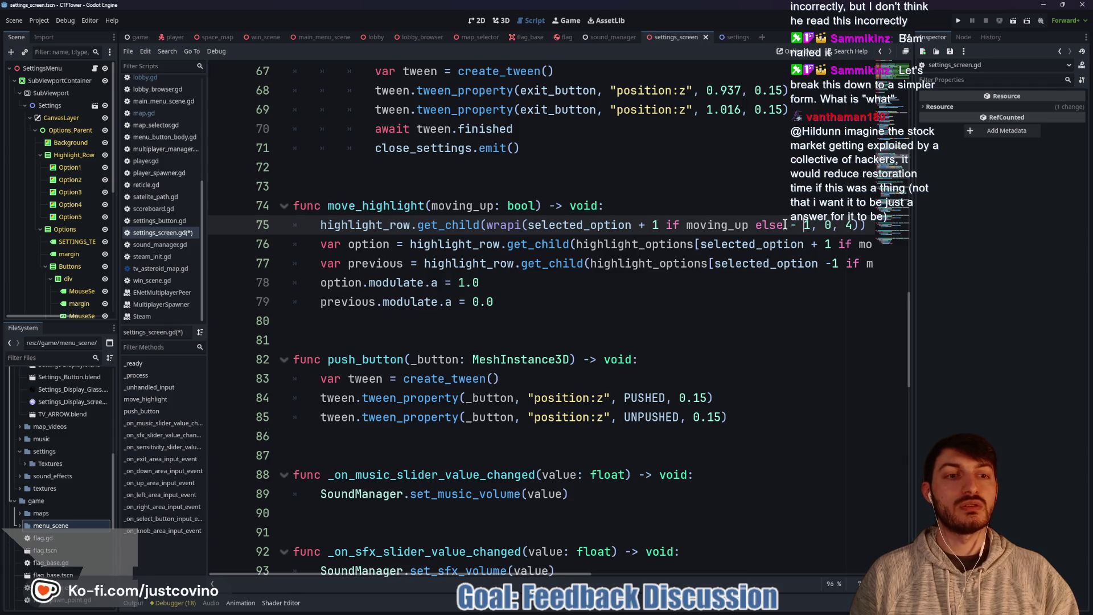
click(785, 225)
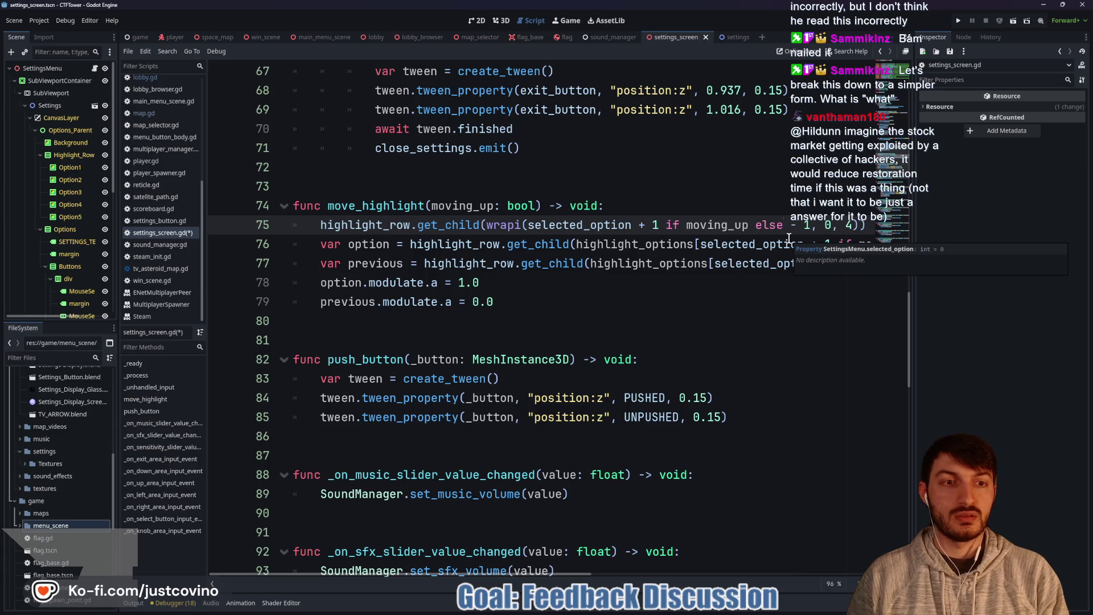
text(selected_)
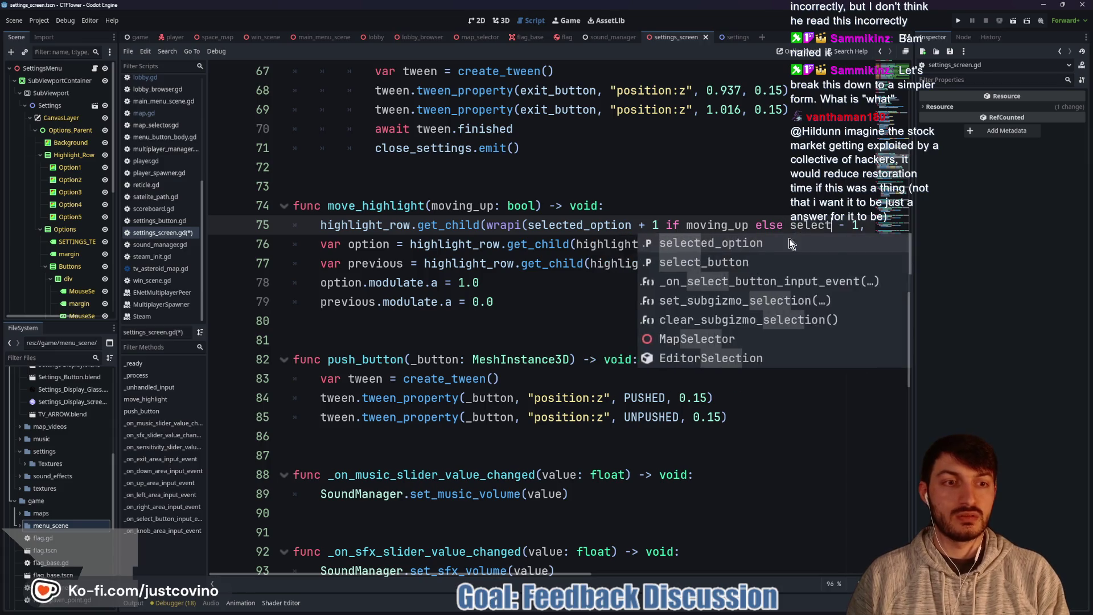
key(Return)
scroll(688, 266, left, 1)
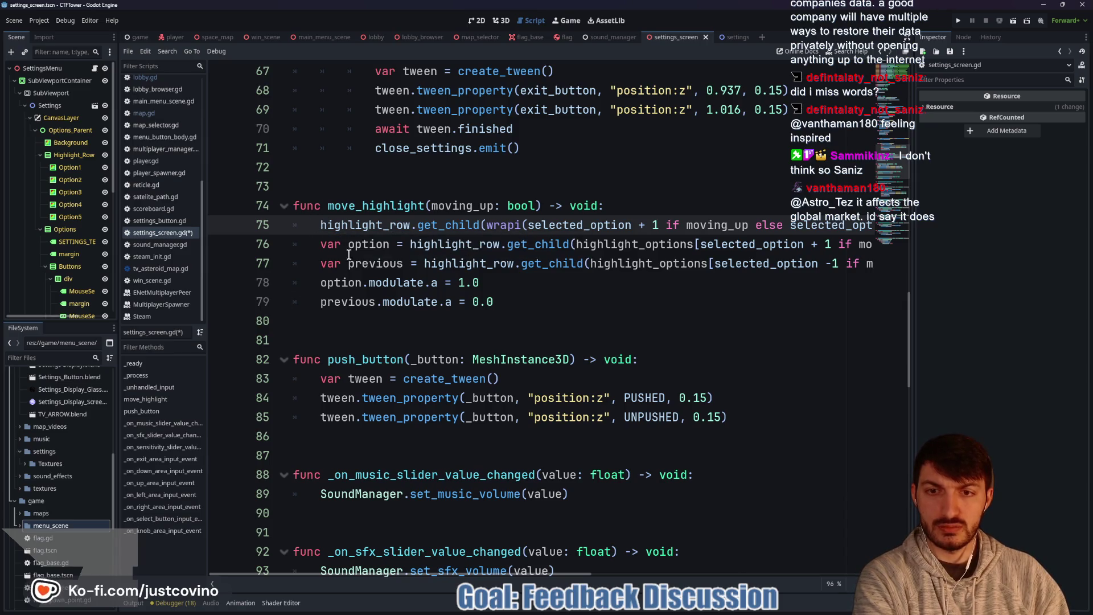
Step: Cut the old option line and prefix line 75 with 'var option =', fixing the 'optoin' typo
drag(321, 244, 880, 250)
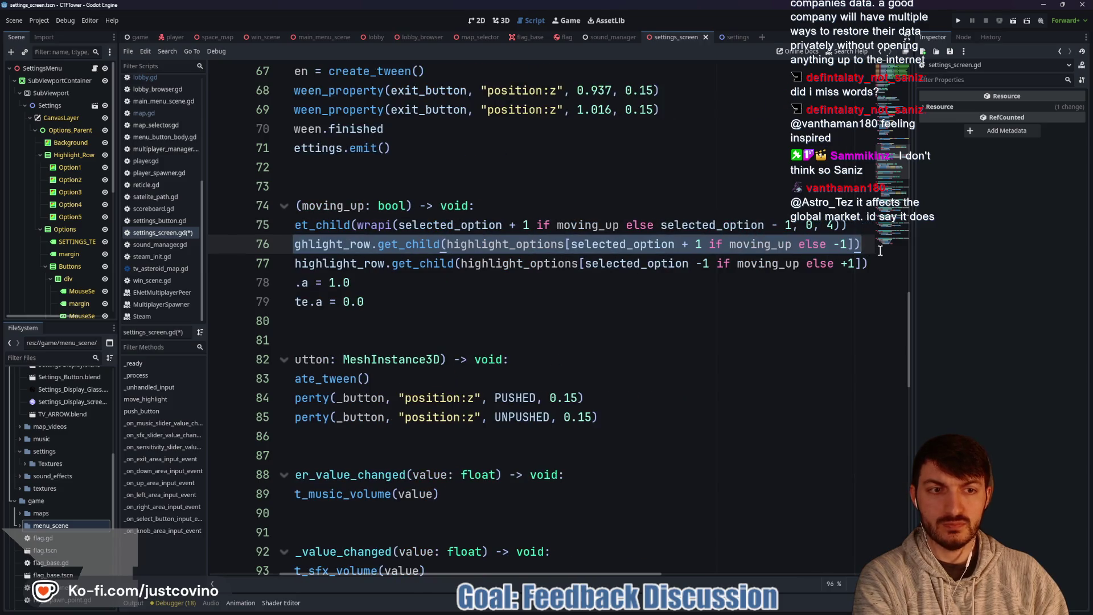
key(ctrl+x)
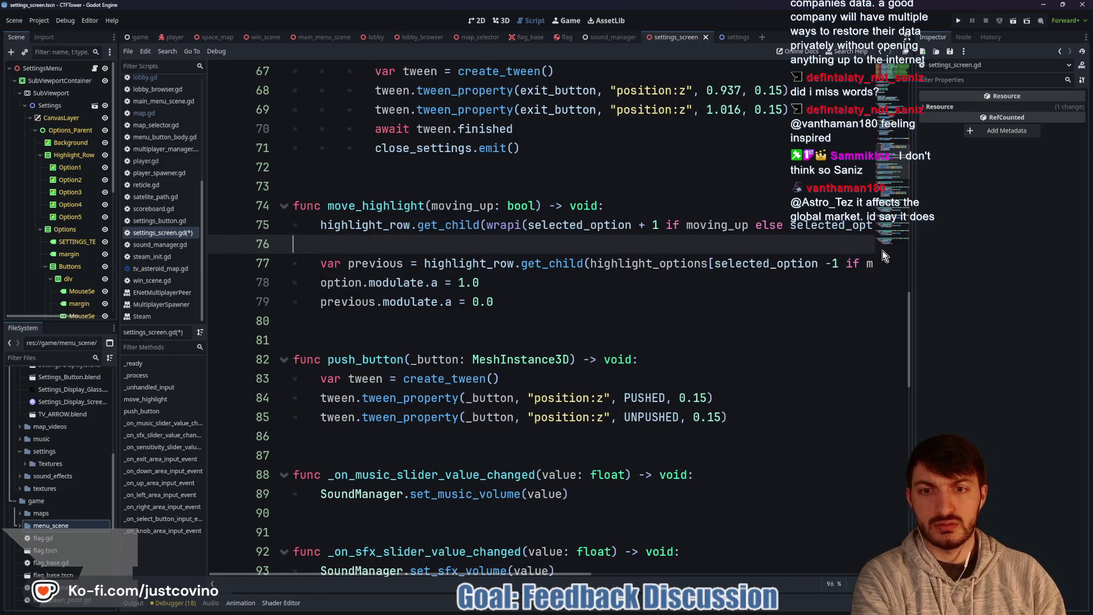
click(315, 225)
text(opt)
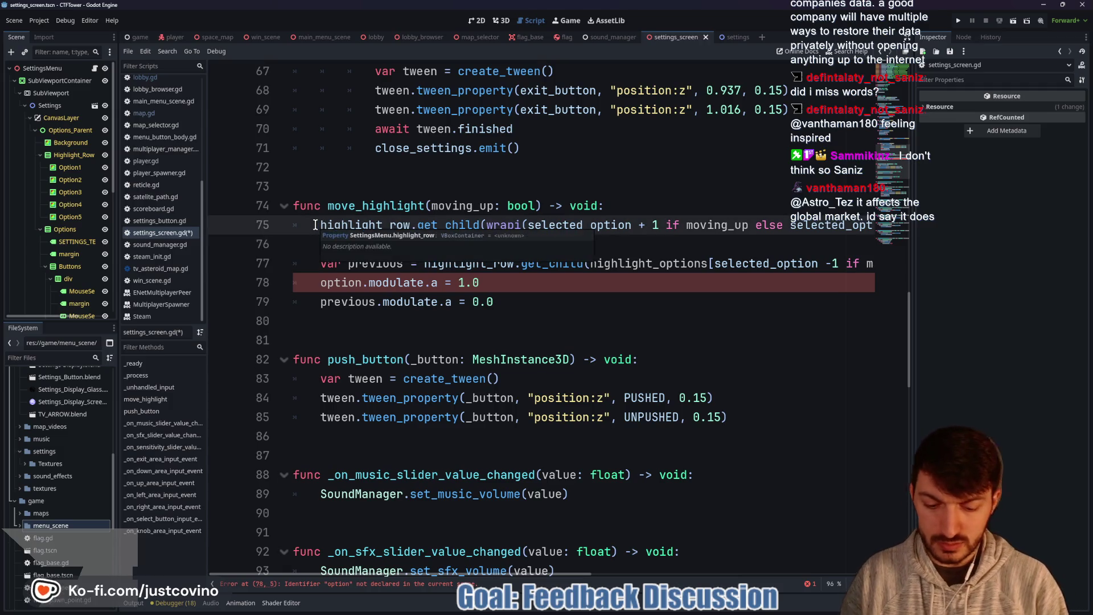
text(oin =)
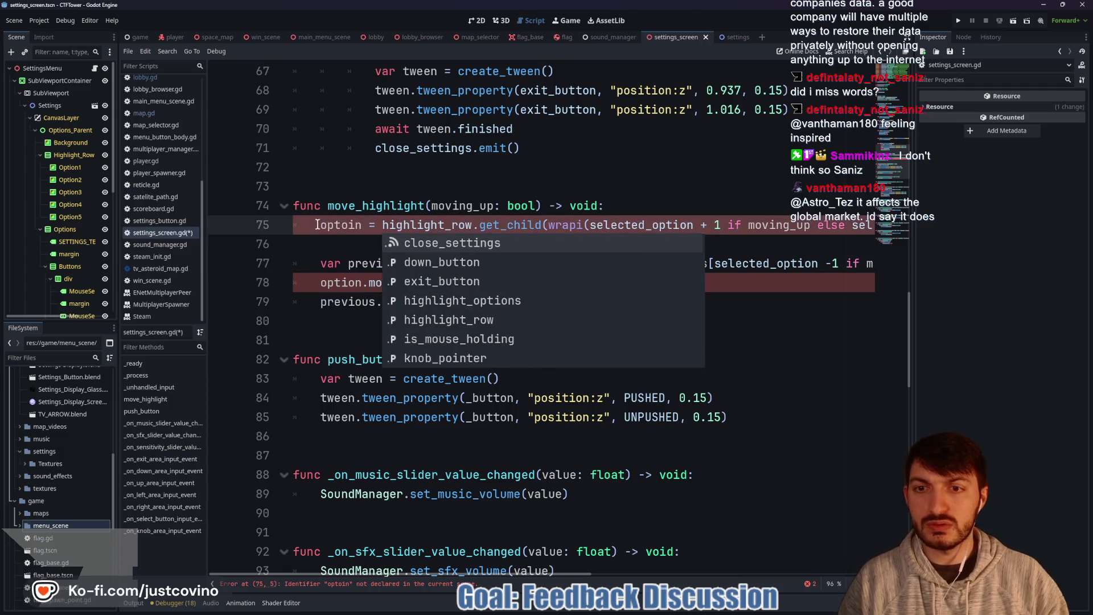
click(362, 225)
drag(362, 224, 315, 222)
text(var option)
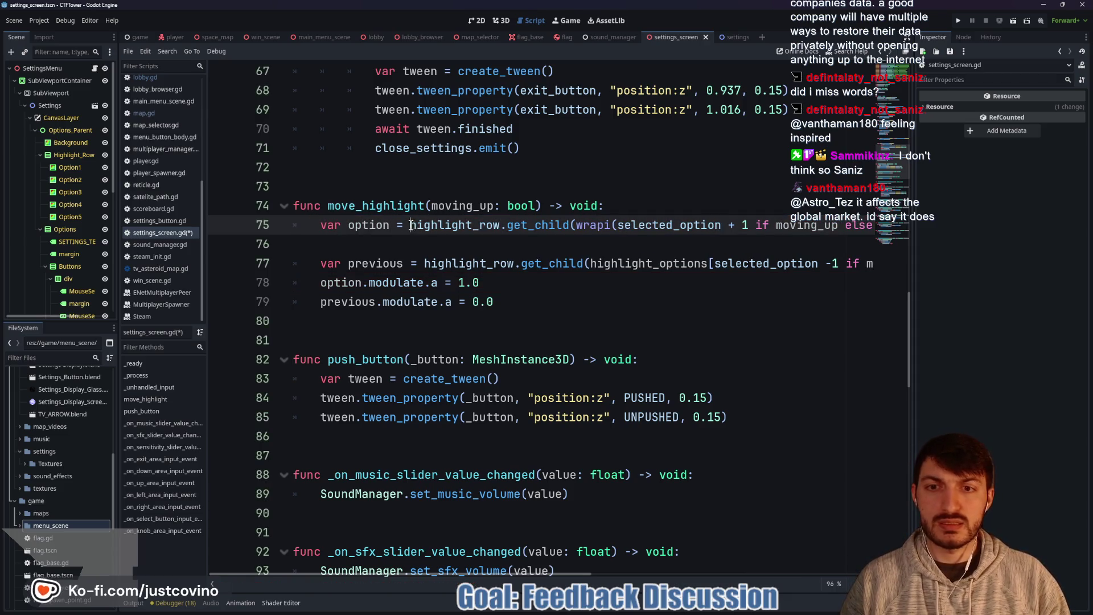
drag(410, 225, 876, 225)
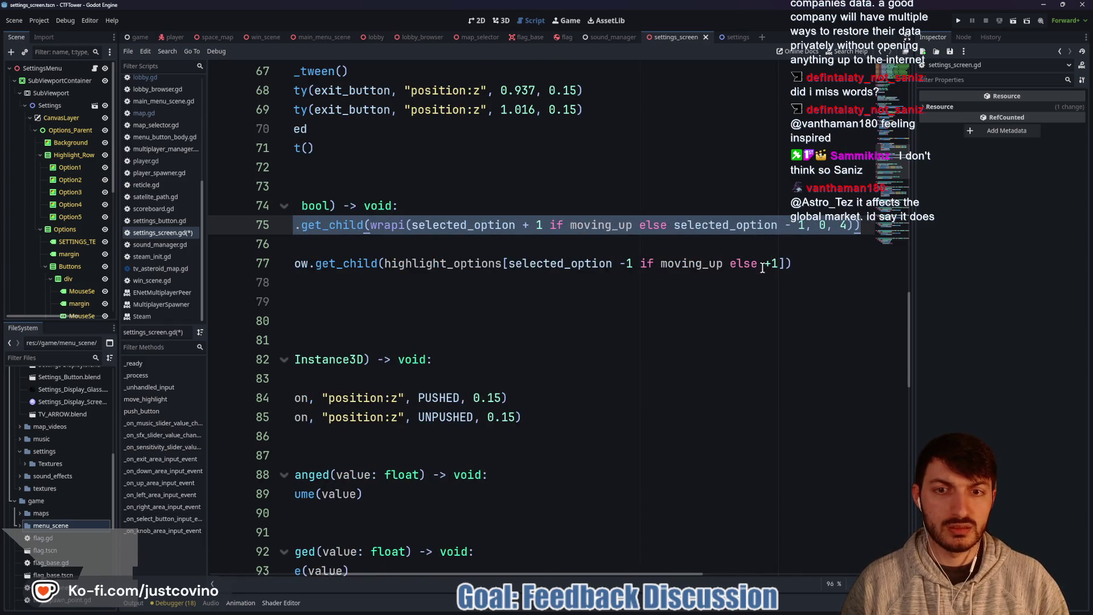
scroll(763, 267, left, 5)
Step: Paste the wrapi get_child call into var previous, swapping to -1 if moving_up else +1
click(390, 247)
key(BackSpace)
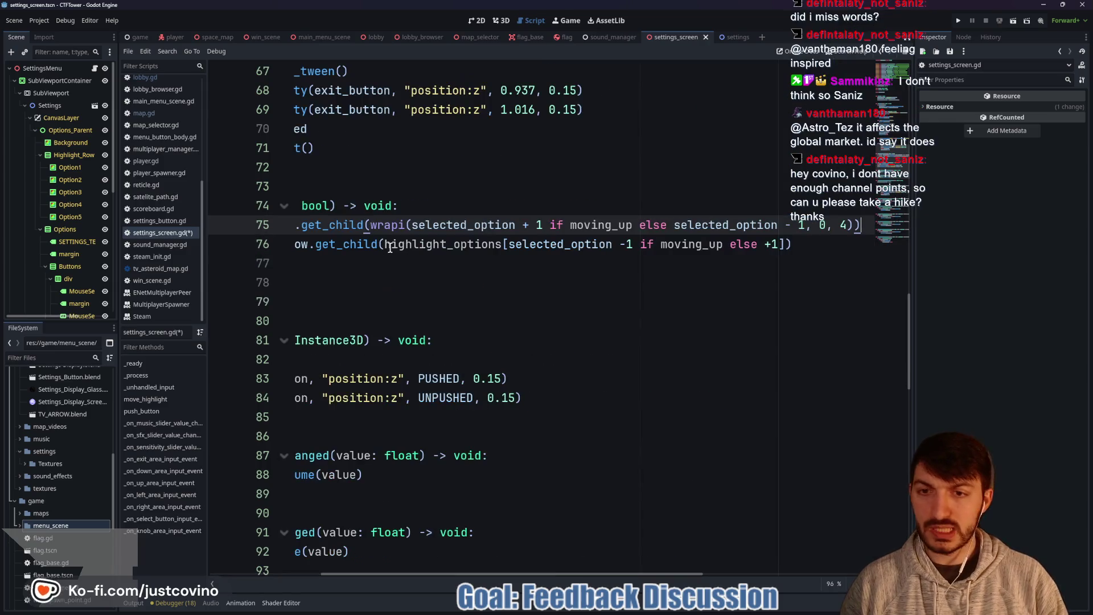
mouse_move(814, 245)
mouse_down()
mouse_move(274, 245)
mouse_move(436, 245)
mouse_move(422, 245)
mouse_up()
key(ctrl+v)
click(541, 246)
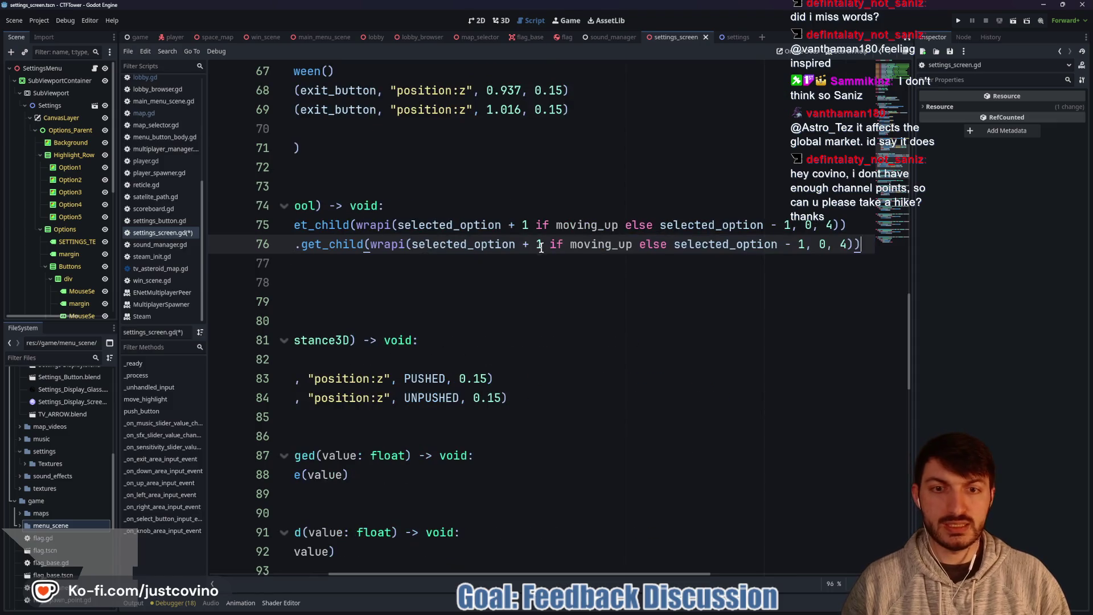
key(BackSpace)
text(-)
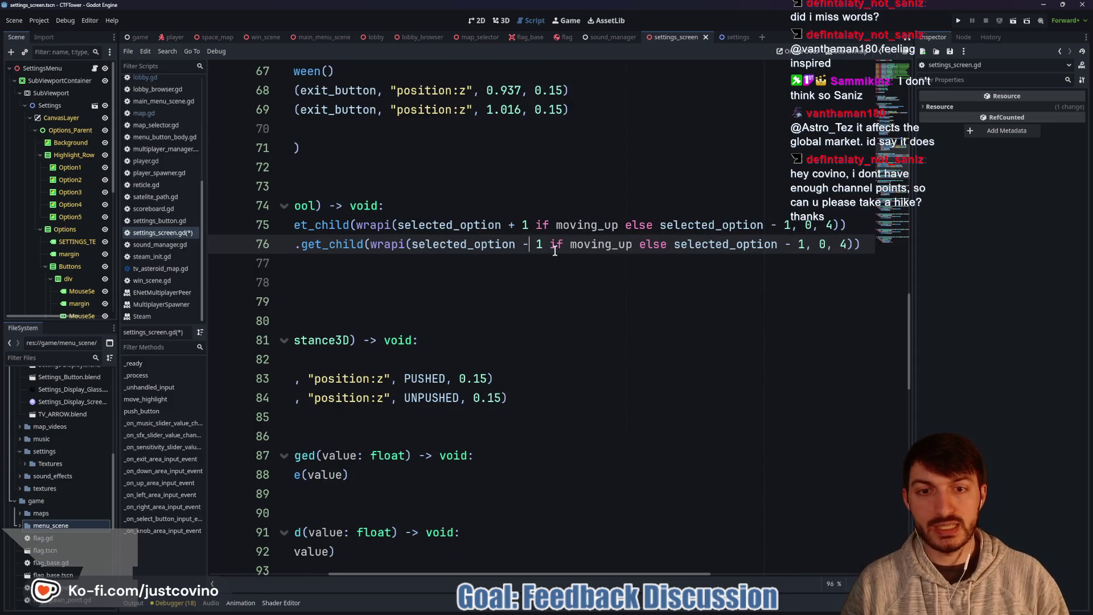
key(BackSpace)
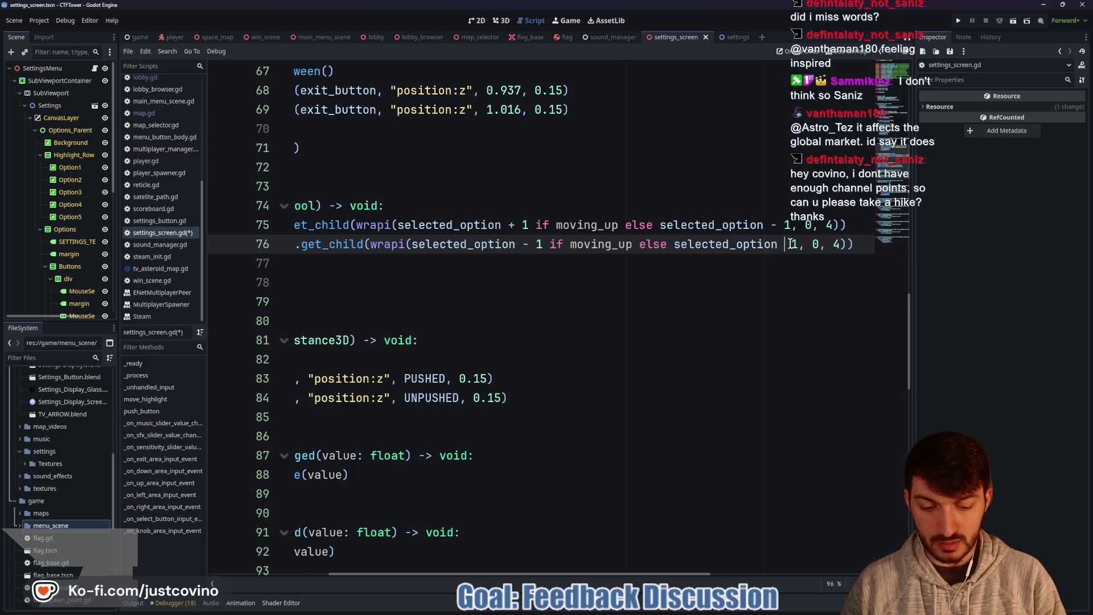
text(+)
click(485, 272)
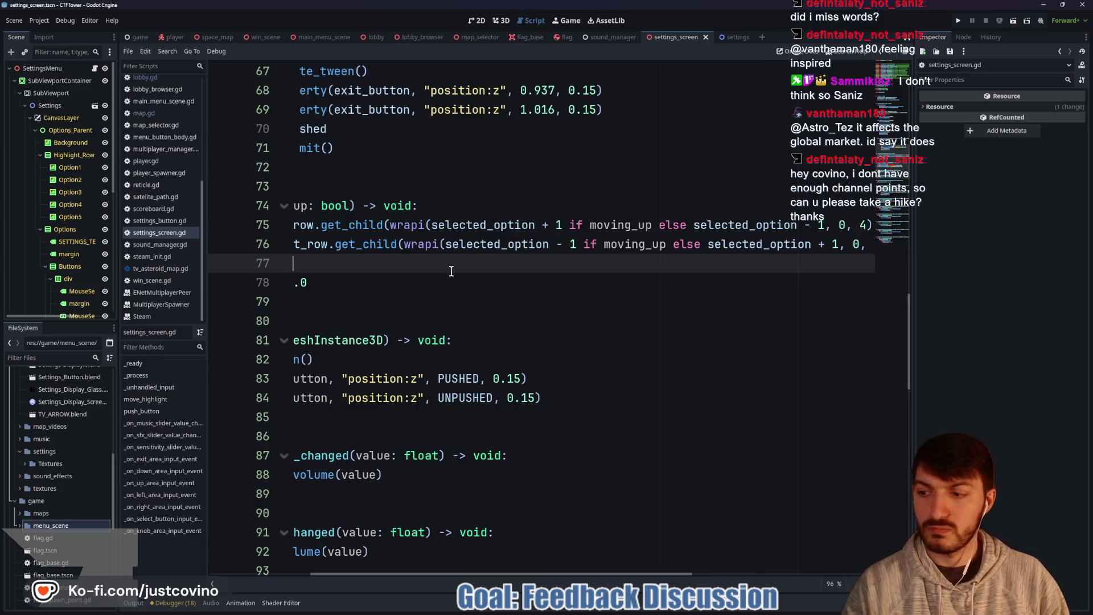
click(495, 274)
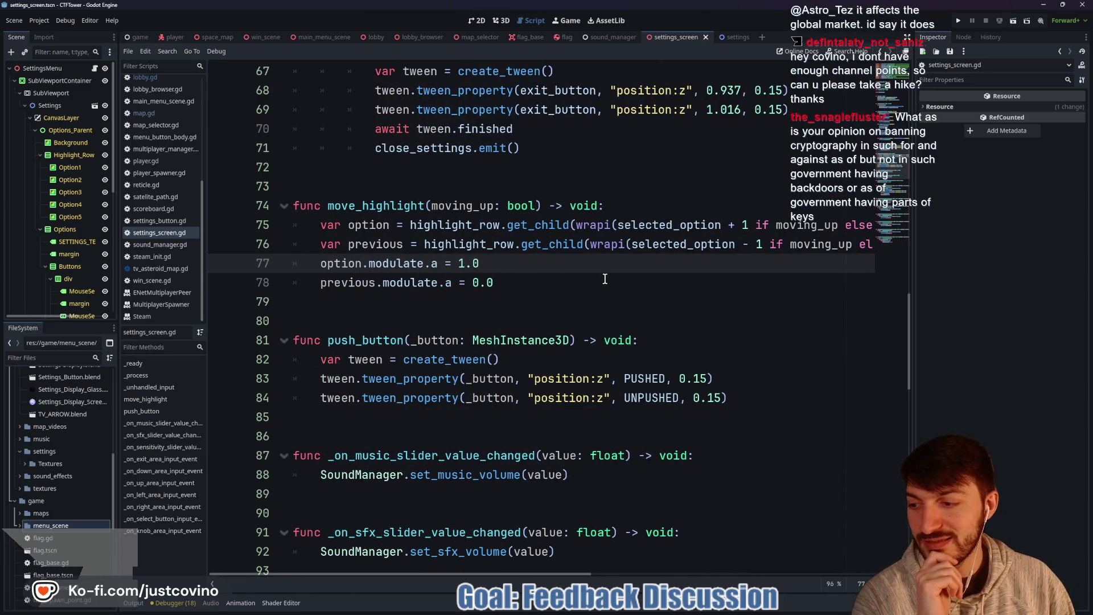
click(489, 301)
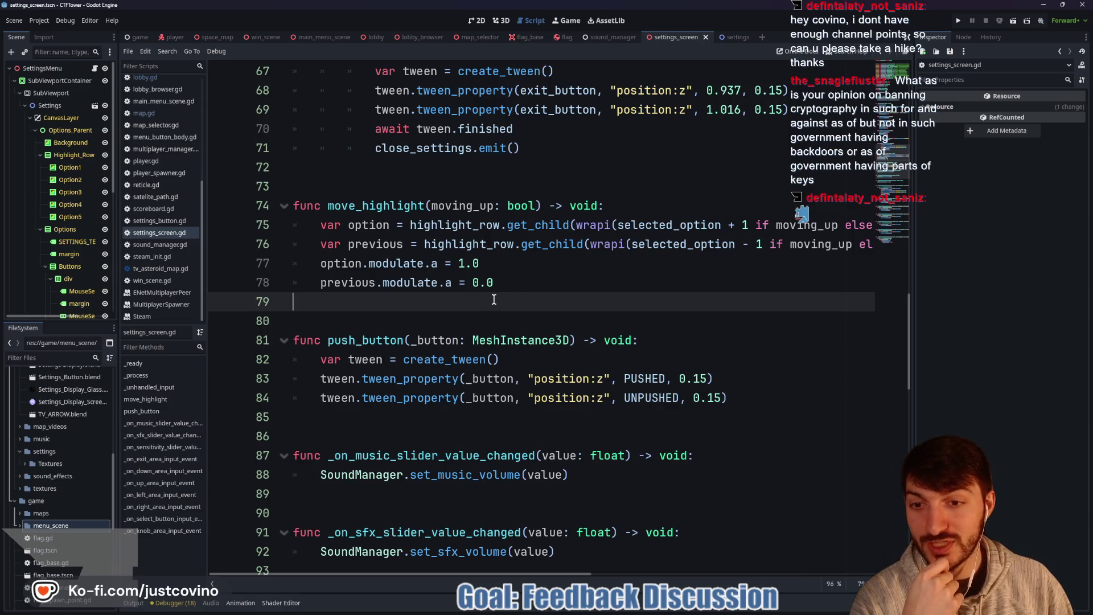
scroll(449, 215, up, 5)
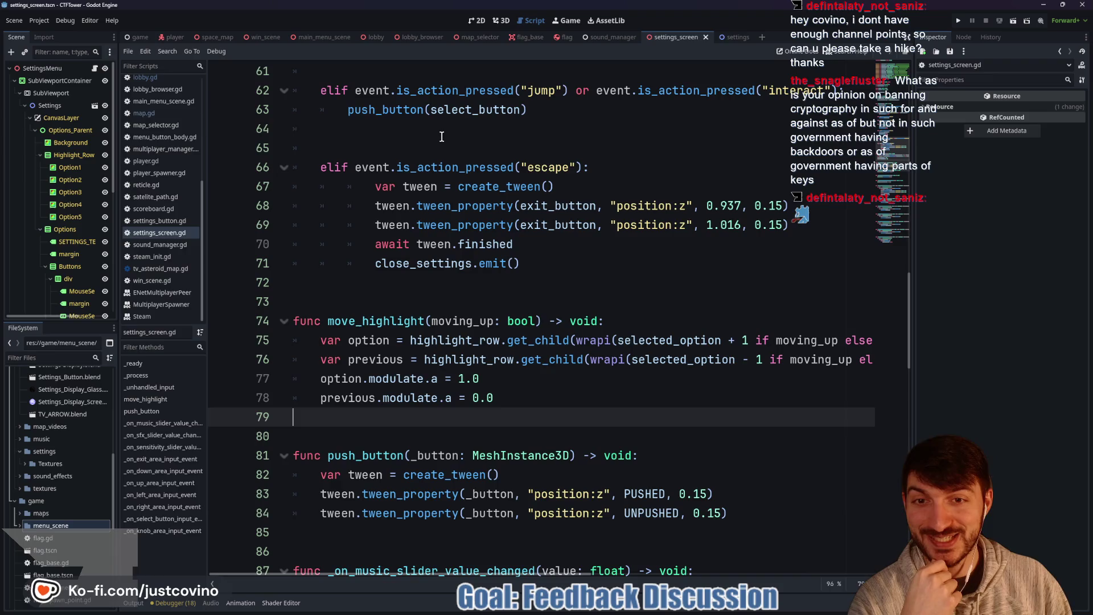
click(398, 225)
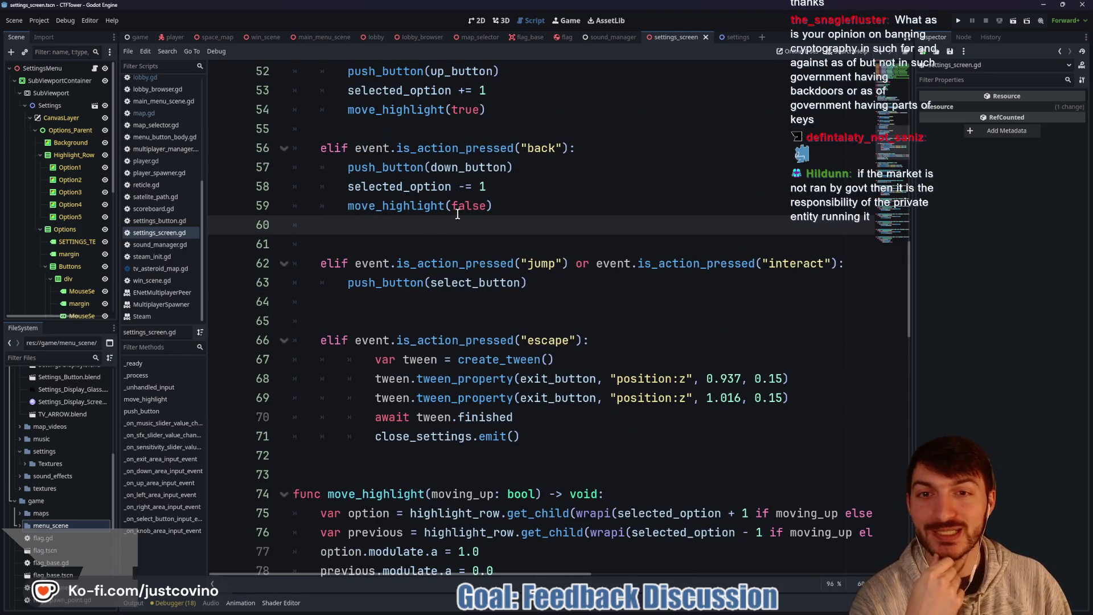
click(463, 206)
double_click(411, 208)
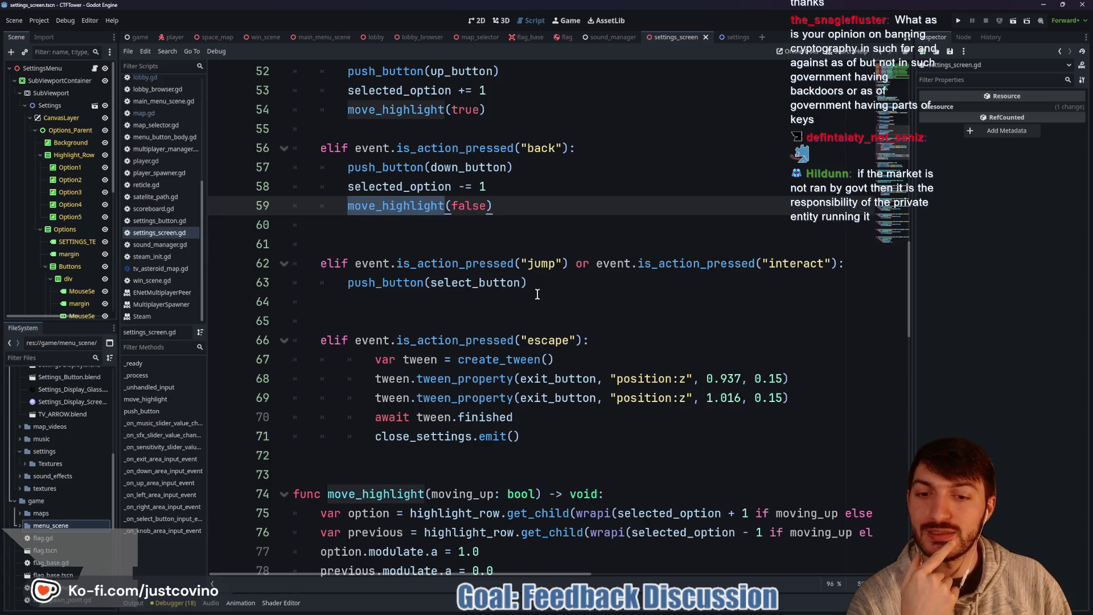
scroll(484, 306, down, 3)
scroll(483, 306, up, 3)
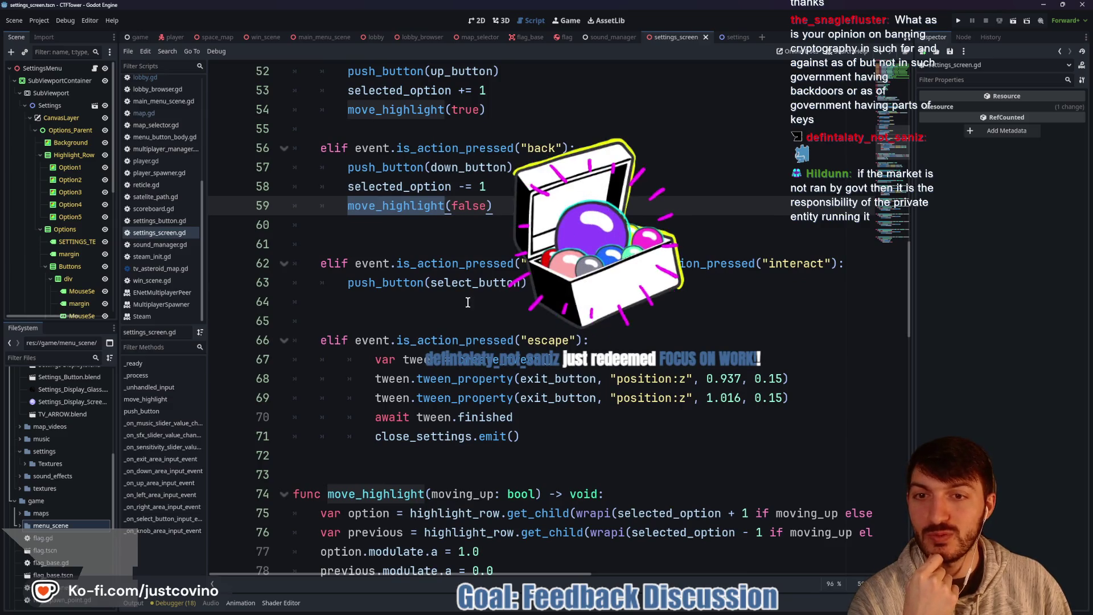
mouse_move(503, 261)
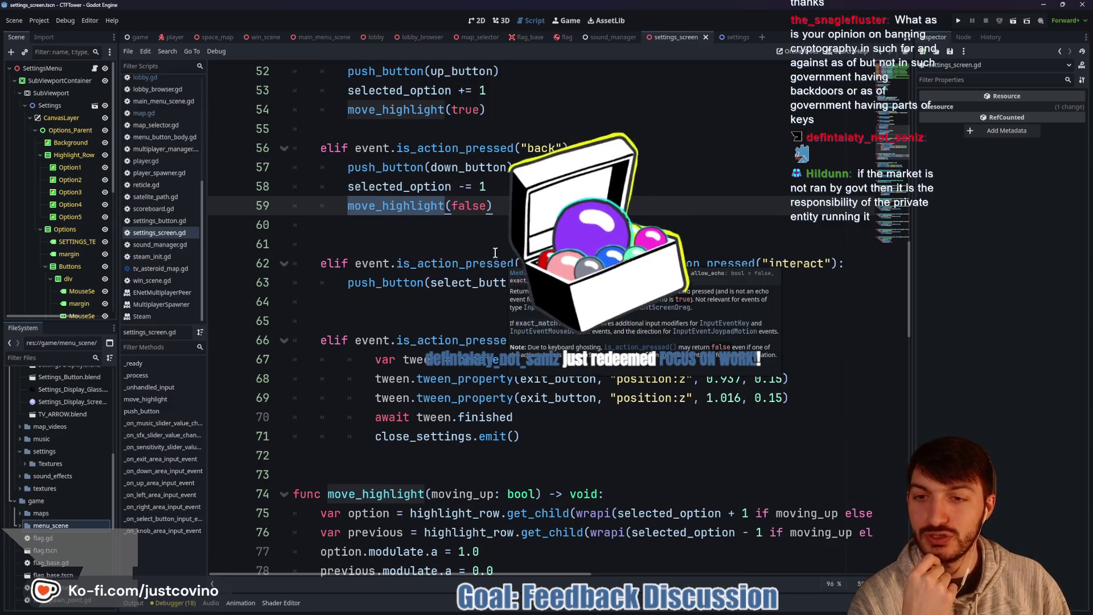
scroll(502, 261, up, 1)
Step: Run the project and place the two debug game windows side by side
click(956, 21)
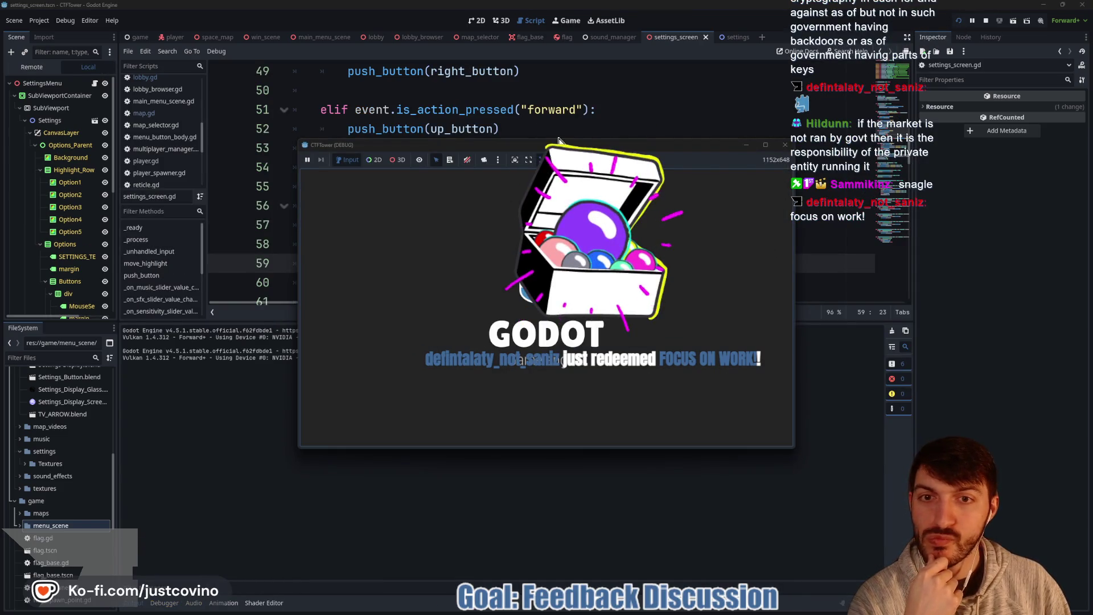
mouse_move(565, 150)
mouse_down()
mouse_move(341, 109)
mouse_move(308, 142)
mouse_up()
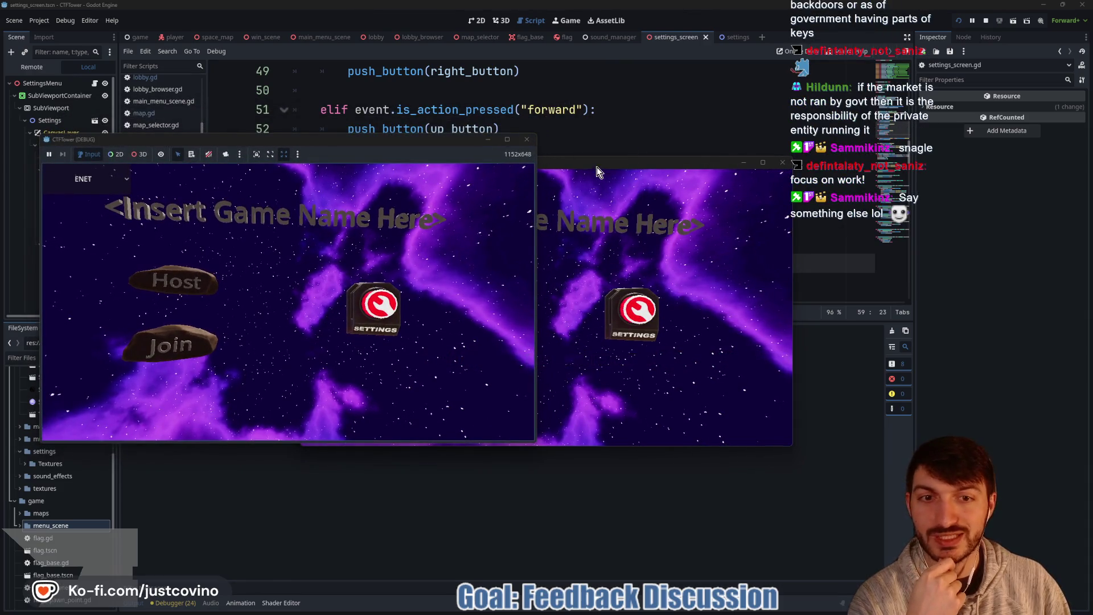
drag(596, 166, 848, 154)
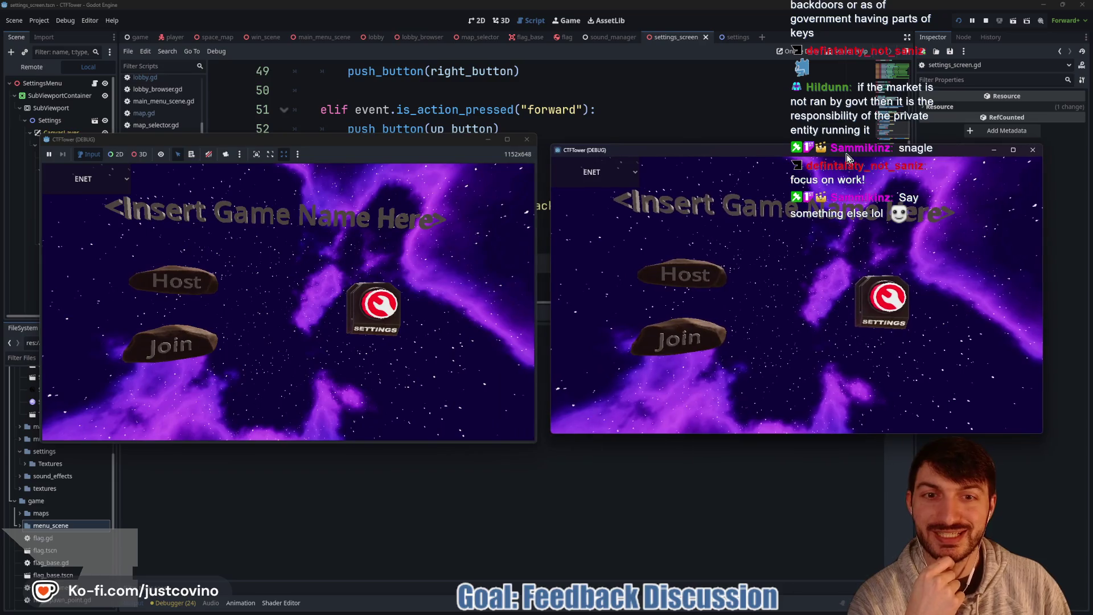
Step: Host a game in the left window, leave the lobby, and open Settings
click(205, 281)
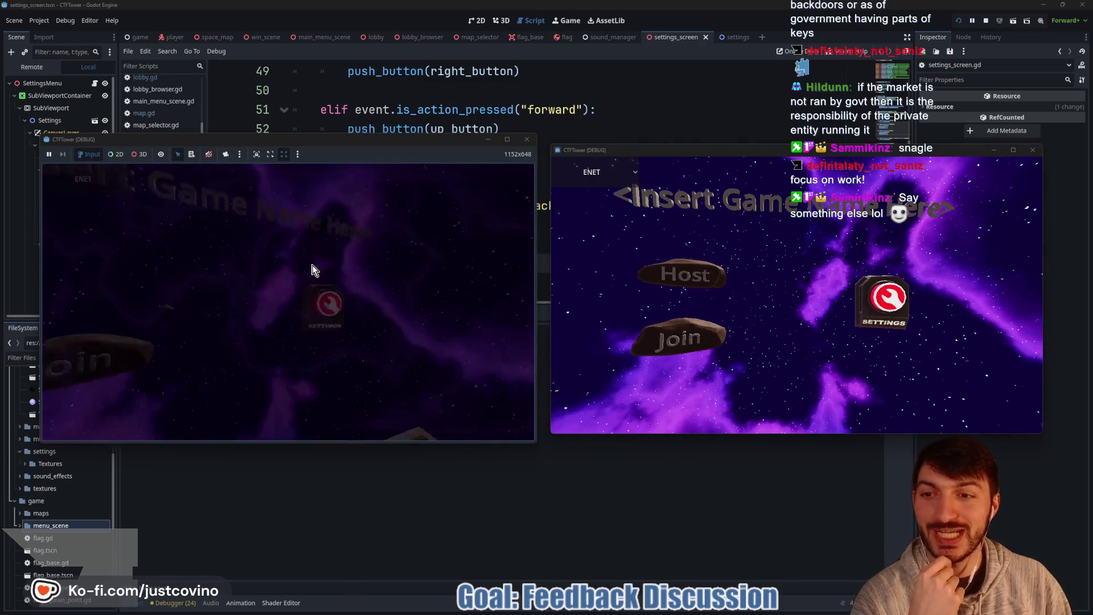
key(Escape)
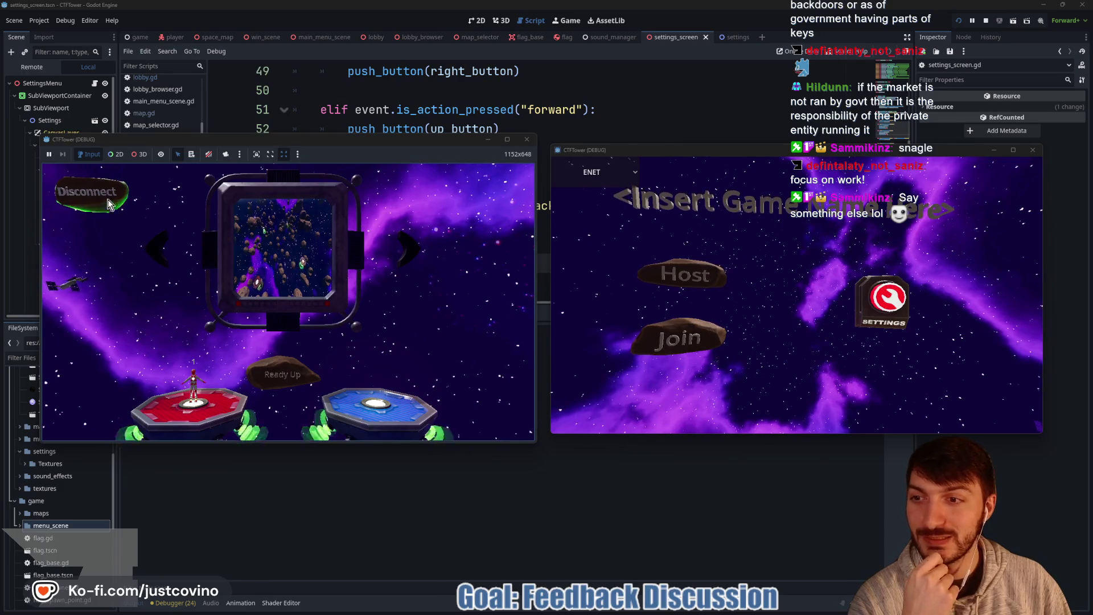
click(375, 308)
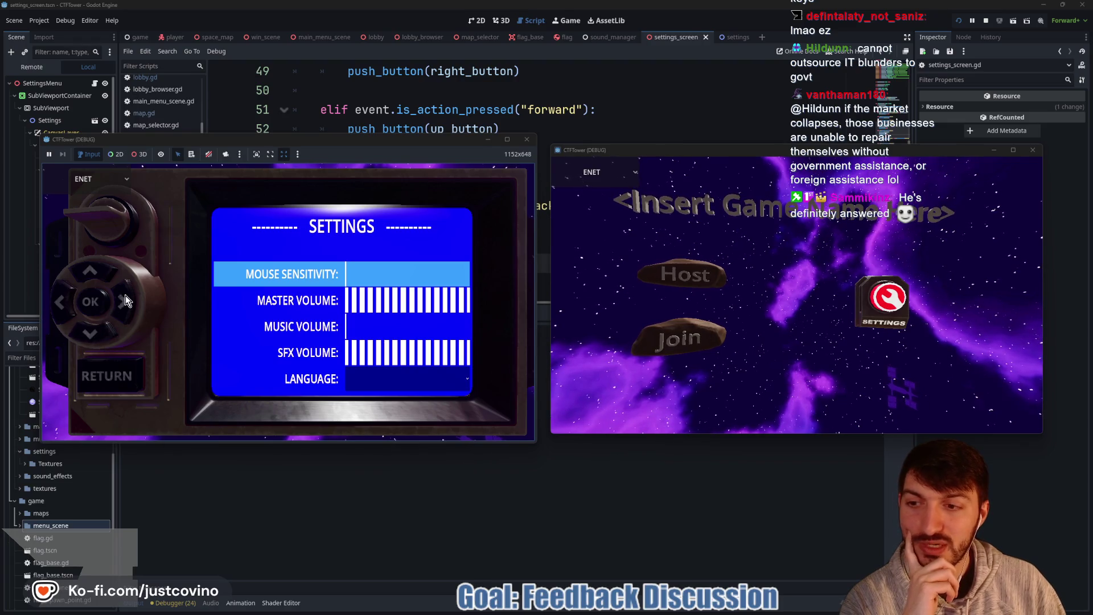
Step: Return to the game's main menu, stop the game, and review both debugger sessions' errors
click(135, 395)
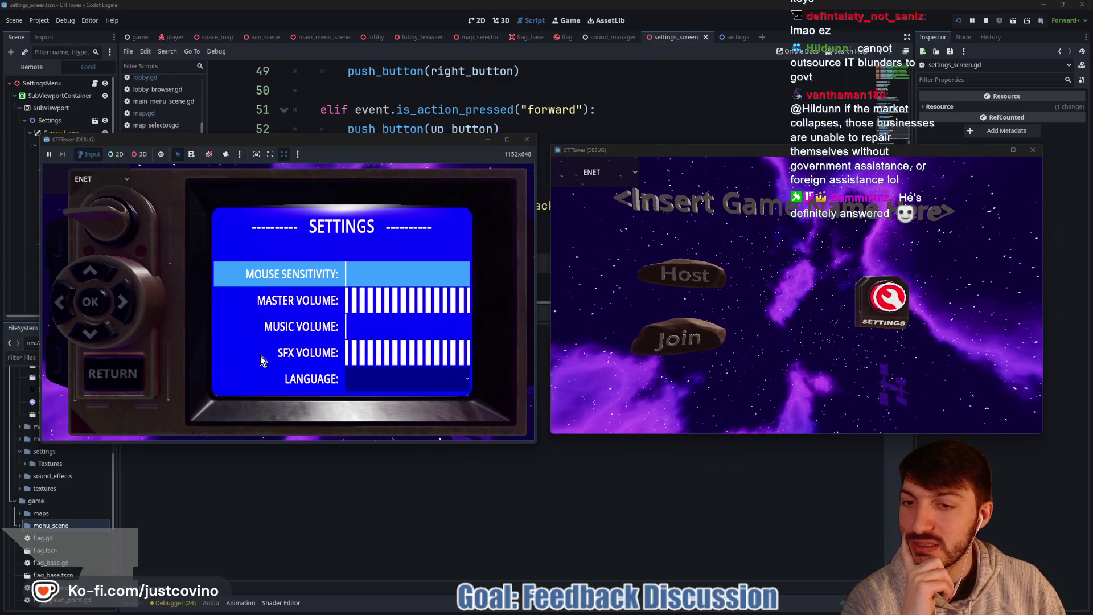
key(F8)
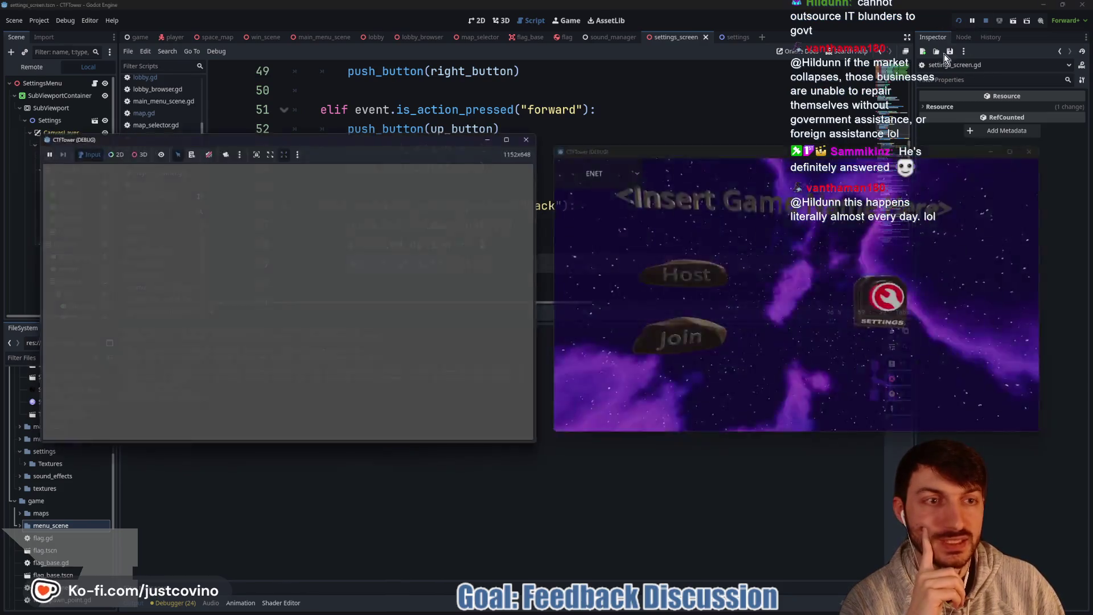
click(165, 602)
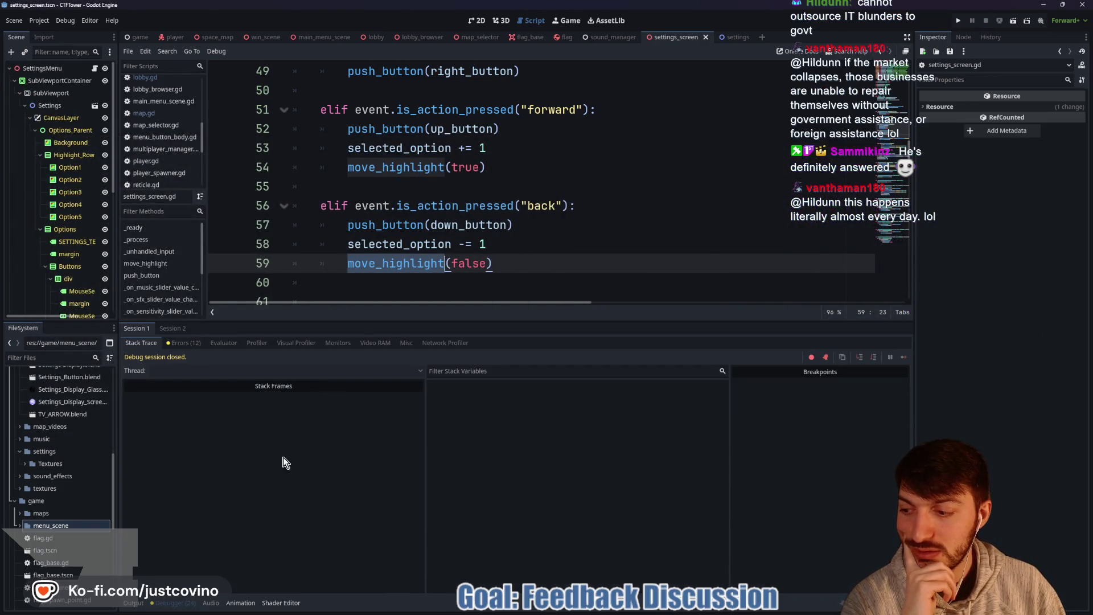
click(185, 343)
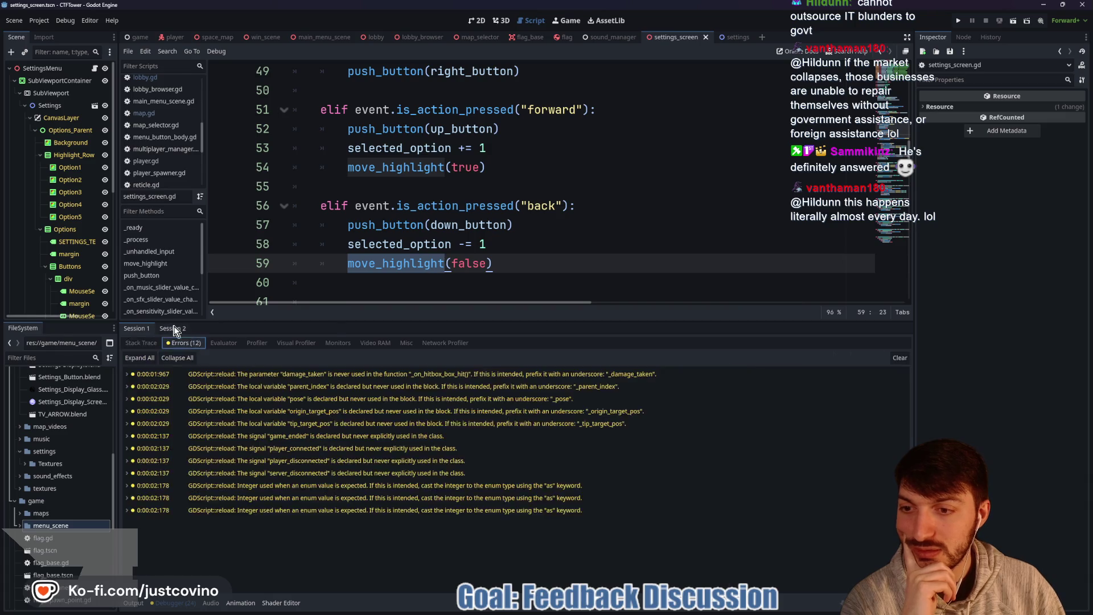
click(171, 328)
click(136, 328)
Step: Hide the bottom panel and insert a blank line 77 in move_highlight above the option alpha line
click(482, 245)
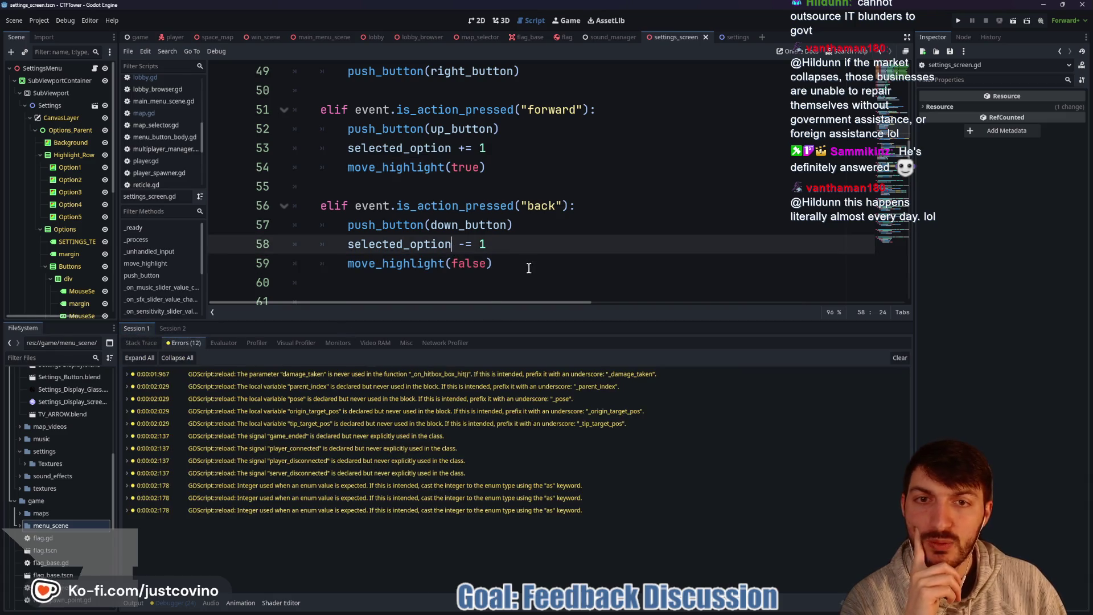
click(133, 602)
click(133, 602)
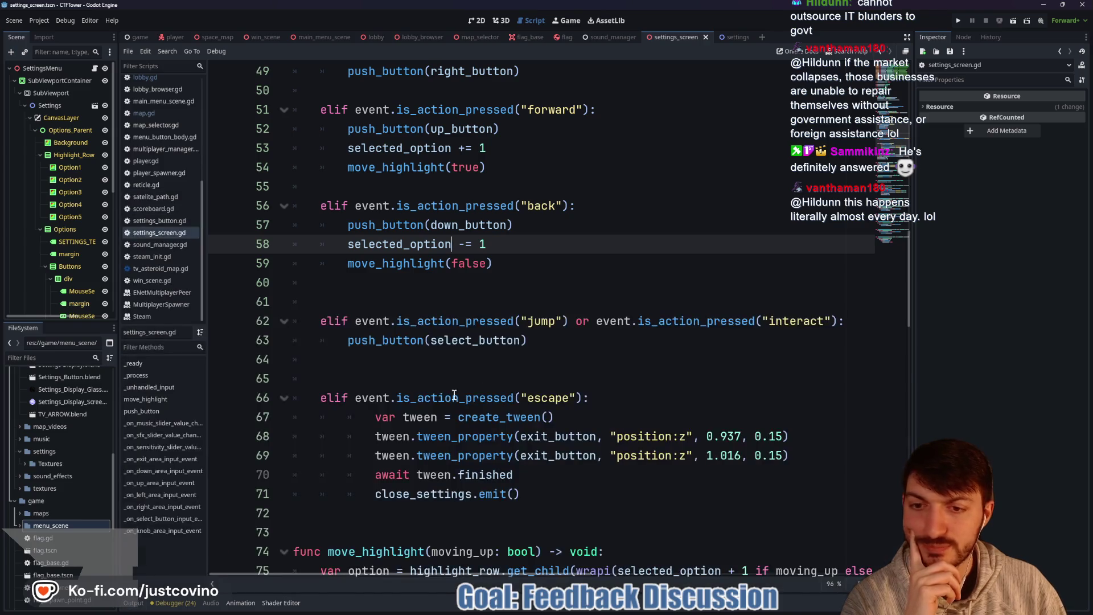
scroll(451, 390, down, 1)
scroll(452, 390, down, 2)
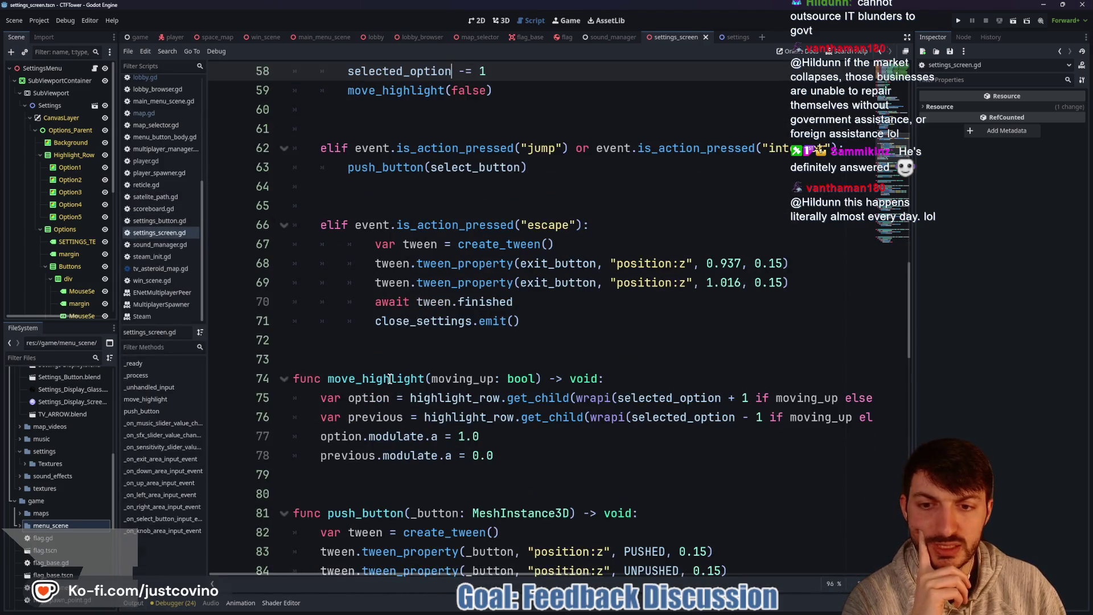
double_click(390, 378)
scroll(531, 366, down, 1)
click(323, 379)
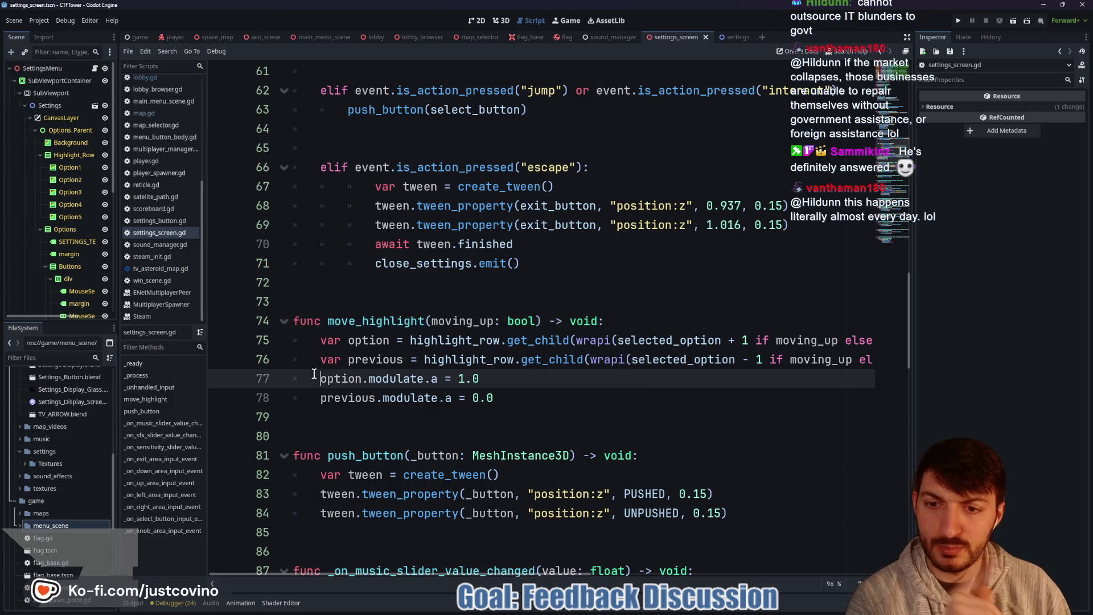
key(Return)
key(Up)
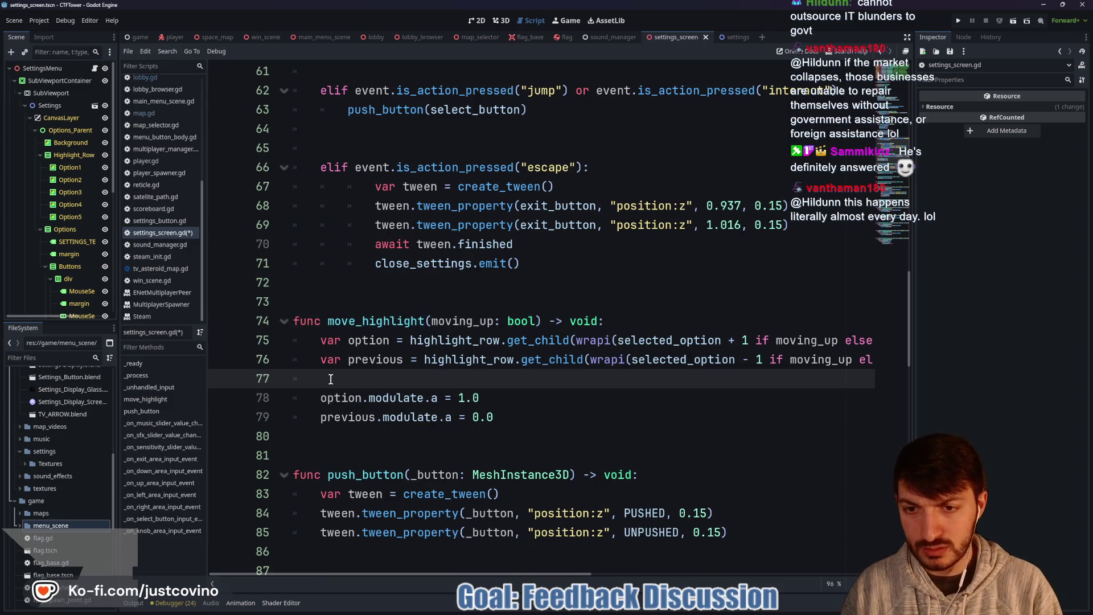
Step: Write printt("option: ", option, " previous: ", previous) on line 77
text(print)
text((")
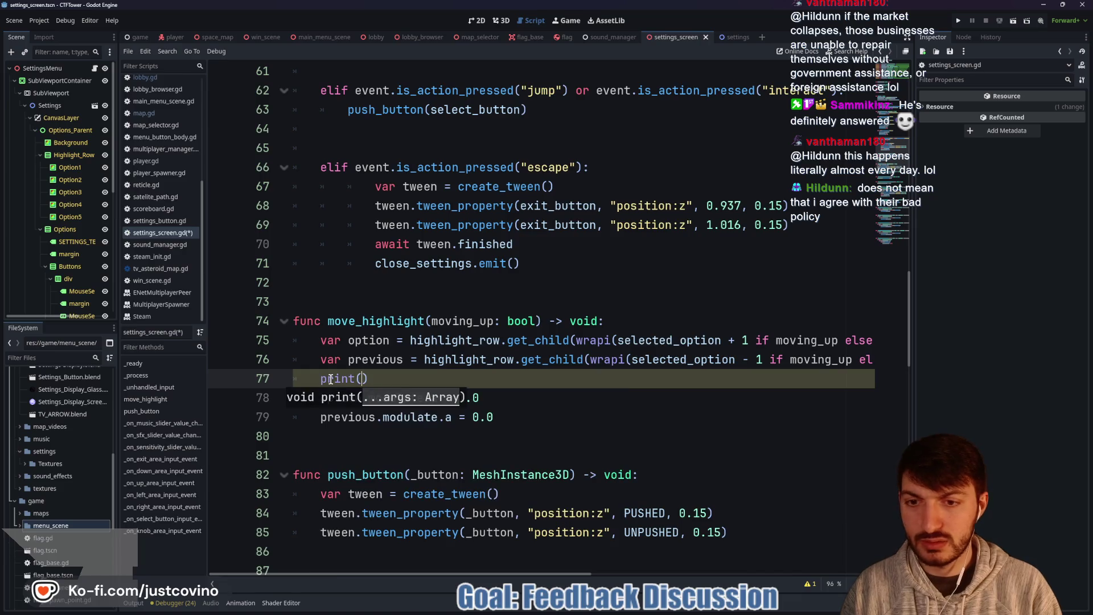
text(o)
key(BackSpace)
text("option: ", )
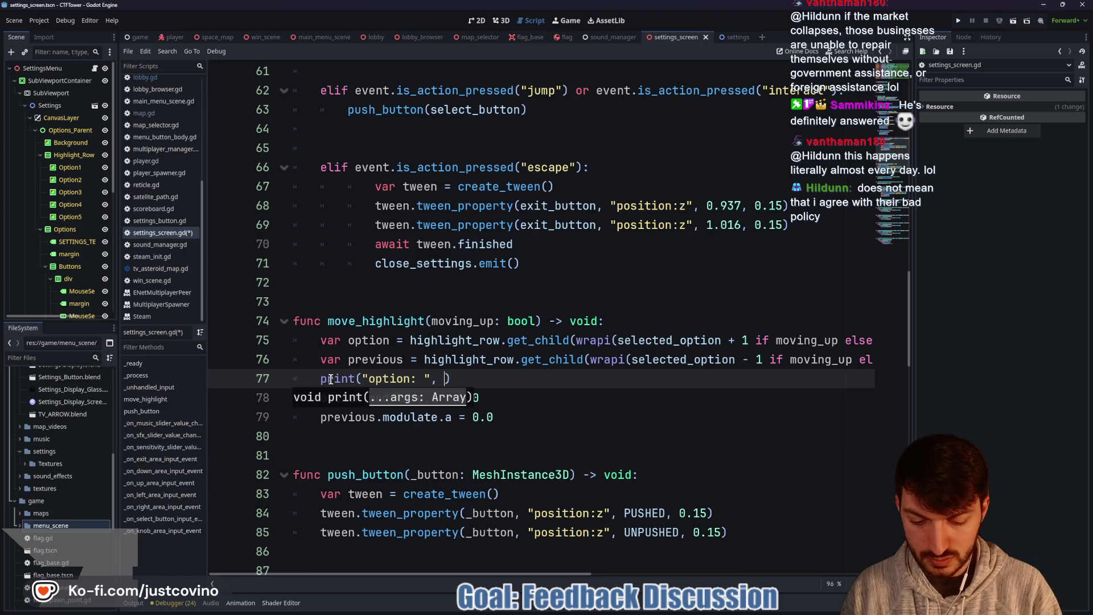
text(option)
text(, " )
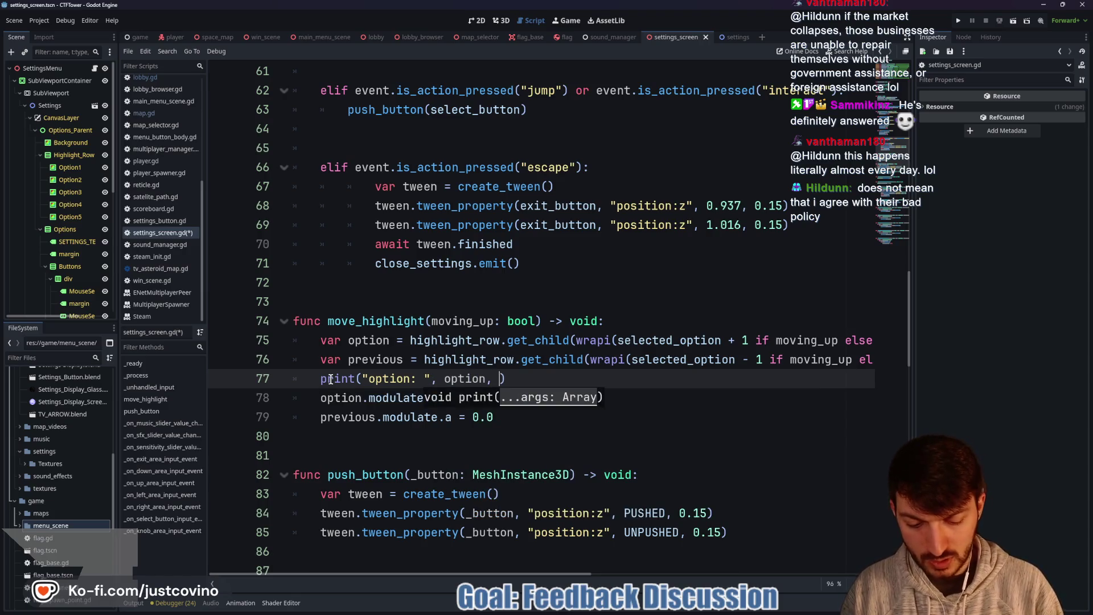
text(previous: ")
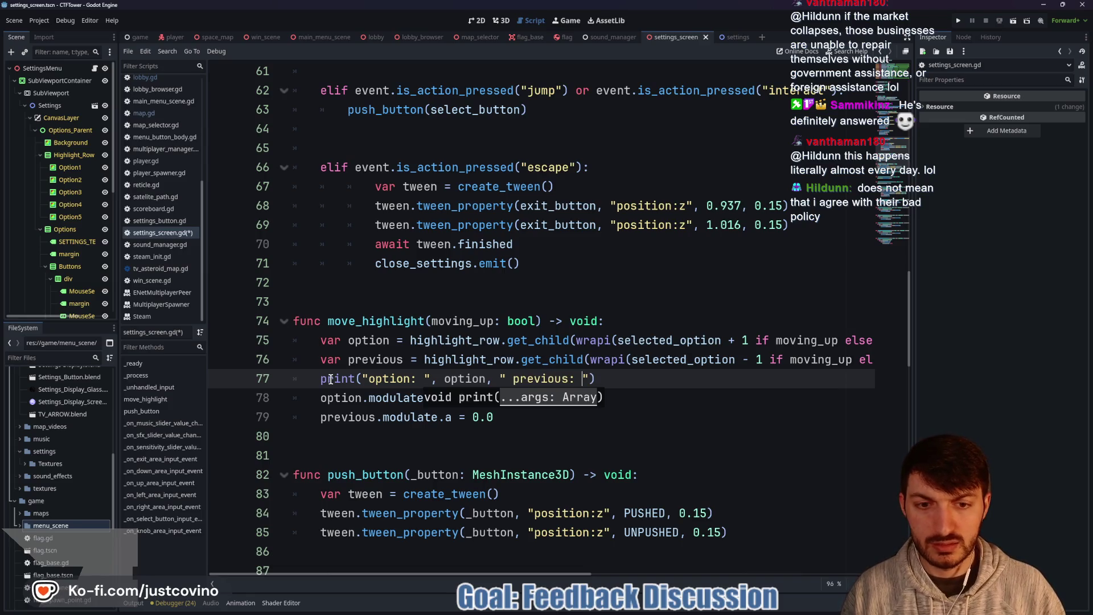
text(, previous)
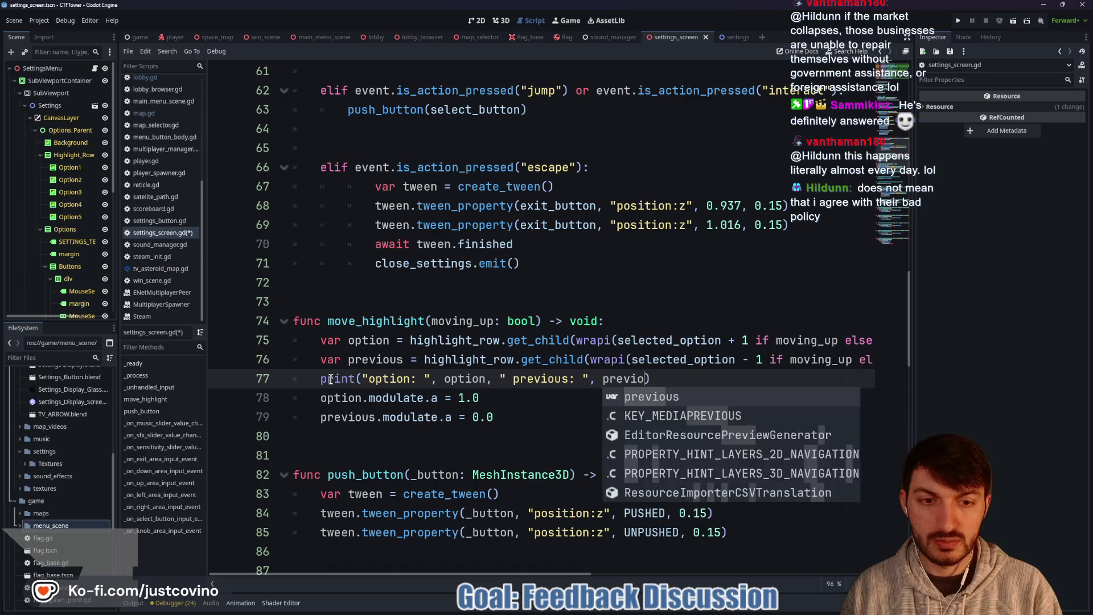
click(358, 378)
text(t)
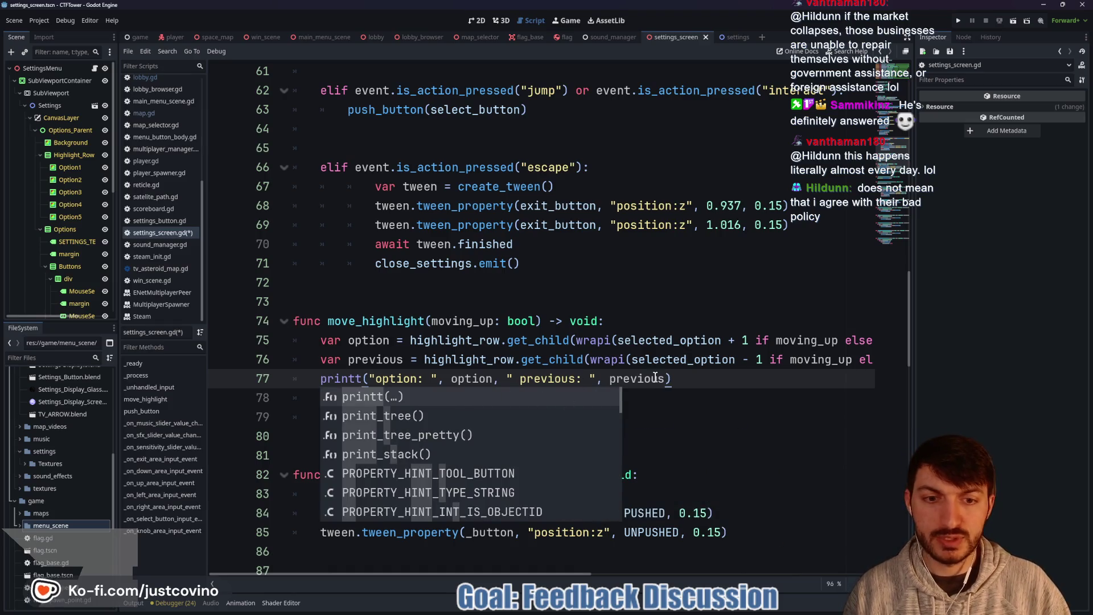
key(End)
Step: Start a new print( call on the line after the option alpha line
click(499, 404)
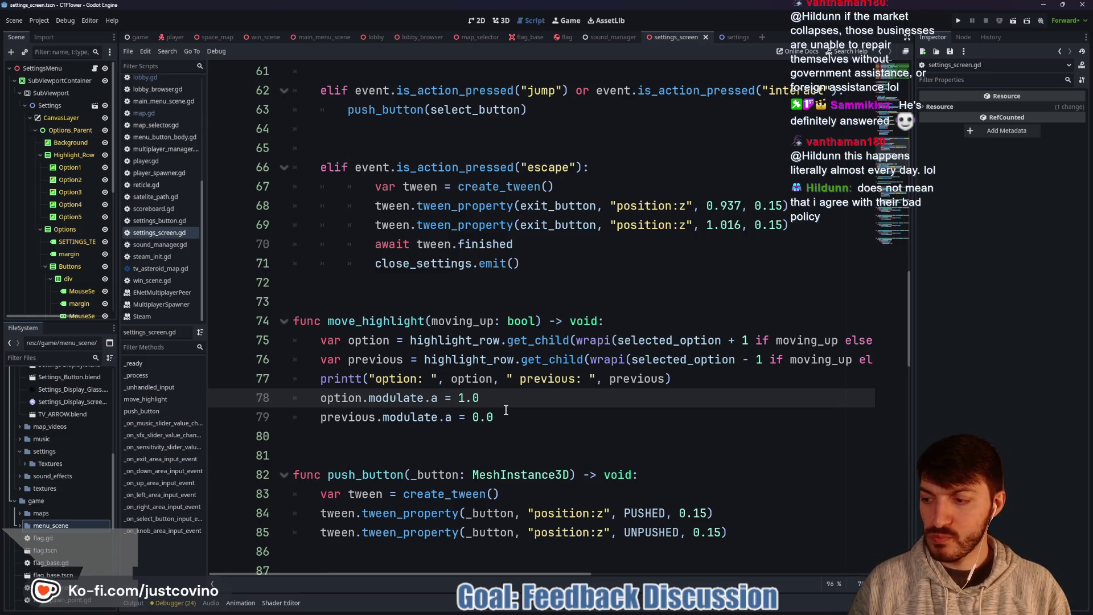
key(Return)
text(print()
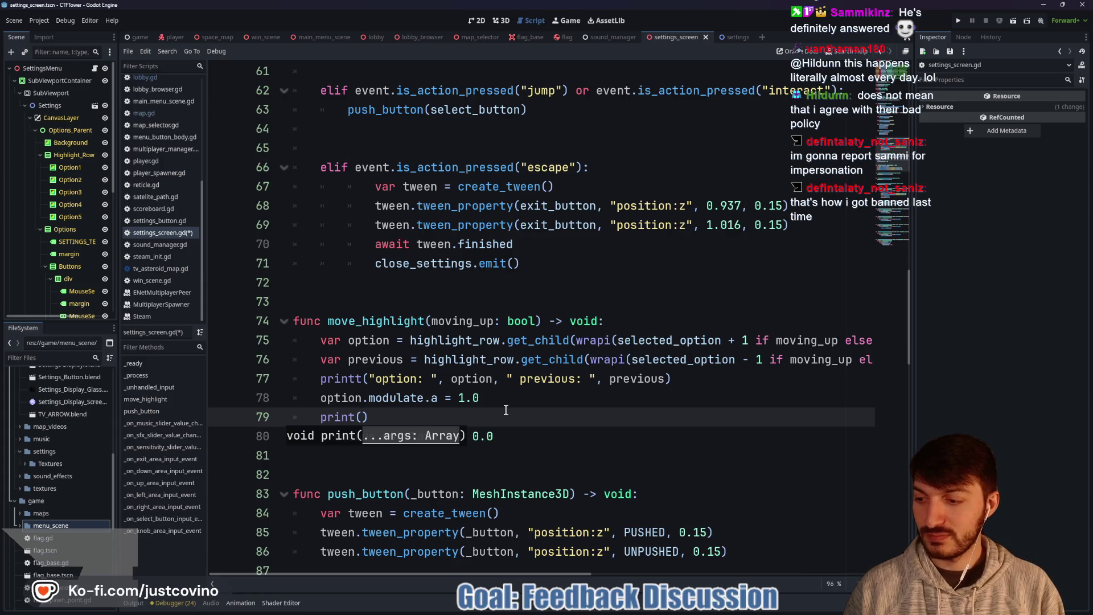
Step: Print option.modulate.a on line 79 and add print("prev mod ", previous.modulate.a) on line 81
text(option)
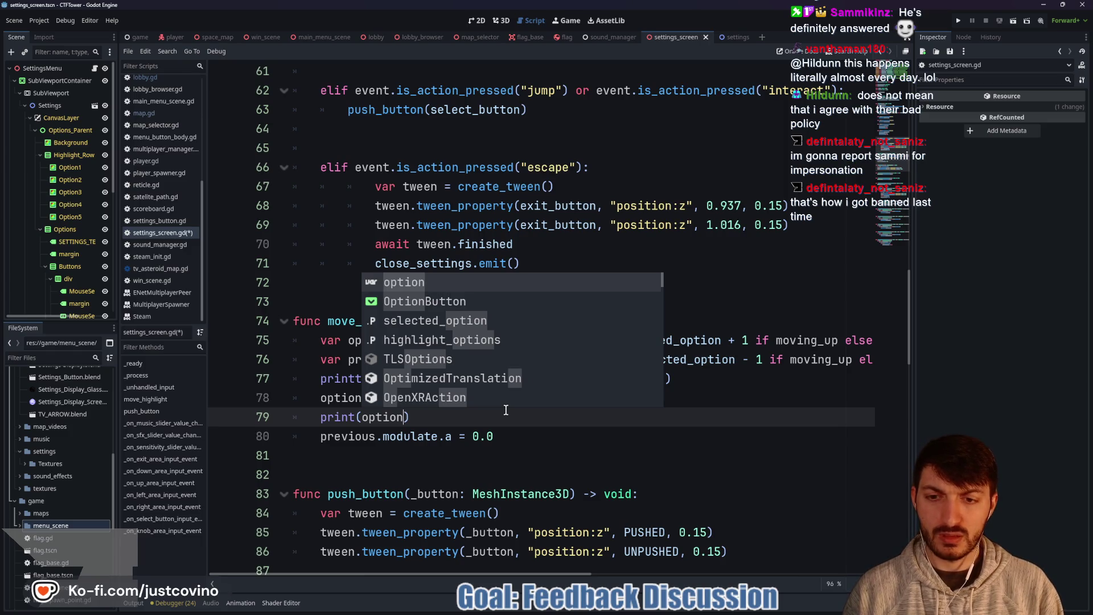
text(.modulate.a)
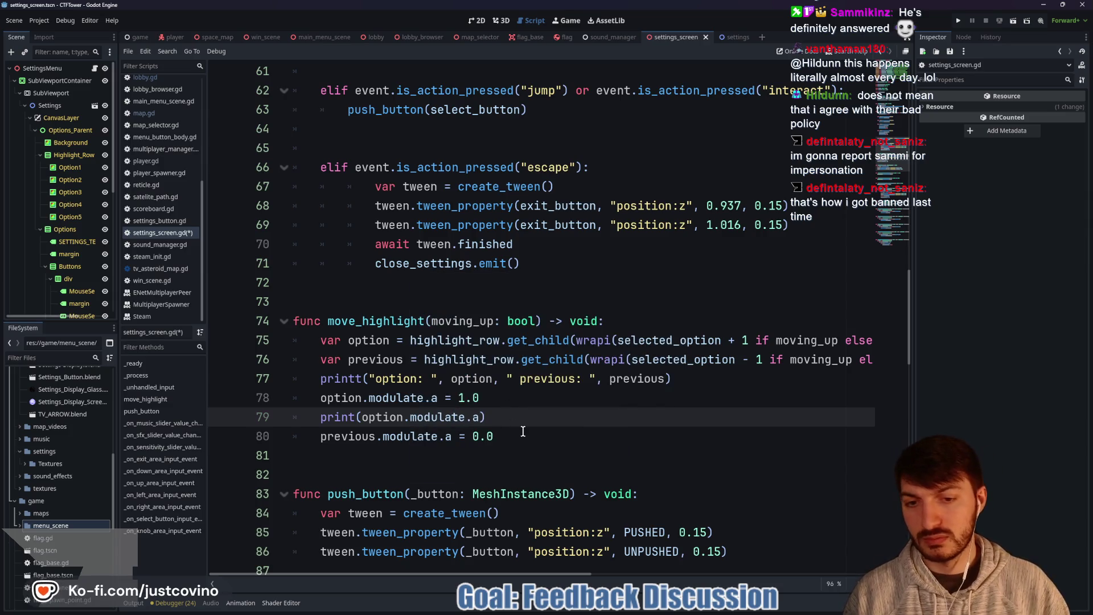
click(523, 432)
key(Return)
text(print)
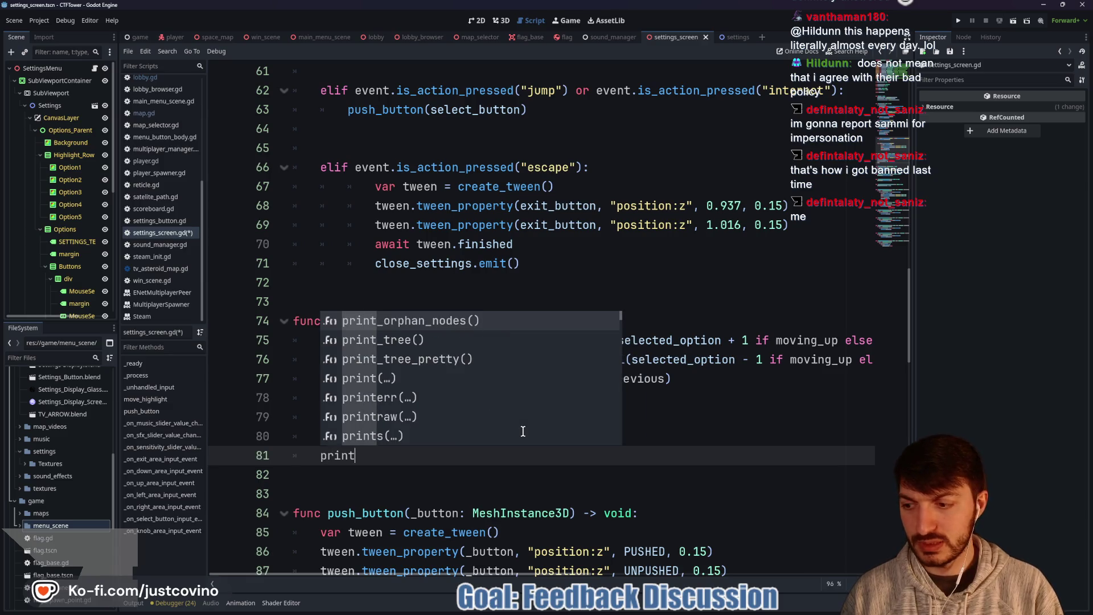
text(()
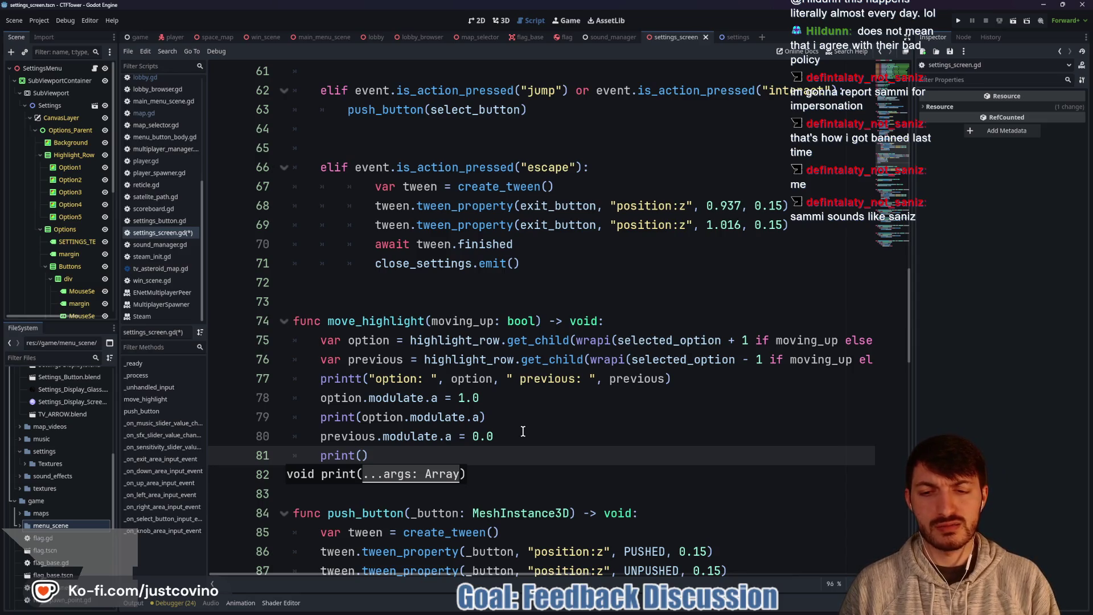
text(previous.modulate.a)
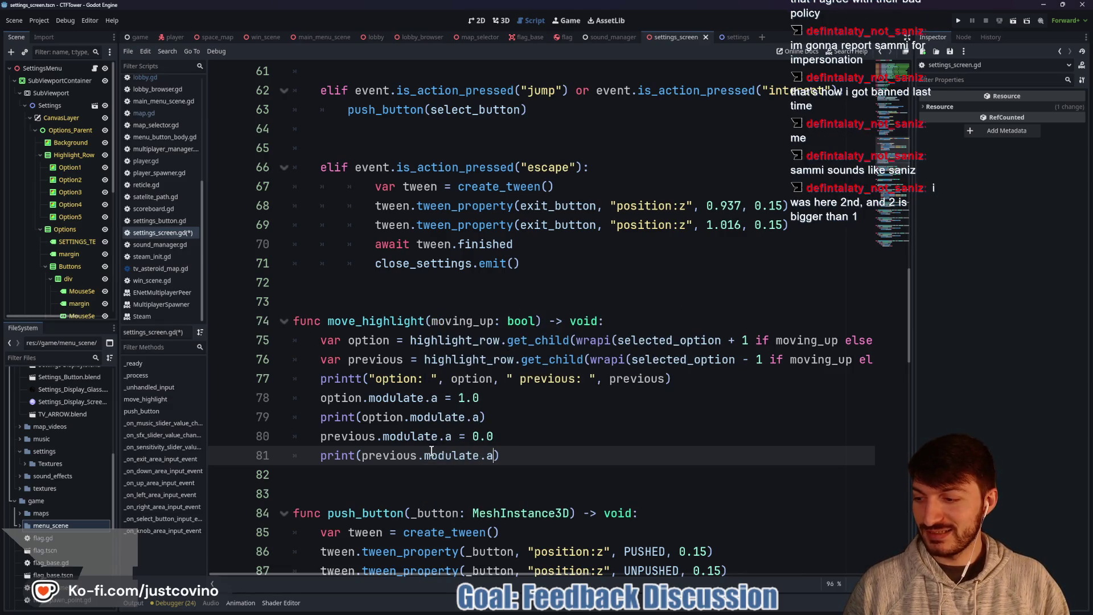
key(ctrl+Left)
key(ctrl+Left)
key(ctrl+Left)
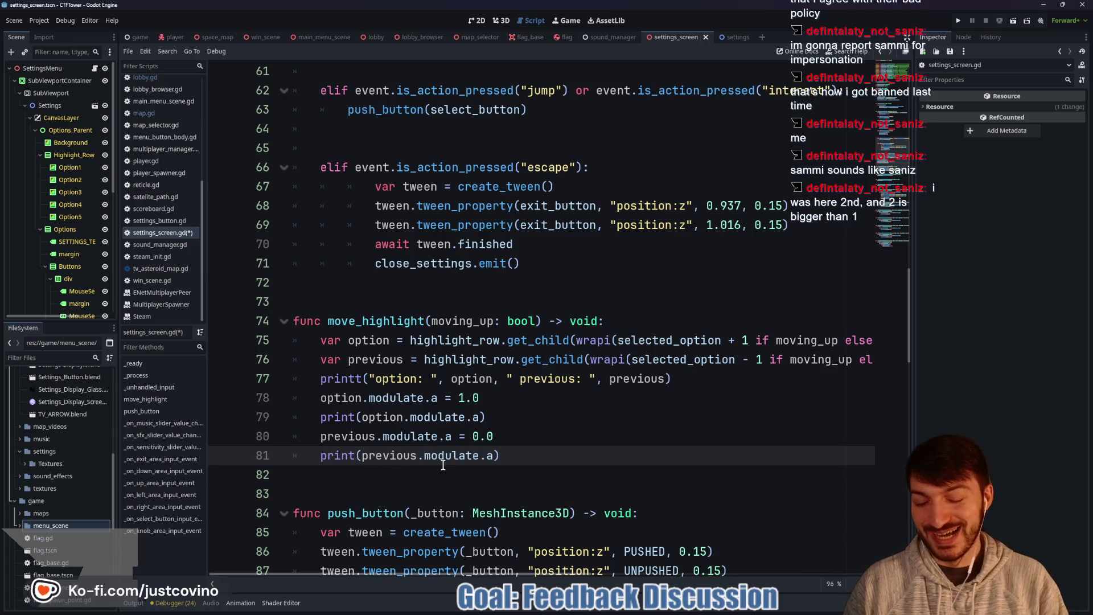
text(":)
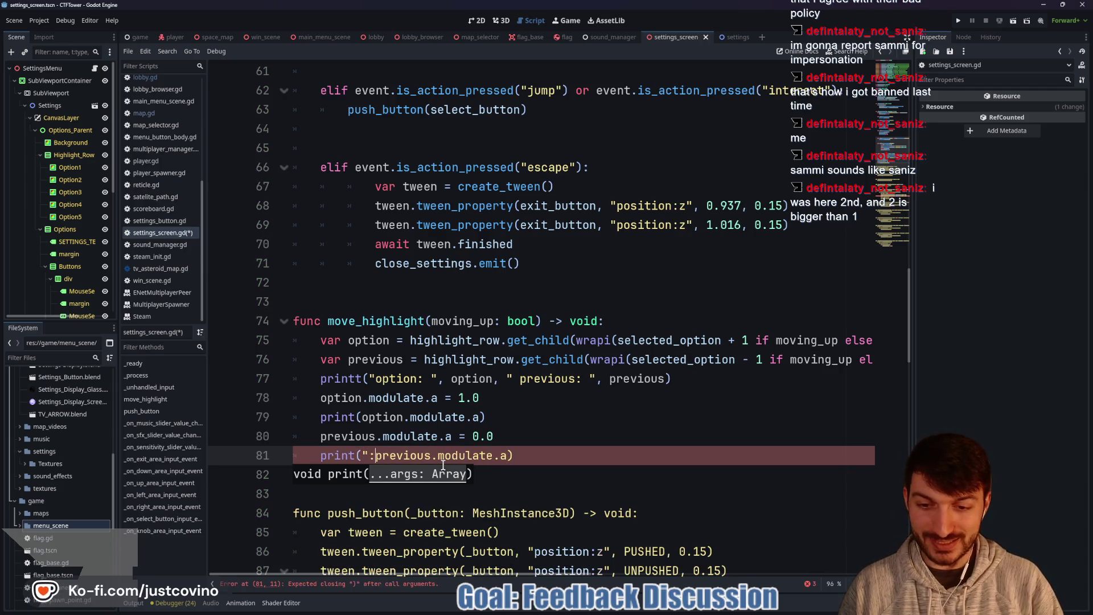
key(BackSpace)
text(")
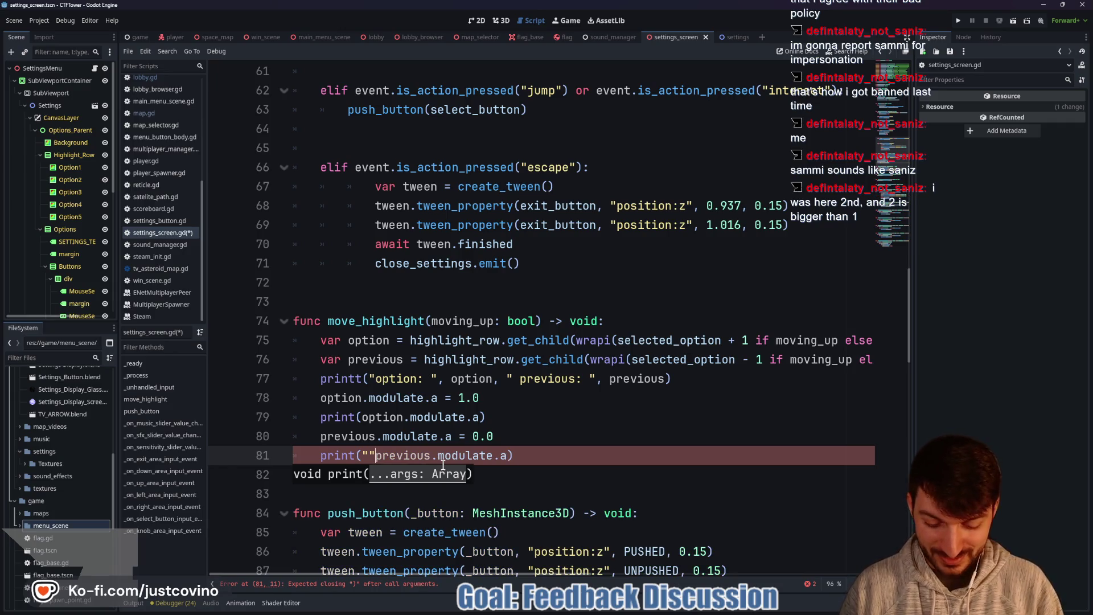
text(,)
key(Left)
key(Left)
key(Left)
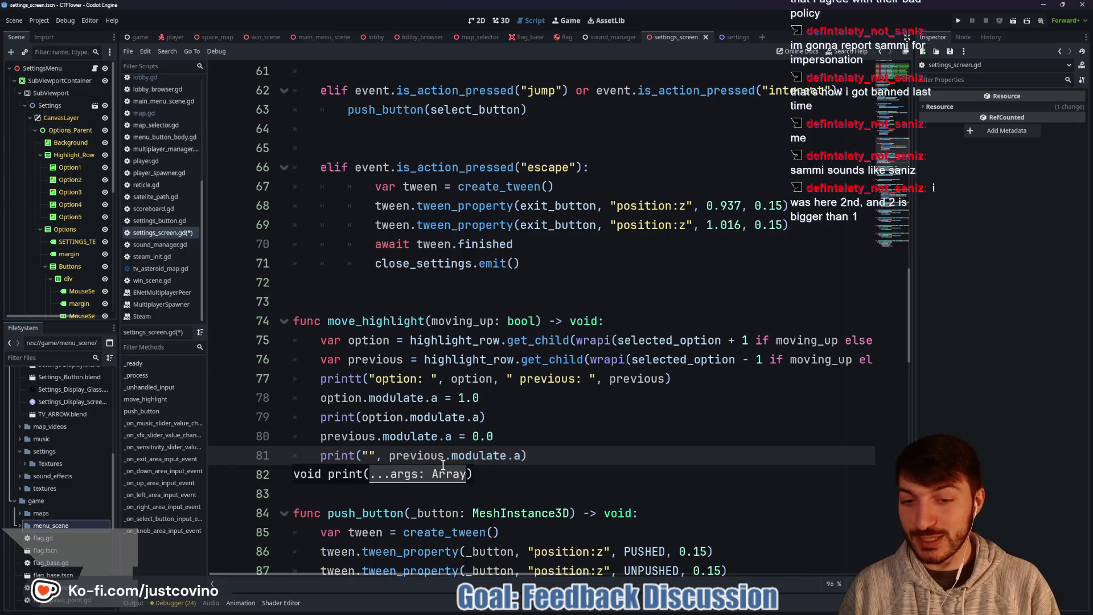
text(prev mod)
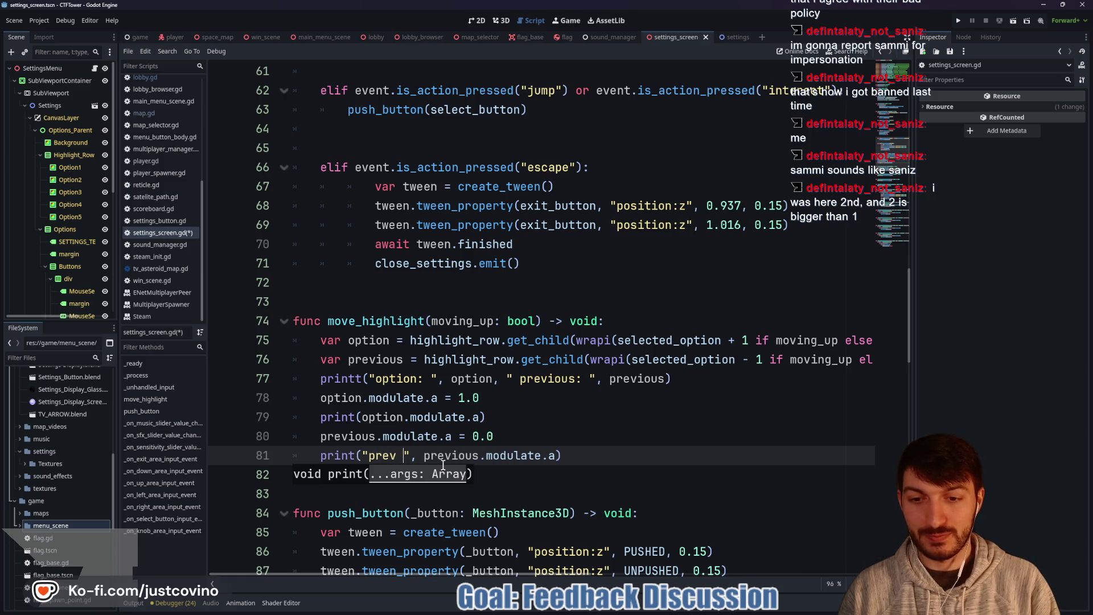
Step: Label line 79's print as "opt mod " and run the project
click(365, 420)
text(")
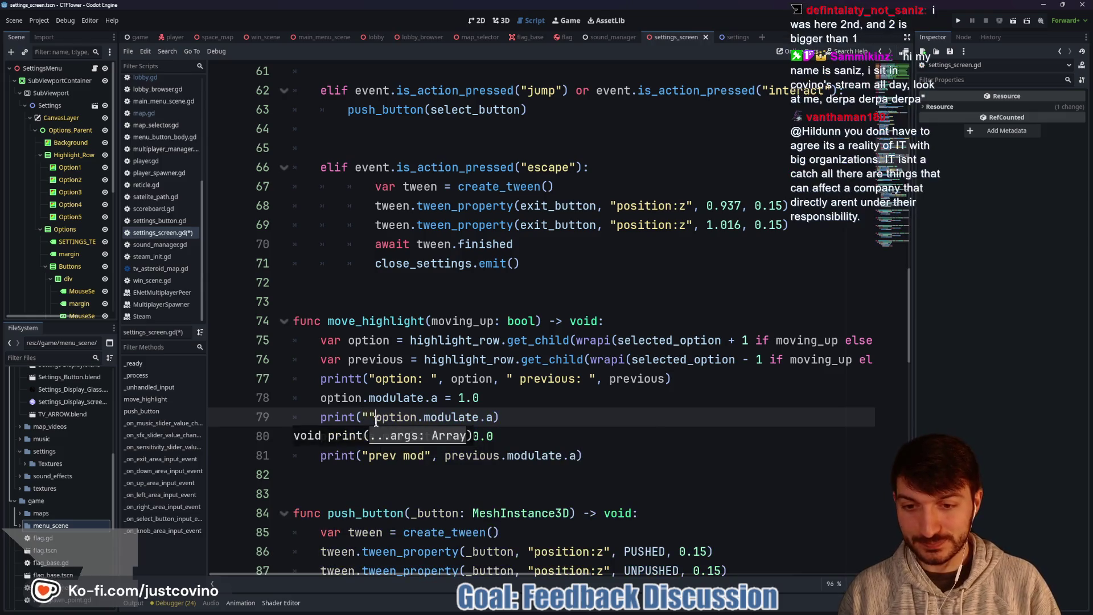
text(option)
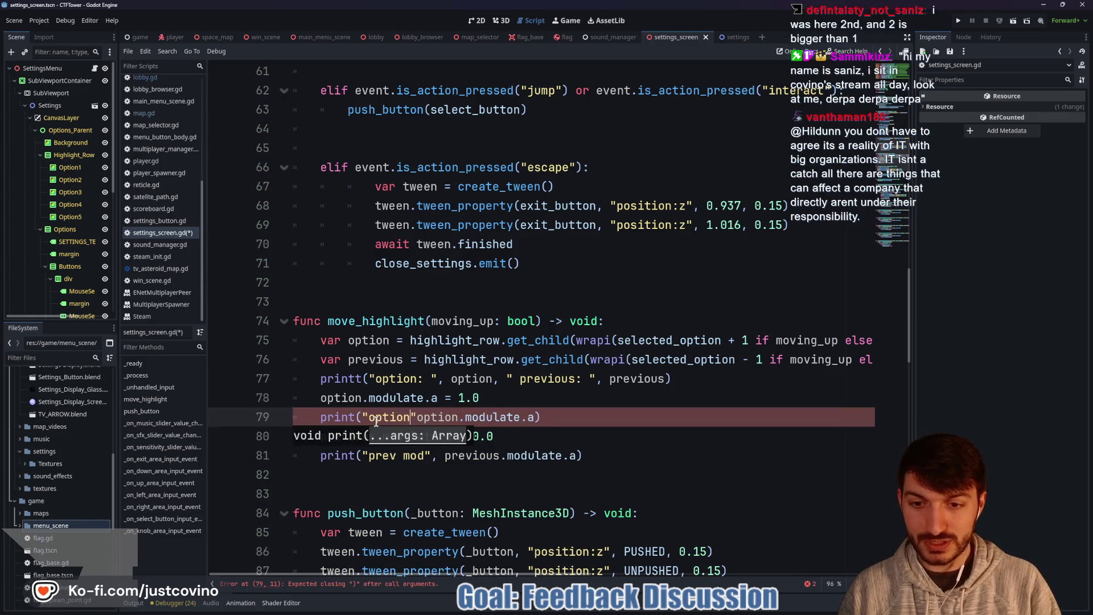
key(BackSpace)
key(BackSpace)
key(BackSpace)
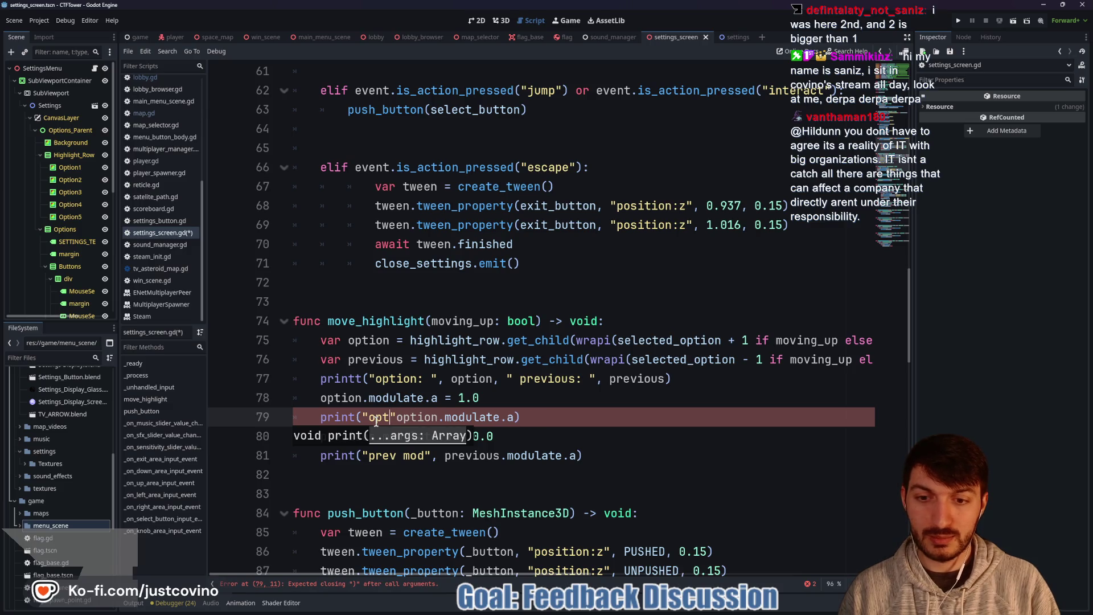
text(mod)
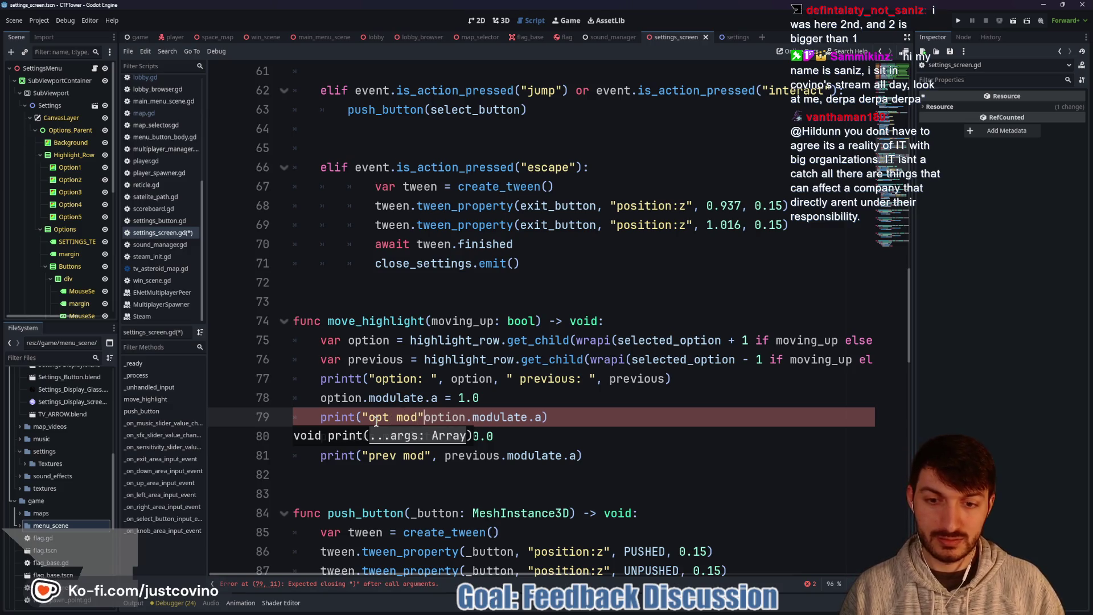
text(",)
key(Left)
key(Left)
key(Left)
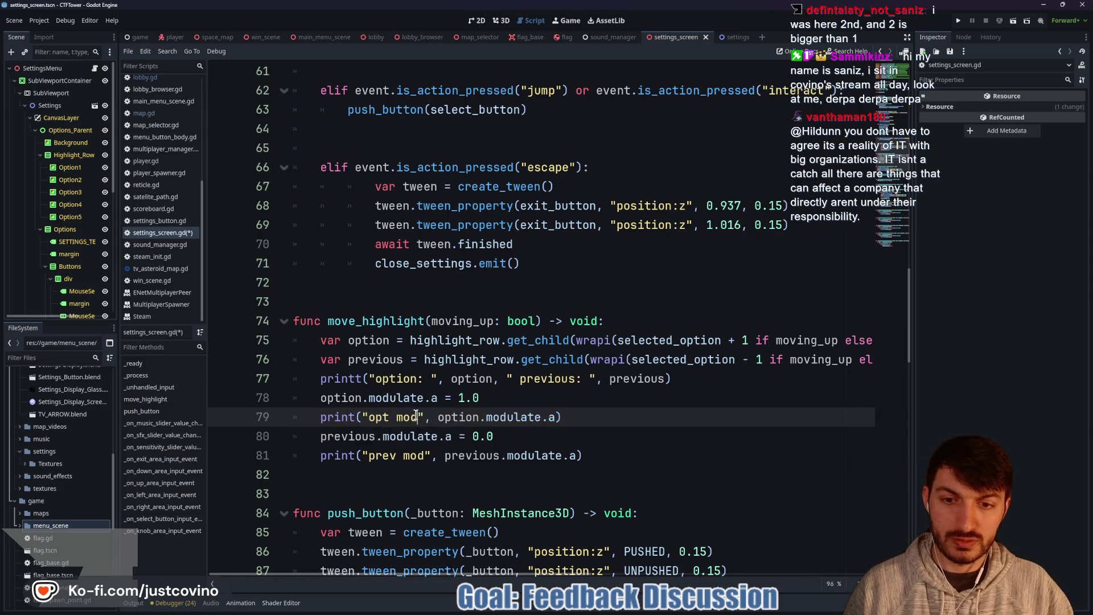
key(Down)
key(Down)
click(605, 417)
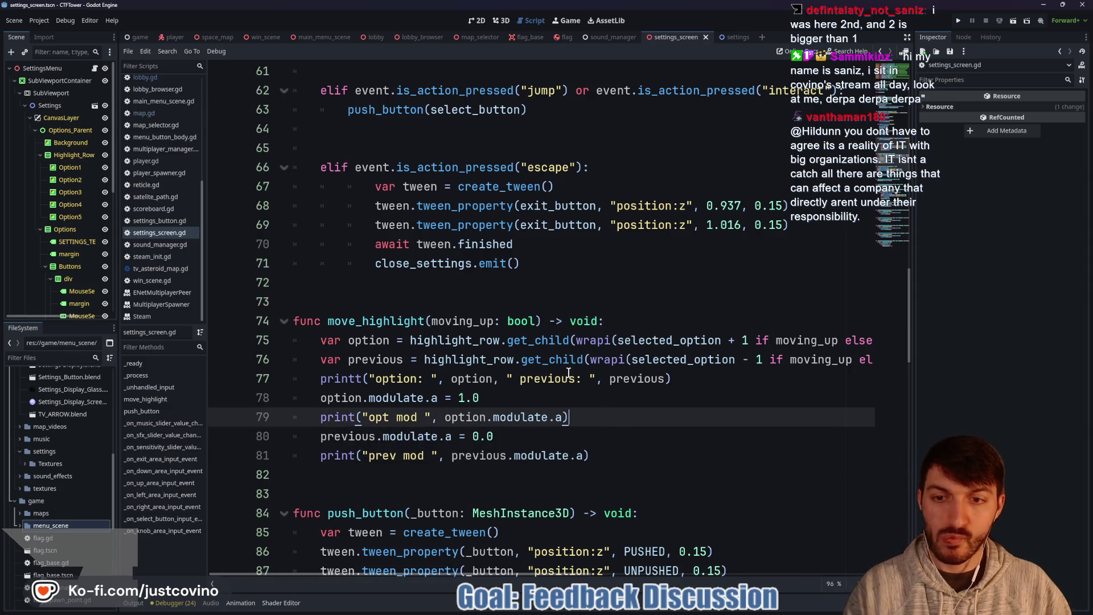
click(963, 22)
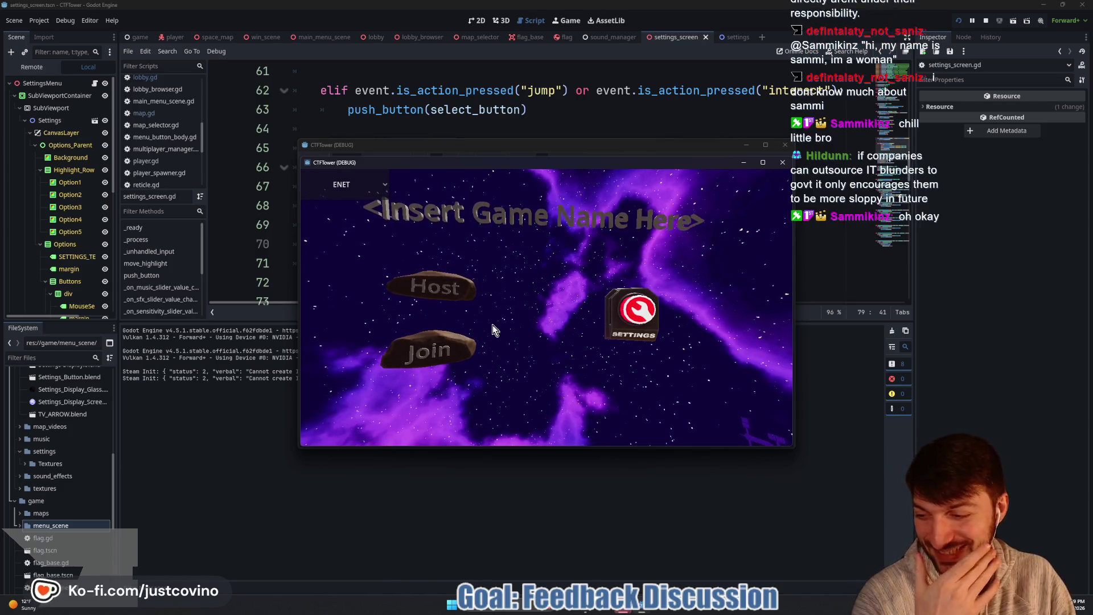
Step: Open Settings in the debug window, return to the main menu, and close the game window
click(631, 316)
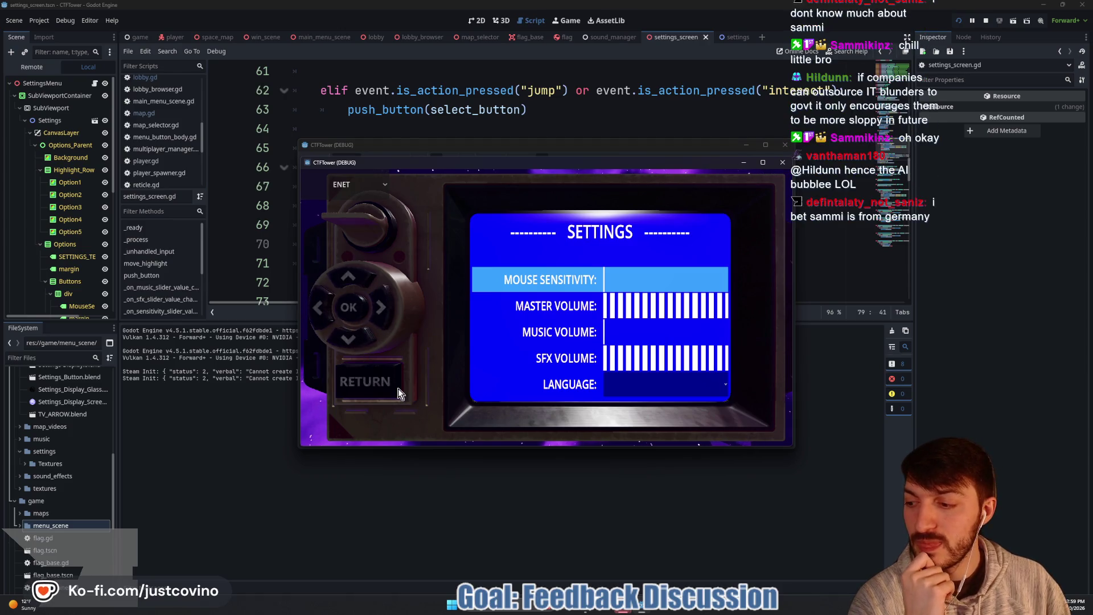
click(382, 392)
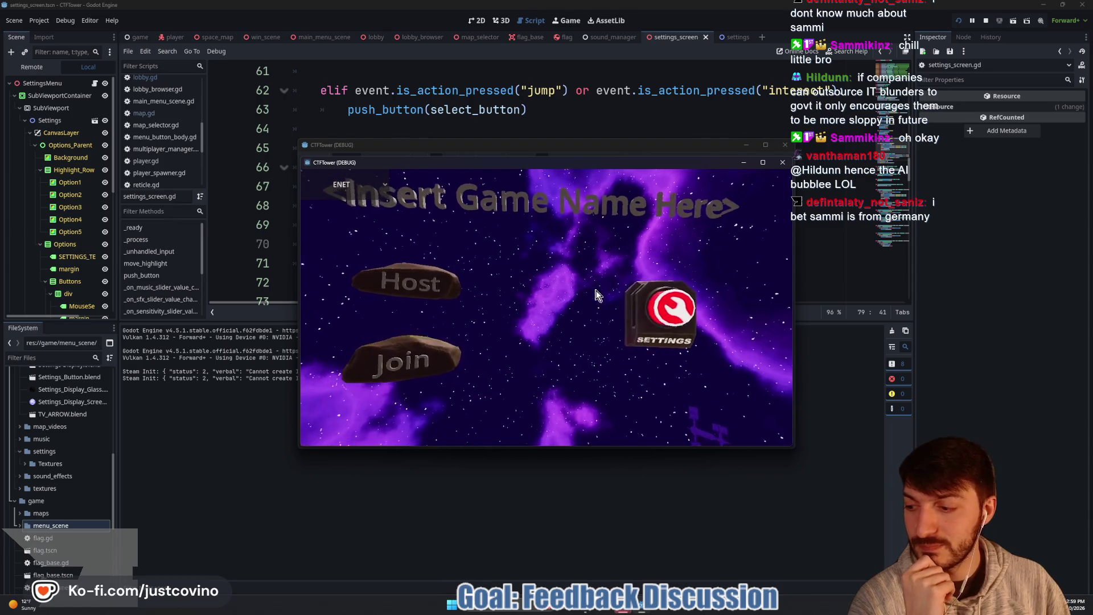
click(785, 145)
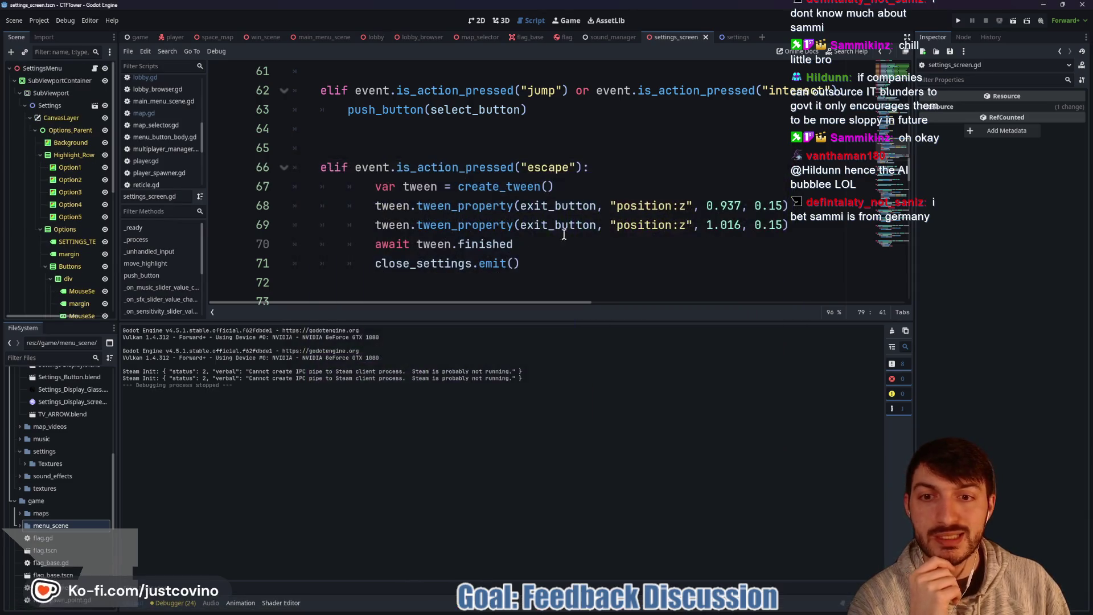
Step: Hide the Output panel with Ctrl+J and highlight push_button uses while reviewing the input handlers
scroll(501, 285, up, 5)
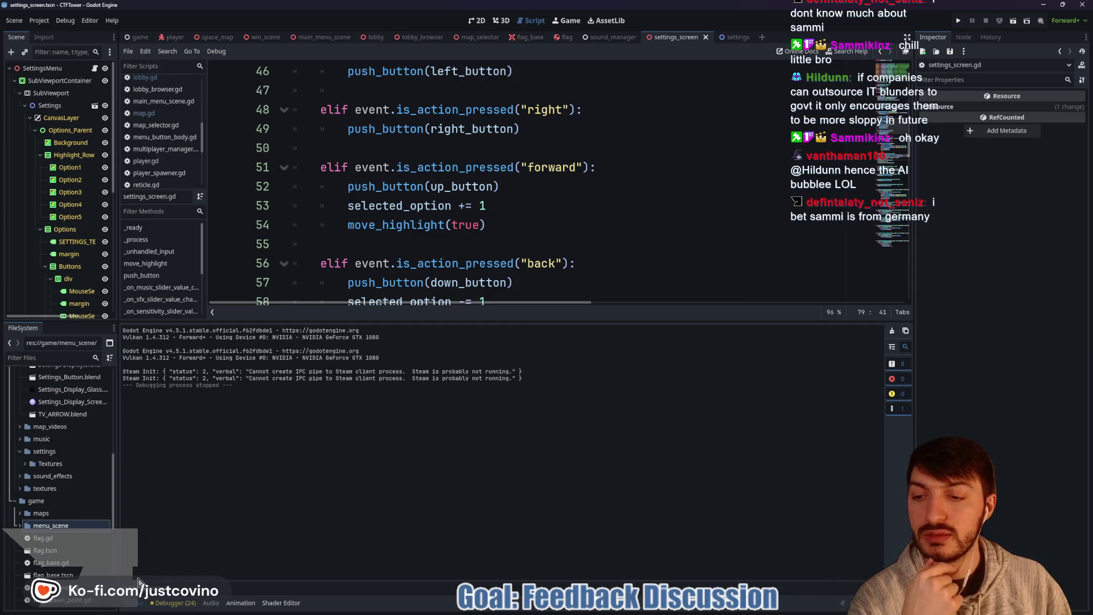
key(ctrl+j)
scroll(491, 239, up, 7)
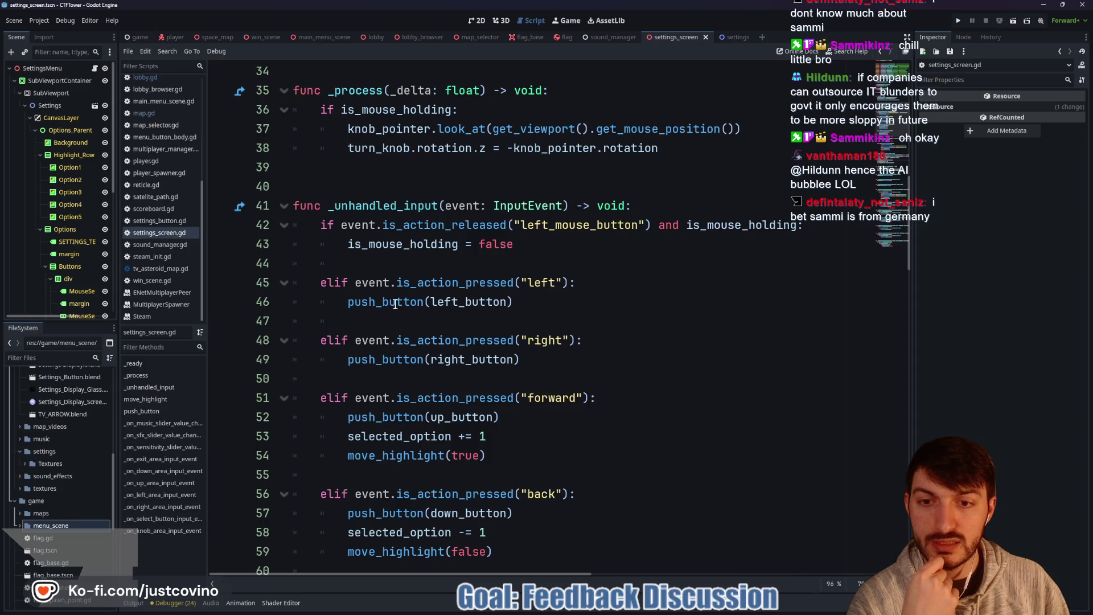
scroll(392, 304, down, 3)
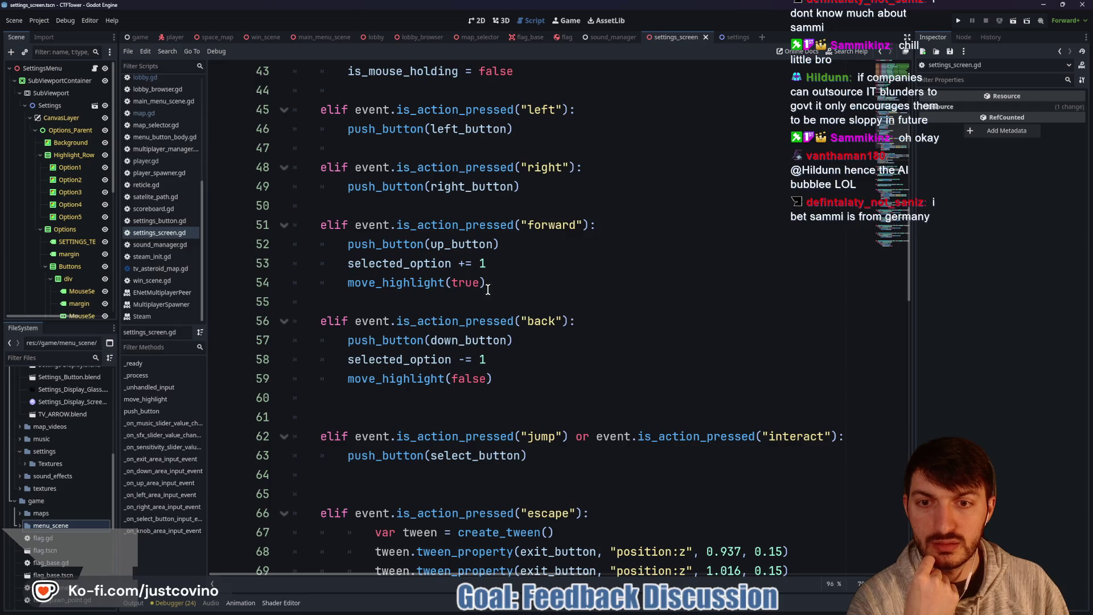
double_click(414, 244)
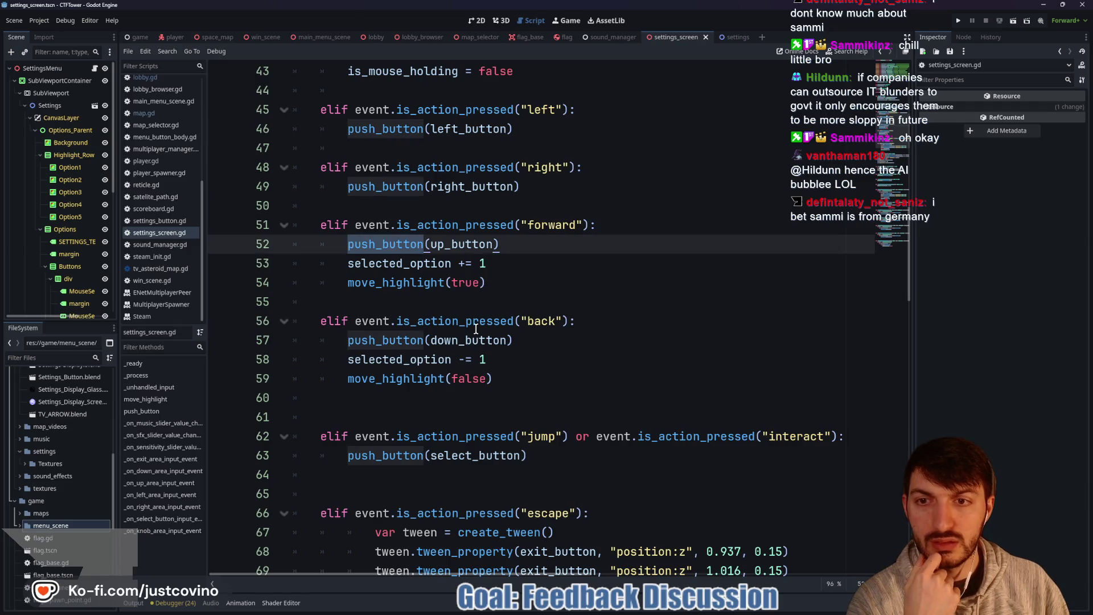
scroll(476, 328, up, 7)
scroll(474, 328, down, 13)
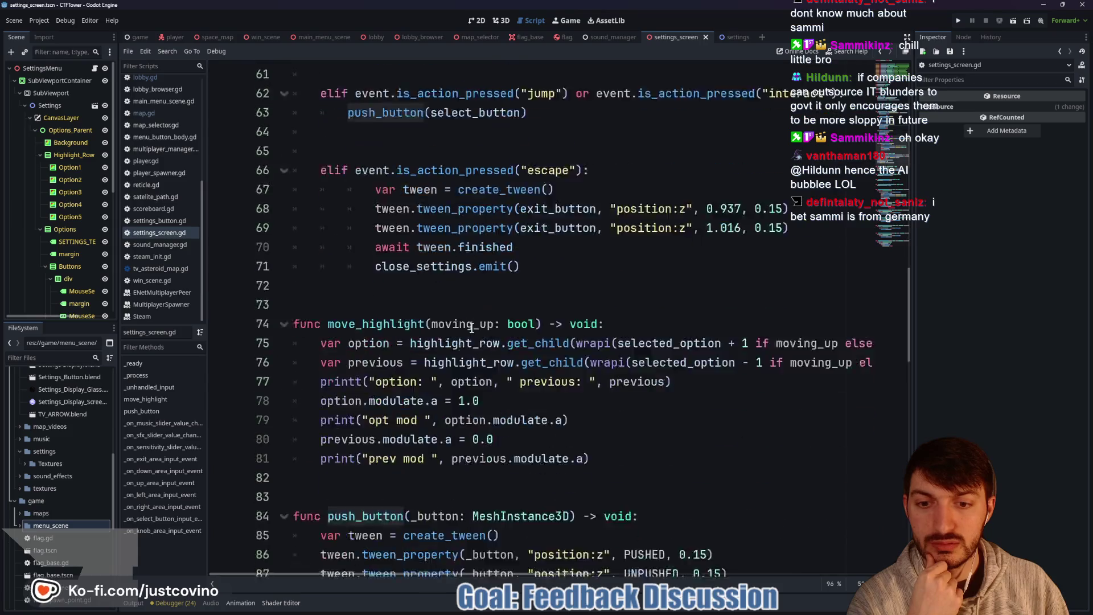
scroll(472, 328, down, 12)
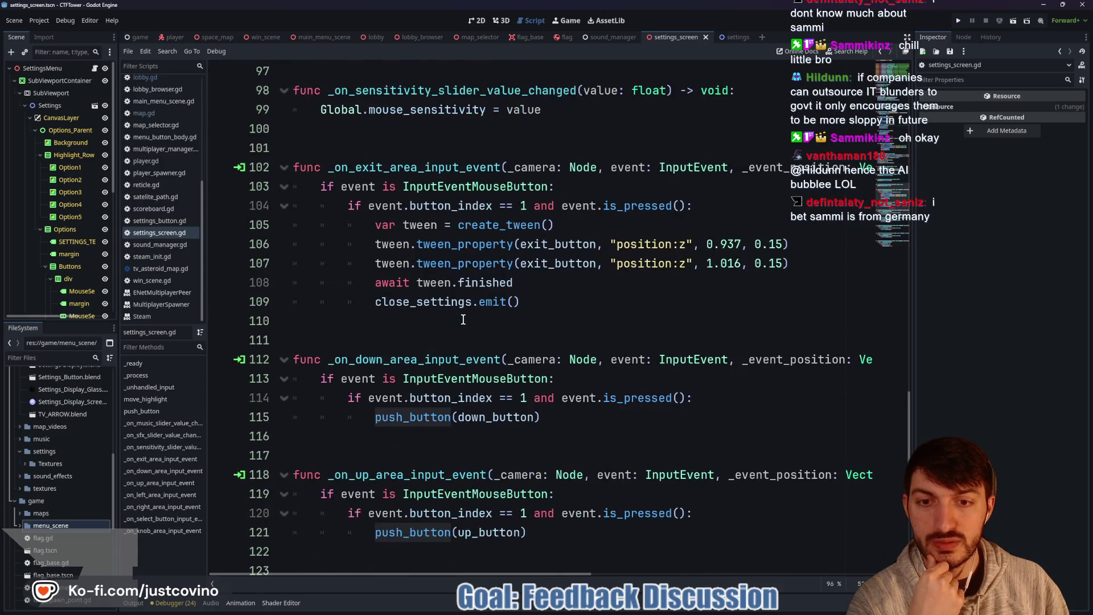
scroll(462, 320, down, 2)
scroll(547, 310, up, 6)
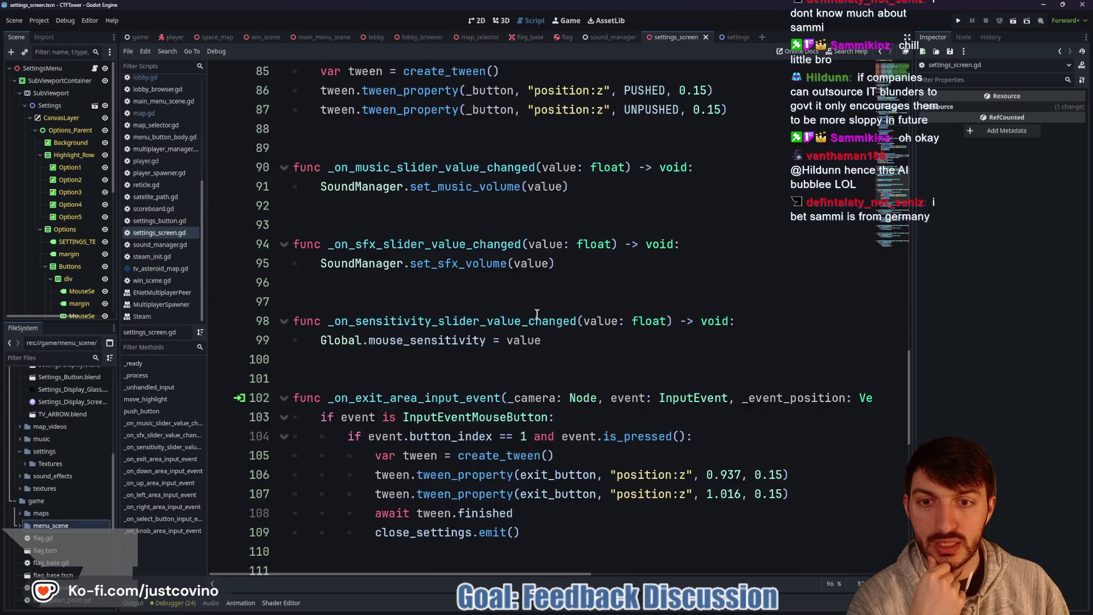
scroll(535, 314, down, 6)
scroll(535, 314, down, 2)
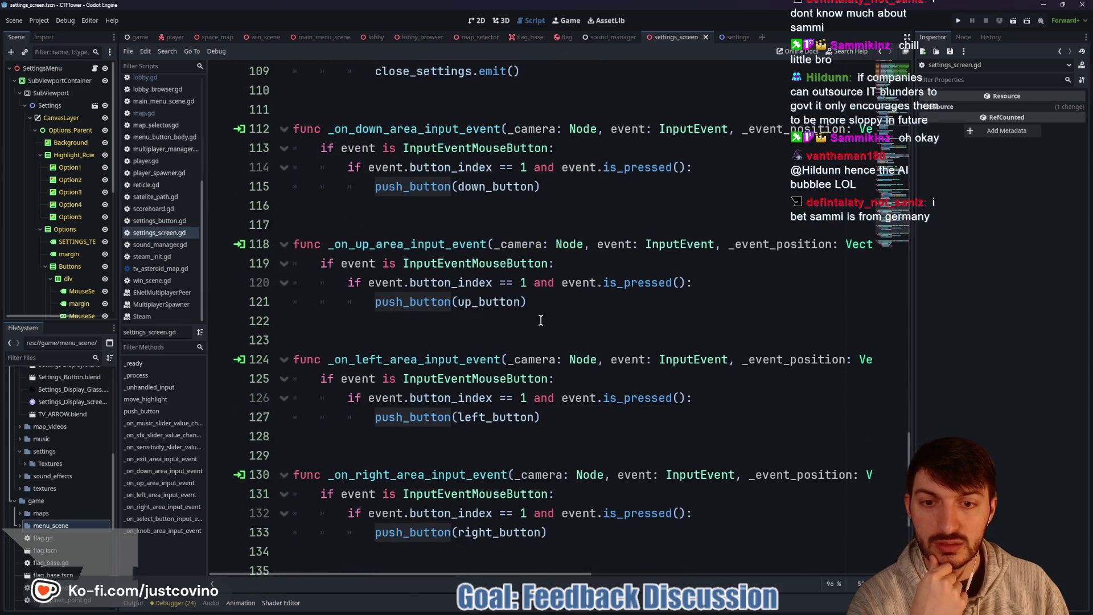
click(546, 315)
Step: Copy move_highlight(true) from line 54 into the _on_up_area_input_event handler
key(ctrl+z)
scroll(483, 307, down, 1)
click(482, 305)
key(shift+Home)
key(ctrl+c)
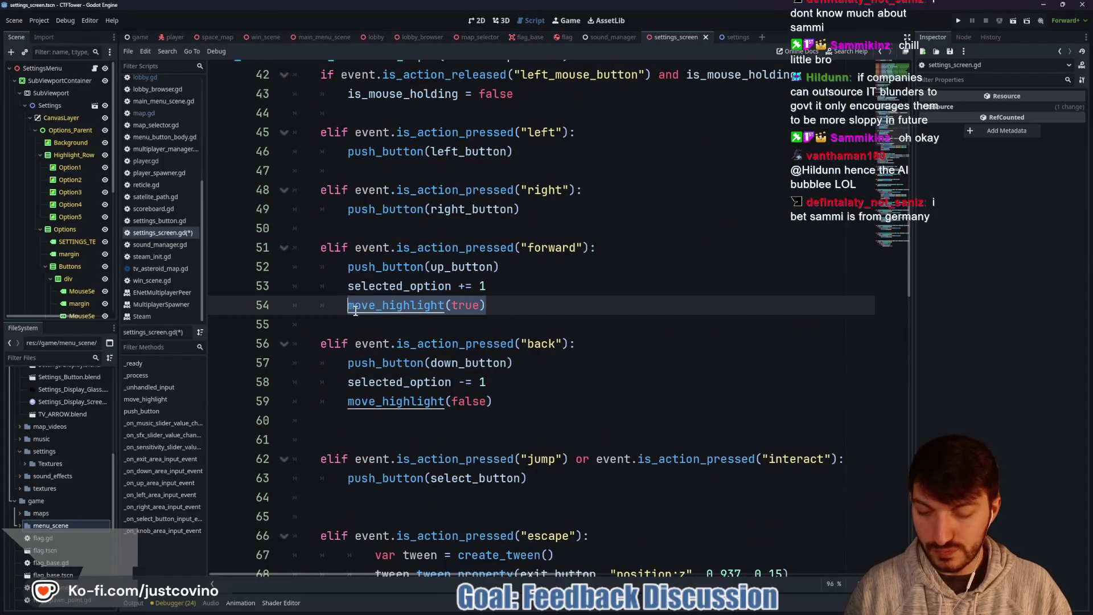
scroll(455, 319, down, 10)
scroll(447, 332, down, 15)
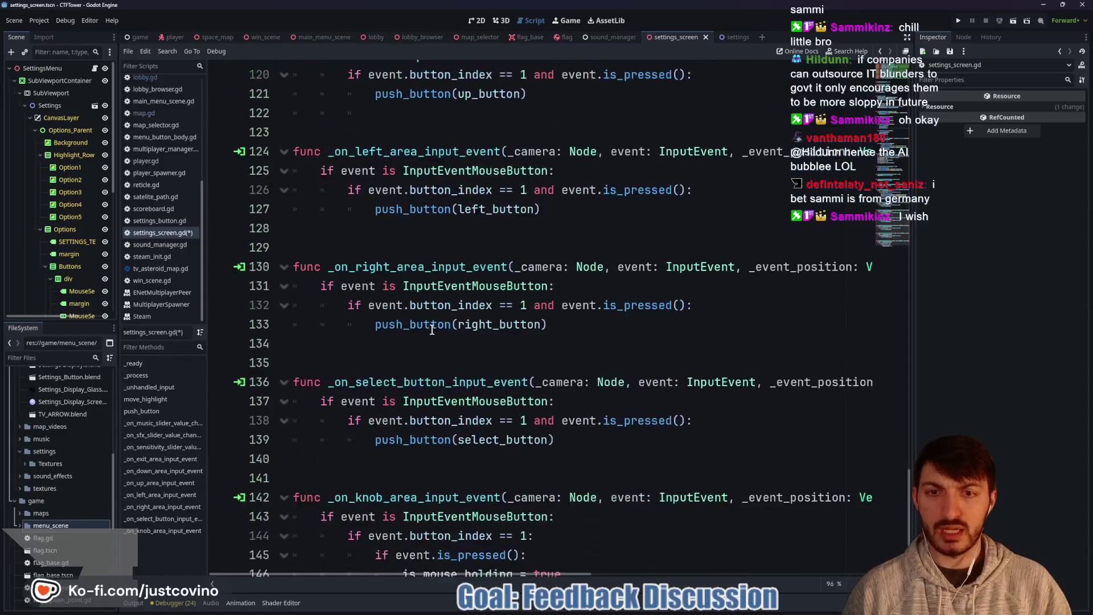
scroll(370, 322, up, 2)
click(431, 232)
key(ctrl+v)
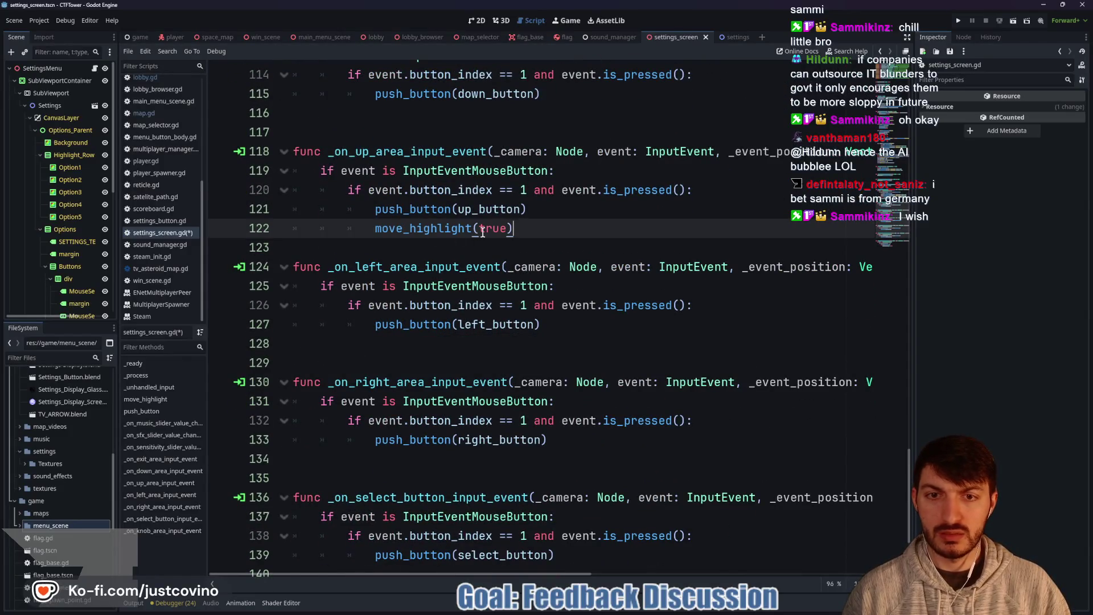
Step: Add move_highlight(false) to the _on_down_area_input_event handler
scroll(506, 343, up, 3)
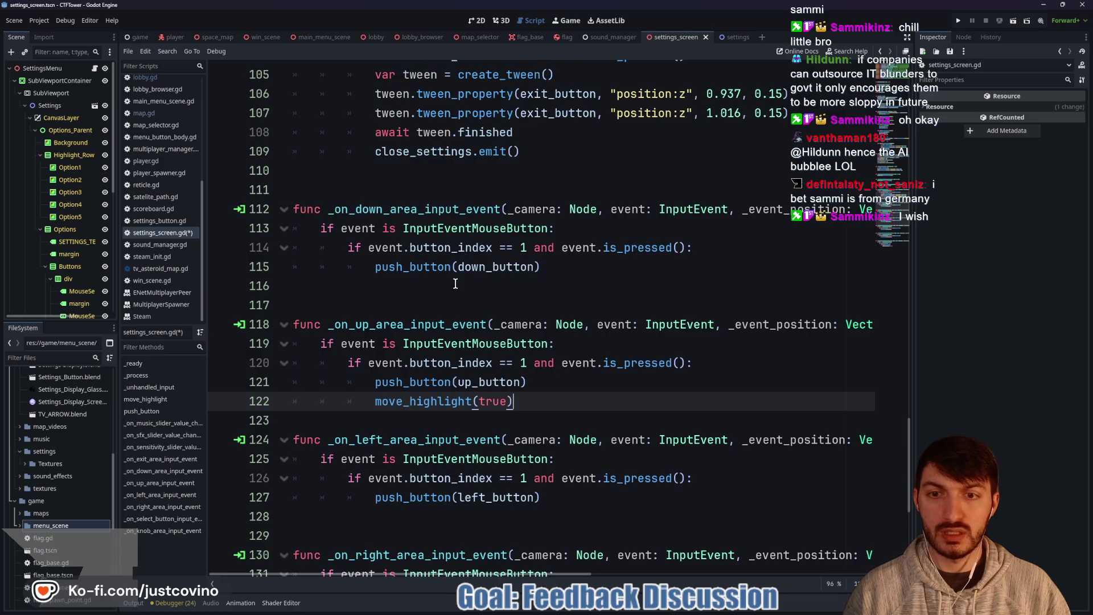
click(456, 285)
text(move_highlight(ff)
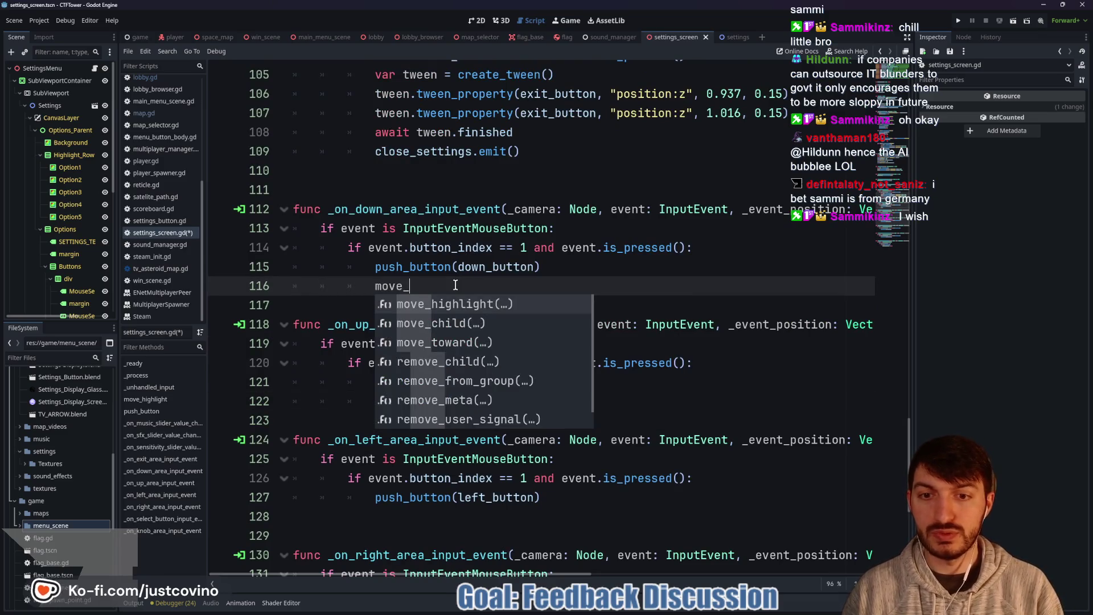
key(Return)
text(ff)
key(BackSpace)
text(alse))
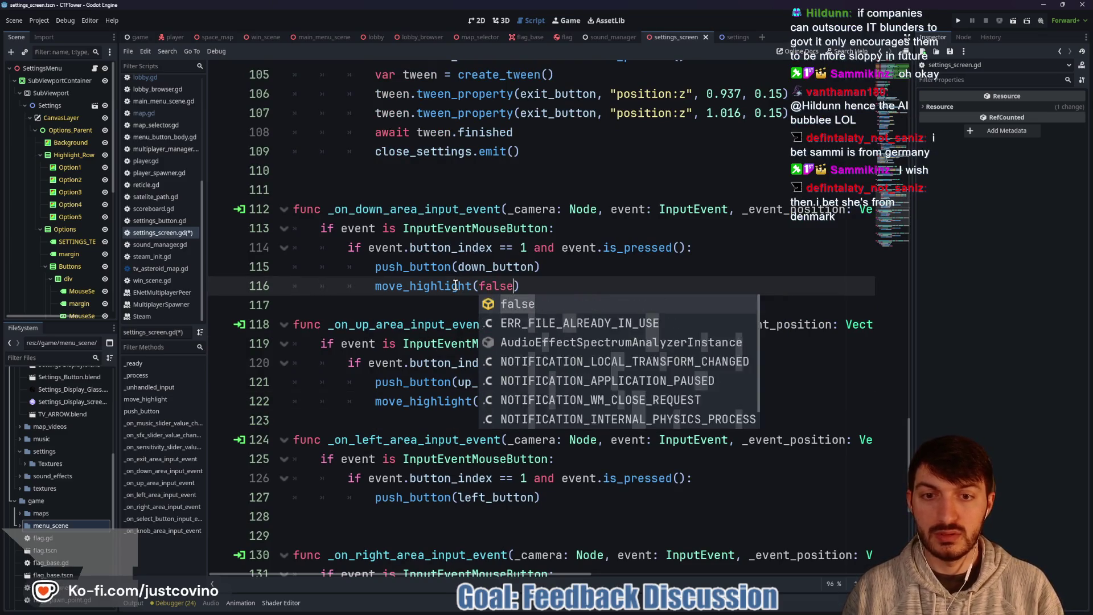
Step: Save the script and scene, and run the game with F5
key(Return)
key(ctrl+s)
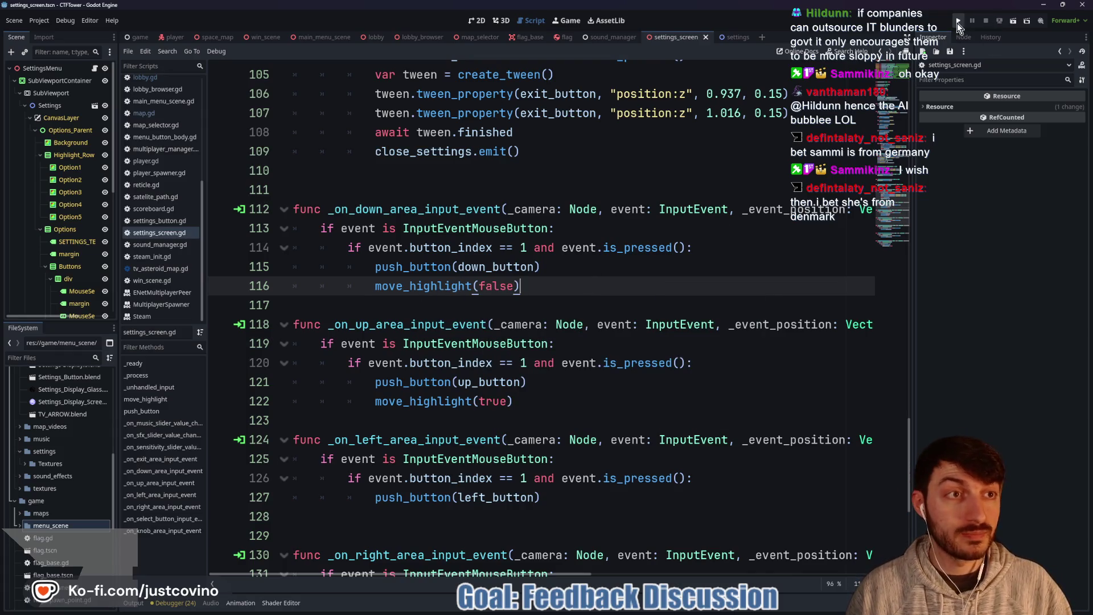
key(F5)
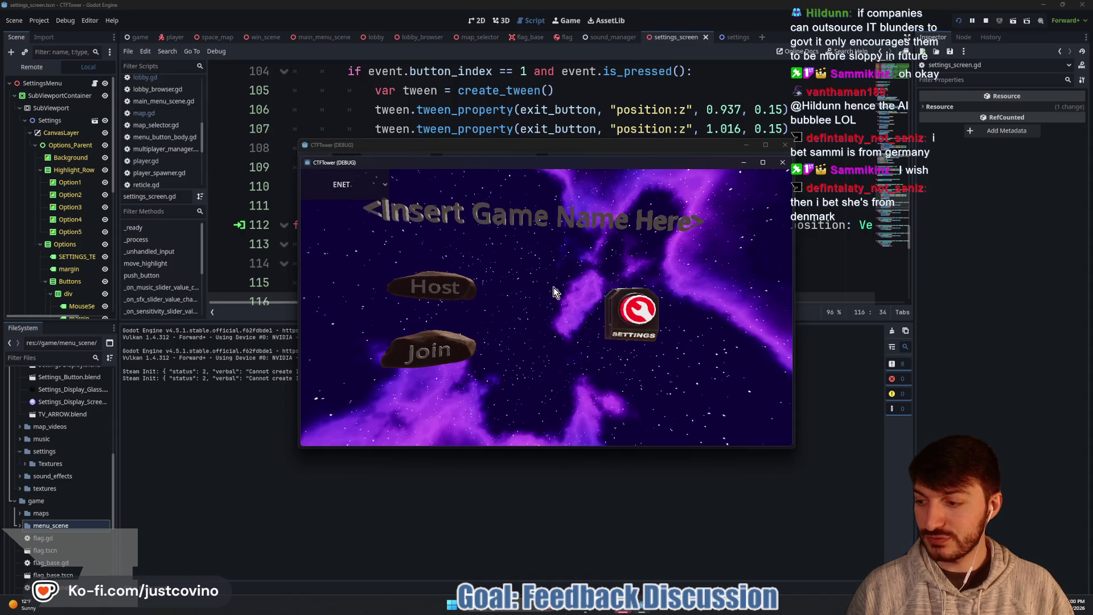
Step: Bring the running game's main menu forward and open its Settings screen
click(624, 310)
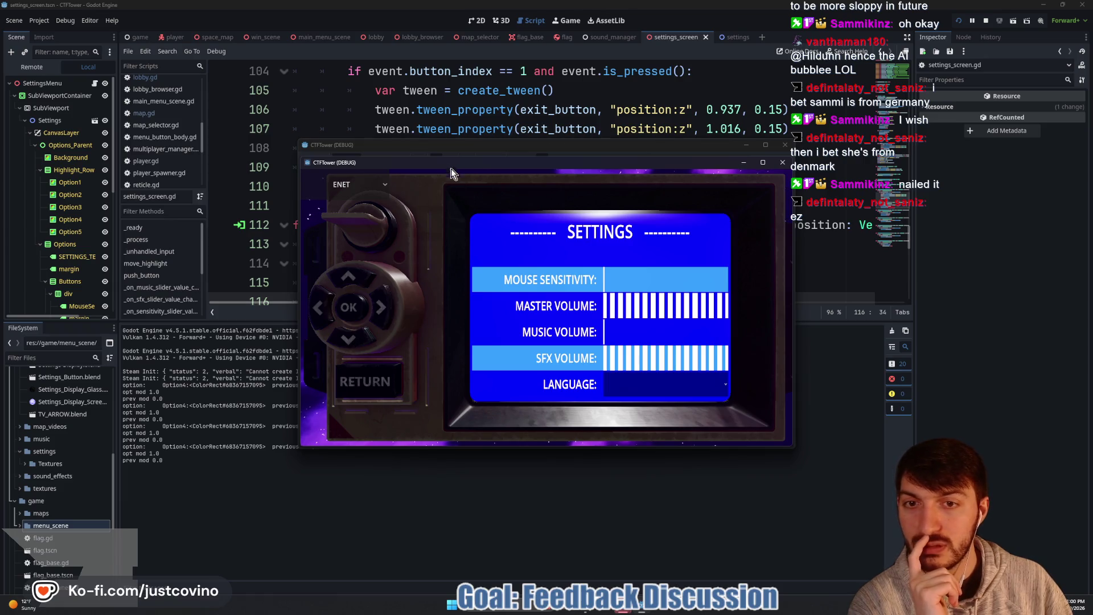
click(784, 165)
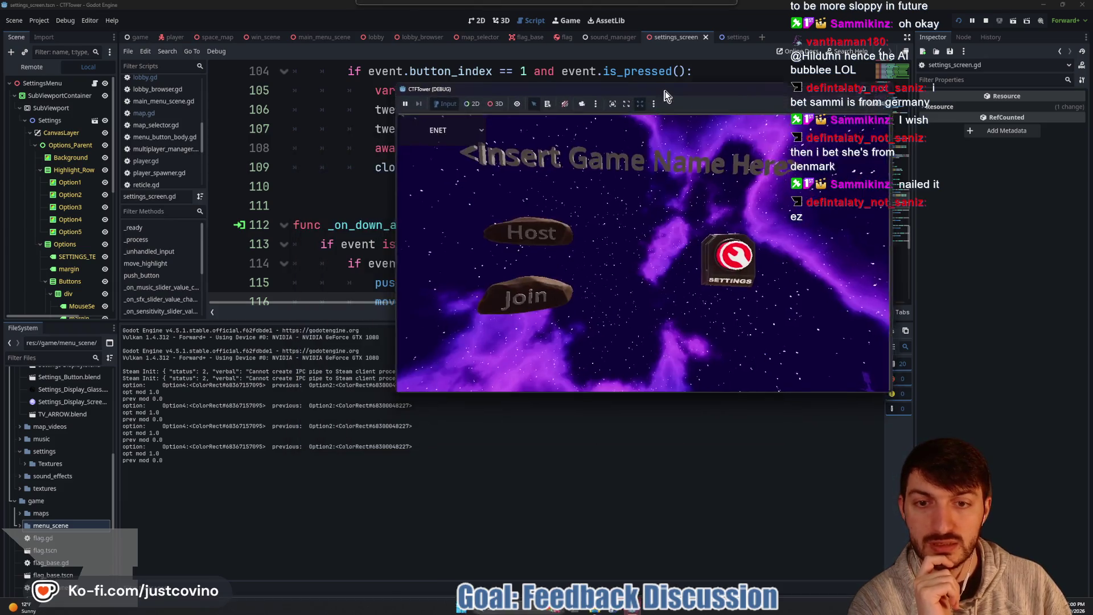
click(745, 244)
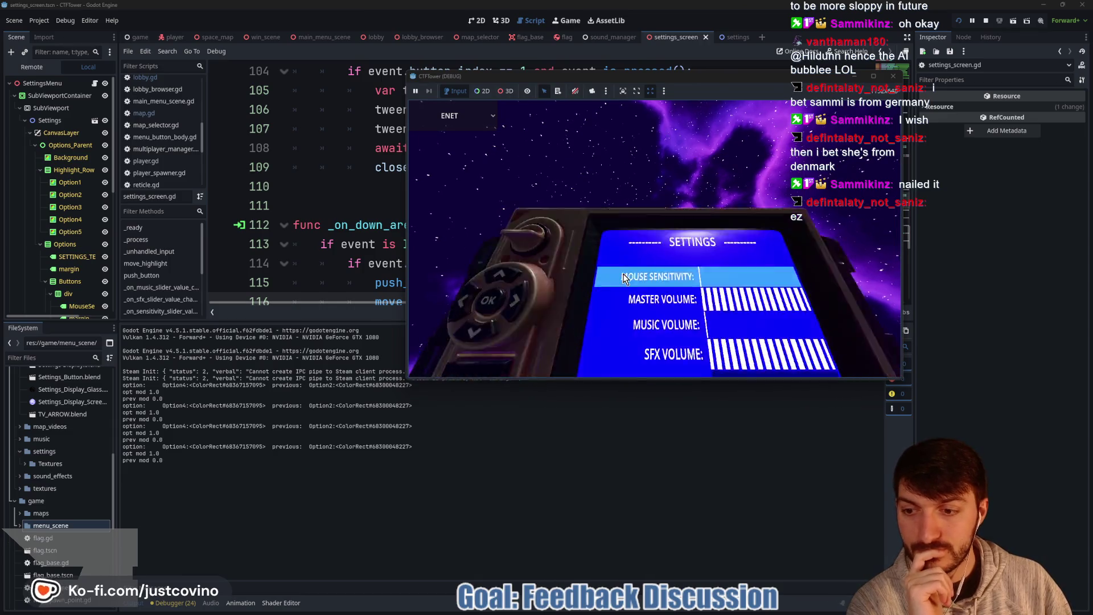
Step: Click the down and up arrows to step the settings highlight between rows
click(457, 268)
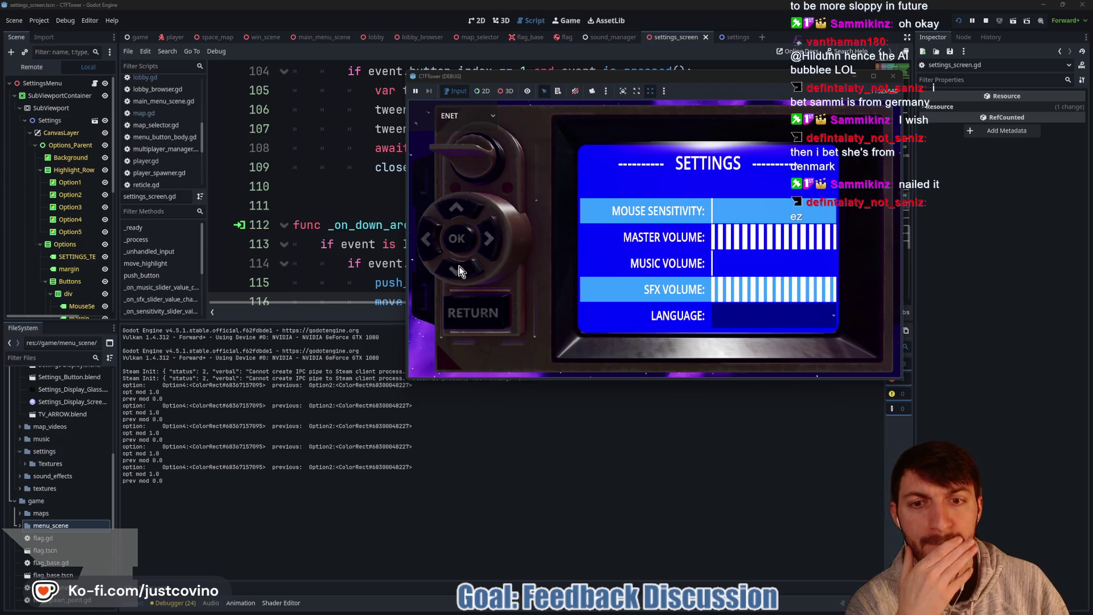
click(461, 271)
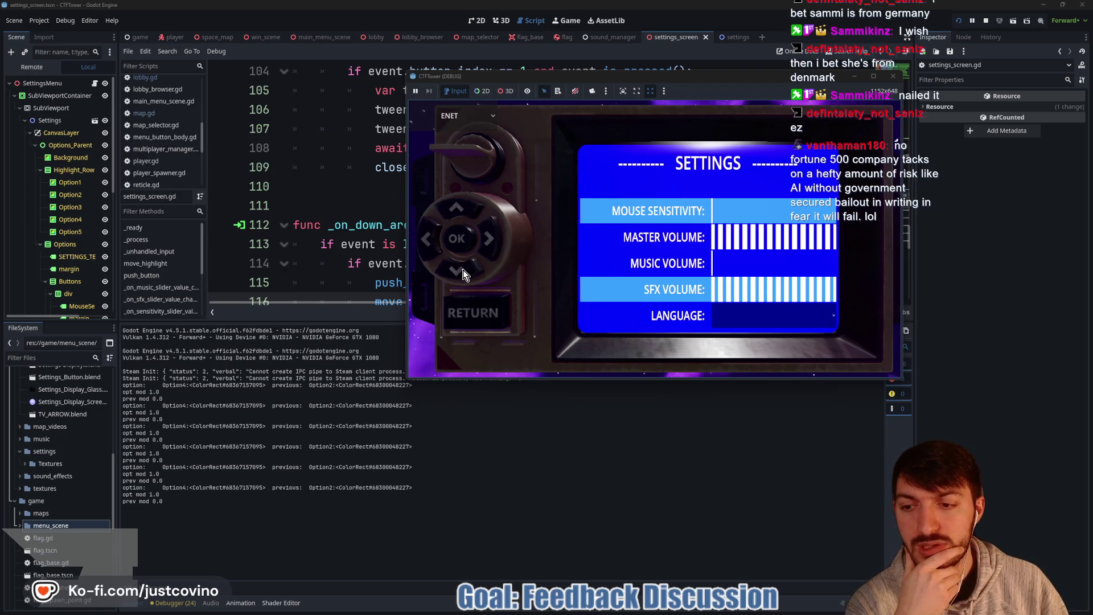
click(463, 270)
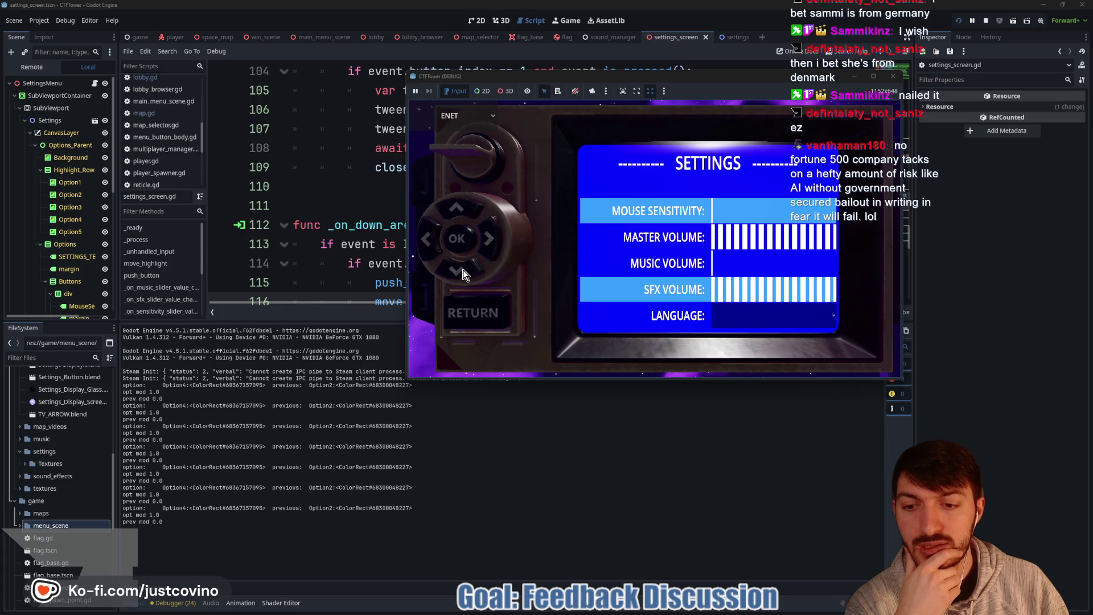
click(459, 211)
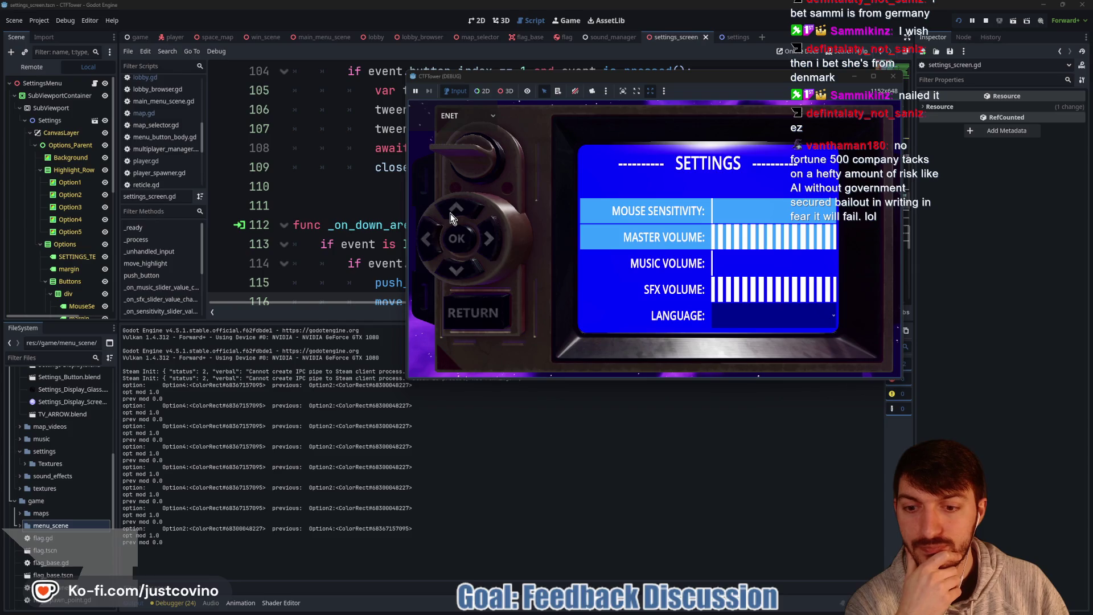
click(467, 271)
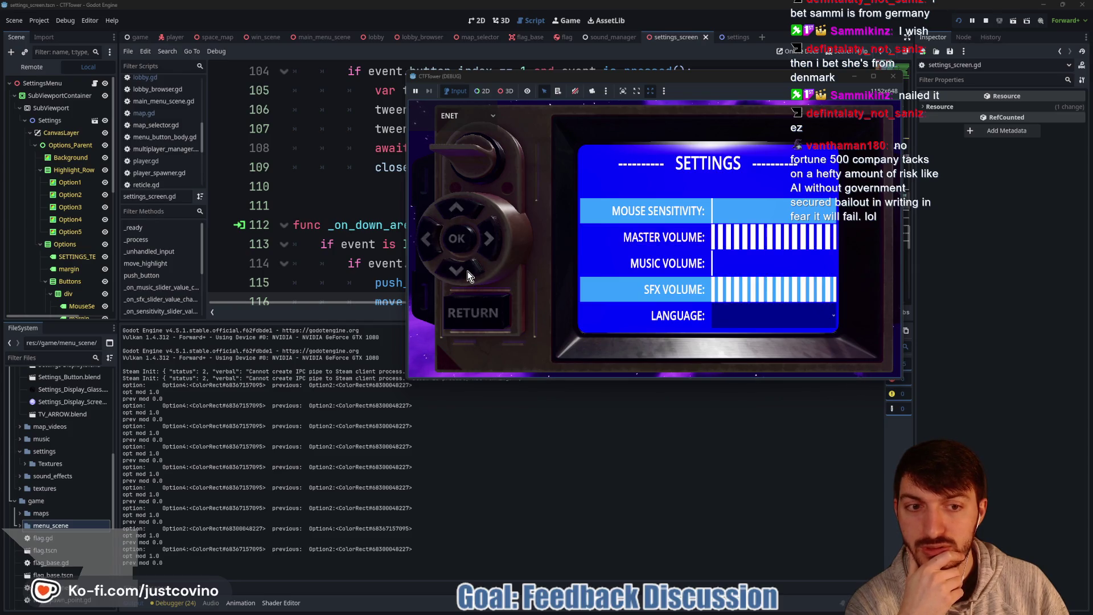
click(464, 205)
click(458, 265)
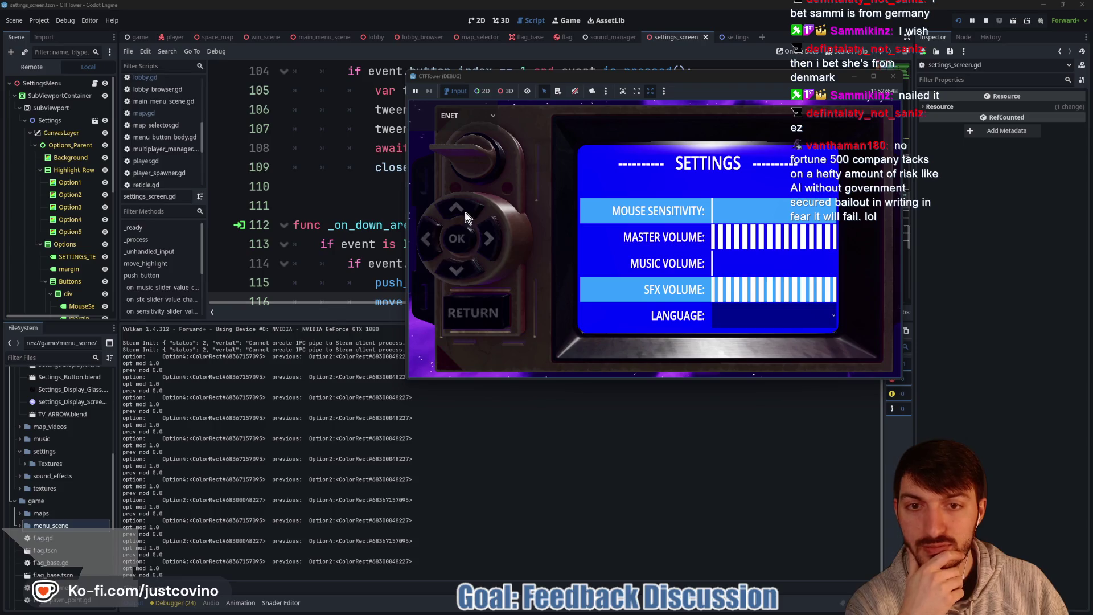
click(465, 213)
click(471, 259)
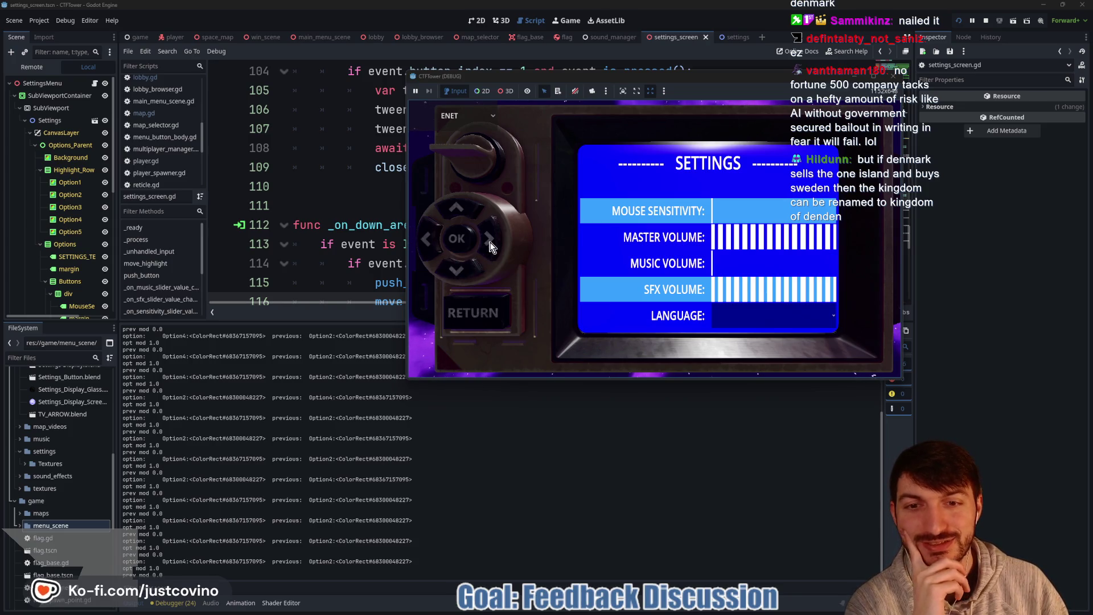
Step: Repeatedly click the up arrow to cycle the highlight and check it wraps through the rows
click(459, 213)
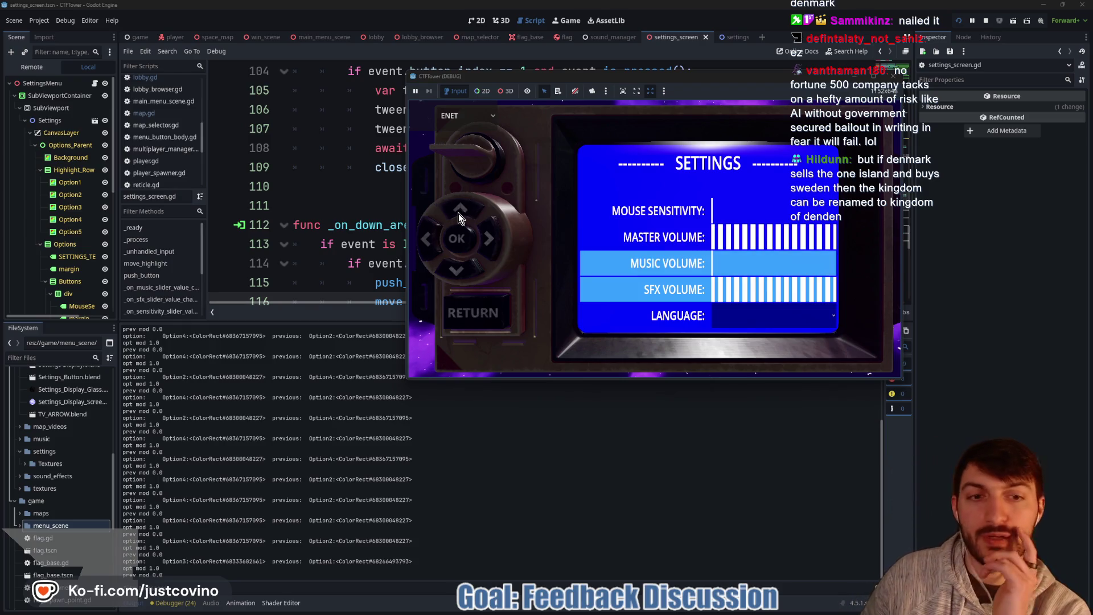
click(459, 213)
click(458, 213)
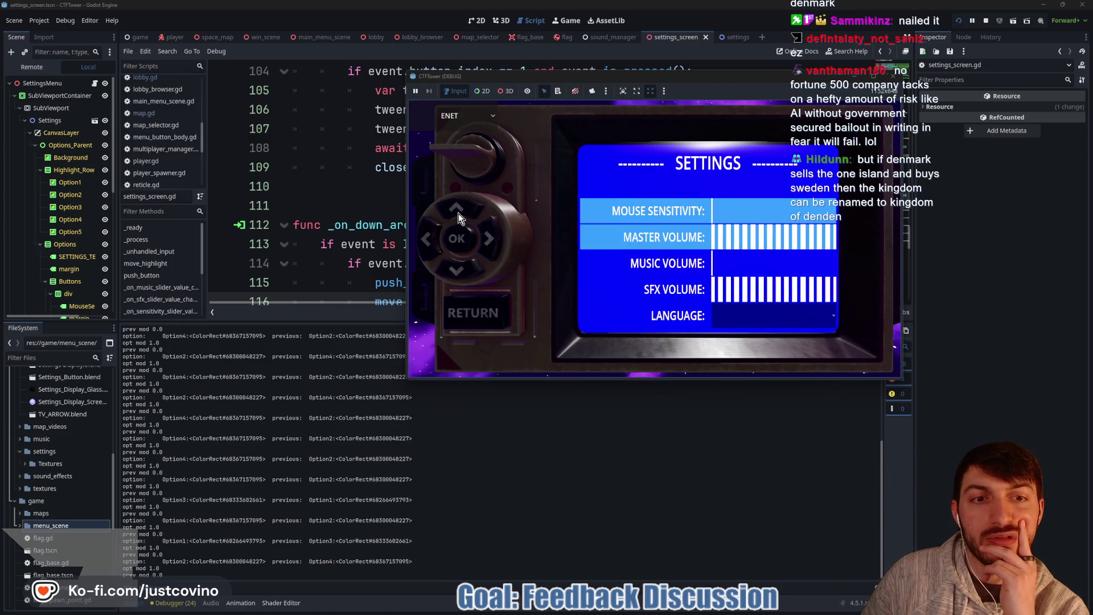
click(458, 214)
click(459, 214)
click(459, 213)
click(459, 213)
key(Down)
key(Down)
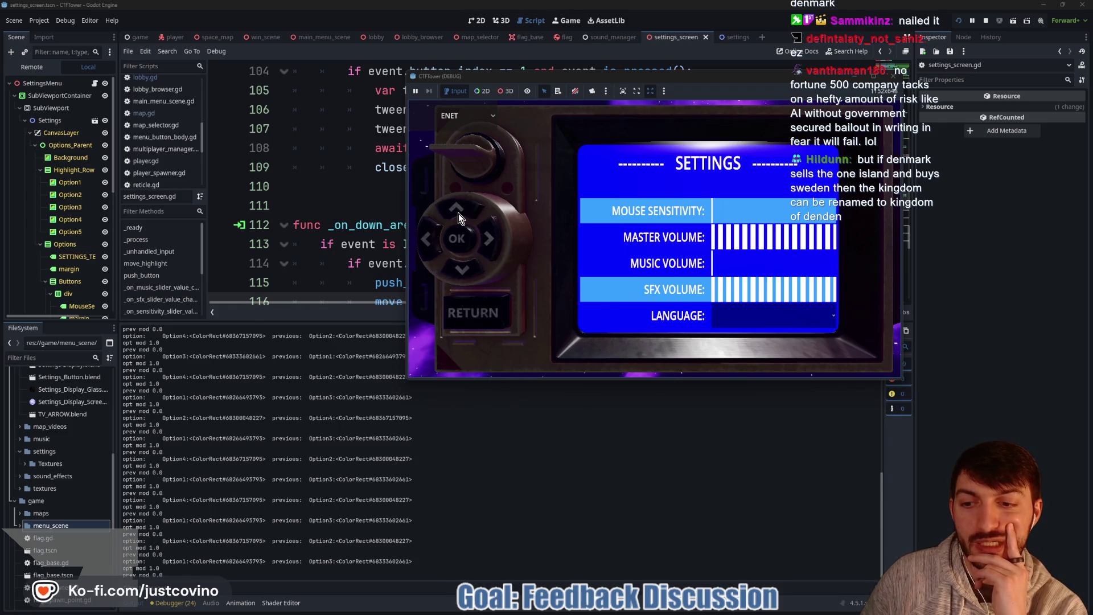
click(459, 213)
click(459, 213)
click(459, 214)
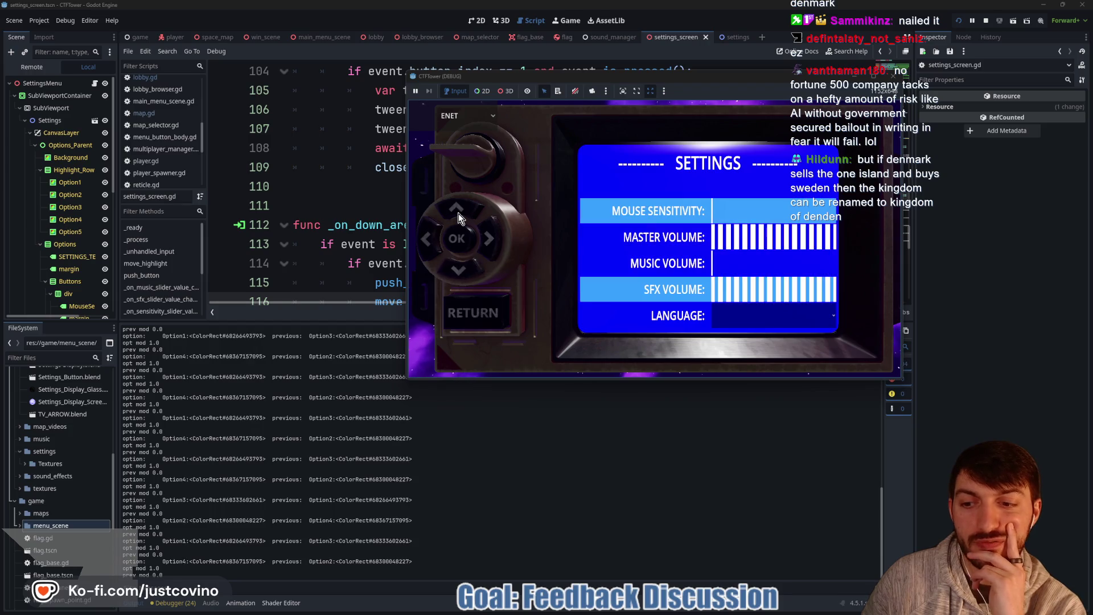
click(459, 213)
click(459, 213)
click(458, 213)
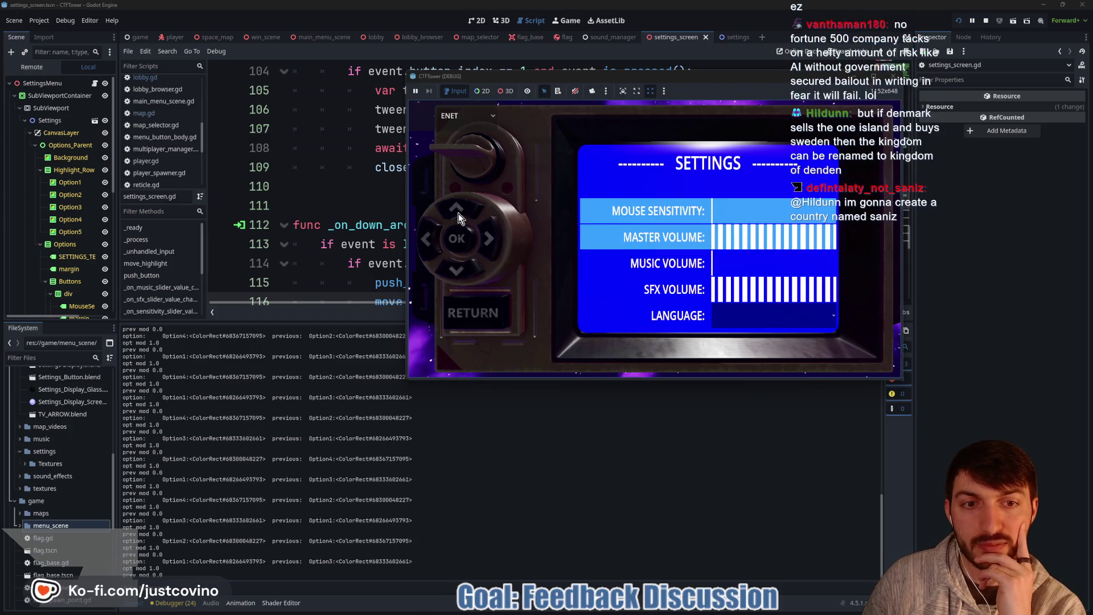
click(459, 214)
click(459, 214)
click(459, 214)
click(459, 214)
click(459, 214)
click(459, 213)
click(458, 214)
click(459, 214)
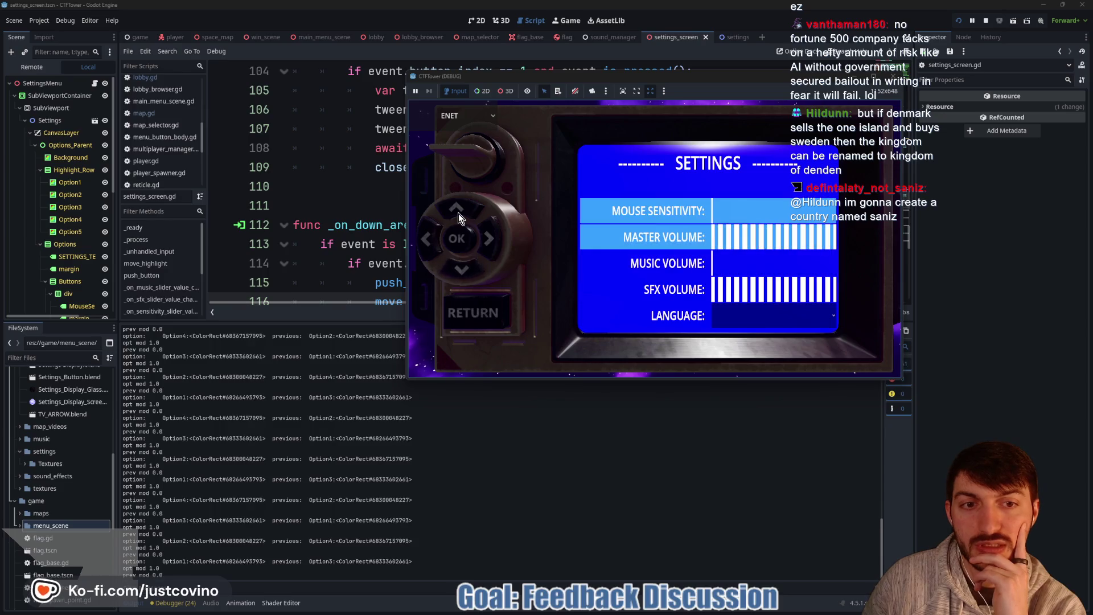
Step: Press Down several times to move the highlight, then stop the game with F8
key(Down)
key(Down)
key(Down)
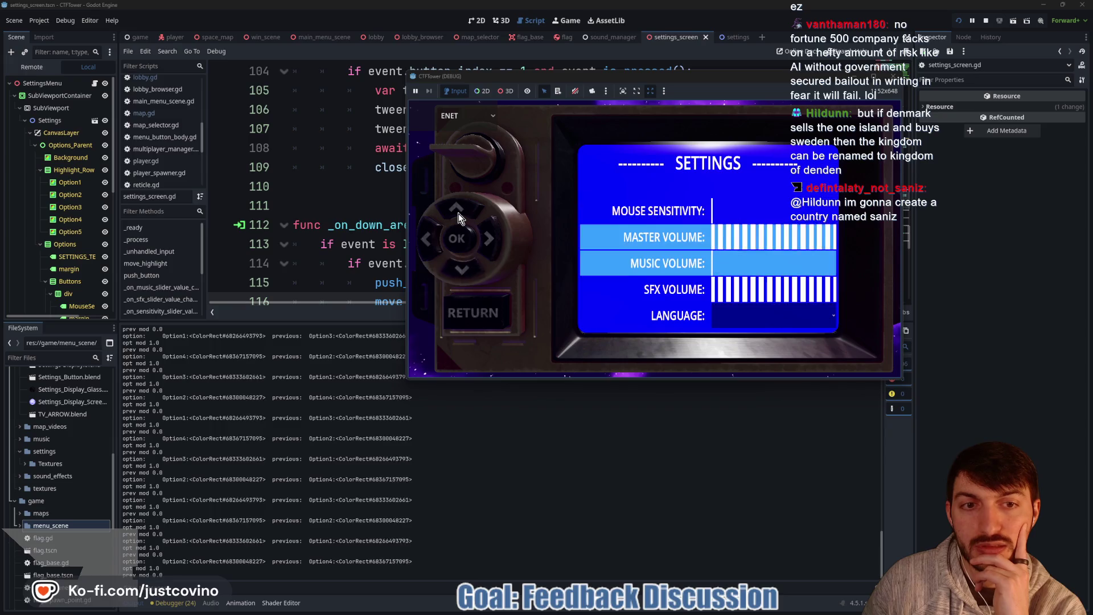
key(Down)
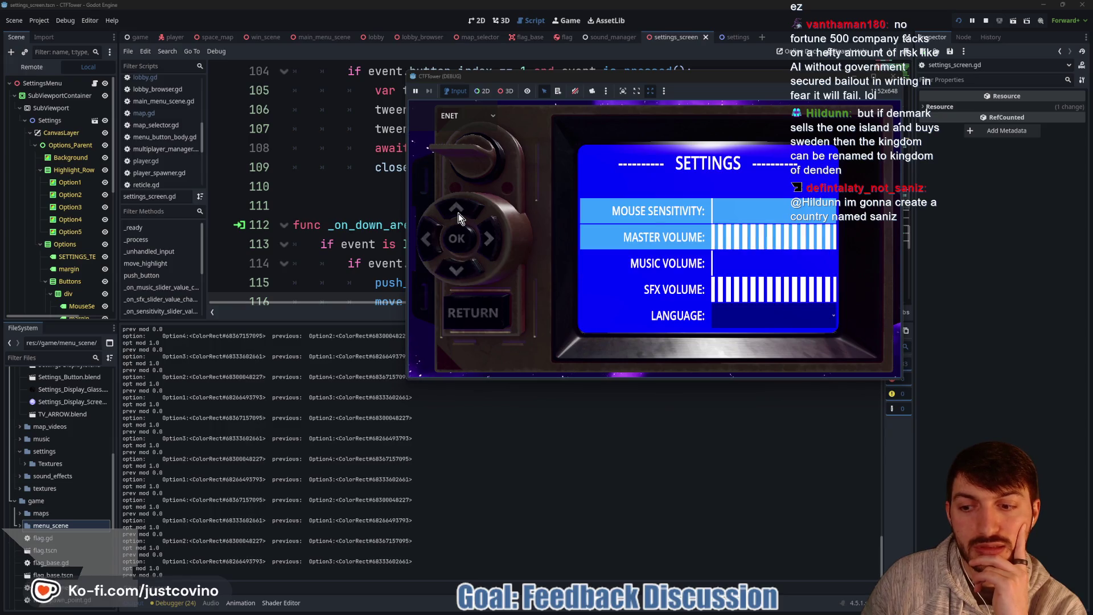
key(Down)
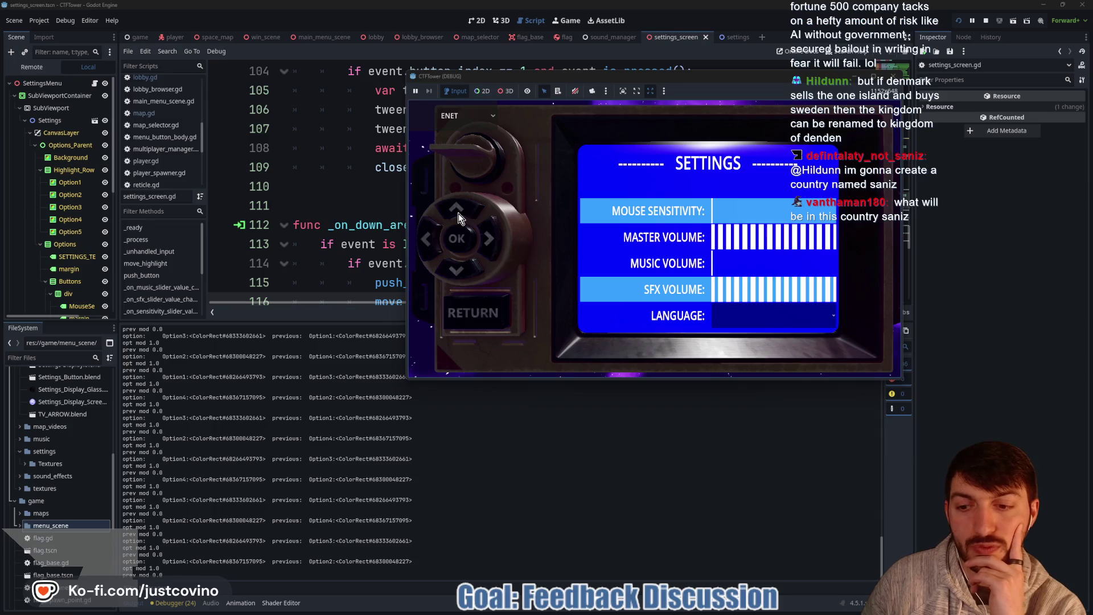
key(Down)
key(Down)
key(Down)
key(Down)
key(Down)
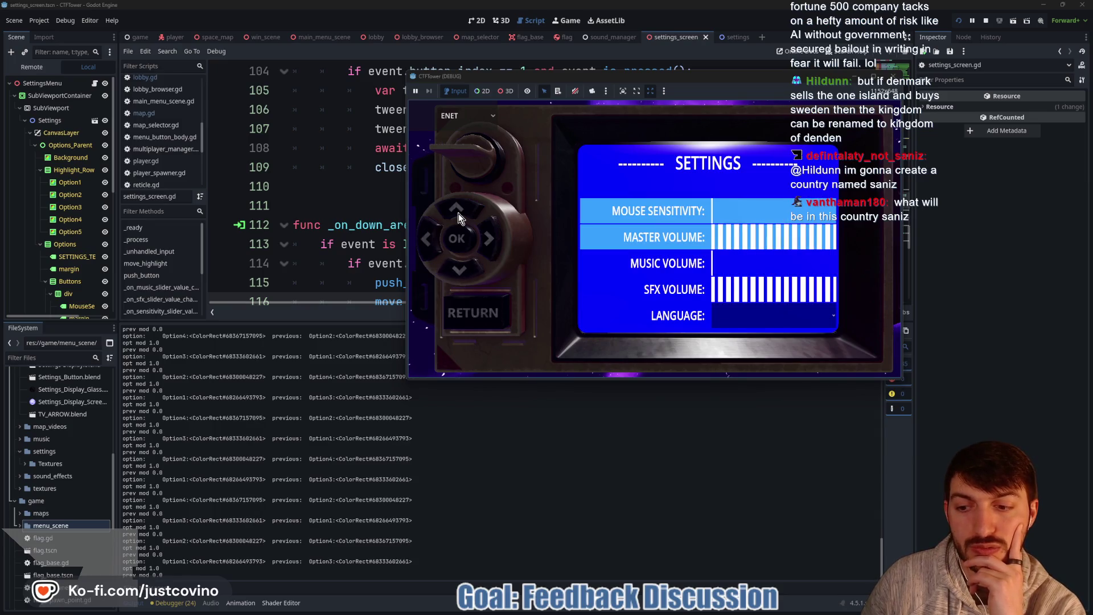
key(Down)
key(Down)
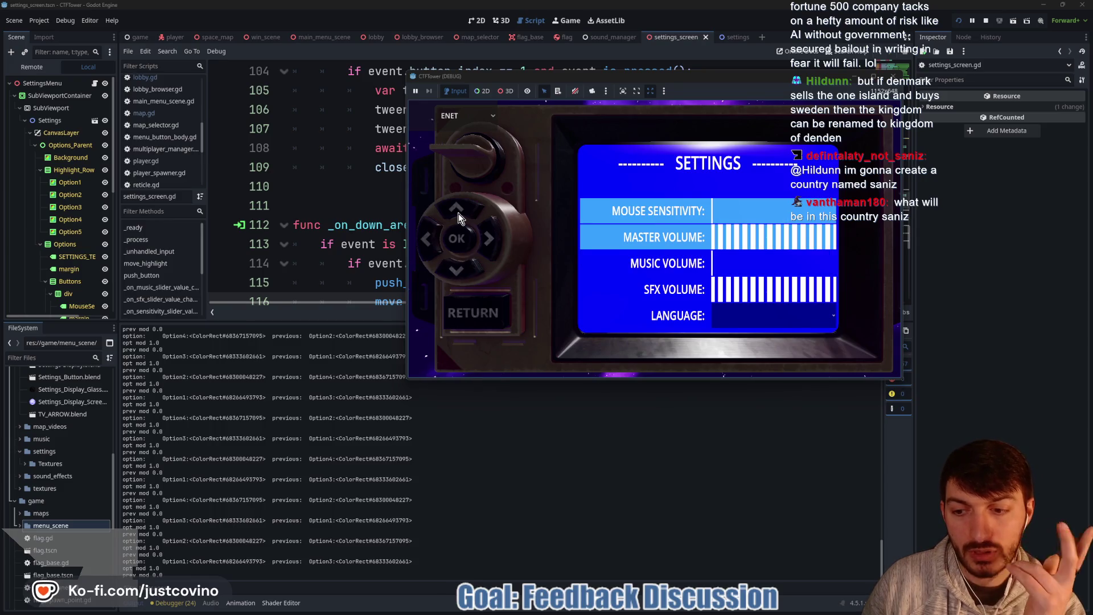
key(Down)
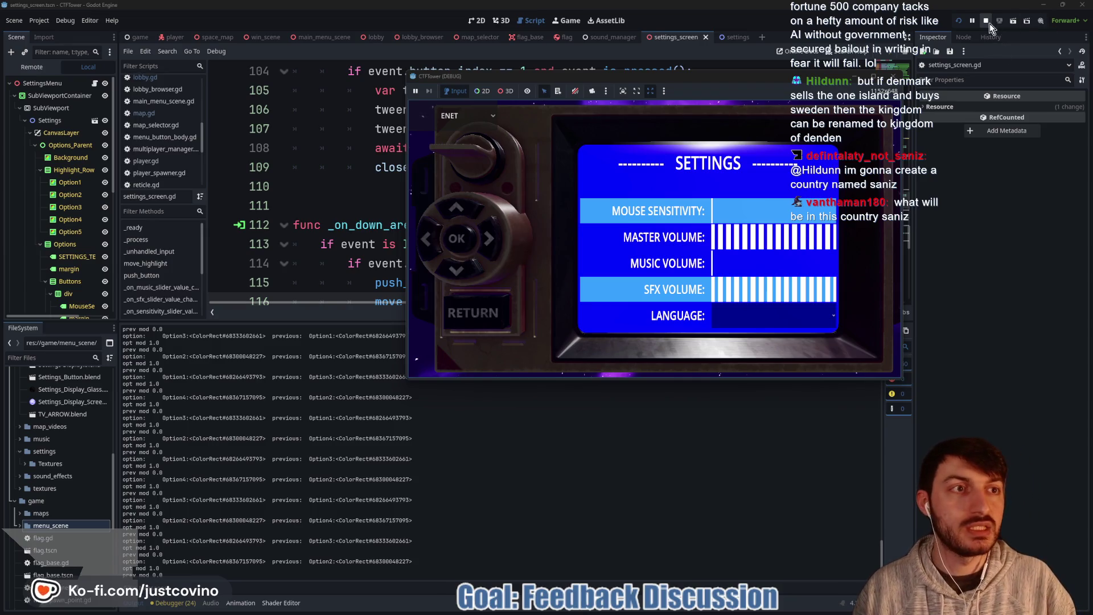
key(F8)
Step: Change both wrapi ranges on lines 75–76 of move_highlight from 0, 4 to 1, 5
scroll(607, 233, down, 3)
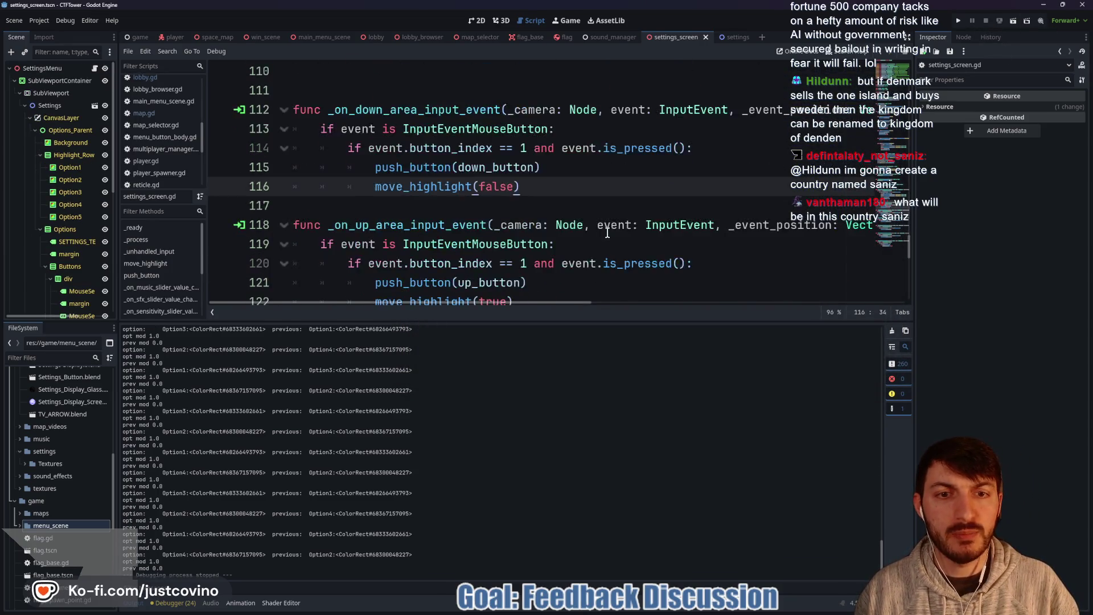
scroll(592, 208, up, 4)
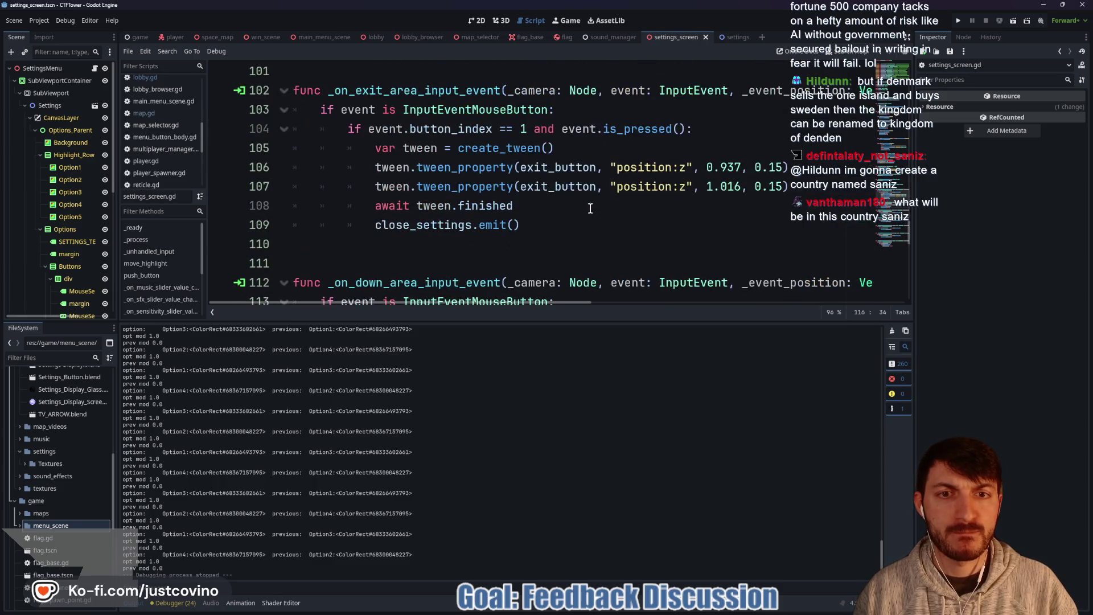
scroll(590, 208, down, 2)
scroll(591, 207, up, 12)
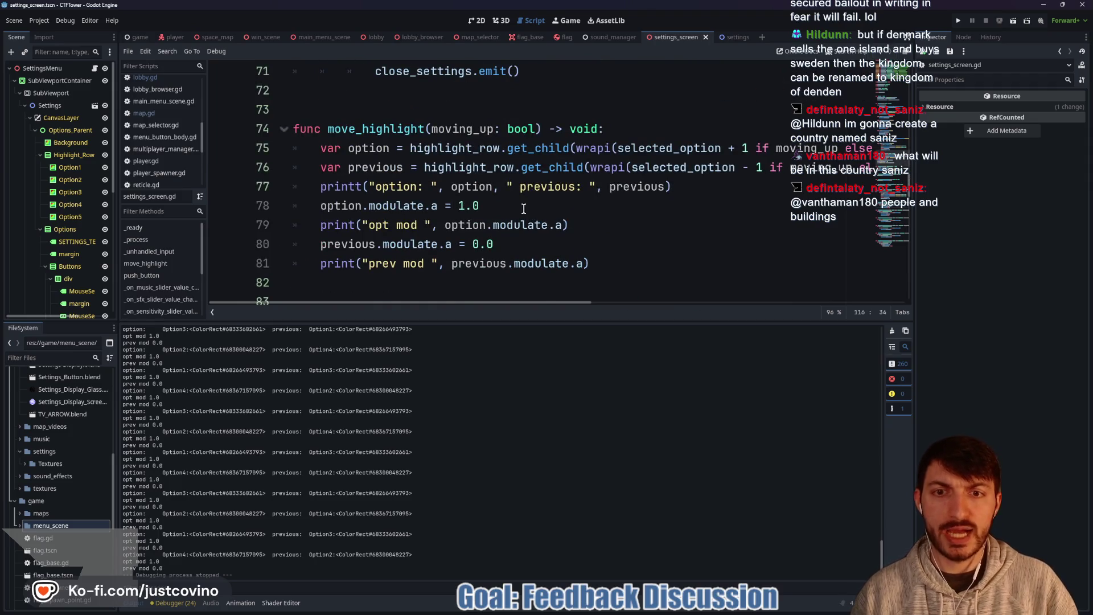
scroll(557, 204, up, 1)
scroll(592, 208, right, 4)
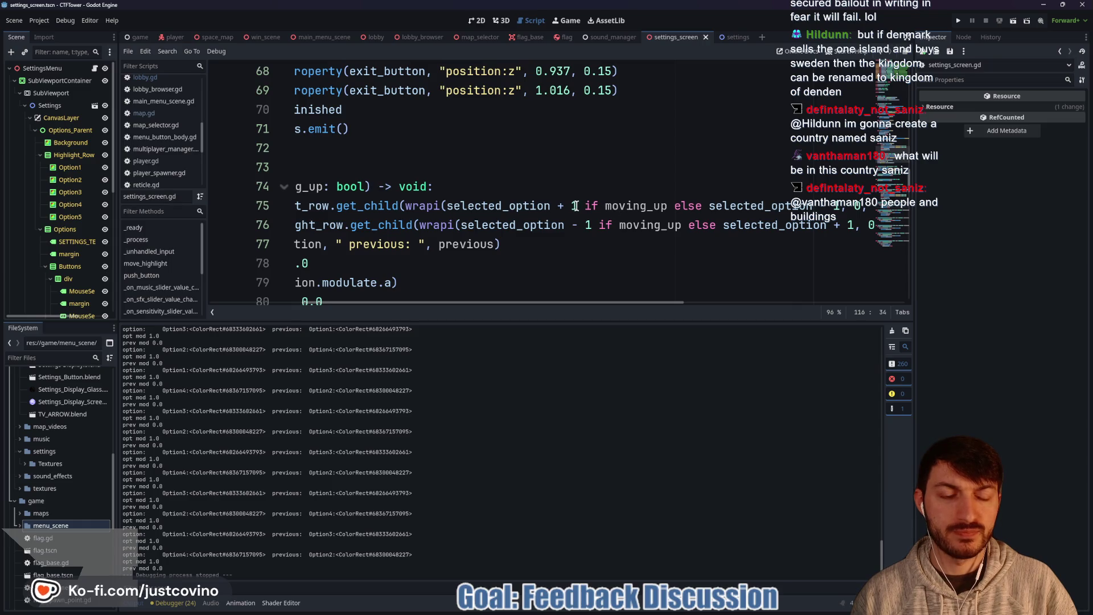
scroll(578, 206, right, 3)
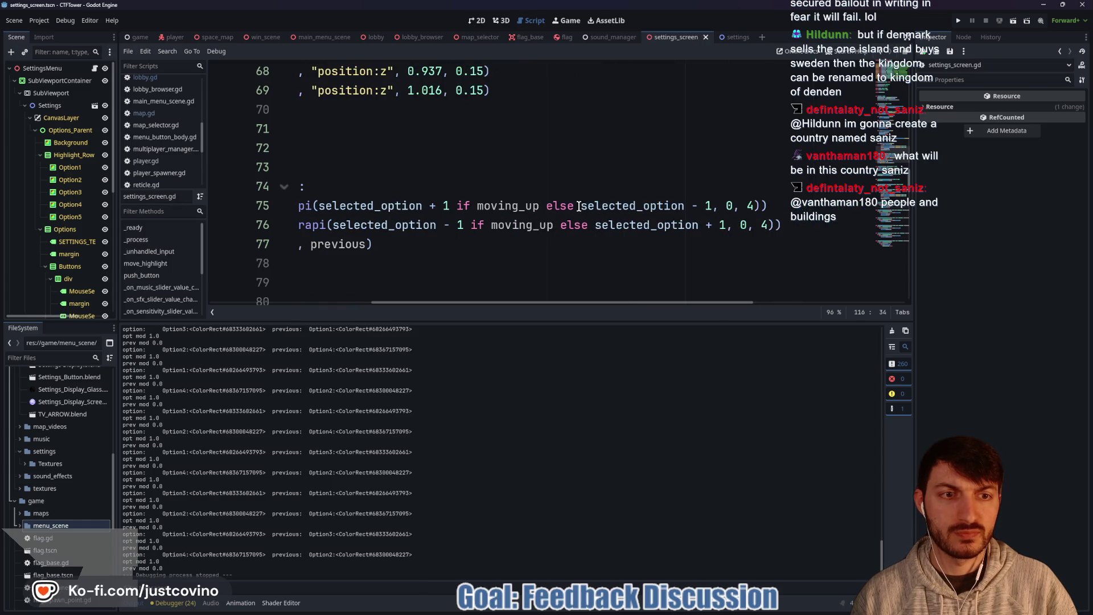
click(732, 205)
alt+click(746, 226)
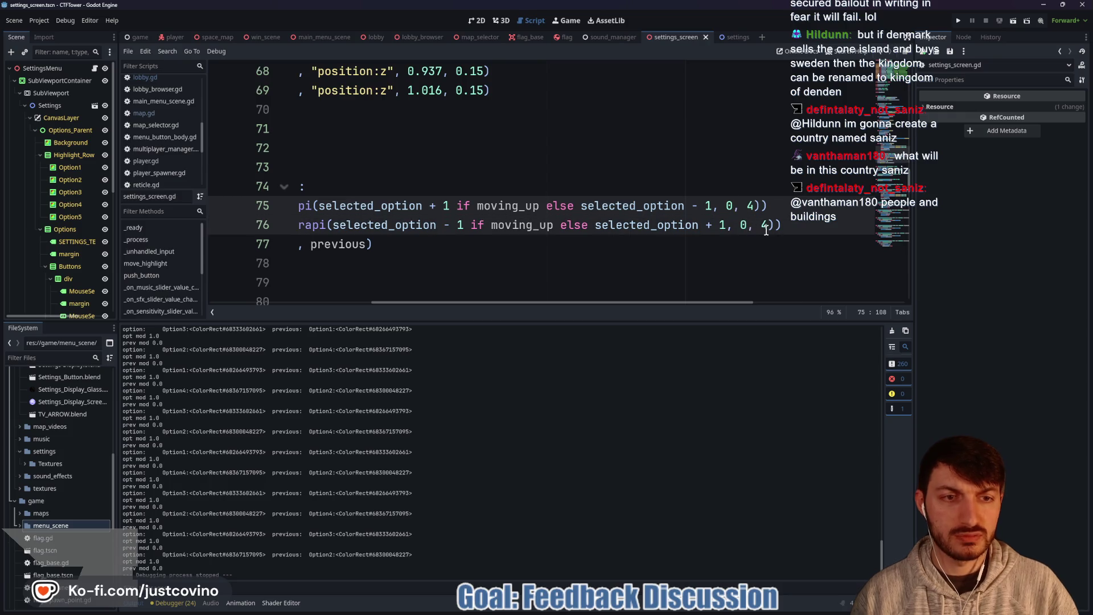
key(BackSpace)
text(1)
key(Right)
key(Right)
key(Right)
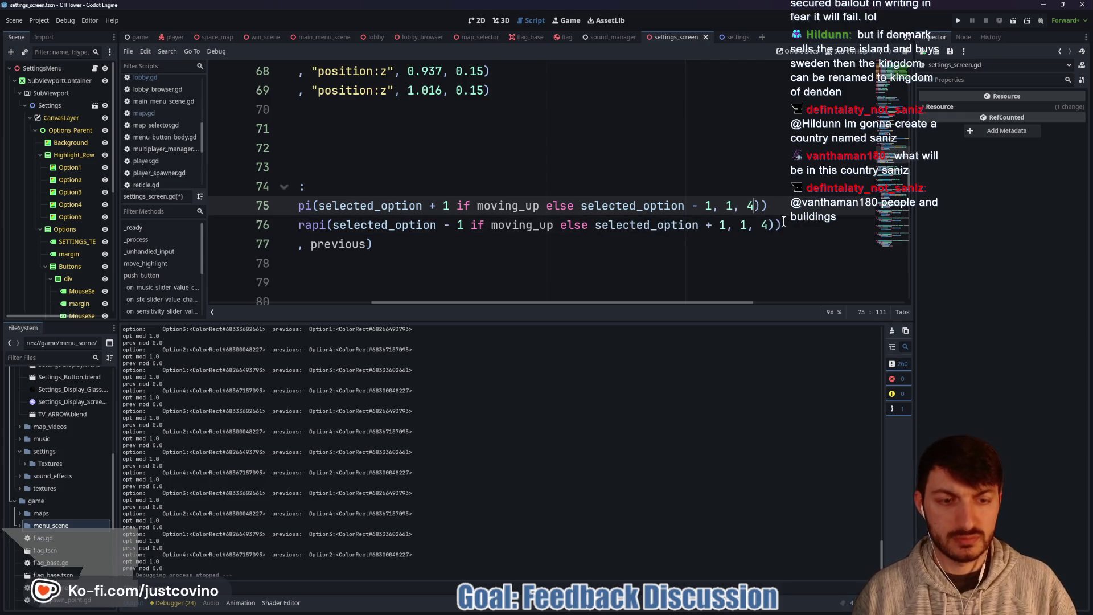
text(5)
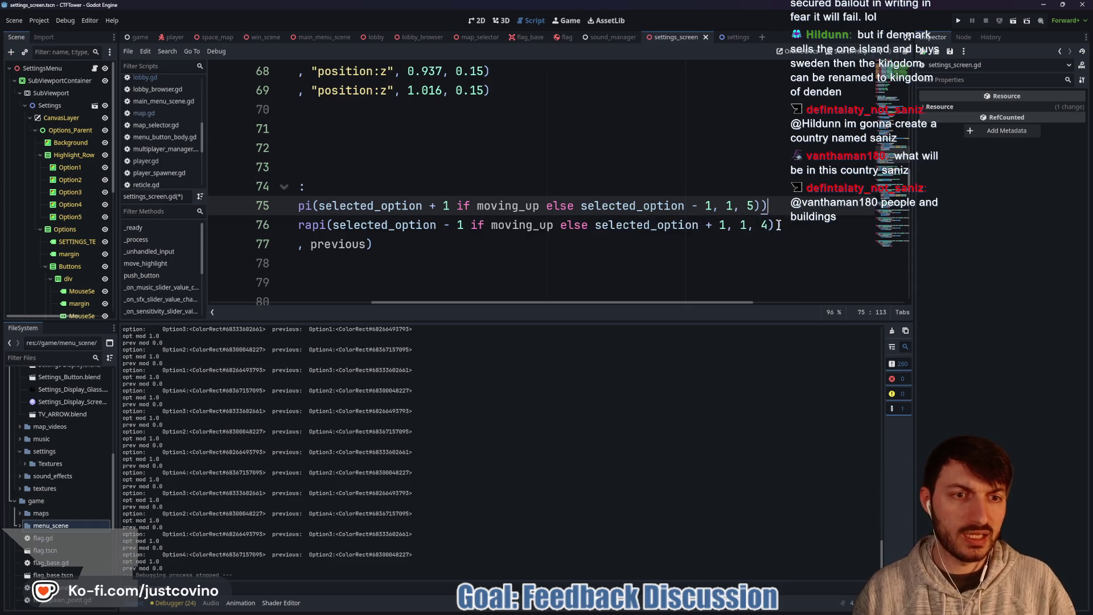
click(767, 226)
key(Left)
key(Left)
key(Left)
Step: Save settings_screen.gd and run the project
key(Up)
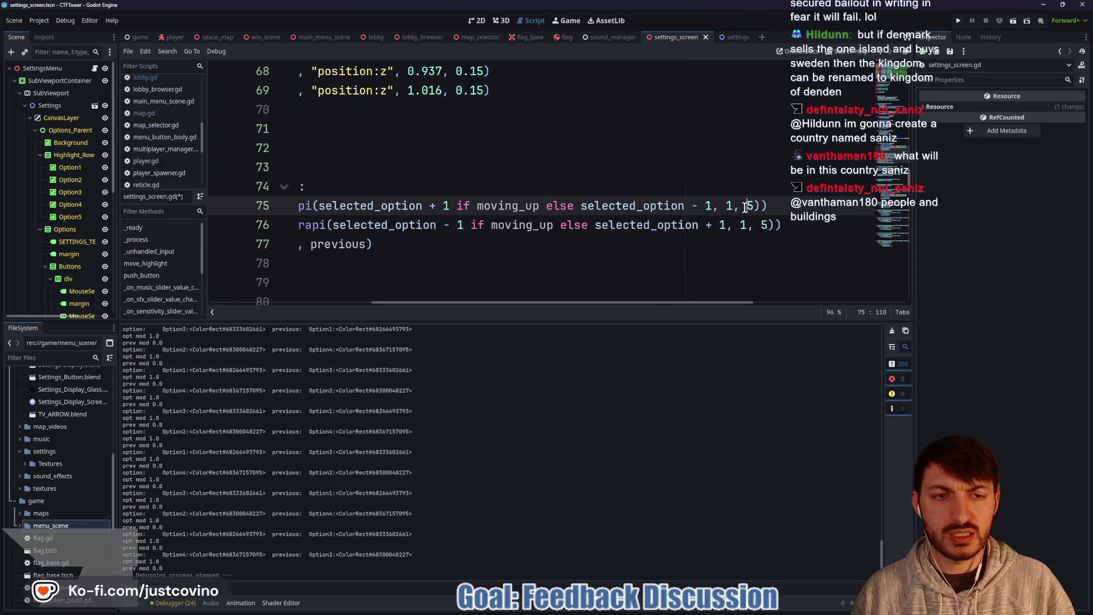
key(ctrl+s)
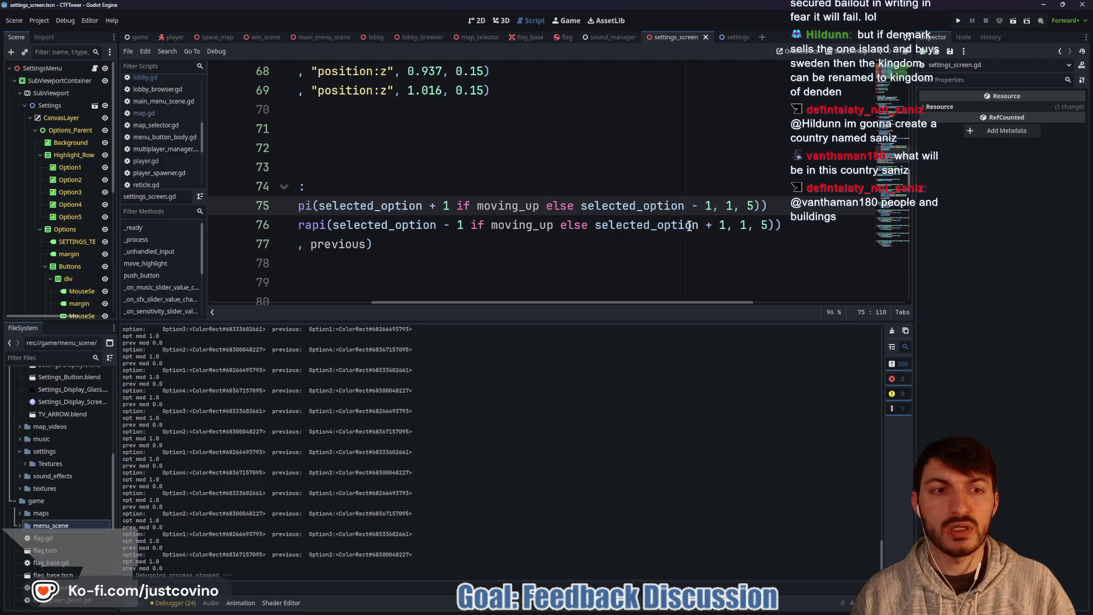
click(958, 21)
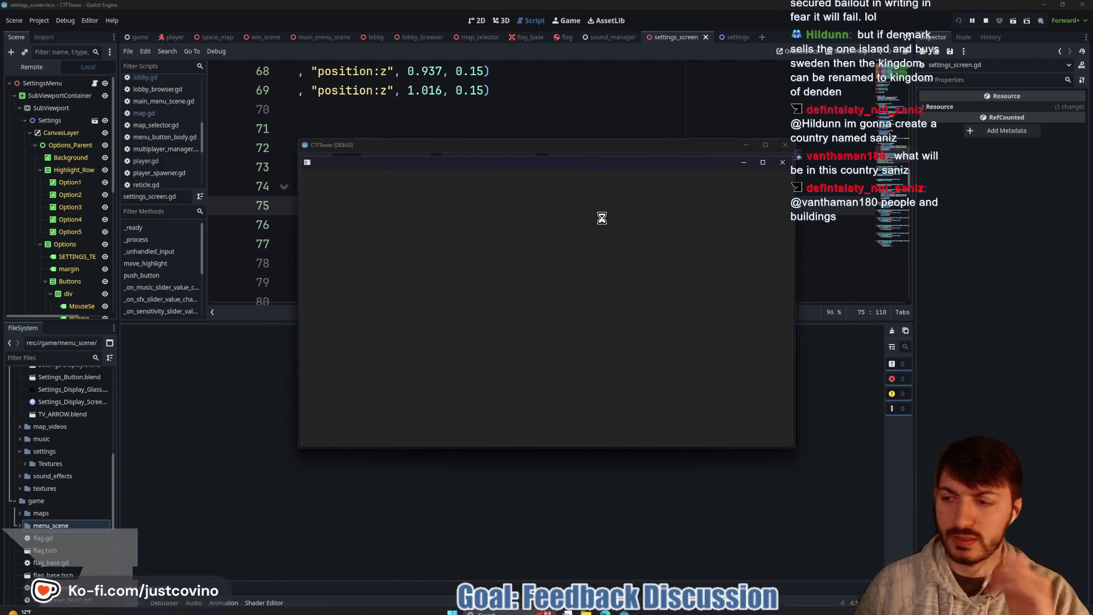
Step: Remove the stray 's' before 5 on line 75 so wrapi reads 1, 5, and relaunch the game
click(631, 310)
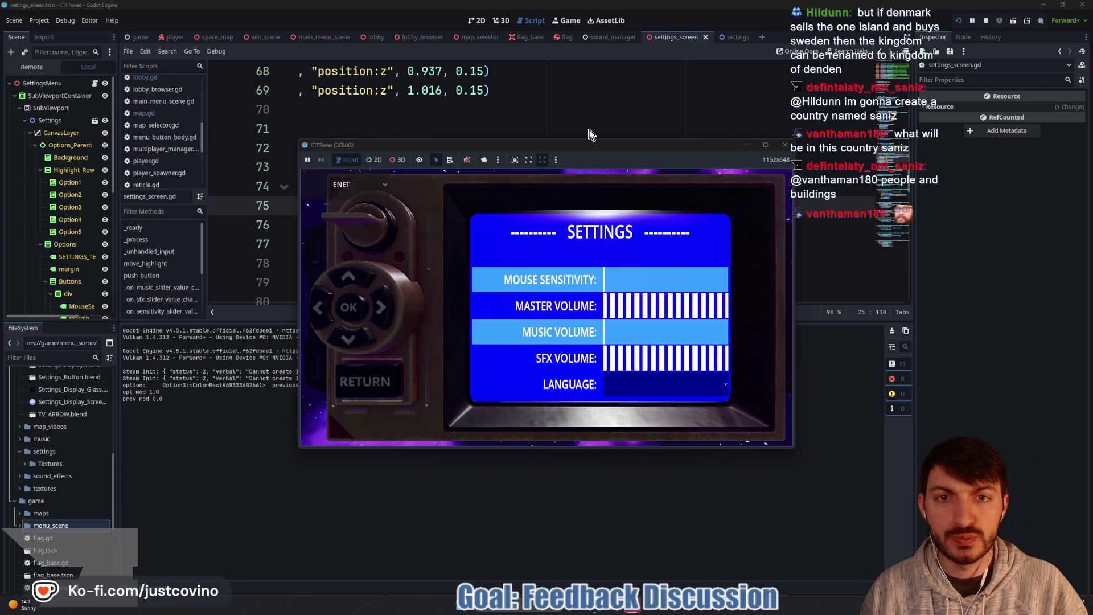
mouse_move(585, 144)
mouse_down()
mouse_move(709, 107)
mouse_move(656, 118)
mouse_up()
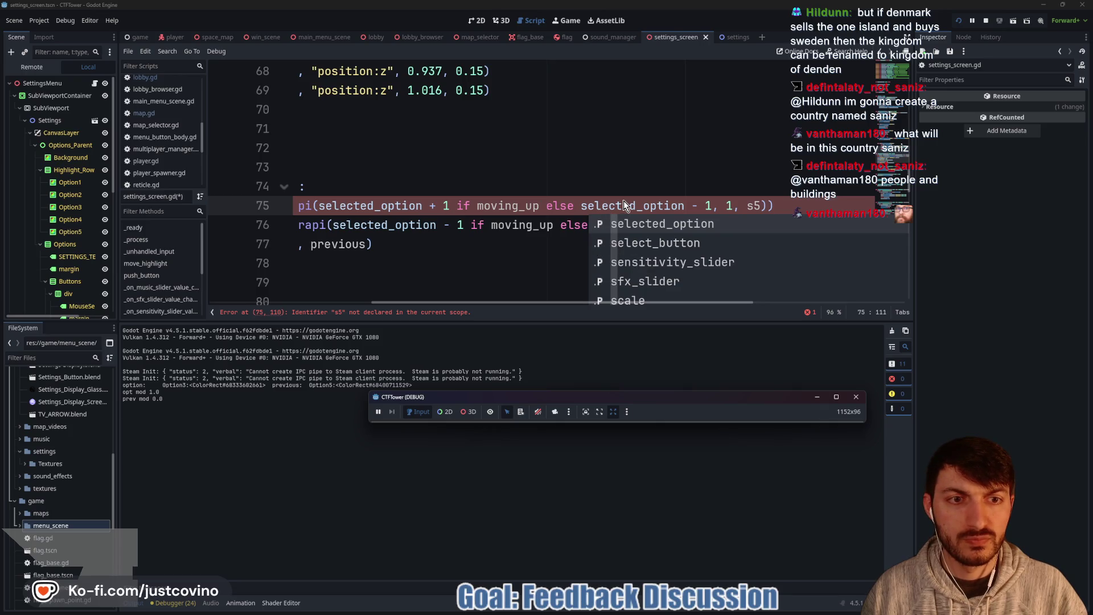
click(753, 205)
click(753, 206)
key(F5)
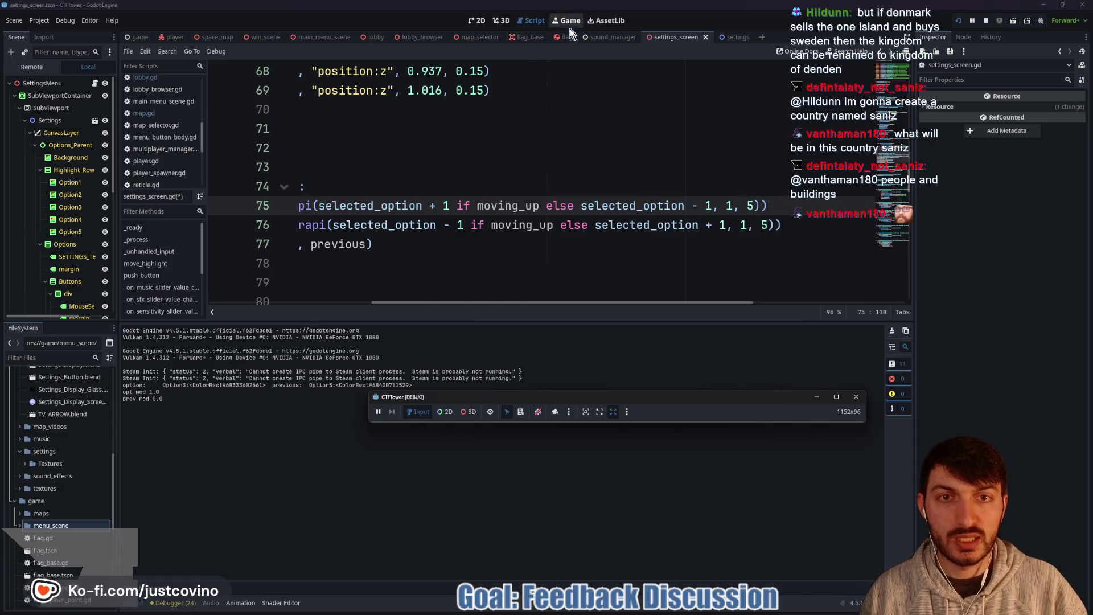
drag(617, 398, 623, 330)
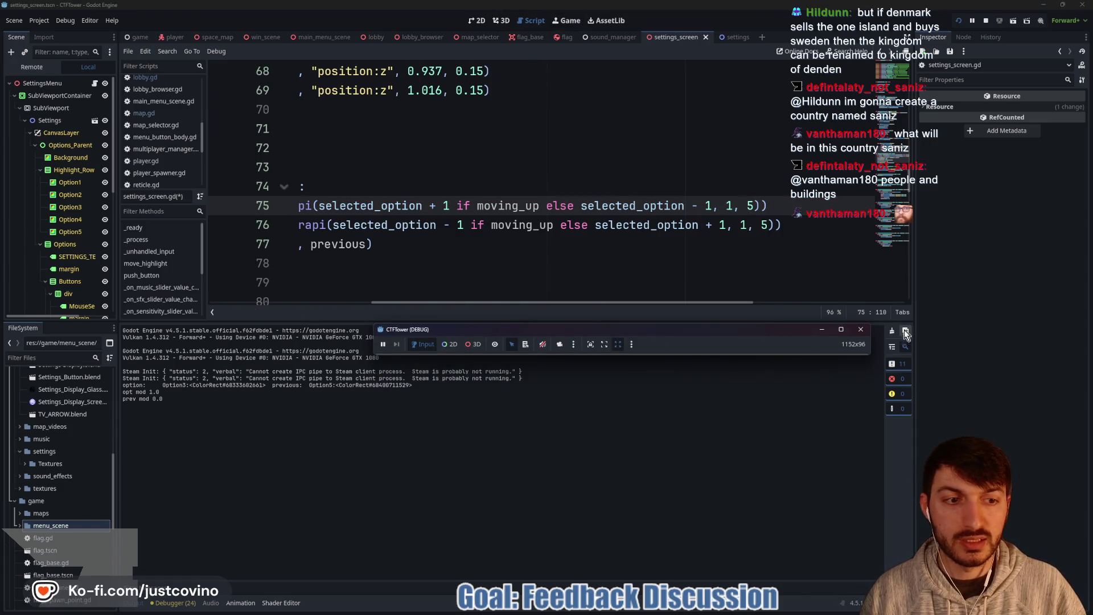
click(860, 330)
click(958, 24)
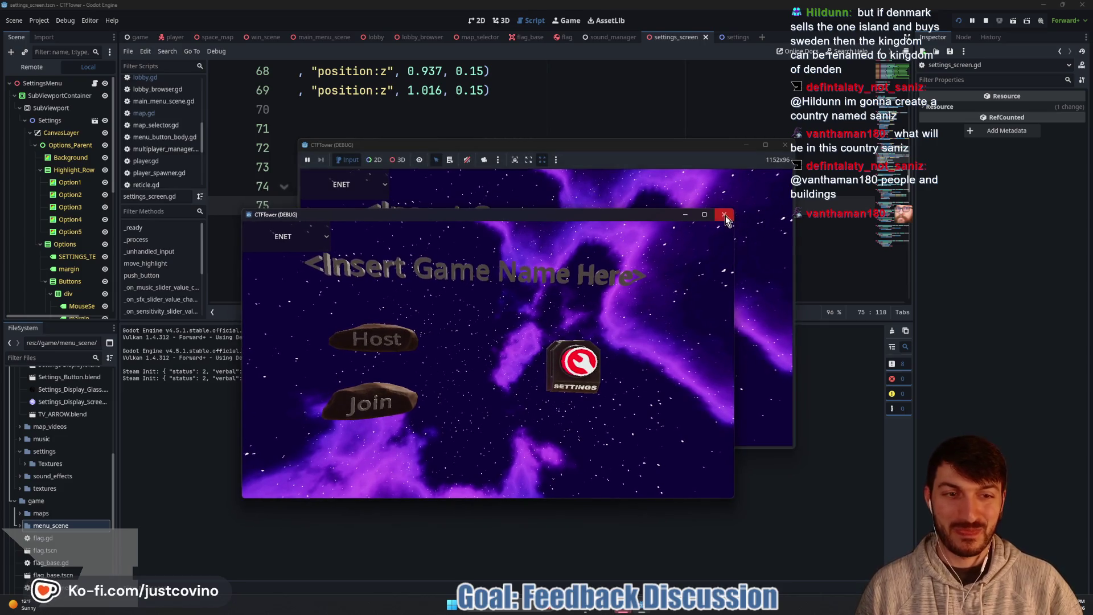
Step: Close the extra game window, enlarge the remaining one to about 1629x947, and open its settings screen
click(724, 215)
drag(649, 144, 576, 77)
drag(716, 381, 922, 507)
click(711, 314)
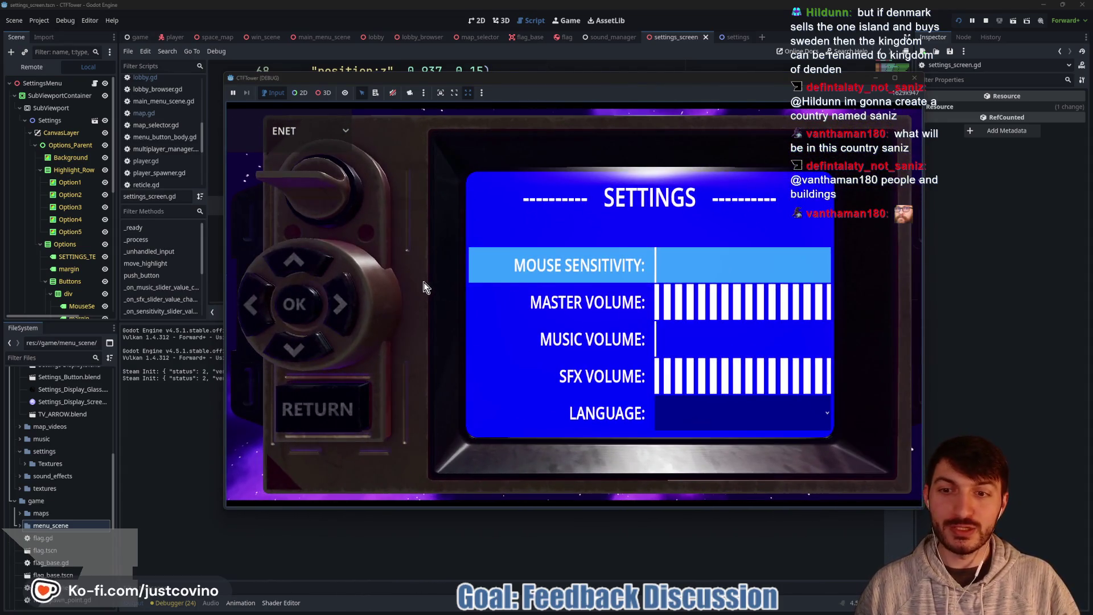
mouse_move(576, 77)
mouse_down()
mouse_move(568, 67)
mouse_move(729, 63)
mouse_move(674, 55)
mouse_move(637, 97)
mouse_move(633, 58)
mouse_up()
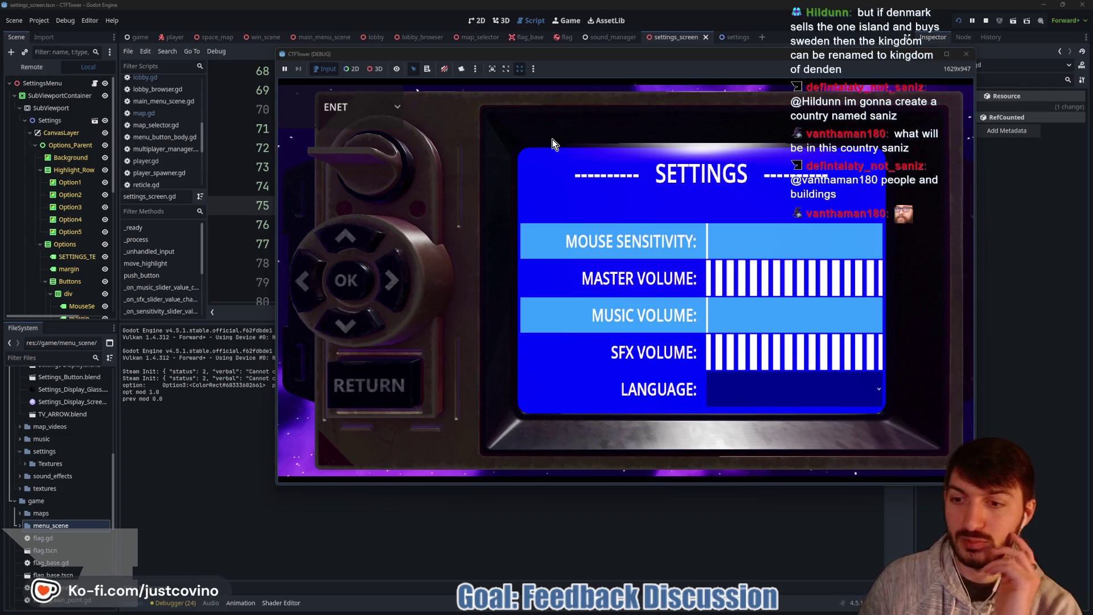
Step: Step the settings highlight up and down through the volume rows, then stop the game
key(Up)
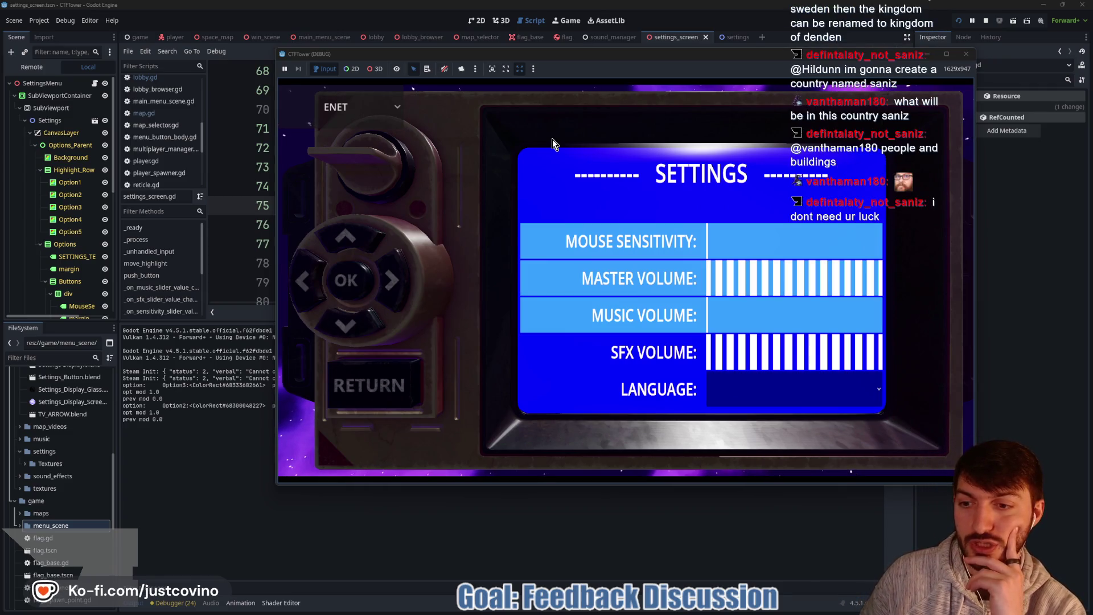
key(Up)
key(Up)
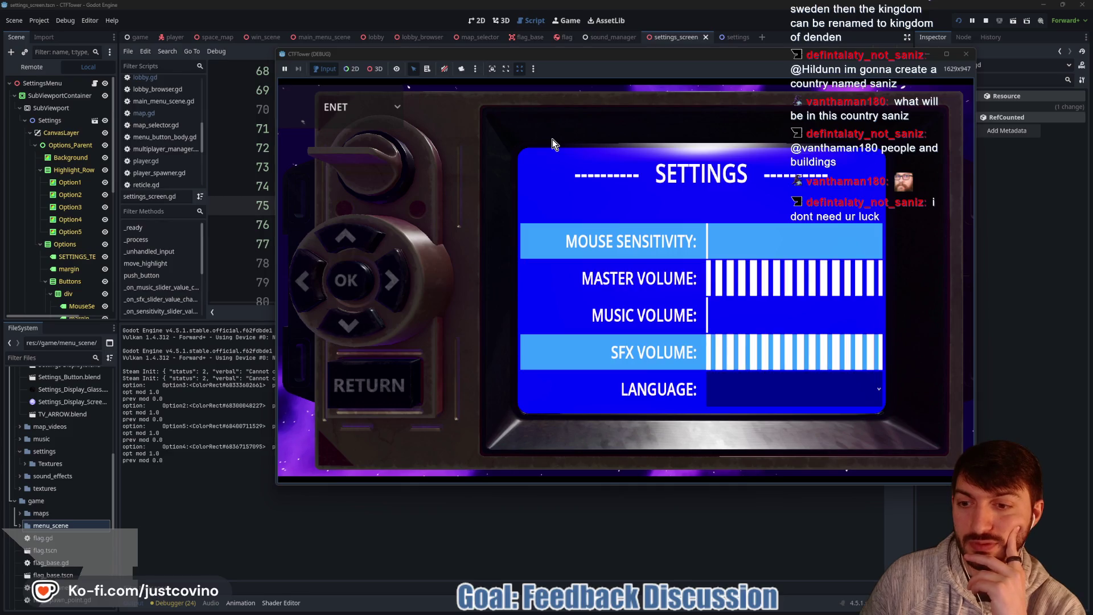
key(Up)
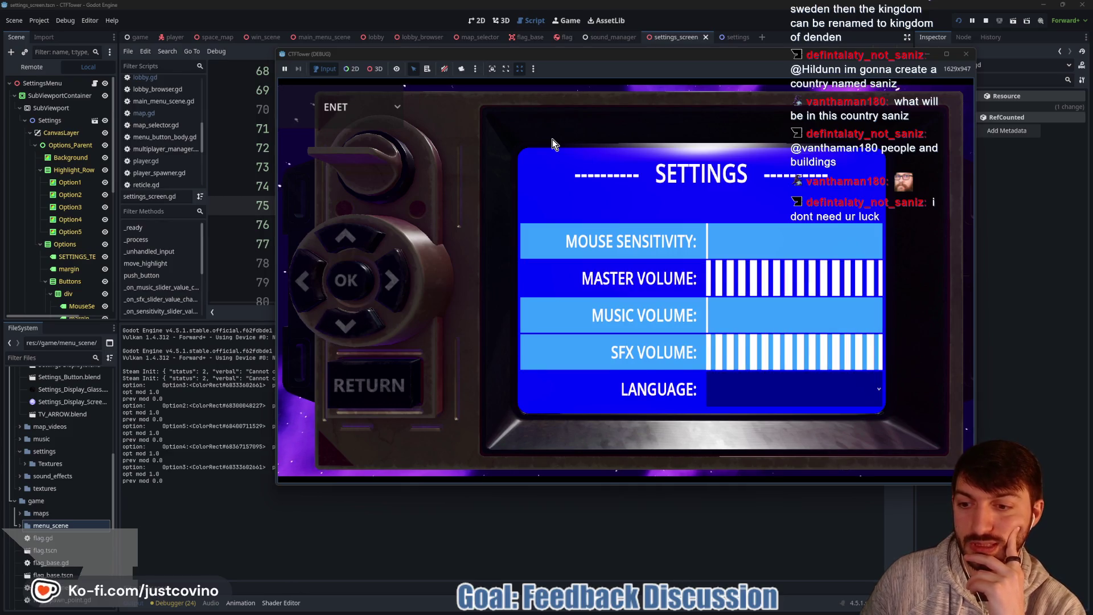
key(Up)
key(Up)
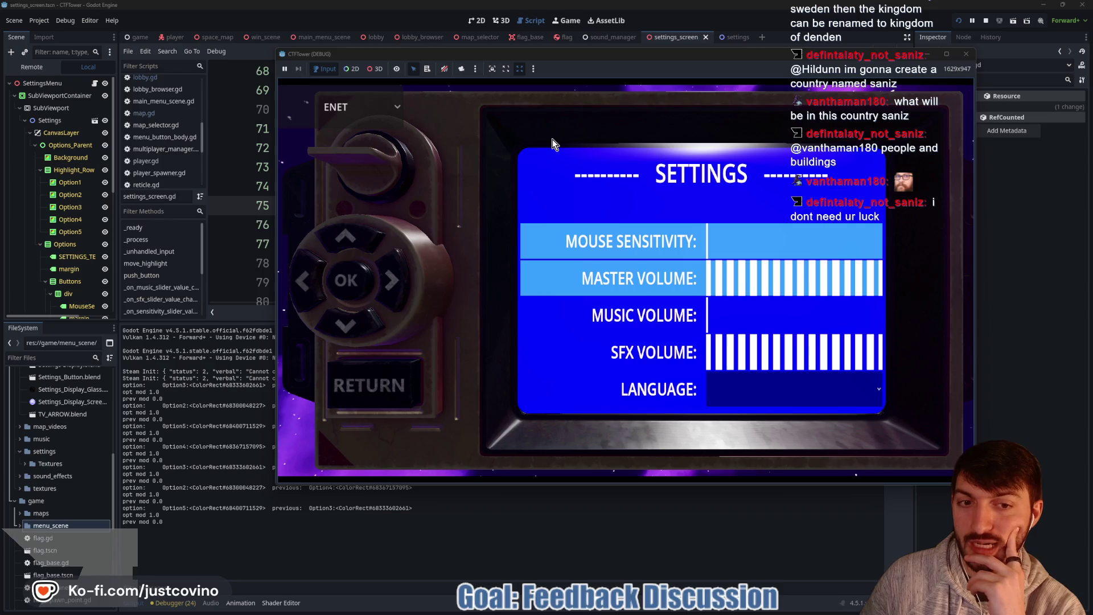
key(Up)
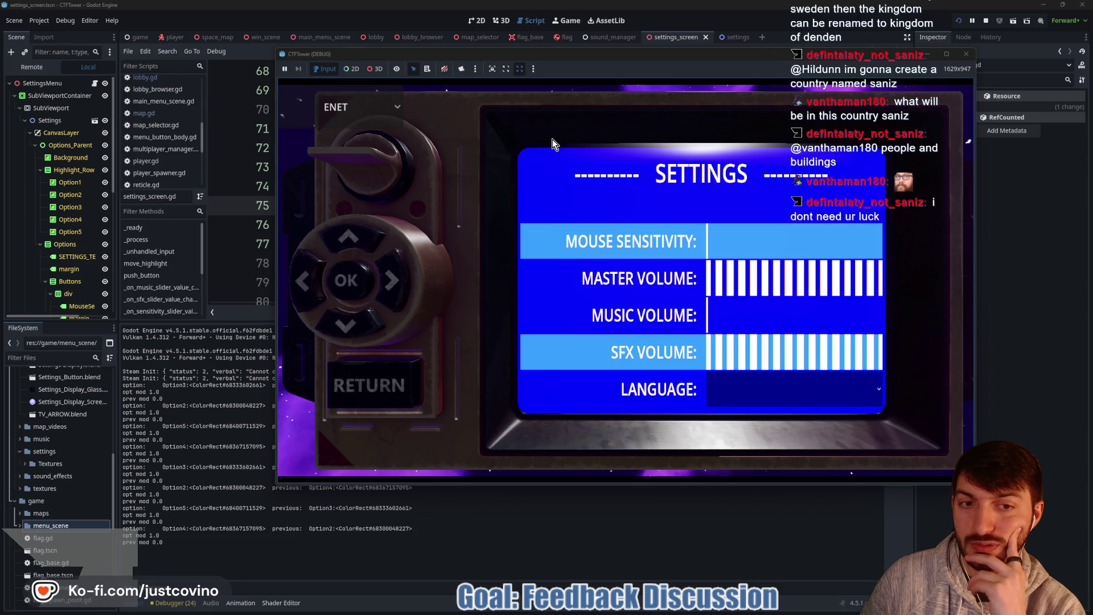
key(Up)
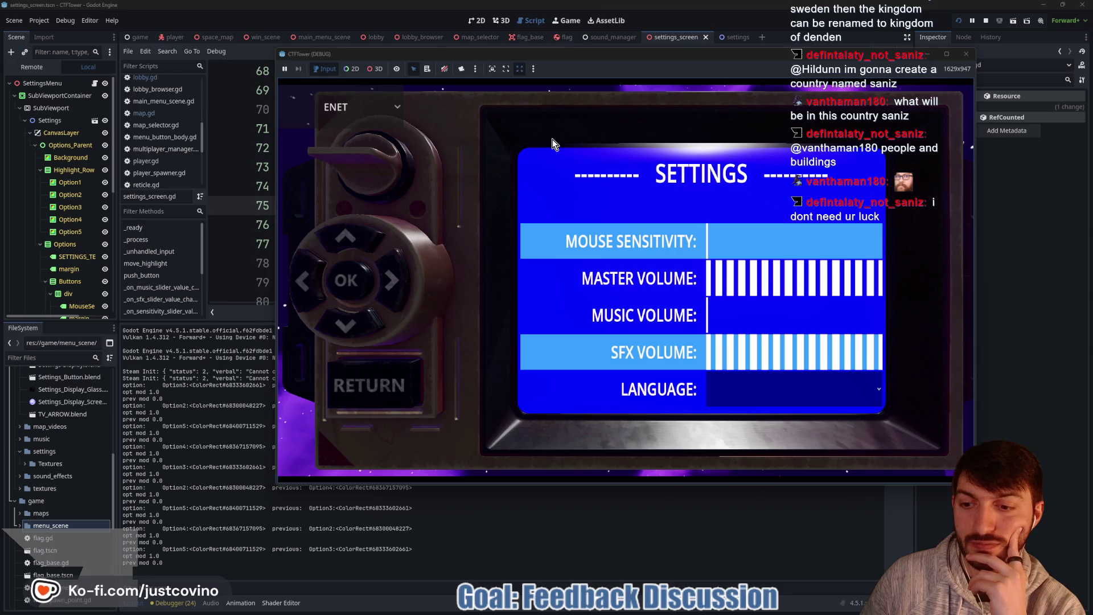
key(Up)
key(Down)
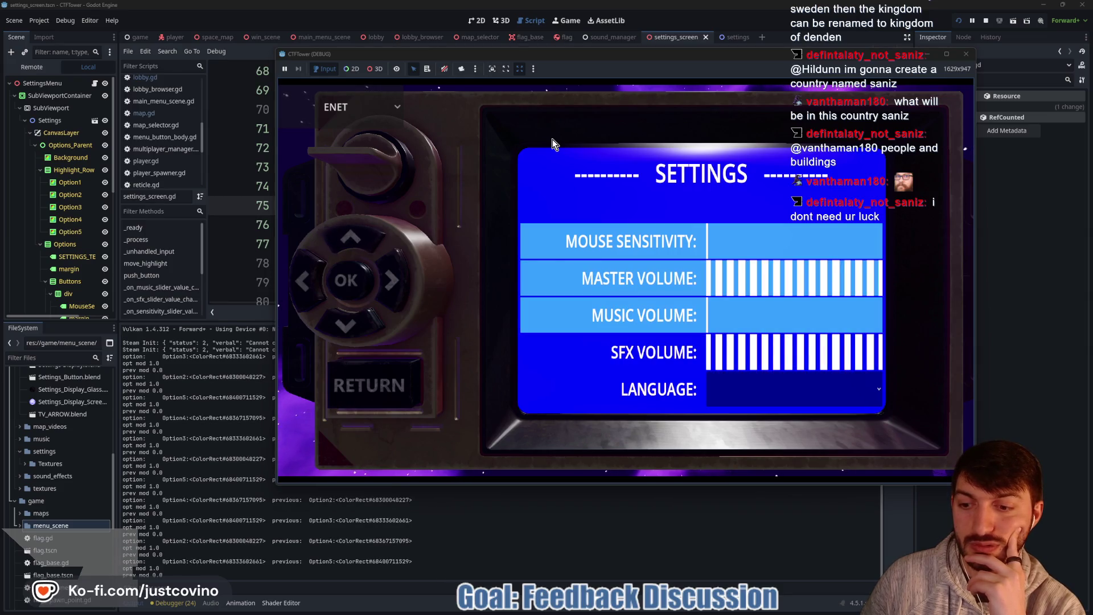
key(Down)
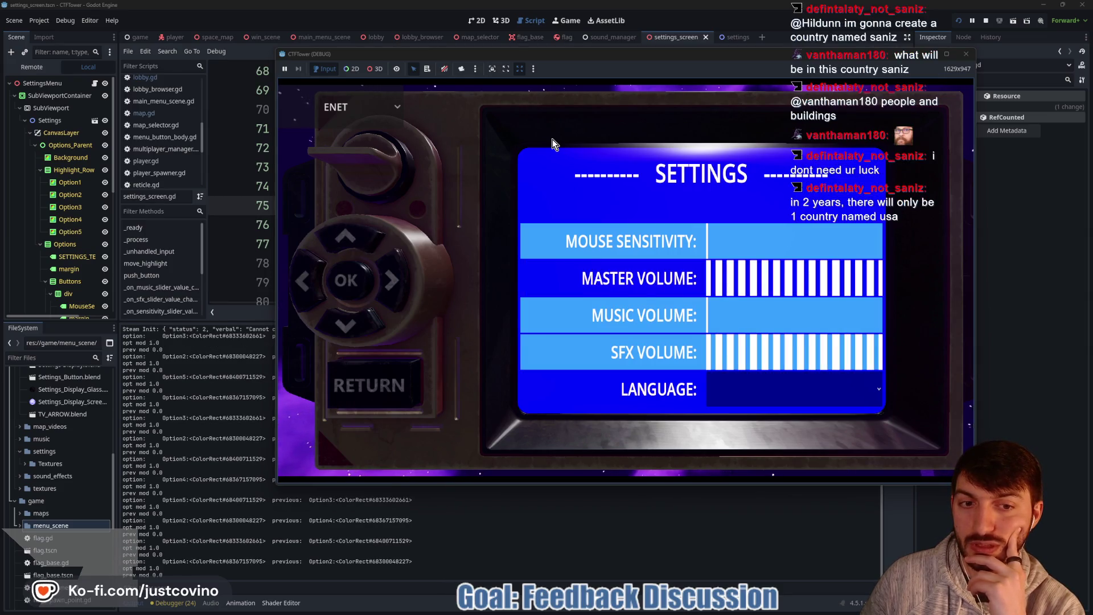
key(Down)
key(Up)
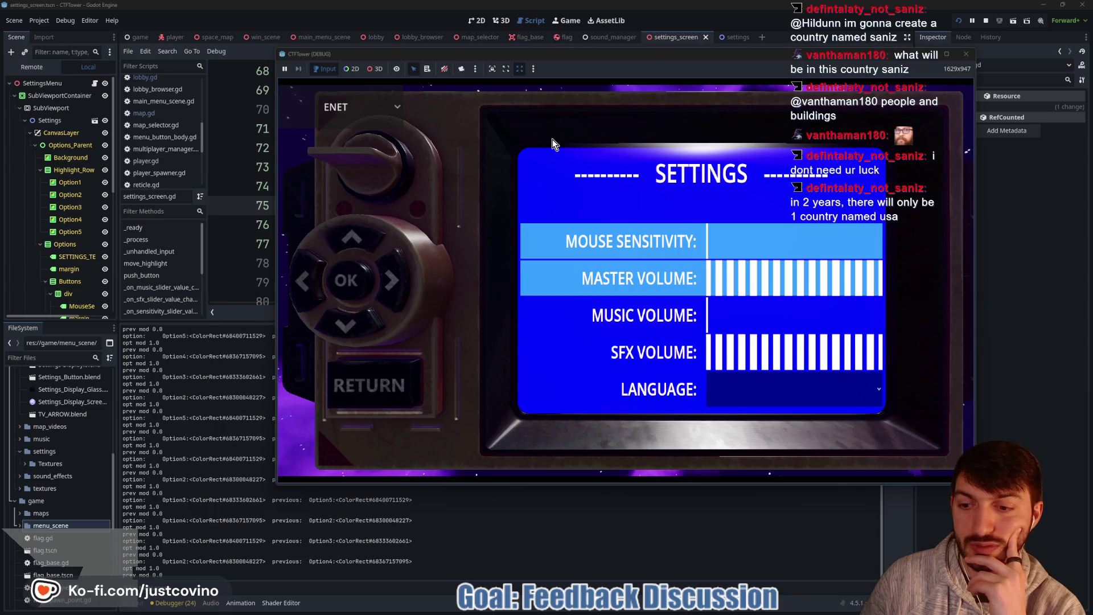
key(Down)
key(F8)
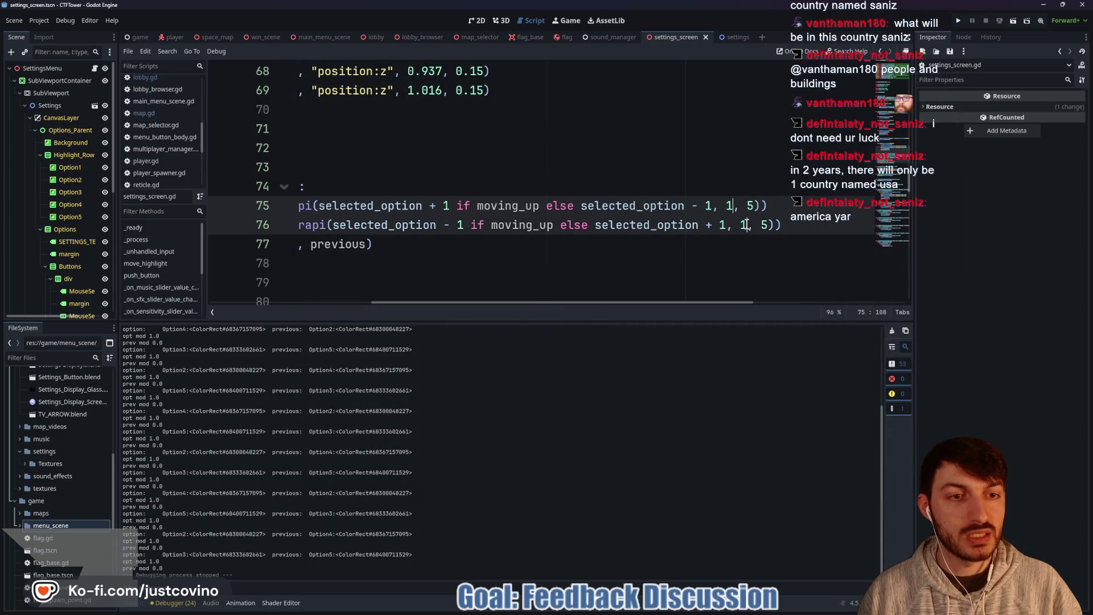
Step: Change the wrapi lower bound from 1 to 0, enlarge the code editor over the output log, and rerun
key(BackSpace)
text(0)
key(End)
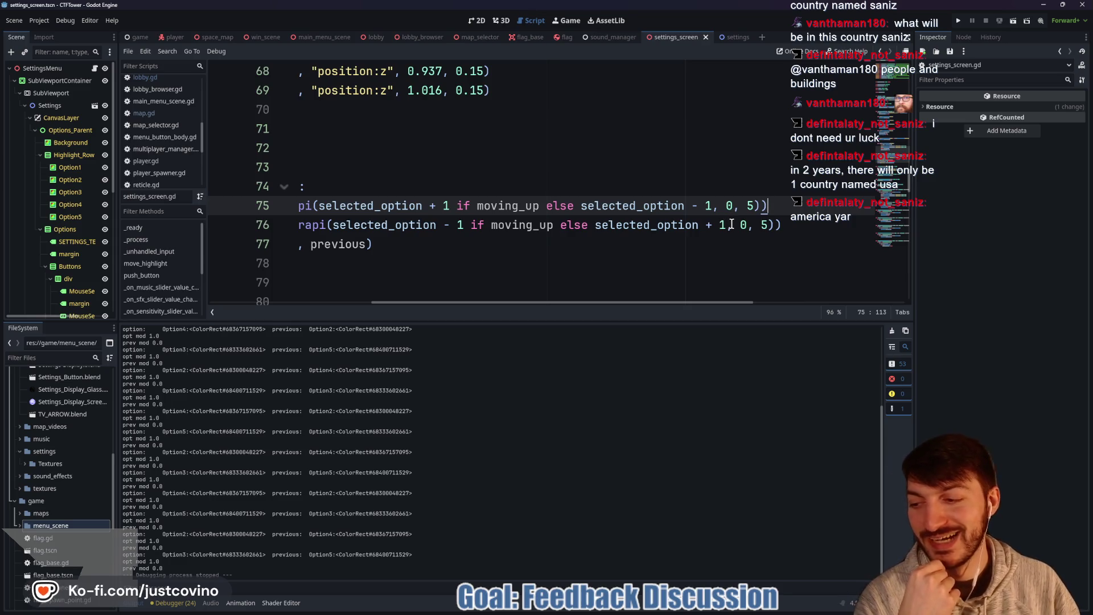
scroll(733, 235, left, 3)
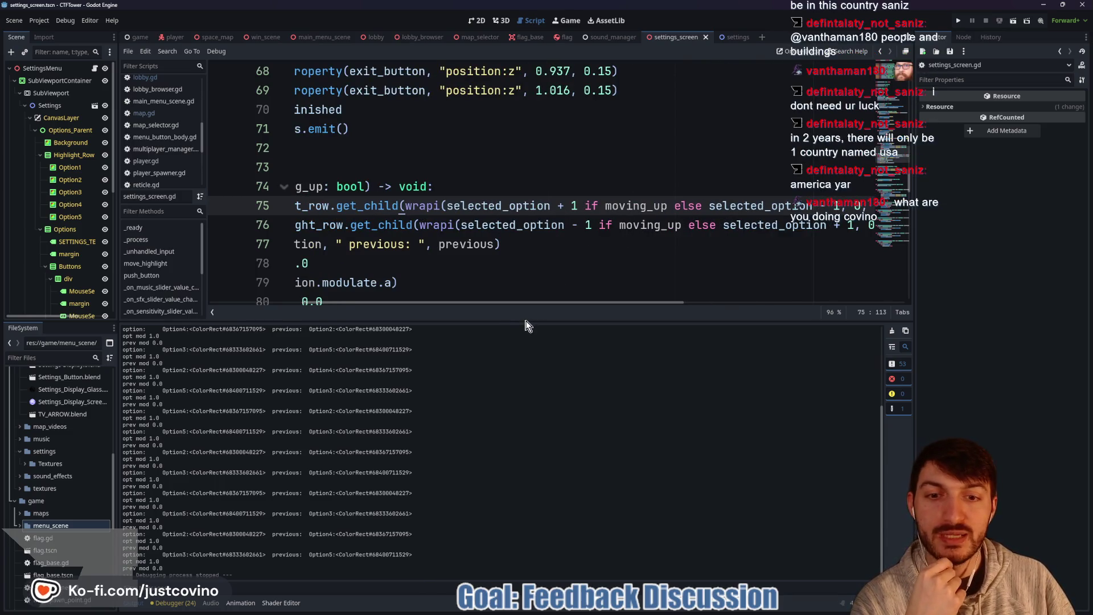
drag(525, 320, 538, 437)
scroll(561, 300, left, 3)
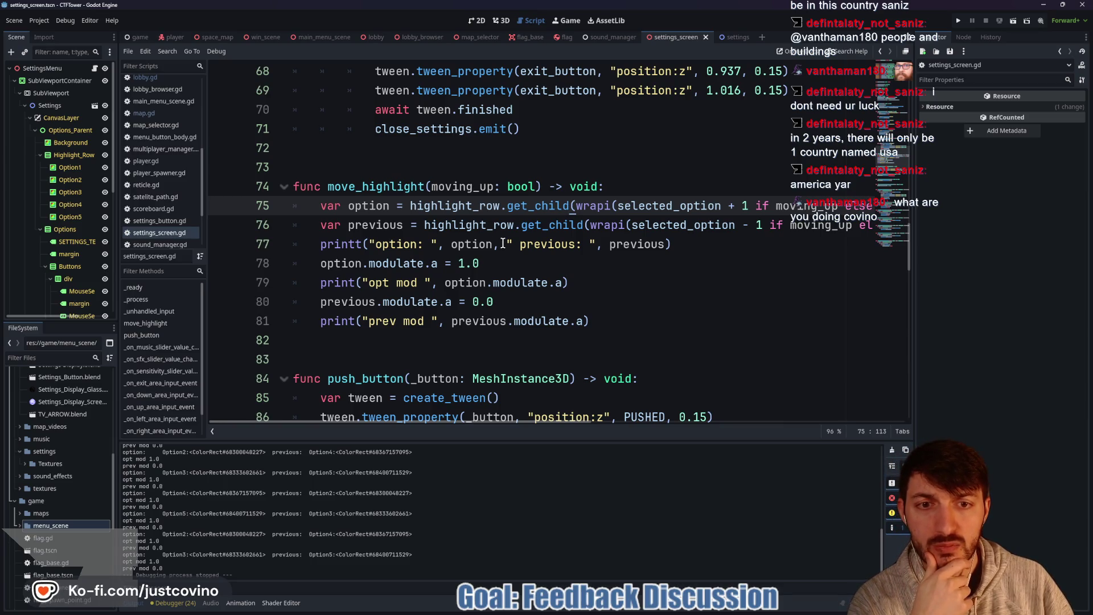
key(F5)
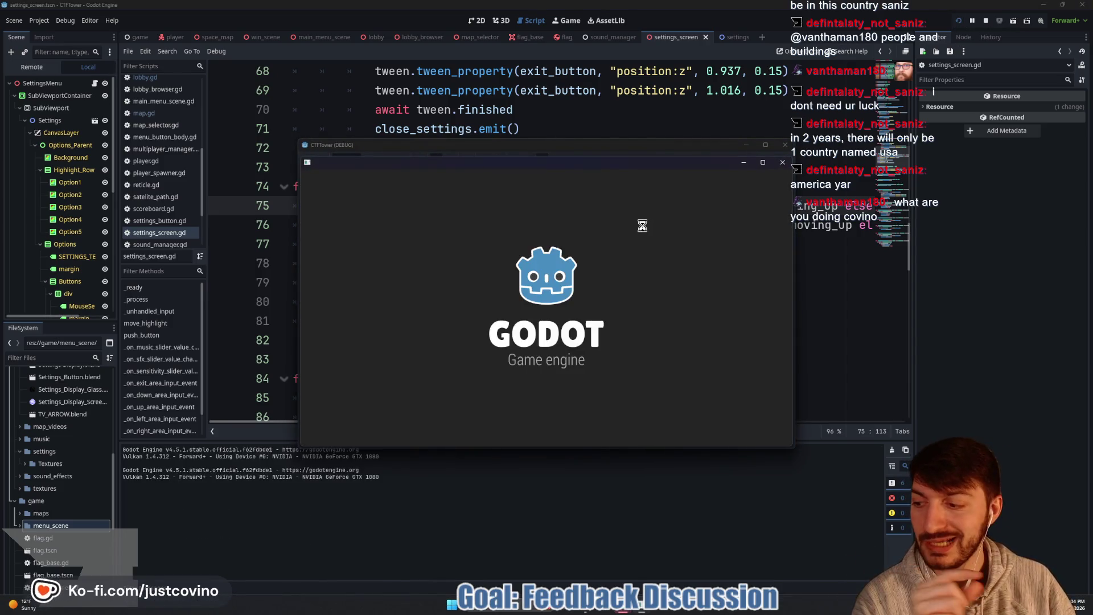
Step: Close the extra game window, open the in-game settings screen, and move the window up-left
click(782, 165)
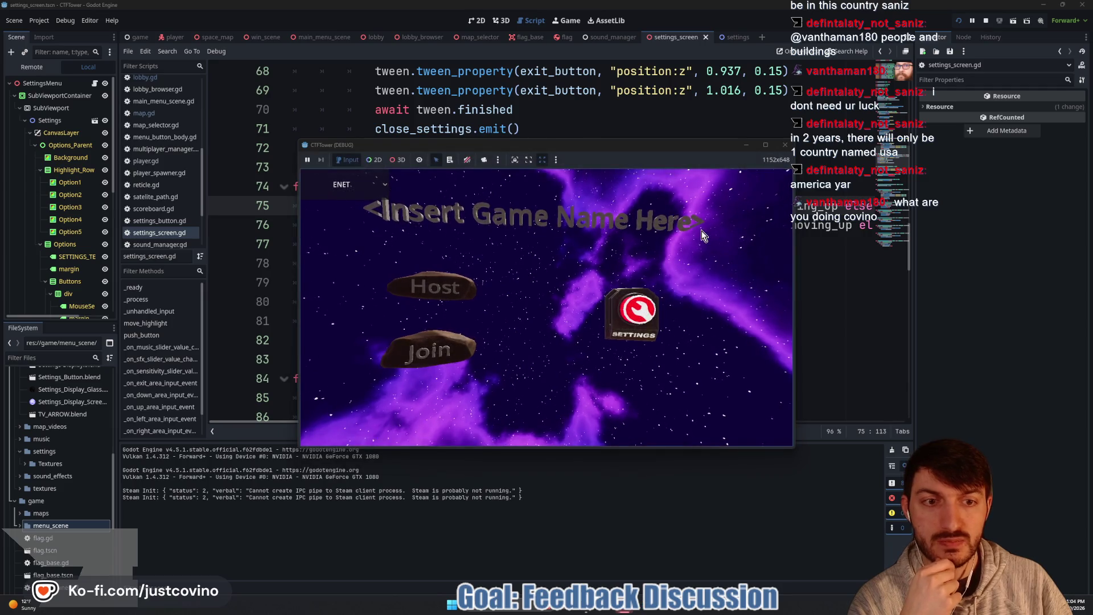
click(634, 313)
mouse_move(639, 151)
mouse_down()
mouse_move(513, 92)
mouse_move(589, 68)
mouse_up()
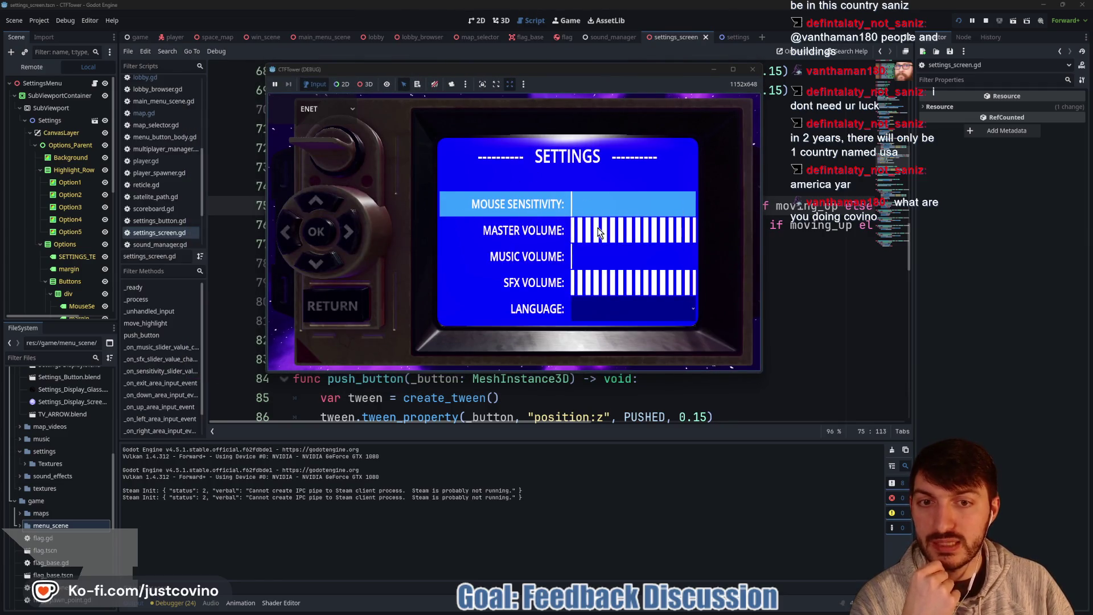
Step: Use the game's on-screen down and up arrows repeatedly to see where the highlight lands
click(318, 263)
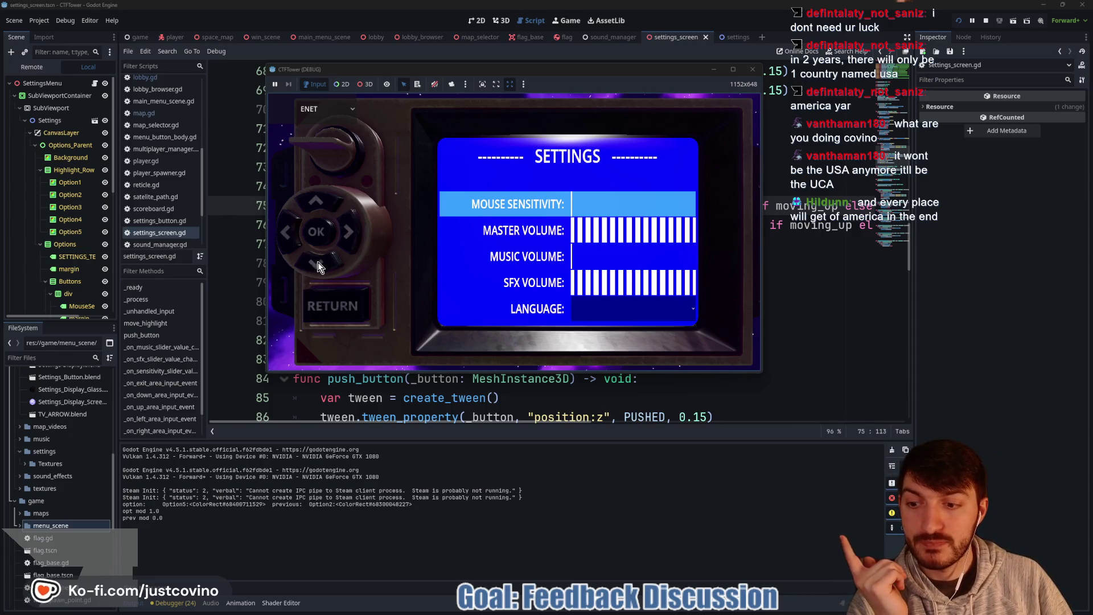
click(317, 262)
click(317, 262)
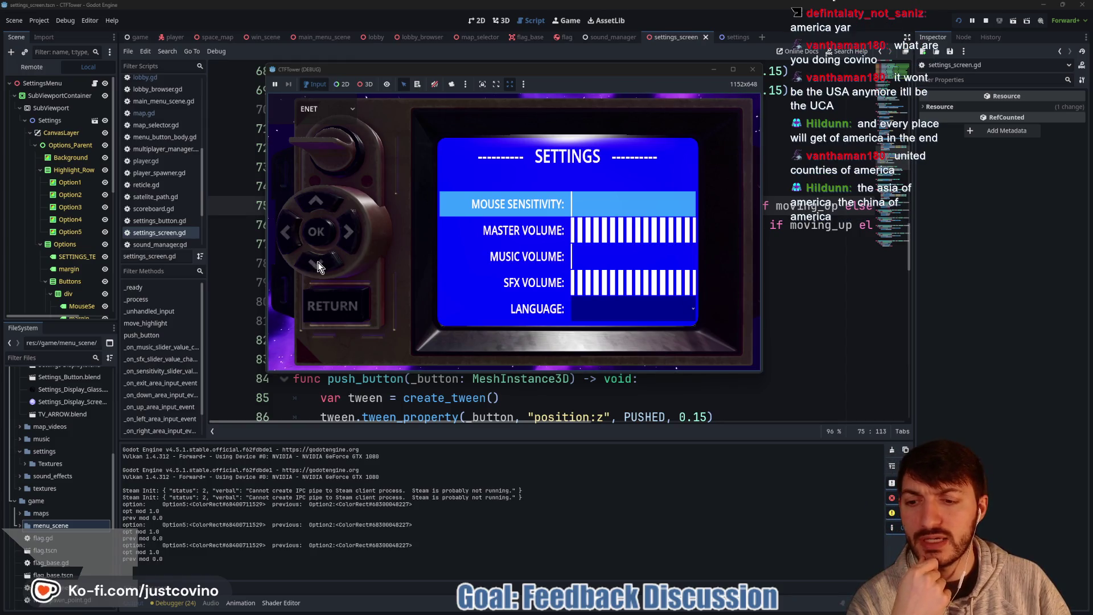
click(317, 262)
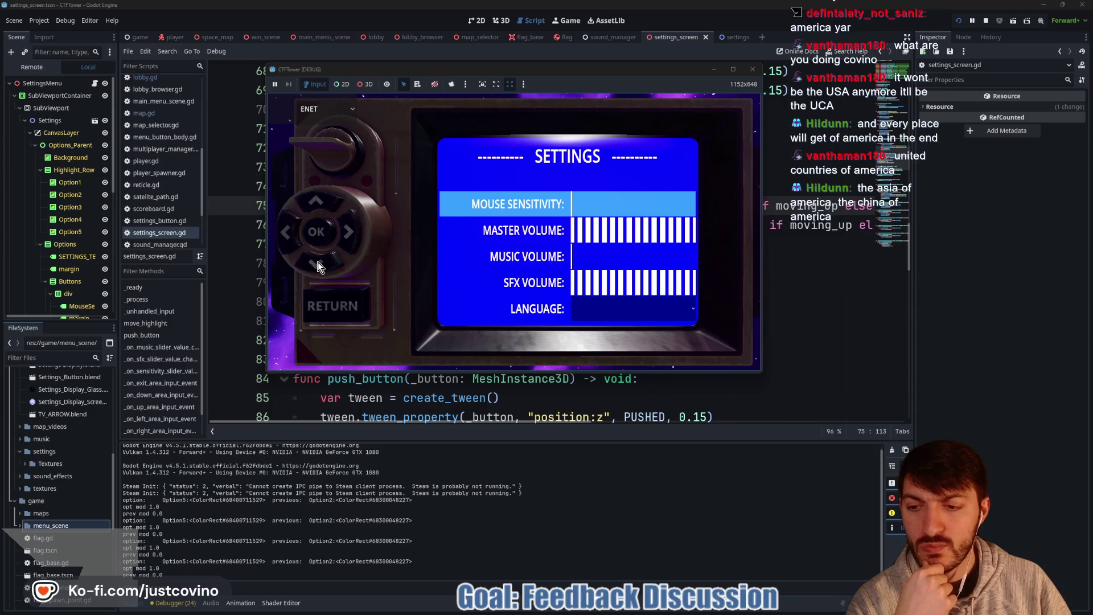
click(320, 203)
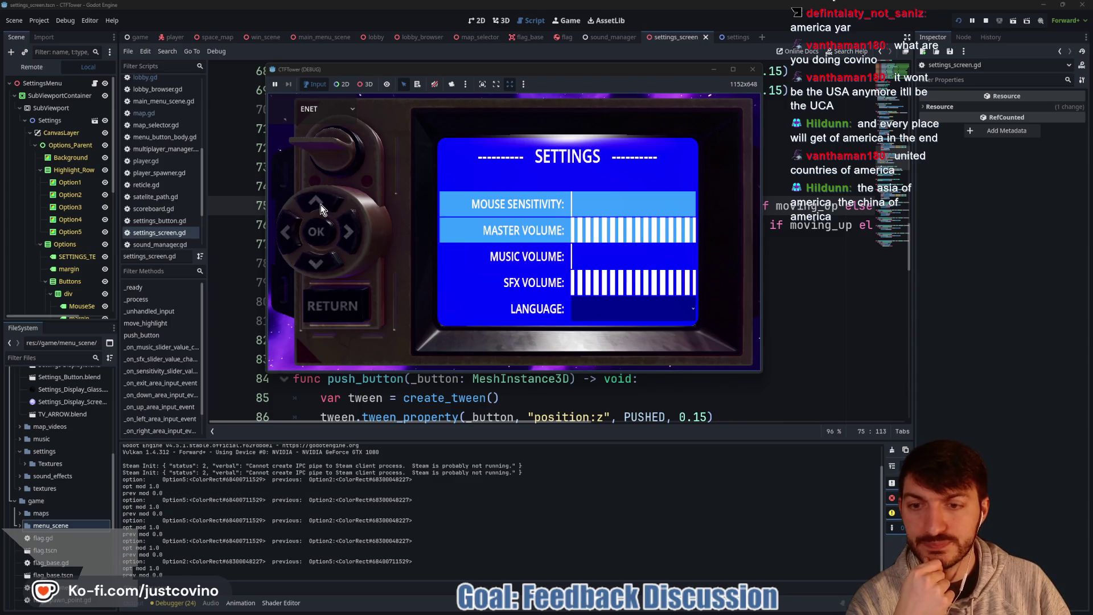
click(320, 204)
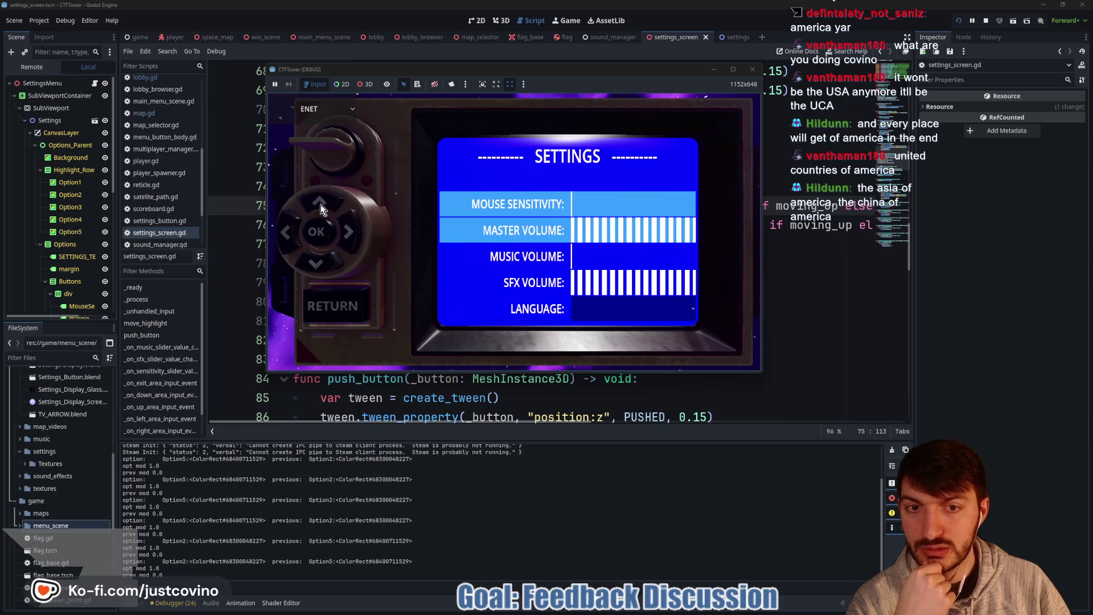
click(320, 204)
click(329, 200)
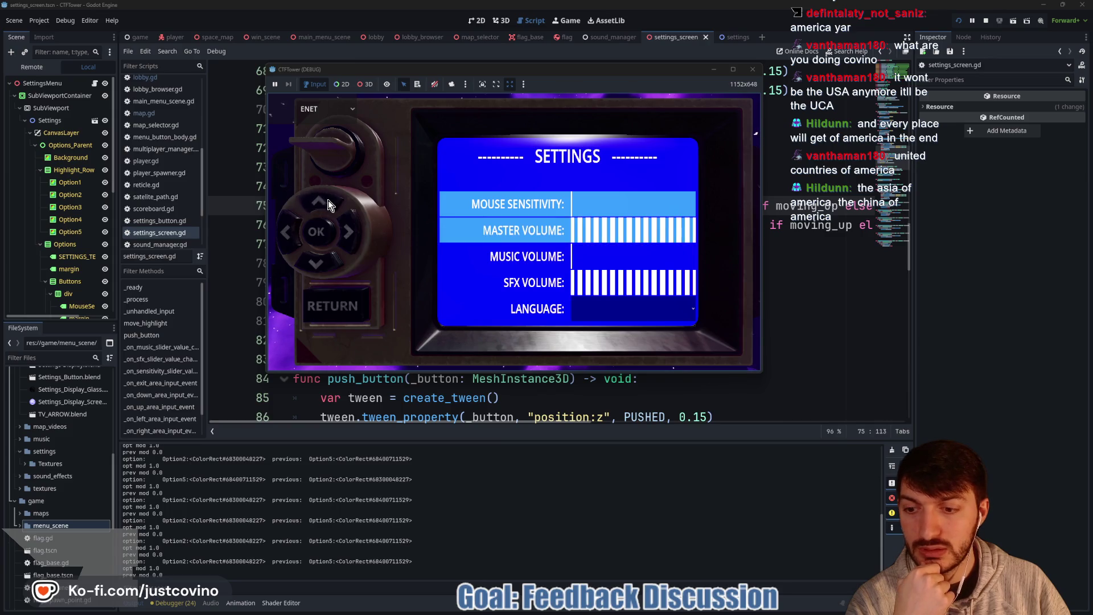
click(333, 258)
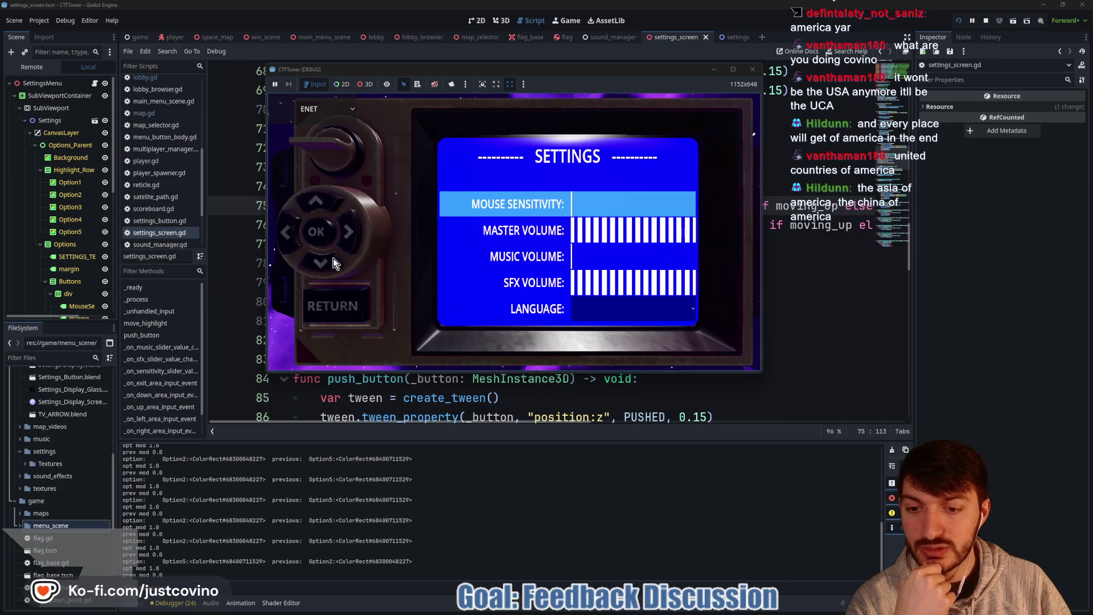
click(334, 226)
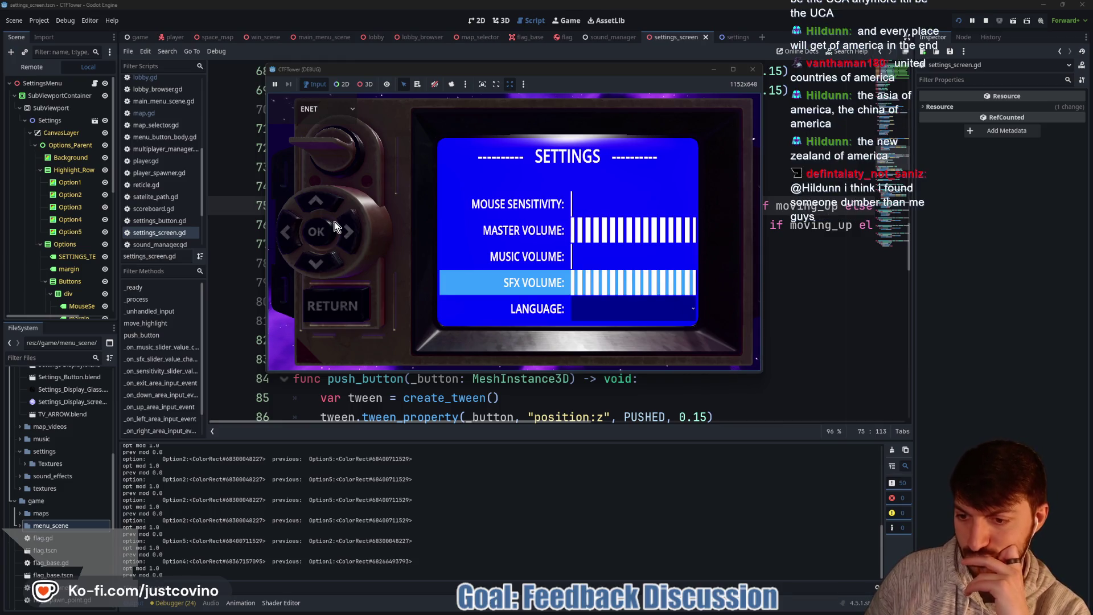
click(335, 227)
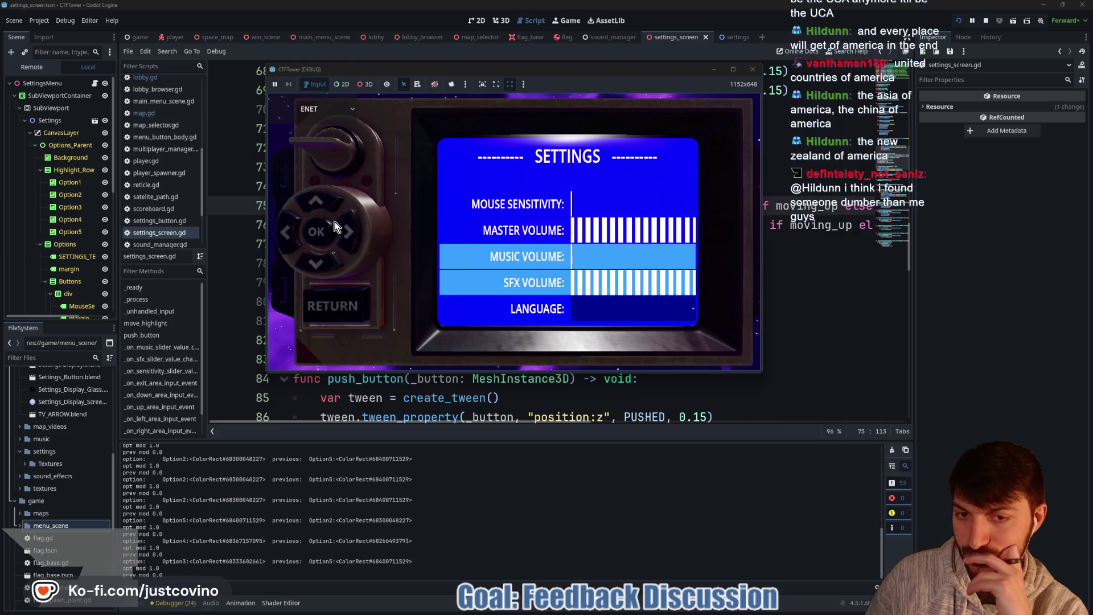
click(335, 227)
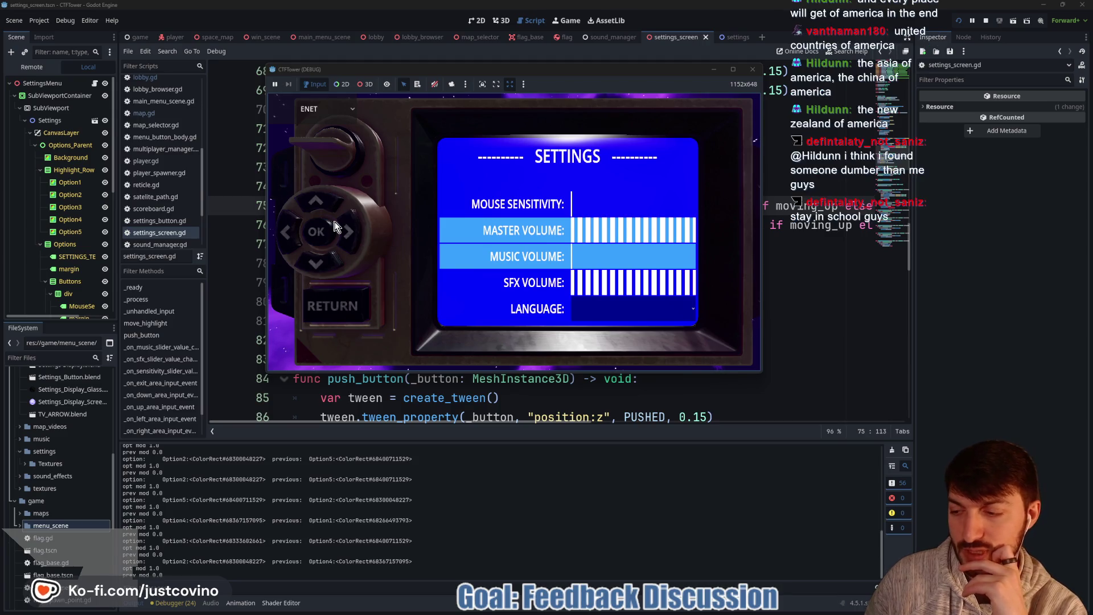
click(335, 227)
click(334, 227)
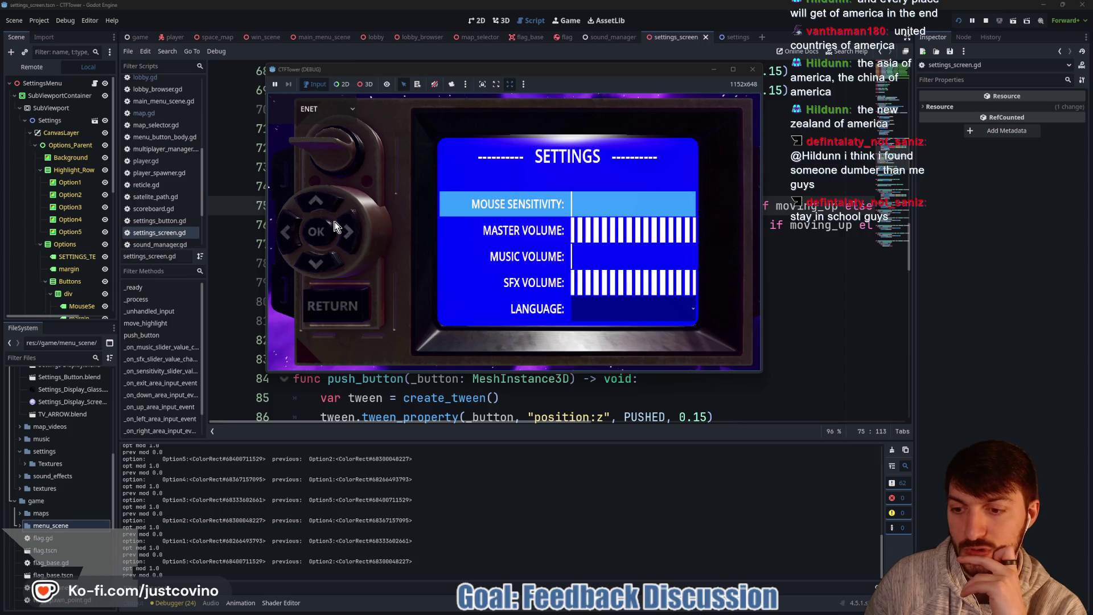
Step: Step the settings highlight with the Up and Down keys, watching it wrap between rows
key(Down)
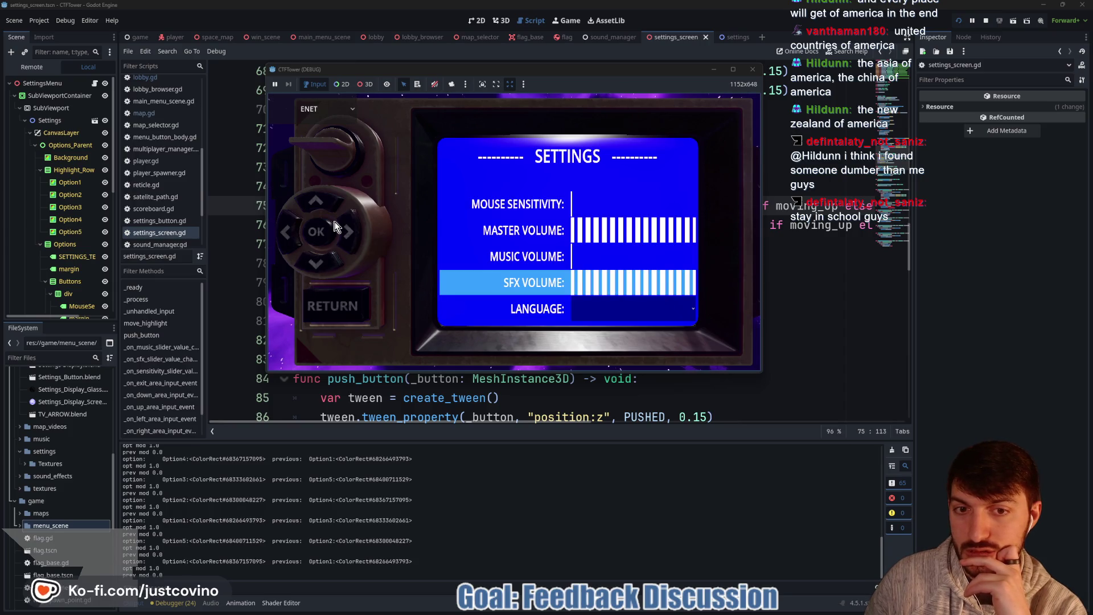
key(Down)
key(Up)
key(Up)
key(Up)
key(Up)
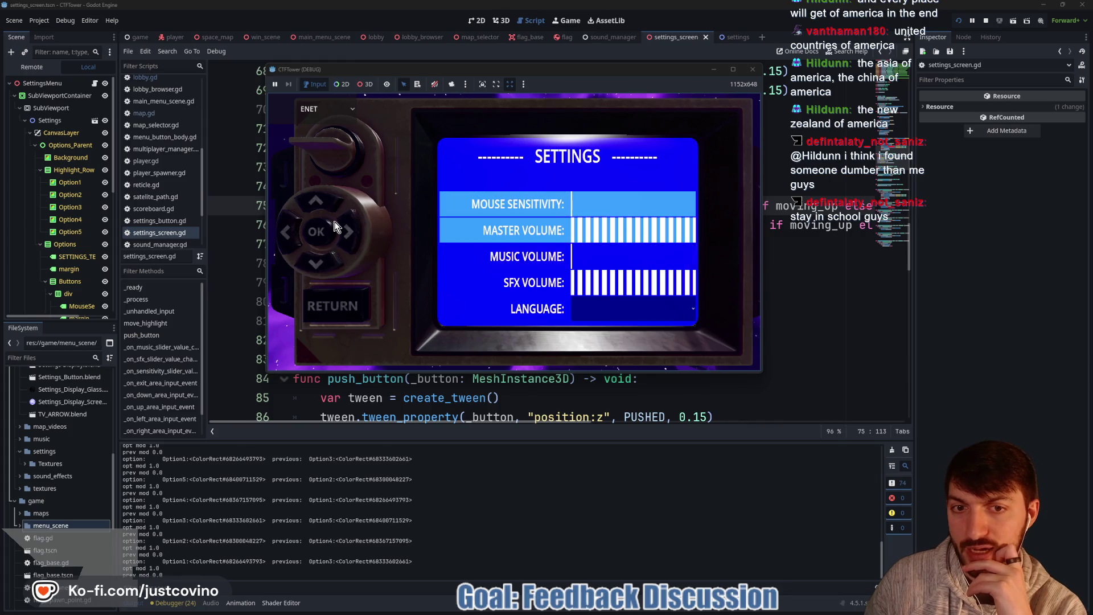
key(Down)
key(Down)
key(Down)
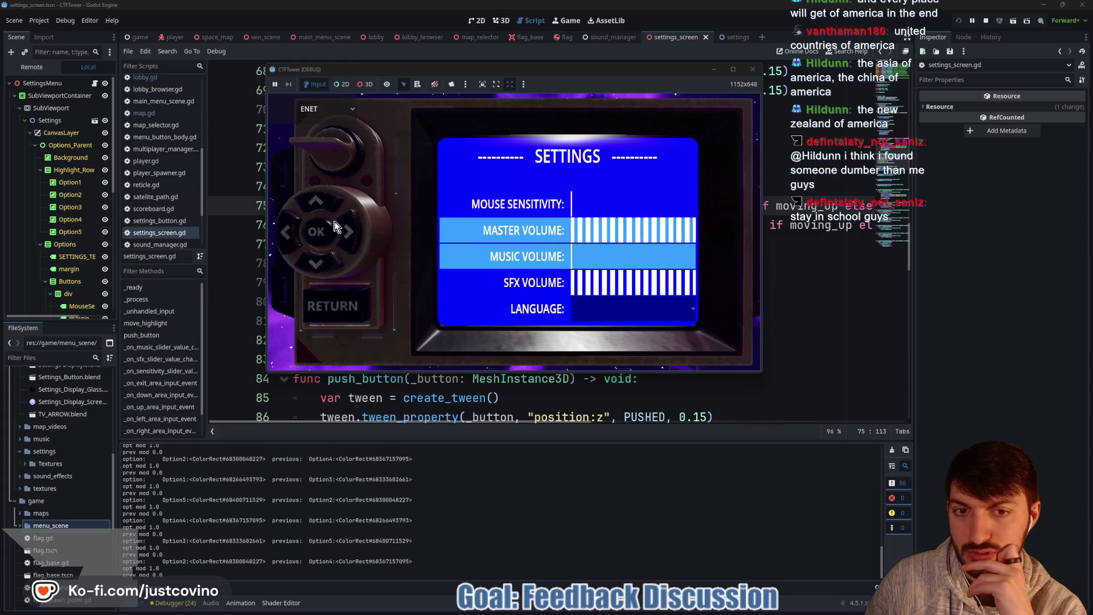
key(Down)
key(Down)
key(Down)
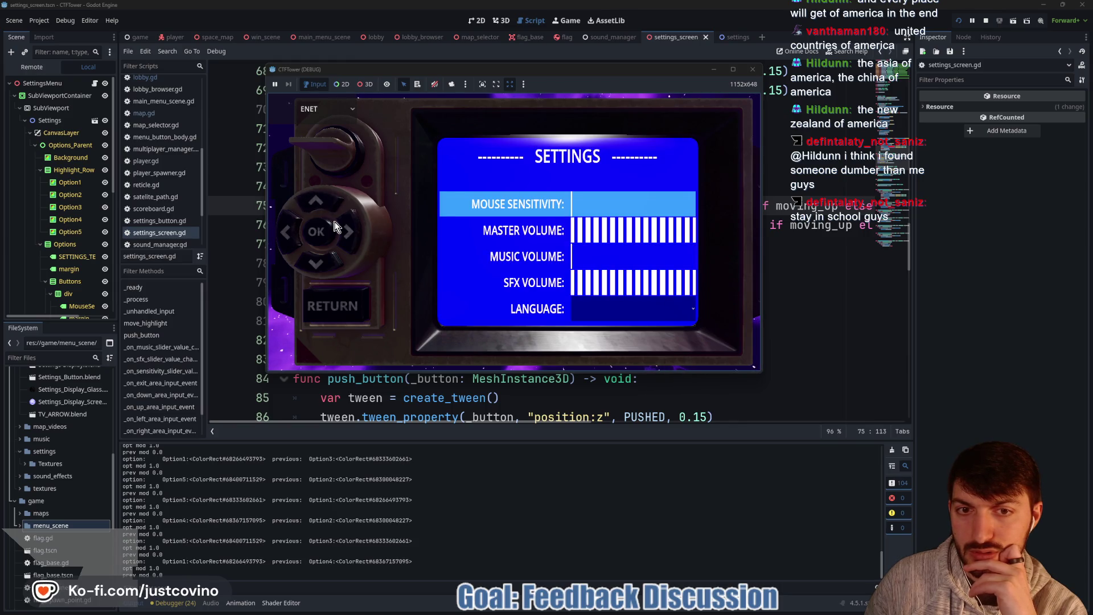
key(Down)
key(Down)
key(Down)
key(Down)
key(Down)
key(Down)
key(Down)
key(Down)
key(Down)
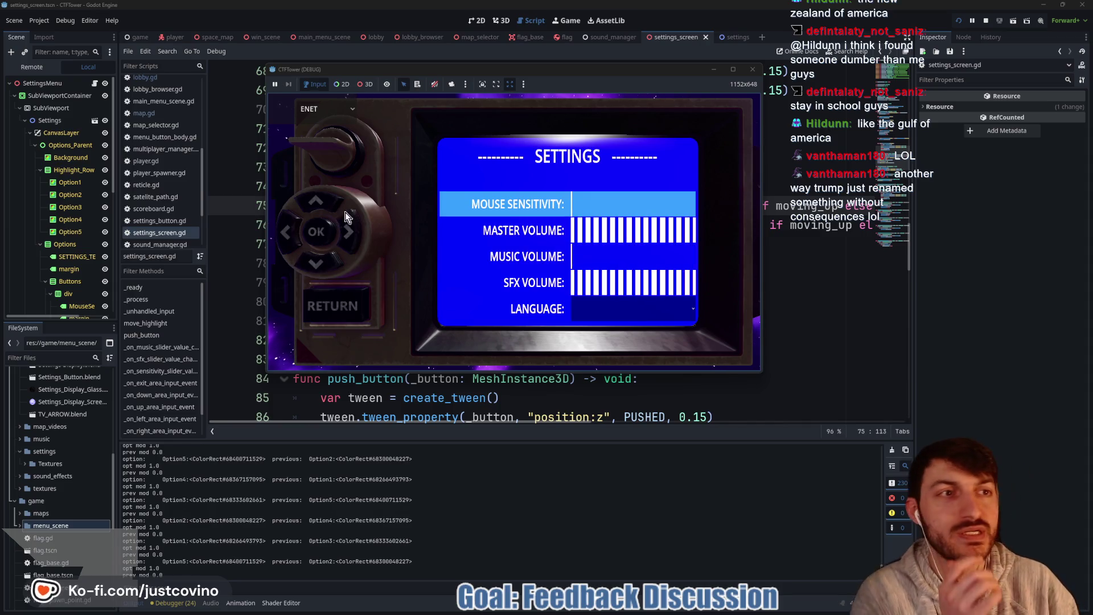
Step: Stop the CTFTower debug session and return to the settings_screen.gd script
click(988, 19)
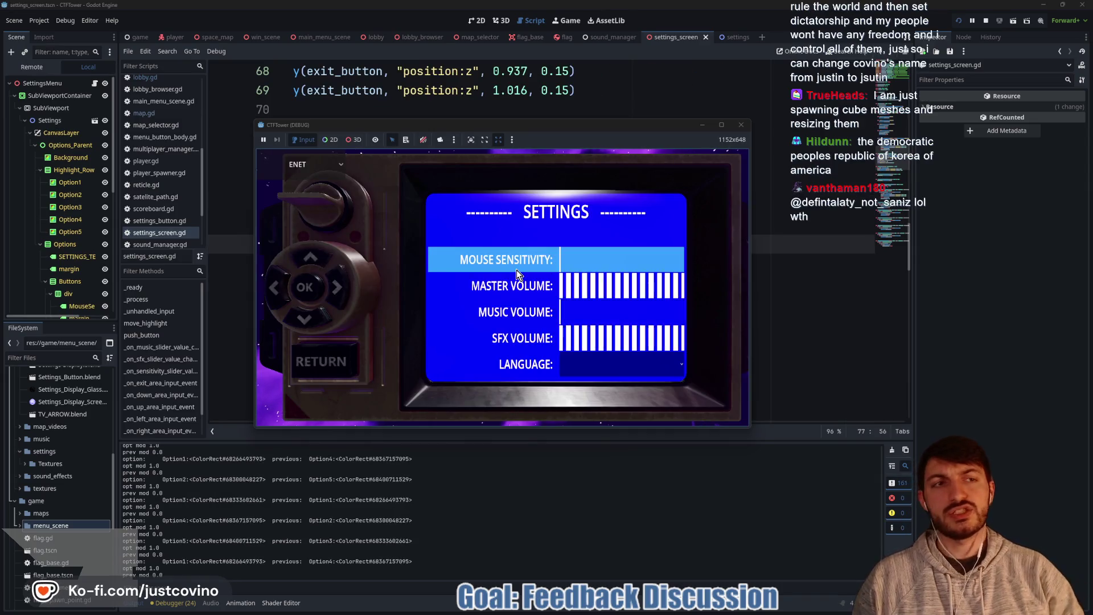
click(984, 22)
scroll(587, 228, left, 3)
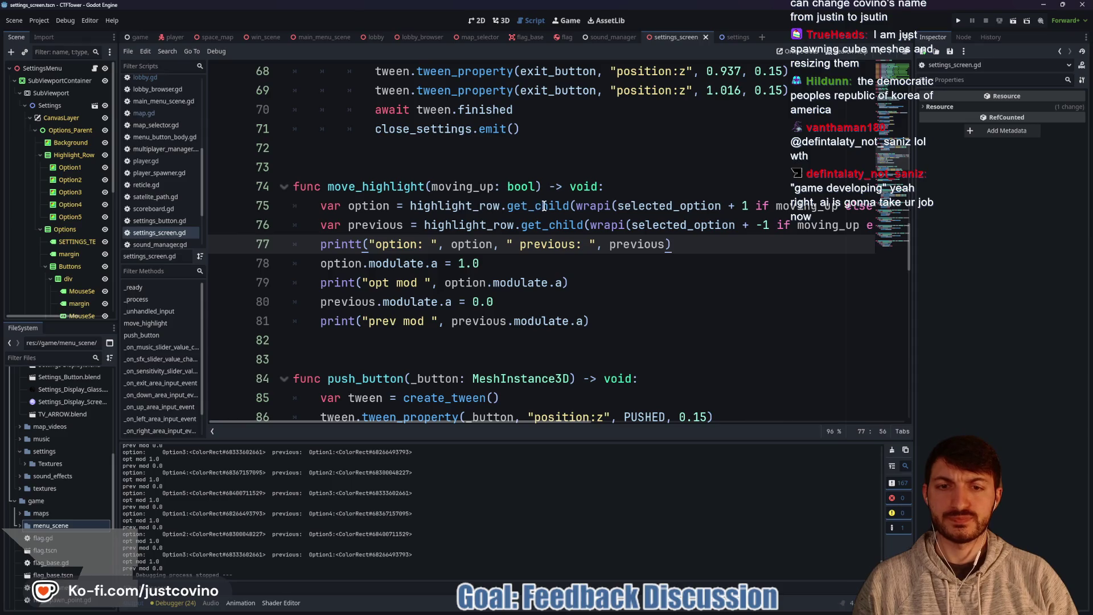
Step: Swap the move_highlight arguments on lines 116 and 122 to true and false
scroll(544, 206, down, 14)
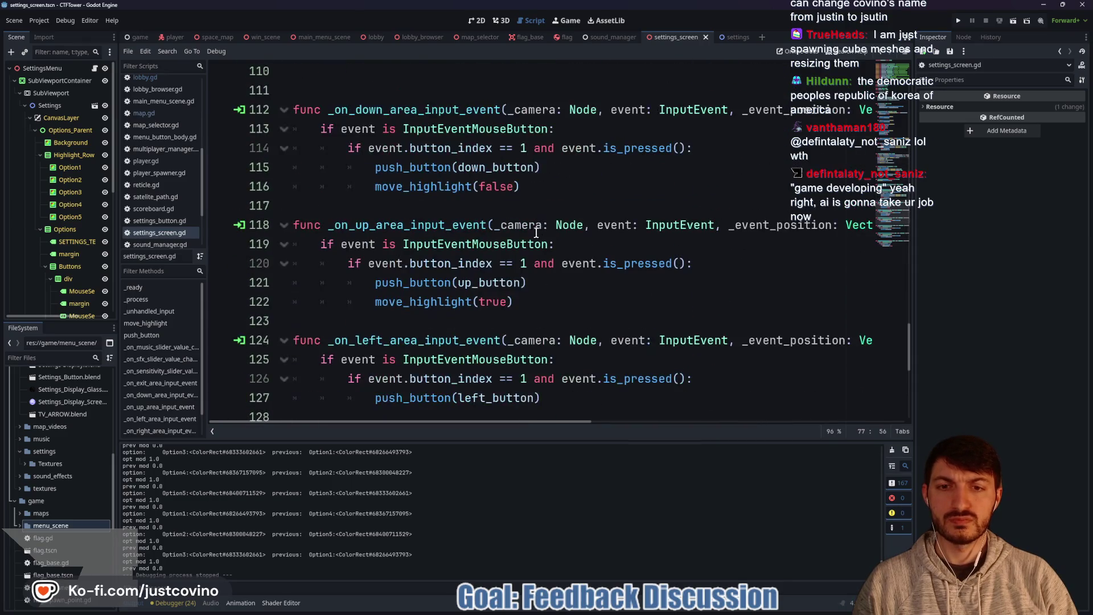
double_click(498, 186)
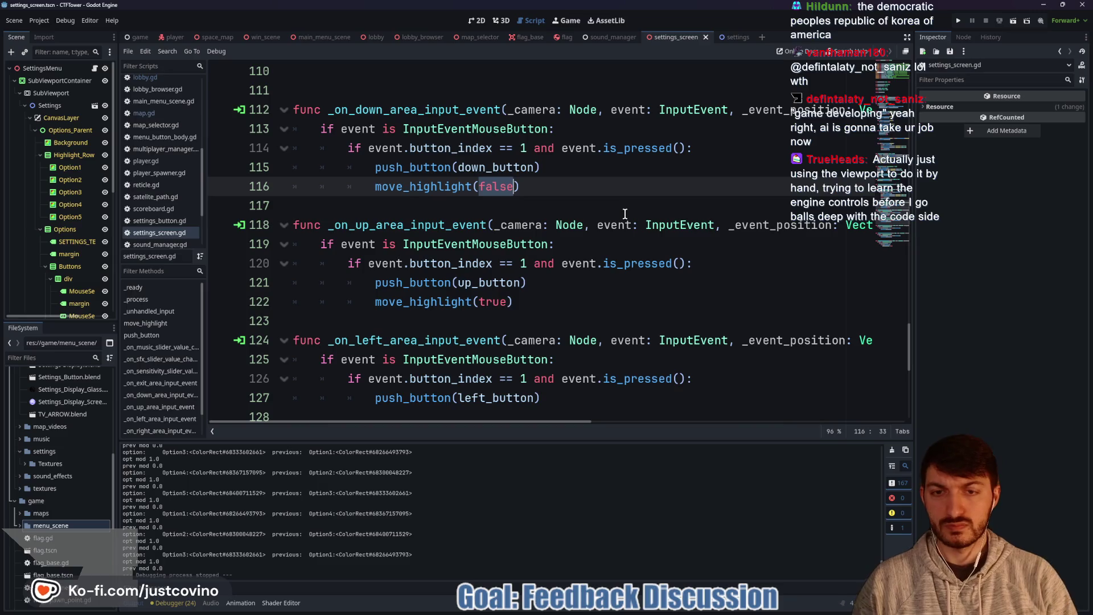
text(true)
double_click(495, 302)
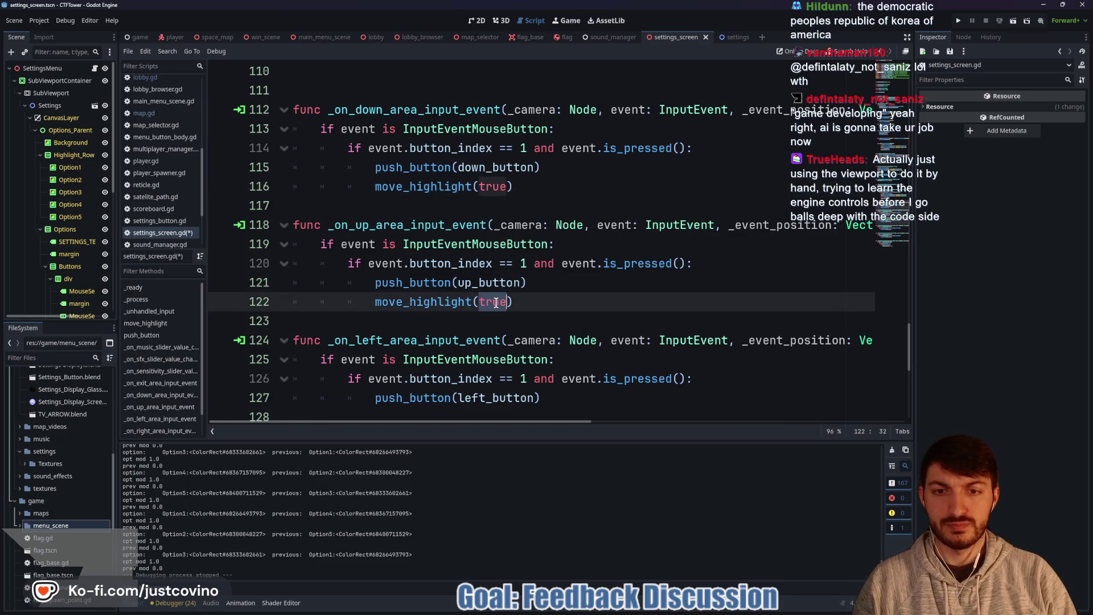
text(false)
click(574, 282)
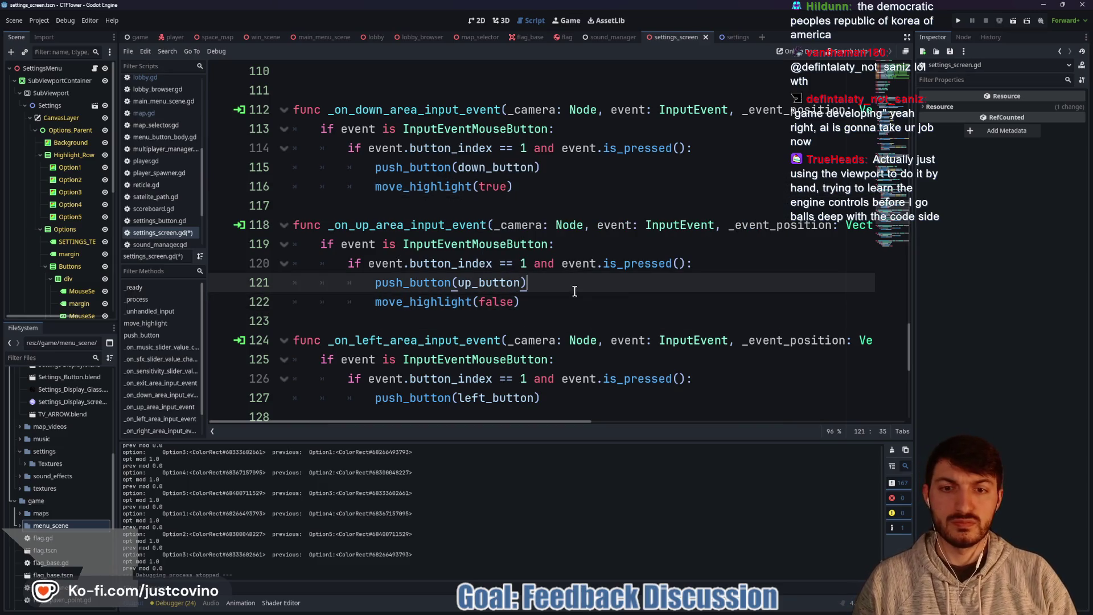
Step: Swap the move_highlight arguments on lines 59 and 54 to true and false
scroll(567, 300, down, 2)
scroll(568, 301, down, 5)
scroll(510, 273, up, 4)
scroll(510, 274, up, 13)
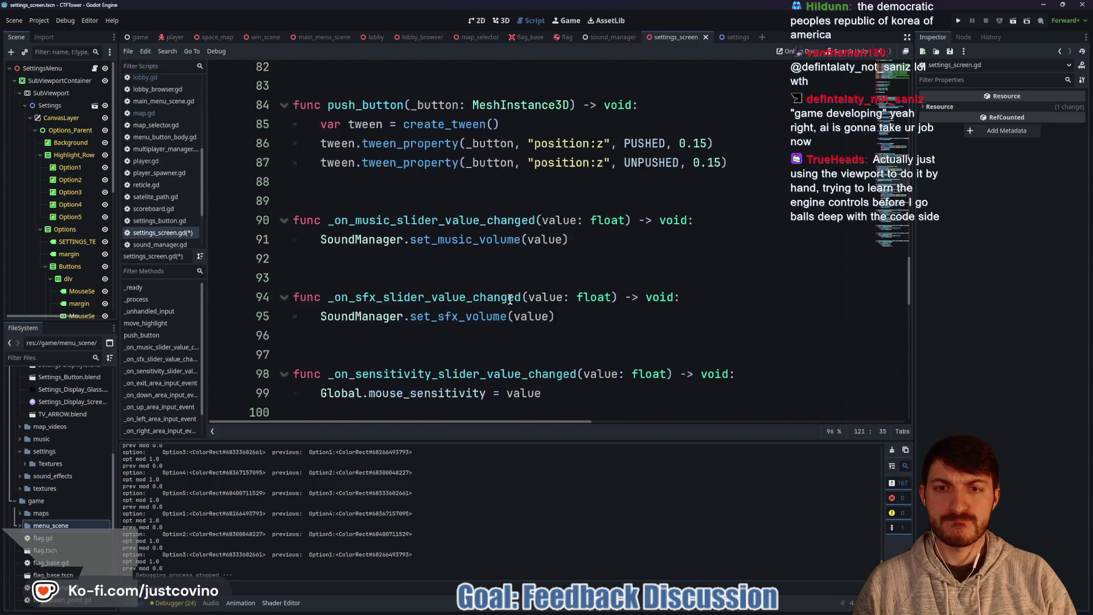
scroll(510, 300, up, 9)
double_click(468, 263)
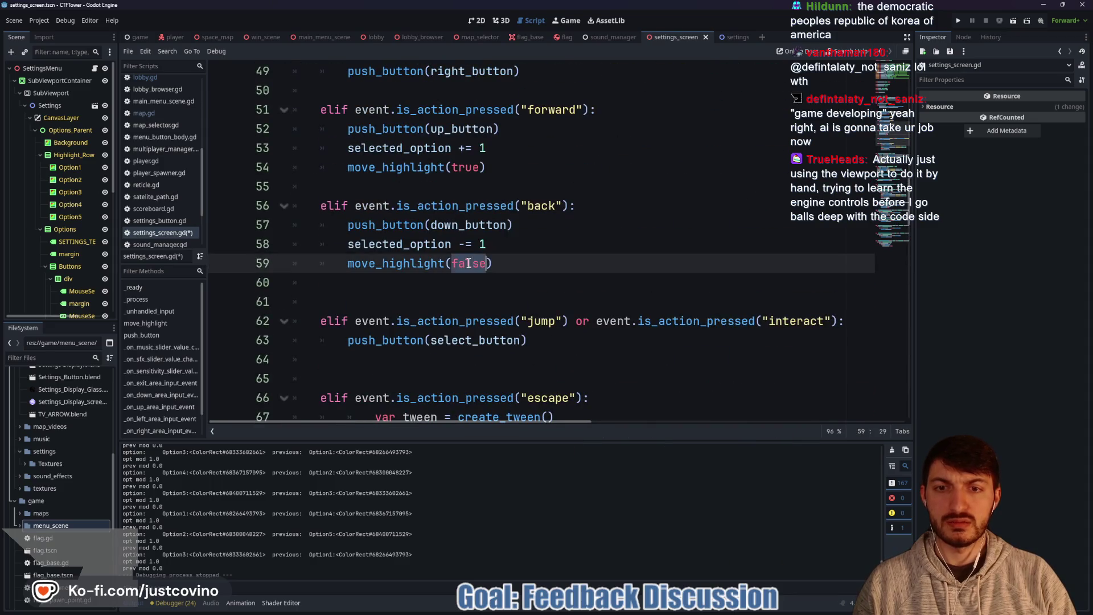
text(true)
key(Escape)
double_click(461, 167)
text(false)
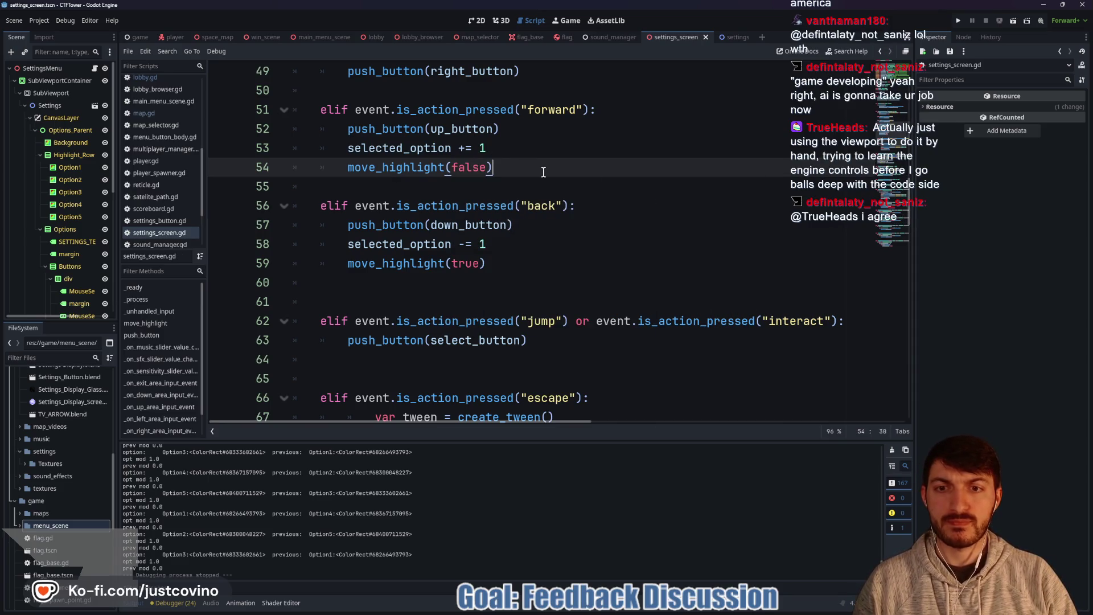
Step: Delete the selected_option += 1 and -= 1 lines, save settings_screen.gd, and relaunch the game
scroll(544, 172, down, 5)
scroll(544, 173, up, 5)
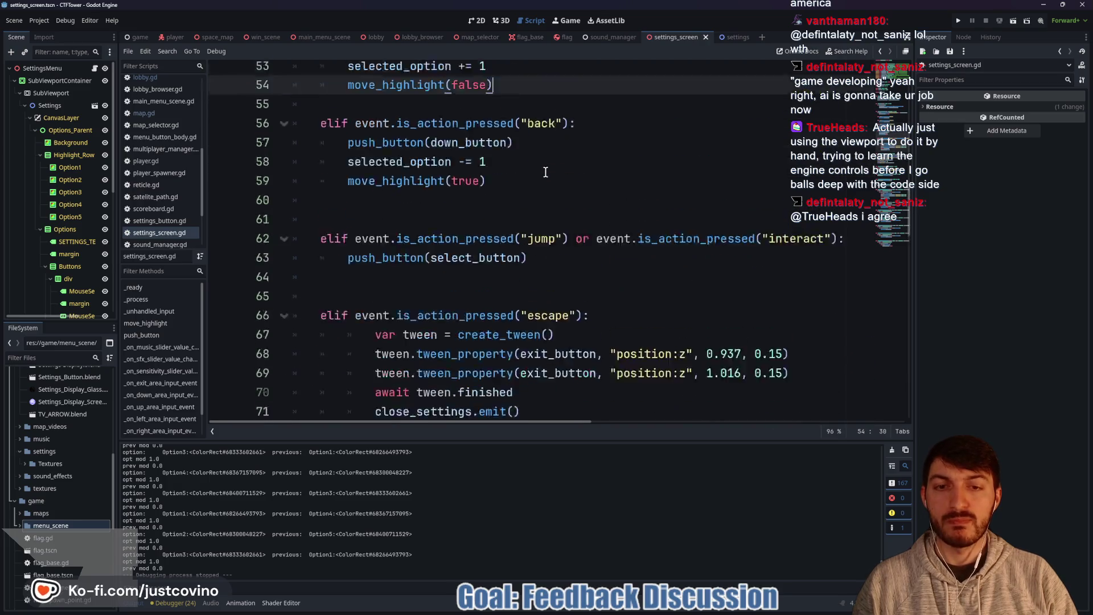
triple_click(342, 149)
key(BackSpace)
key(BackSpace)
drag(490, 225, 252, 226)
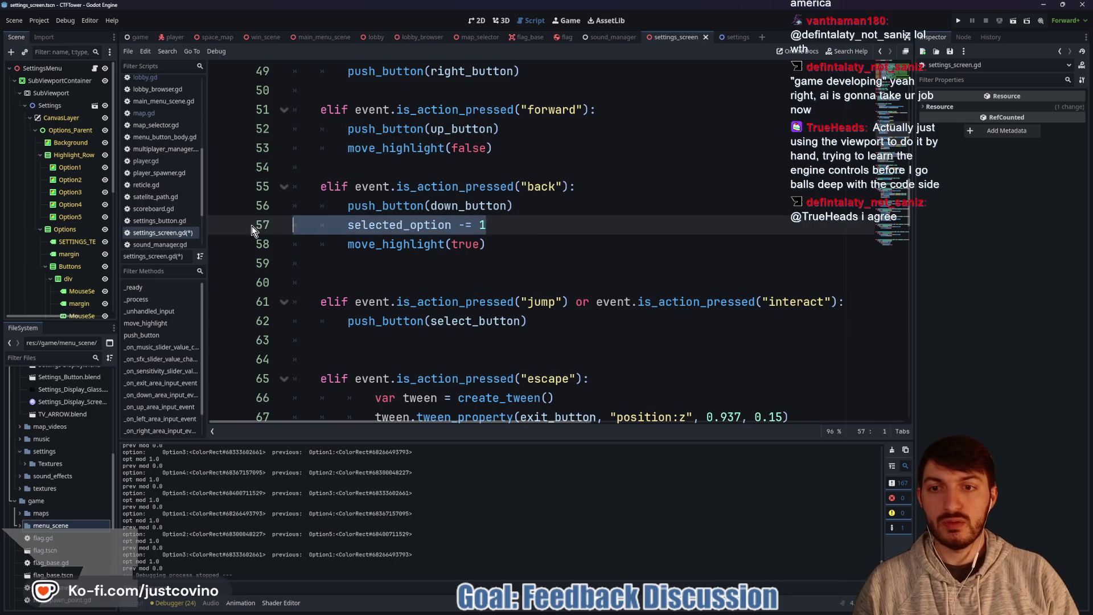
key(BackSpace)
key(BackSpace)
key(ctrl+s)
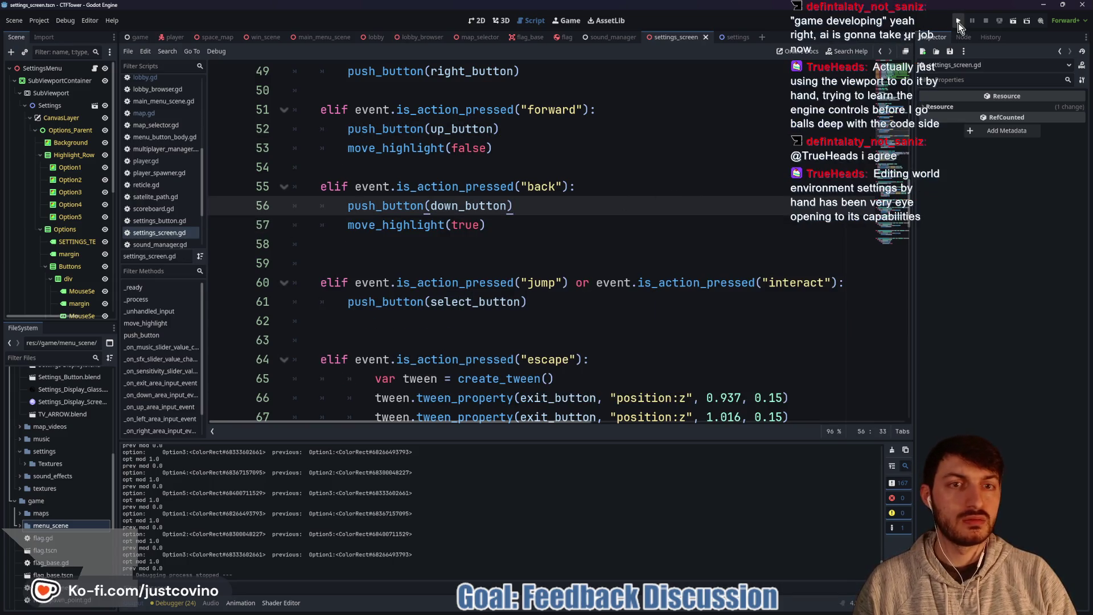
click(957, 20)
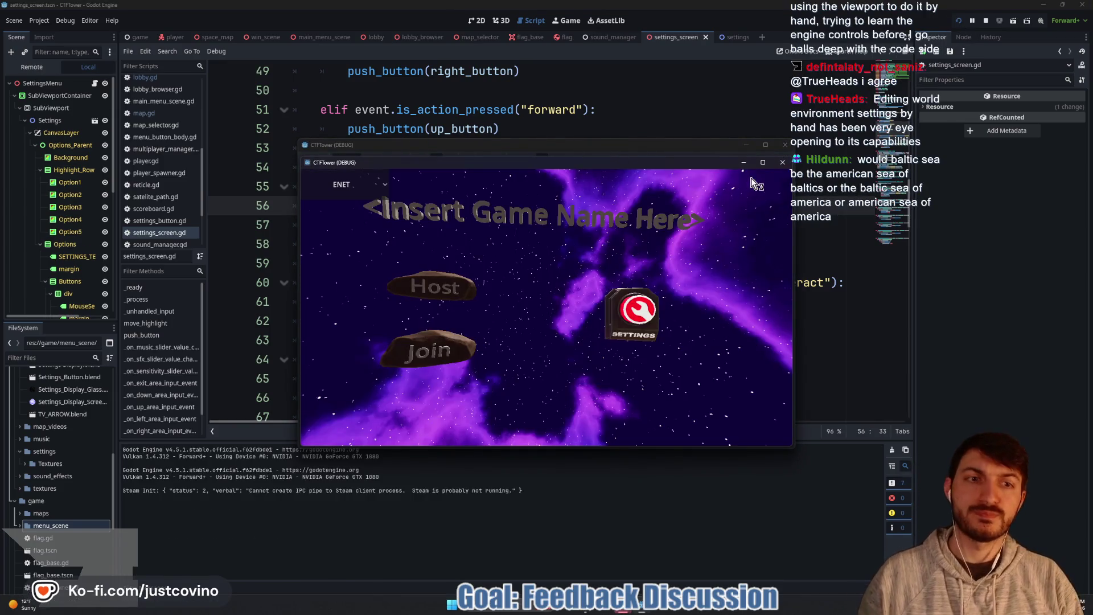
Step: Open the in-game Settings screen and move the highlight between Mouse Sensitivity and Master Volume with the arrow keys
click(647, 314)
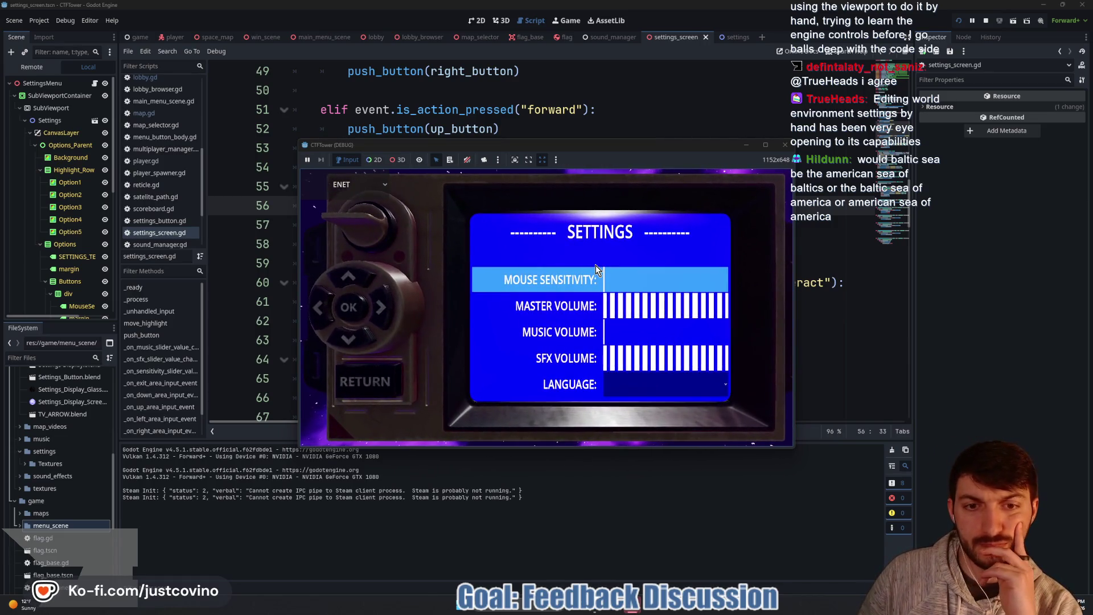
key(Down)
key(Down)
key(Down)
key(Down)
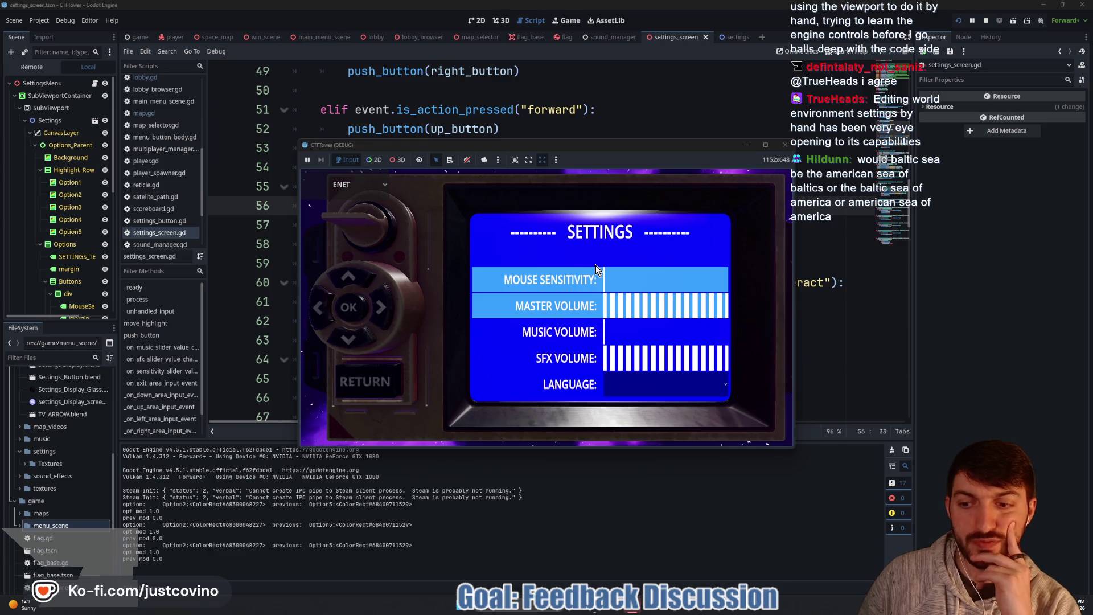
key(Down)
key(Down)
key(Down)
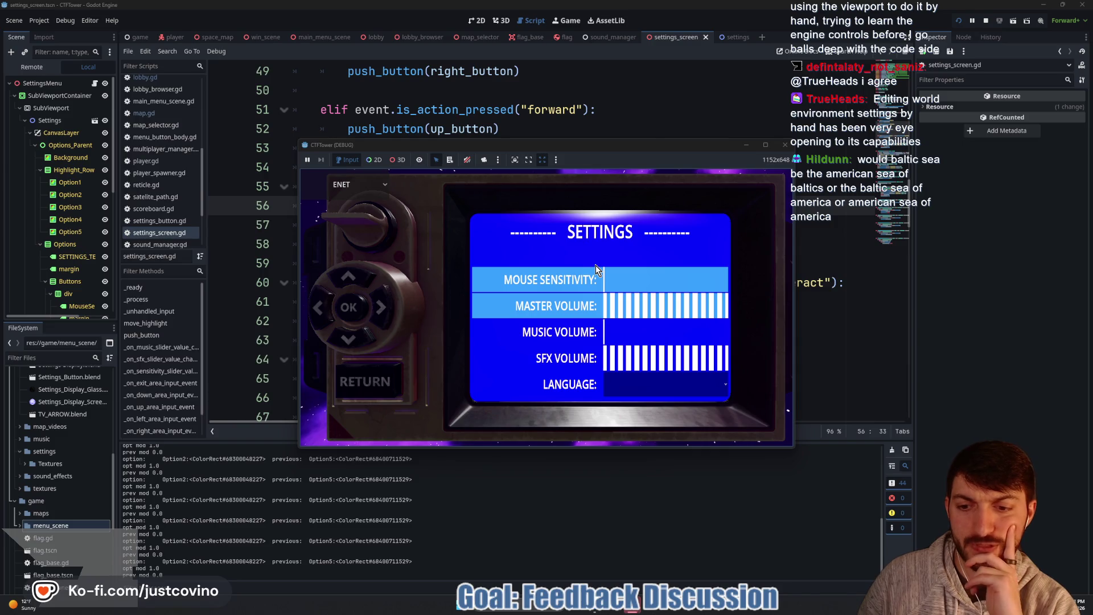
key(Up)
key(Up)
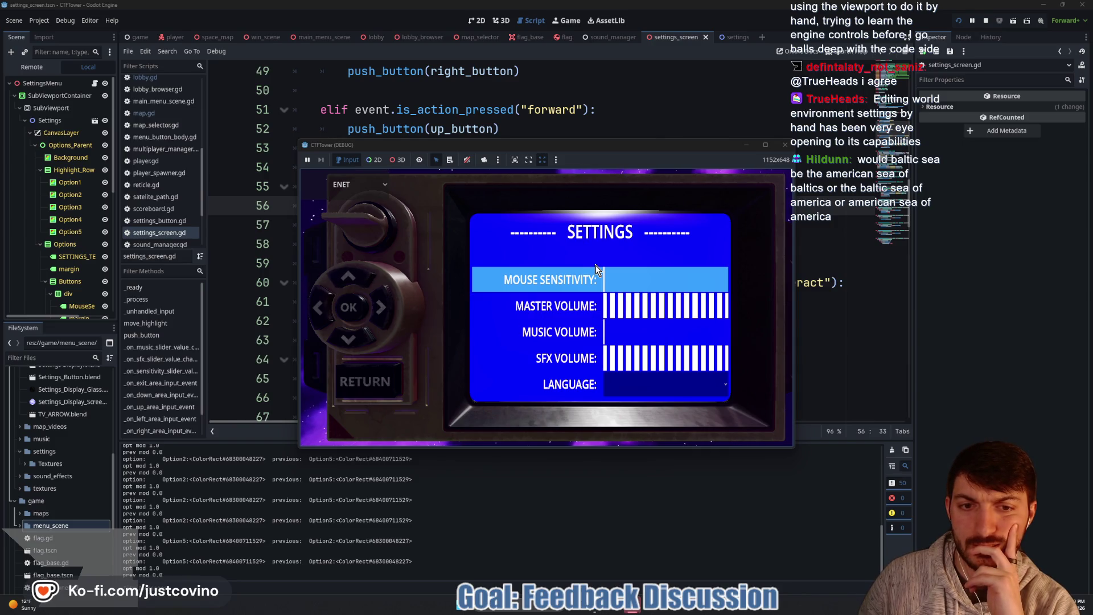
key(Up)
key(Down)
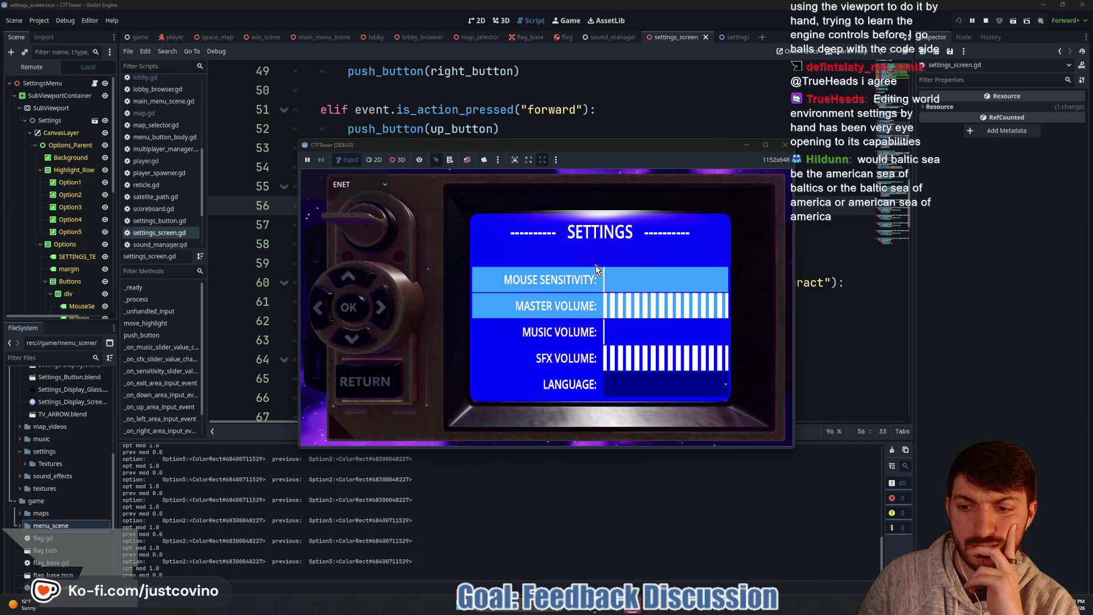
key(Down)
key(Up)
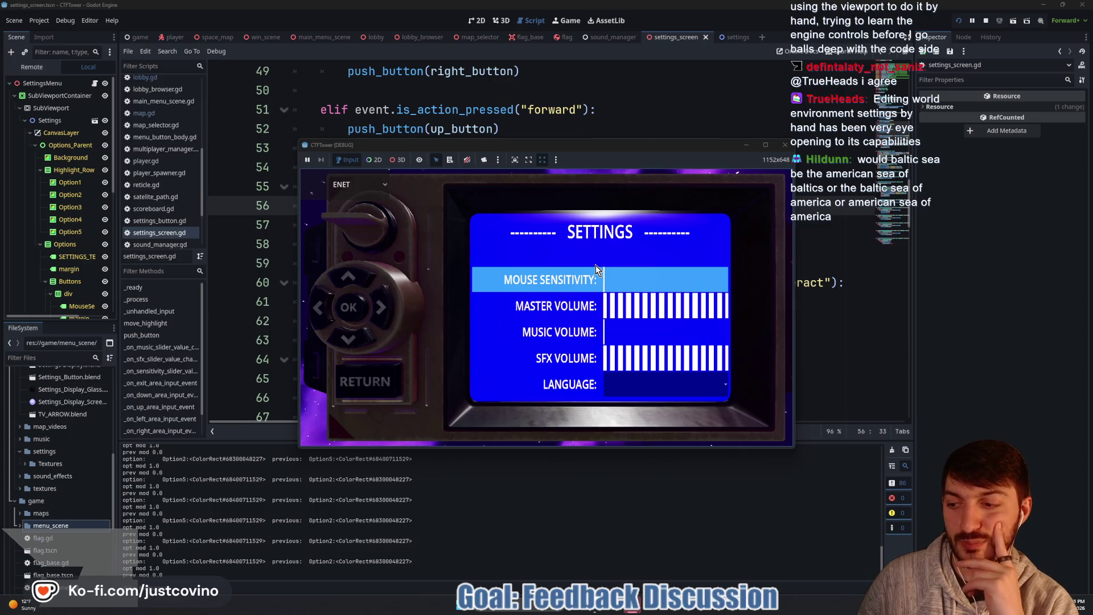
Step: Toggle the highlight between Mouse Sensitivity and Master Volume repeatedly with W and S, then close the game
key(s)
key(w)
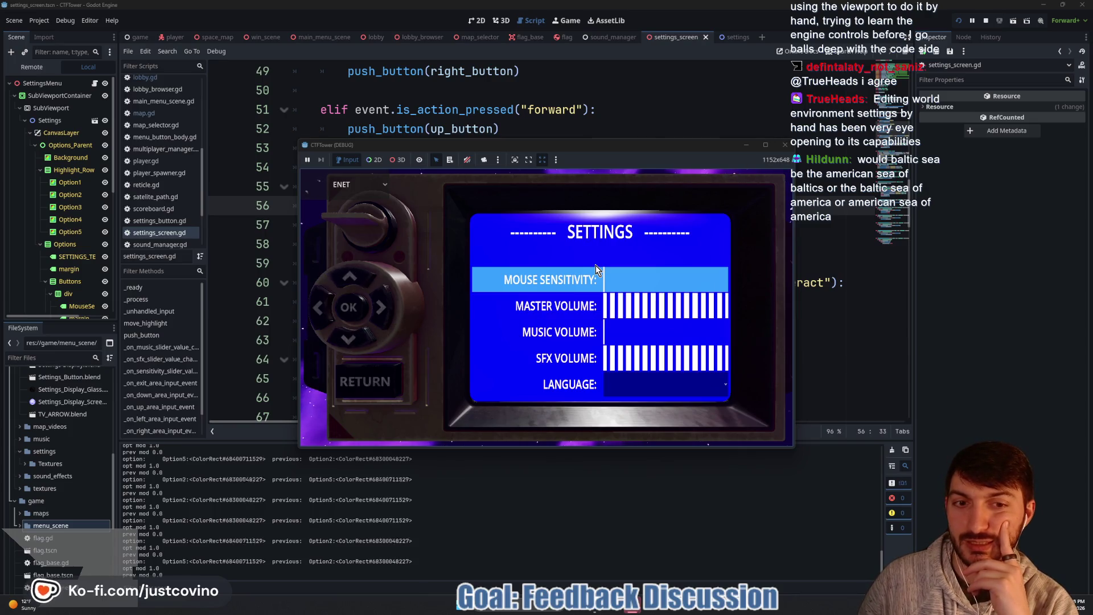
key(s)
key(w)
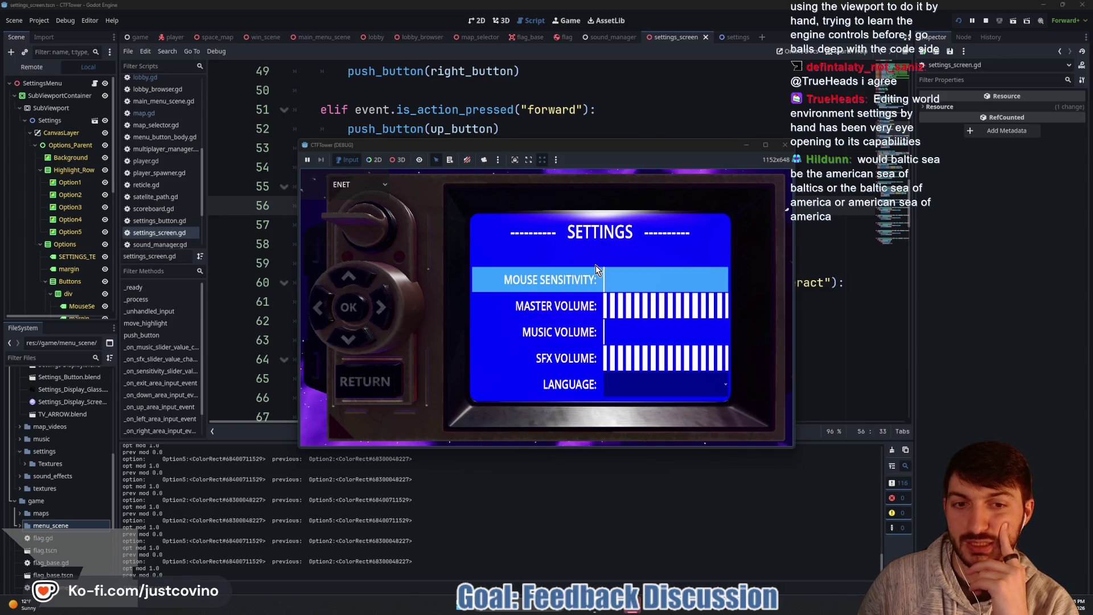
key(s)
key(w)
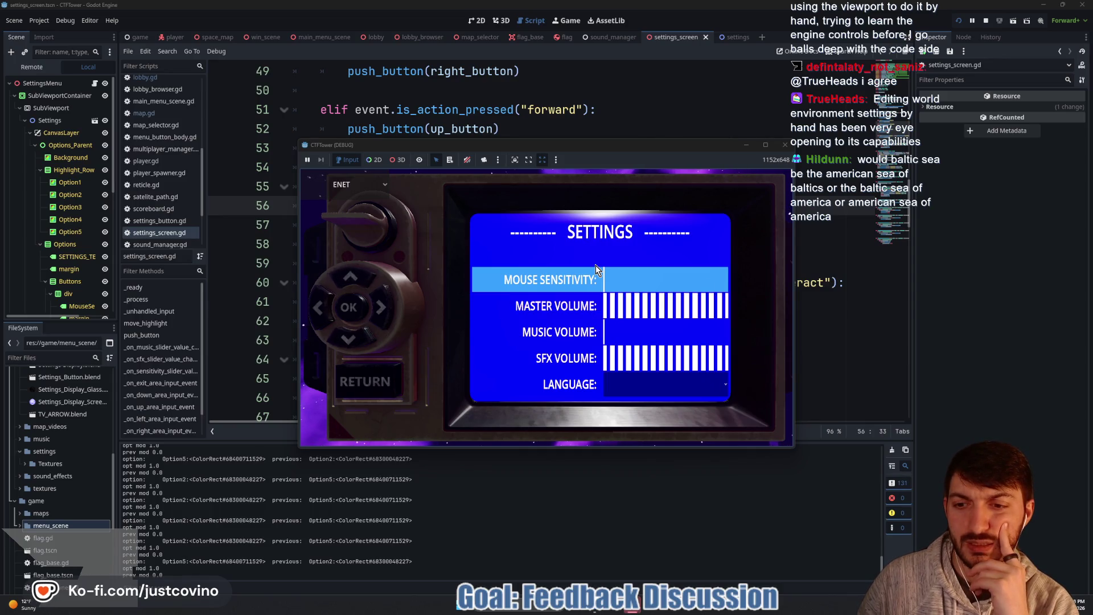
key(s)
key(w)
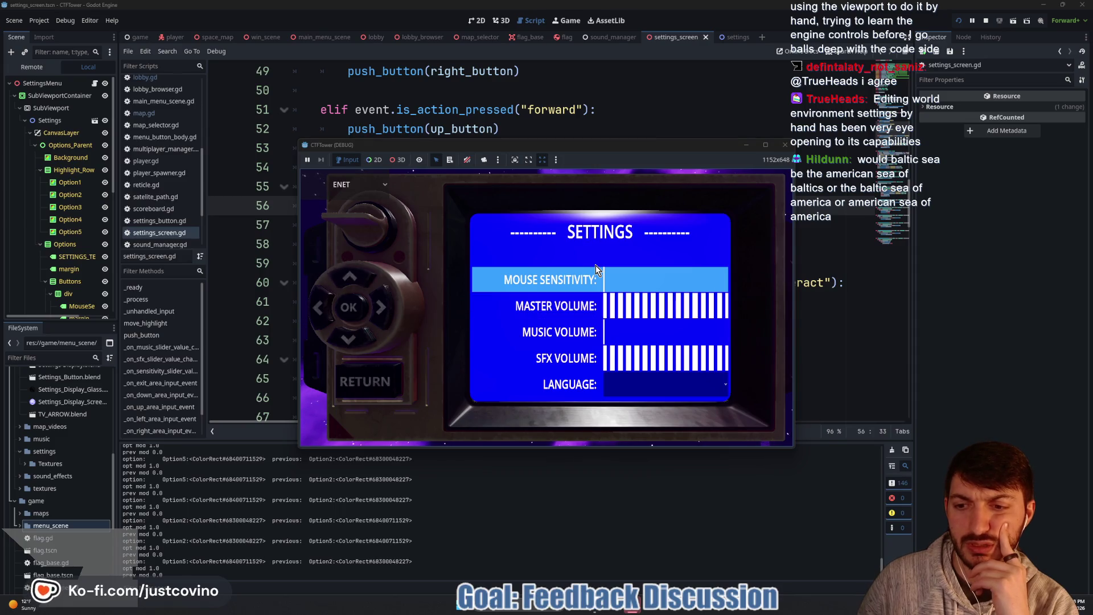
key(s)
key(w)
key(s)
key(w)
key(s)
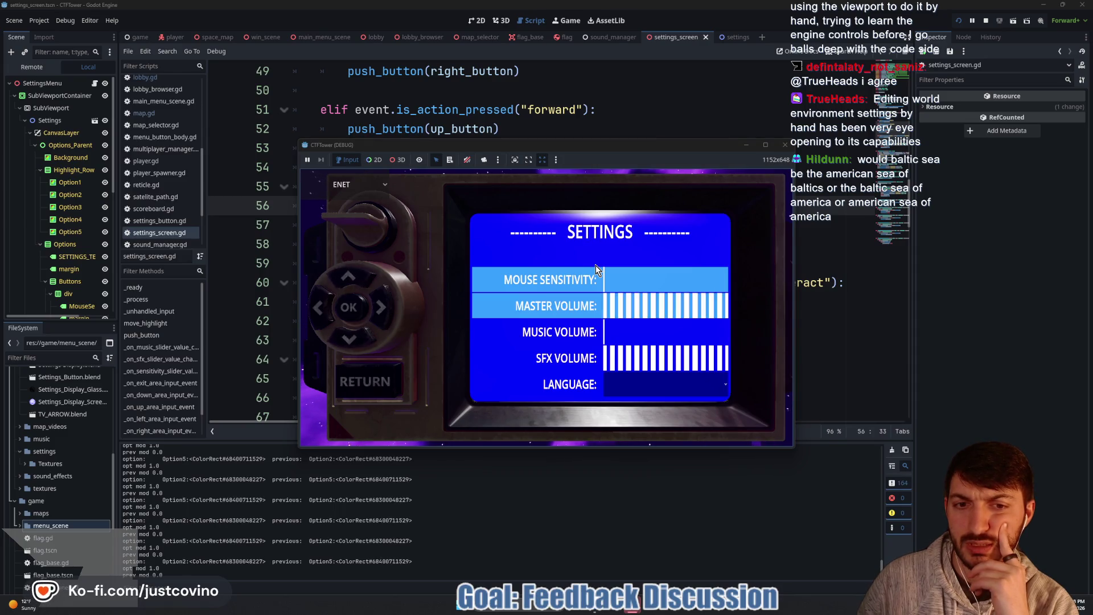
key(w)
key(s)
key(w)
key(s)
key(w)
key(s)
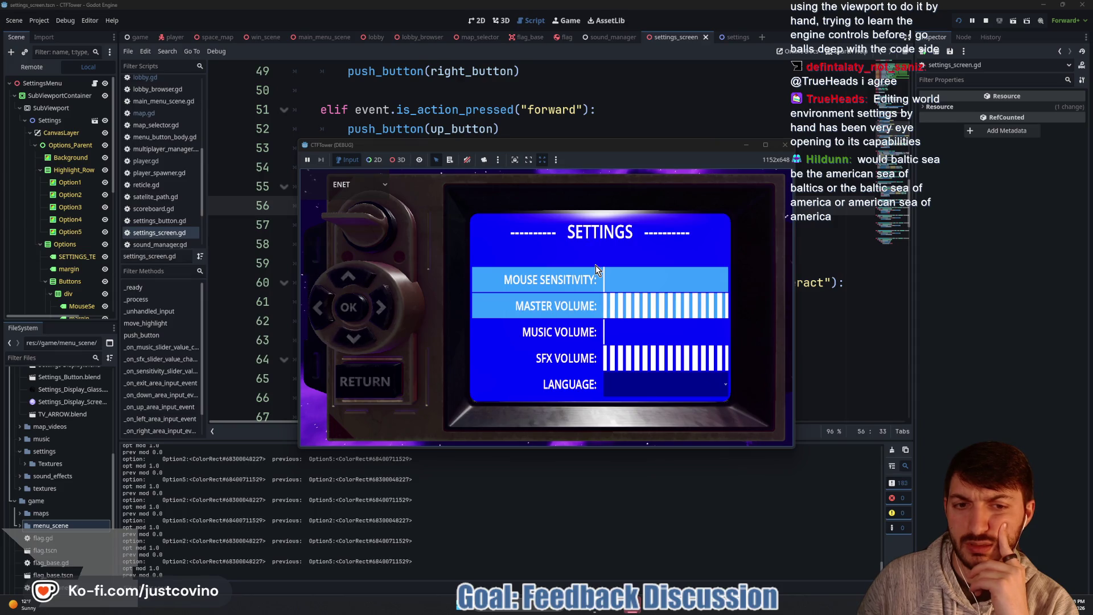
key(w)
key(s)
key(w)
key(s)
key(w)
key(s)
key(w)
key(s)
key(w)
key(s)
key(w)
key(s)
key(w)
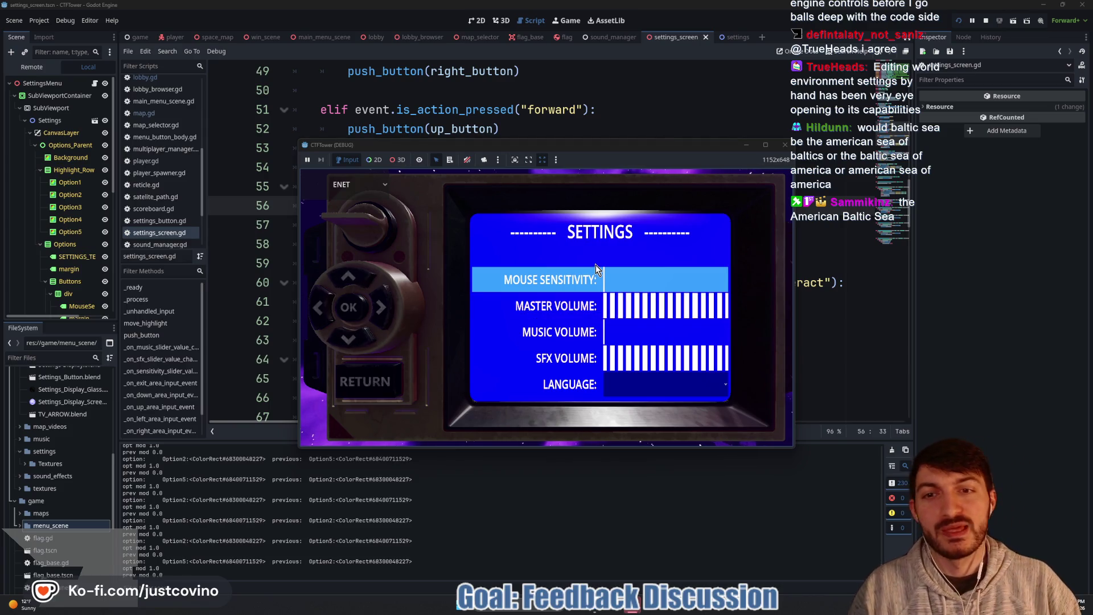
click(784, 148)
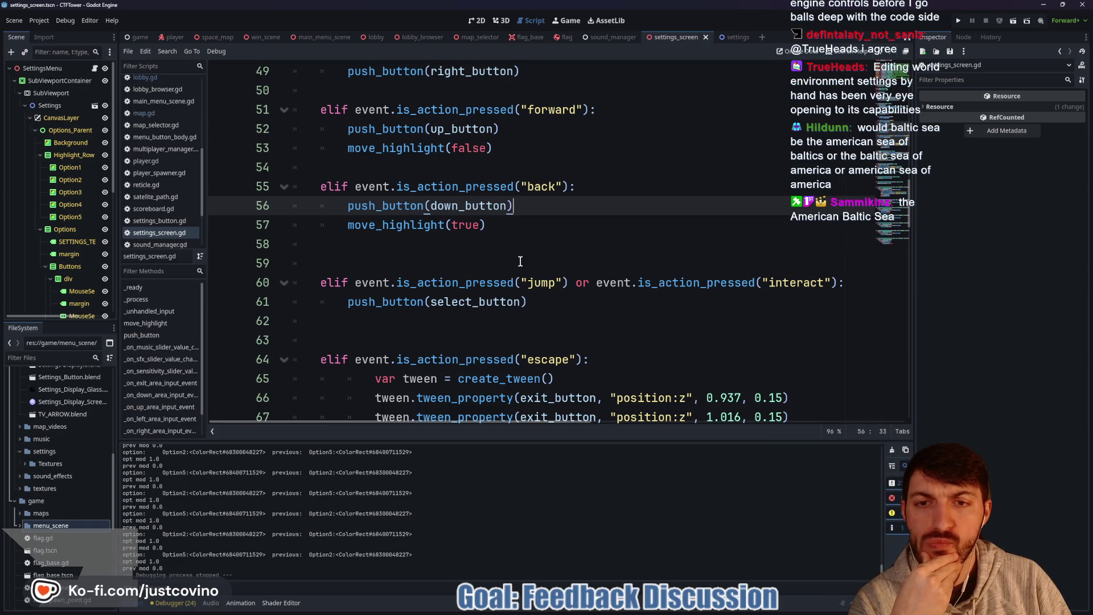
Step: Delete the two modulate debug print lines from move_highlight
scroll(520, 261, down, 6)
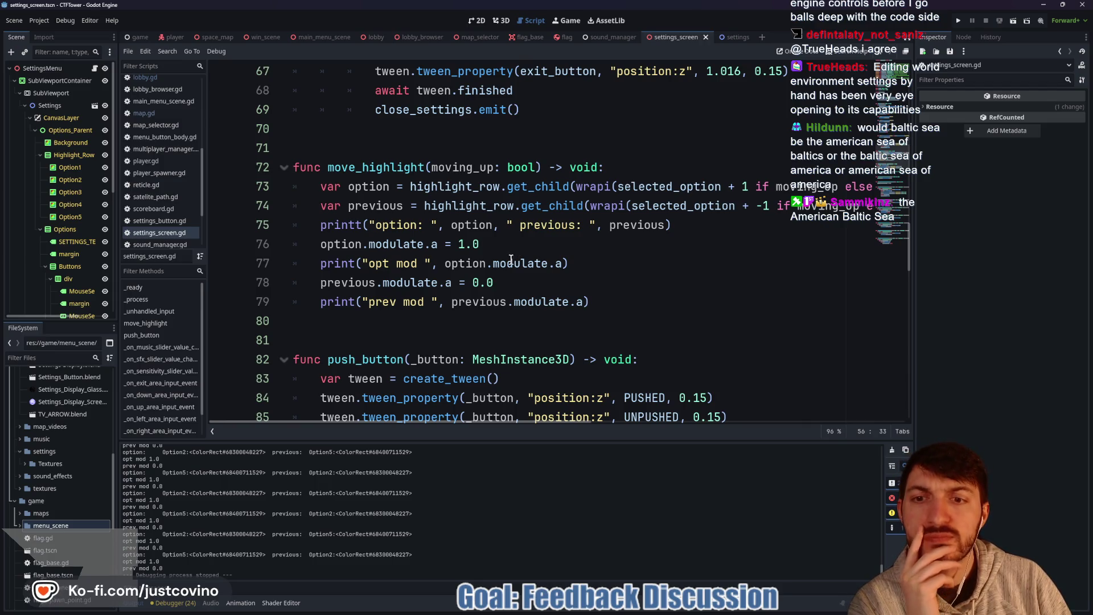
drag(605, 302, 269, 305)
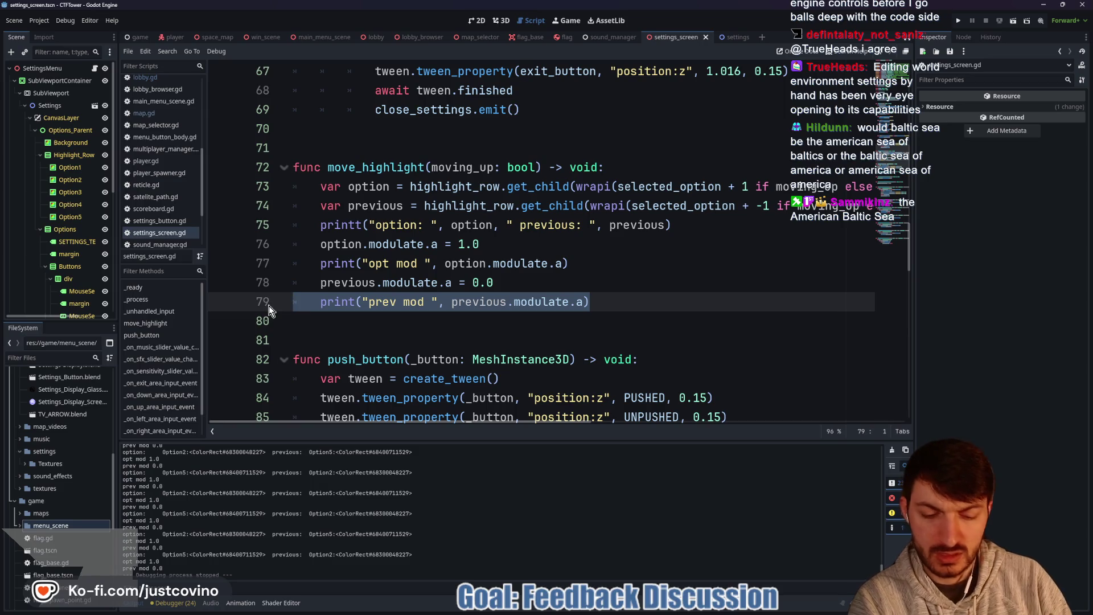
key(BackSpace)
key(BackSpace)
triple_click(595, 263)
key(BackSpace)
key(BackSpace)
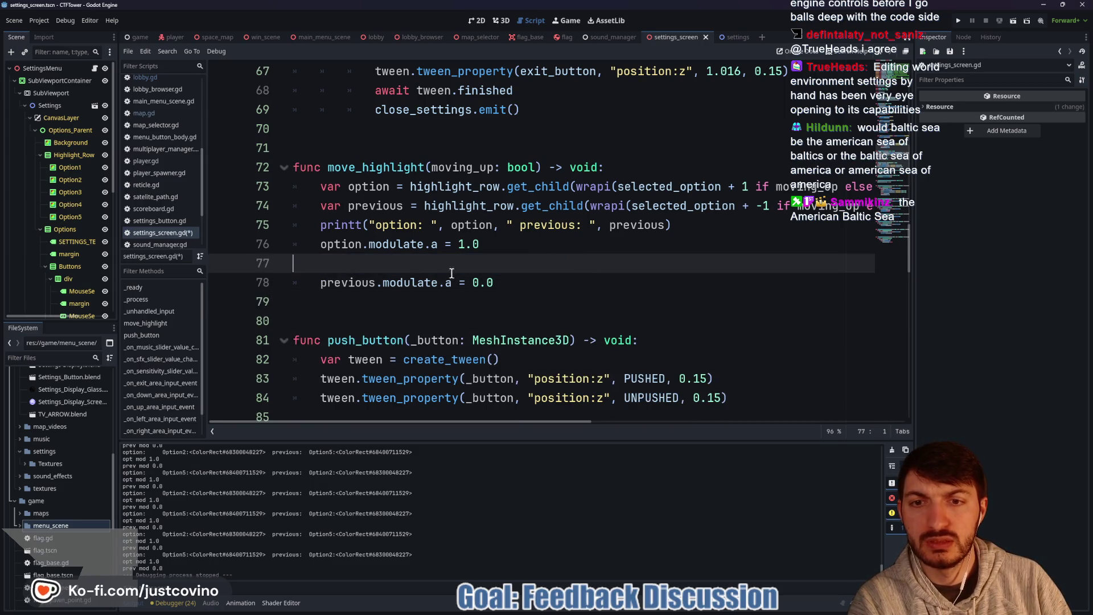
Step: Move 'previous.modulate.a = 0.0' above 'option.modulate.a = 1.0' in move_highlight
drag(510, 263, 271, 268)
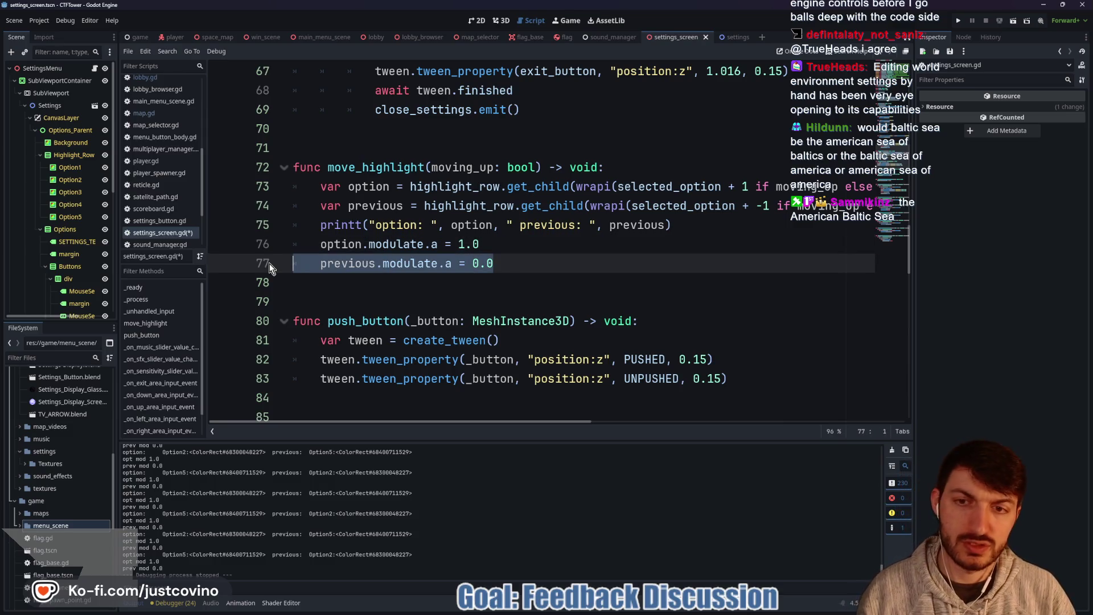
key(alt+Up)
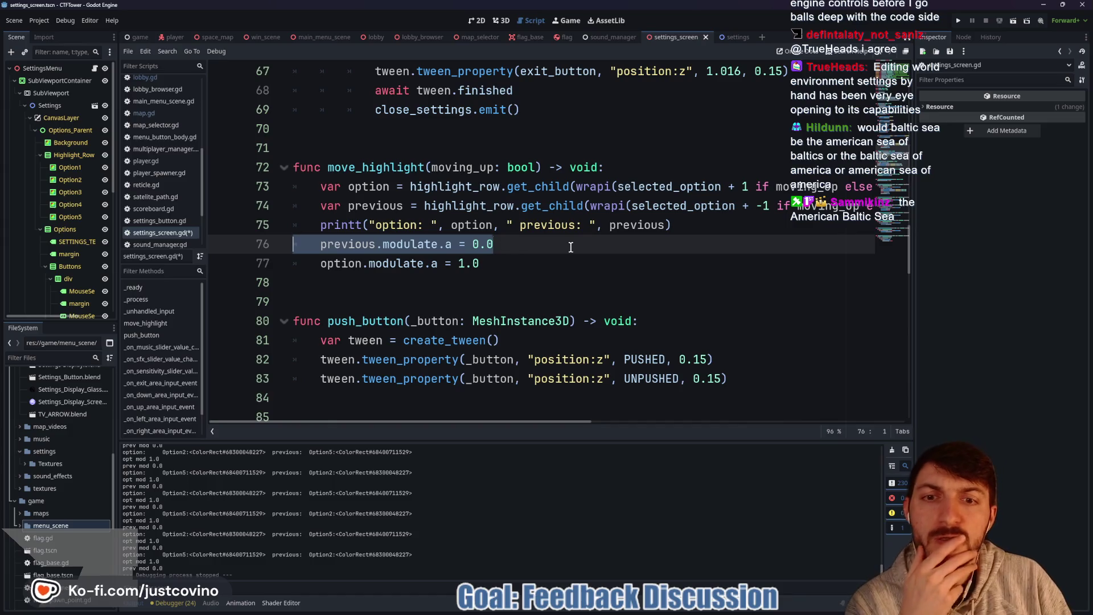
click(571, 247)
scroll(523, 266, up, 1)
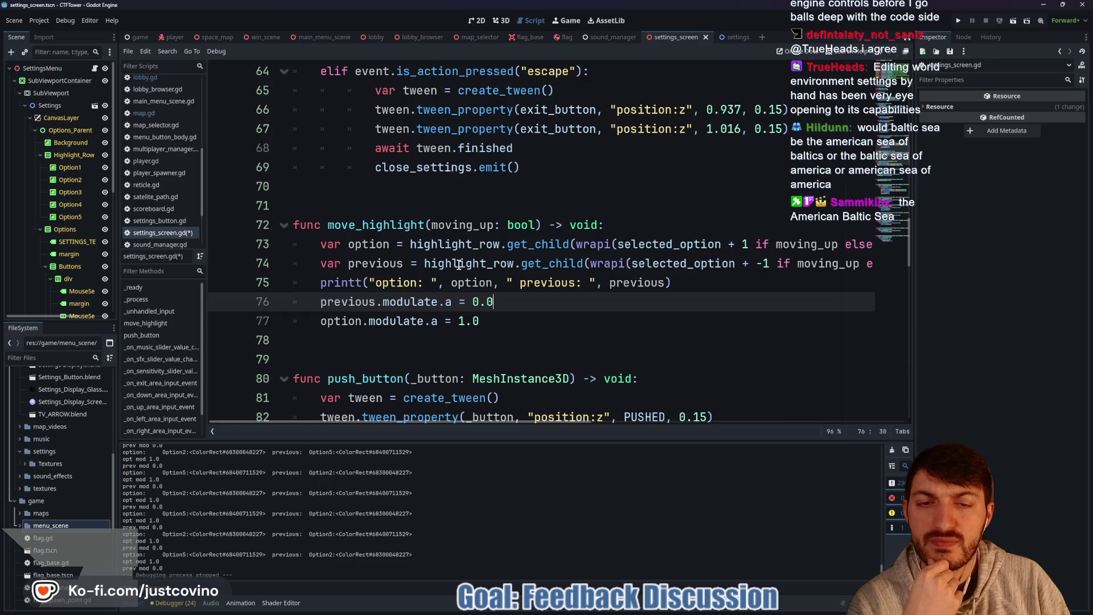
double_click(462, 244)
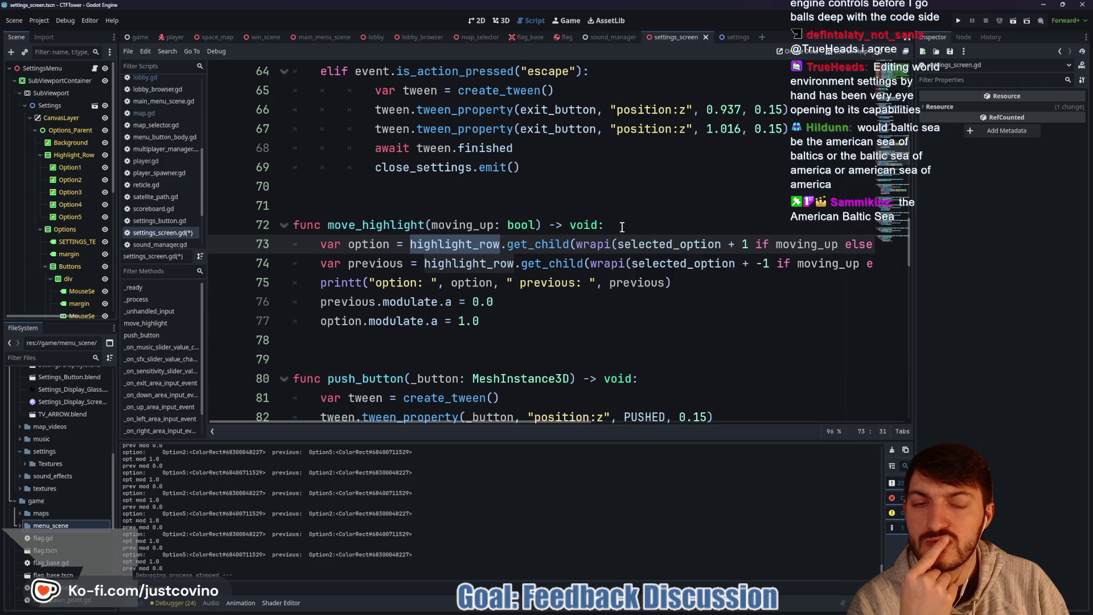
mouse_move(613, 236)
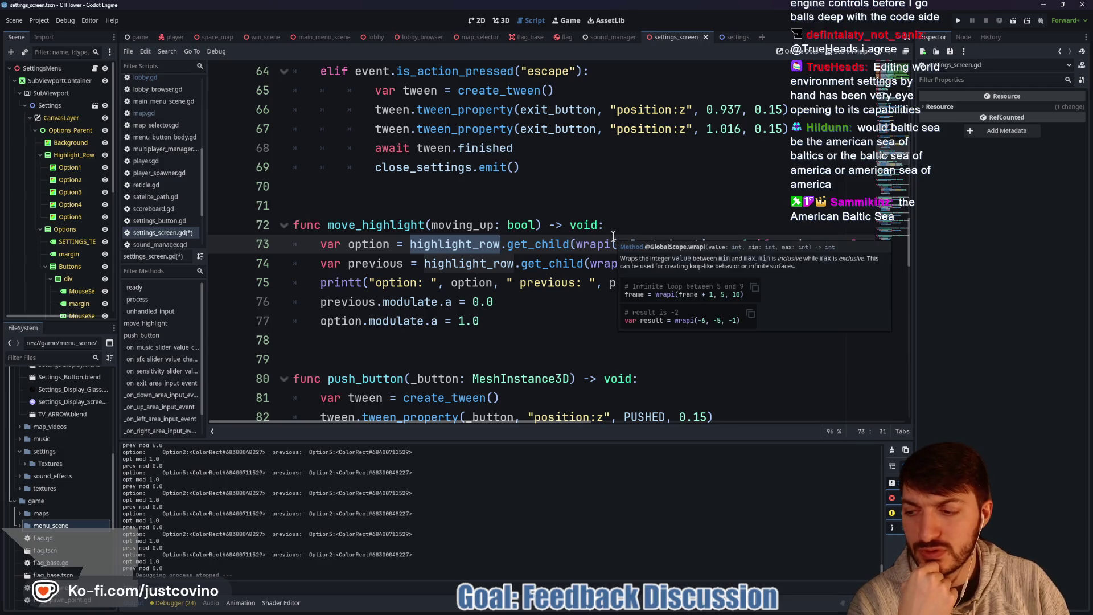
scroll(675, 244, down, 1)
scroll(674, 244, up, 1)
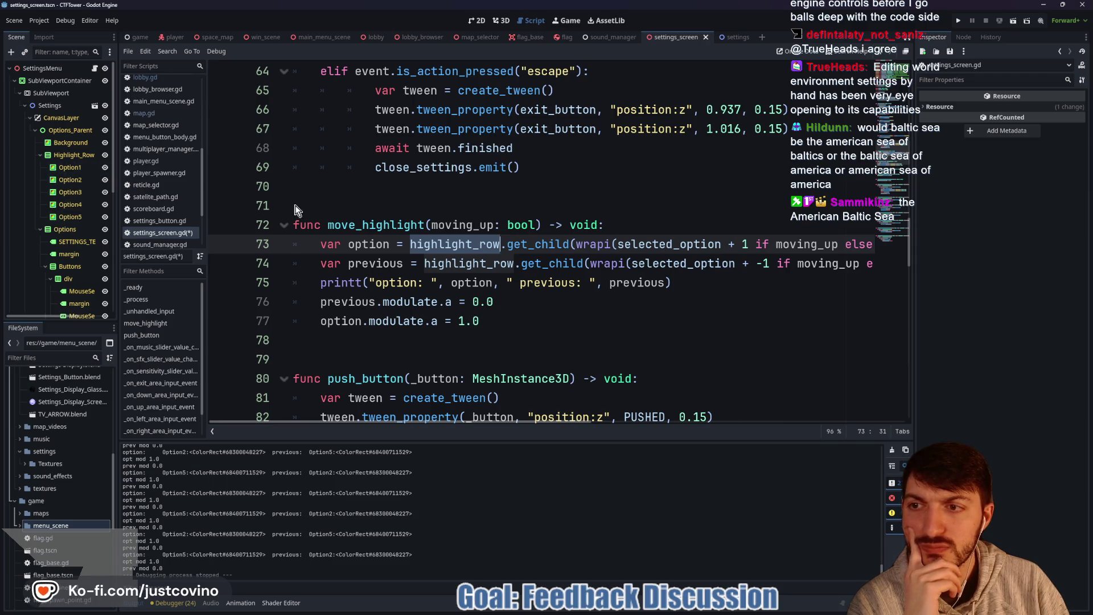
mouse_move(567, 252)
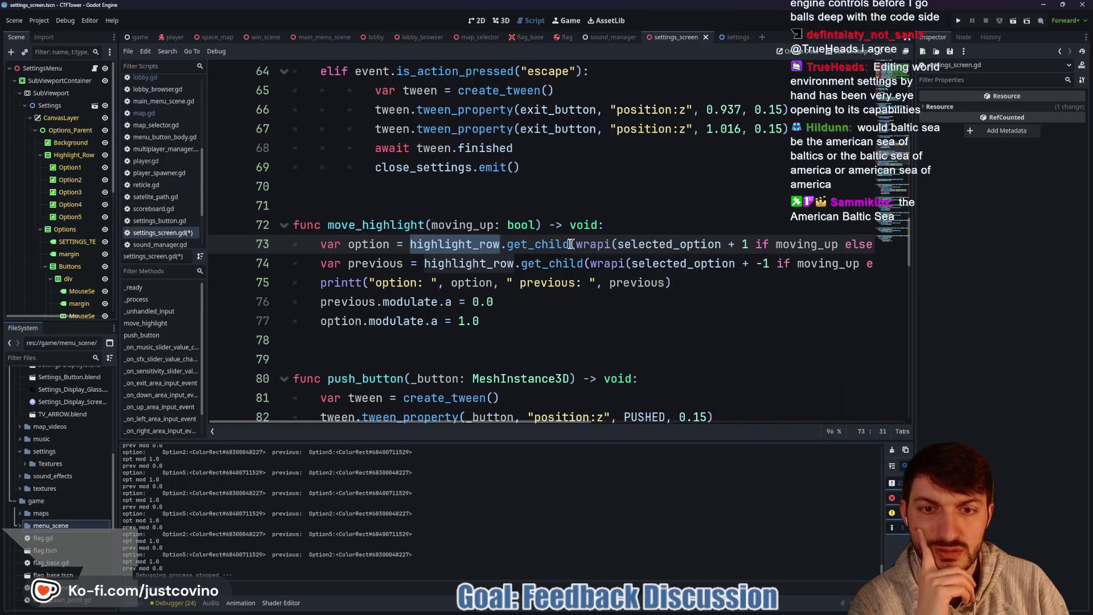
click(536, 244)
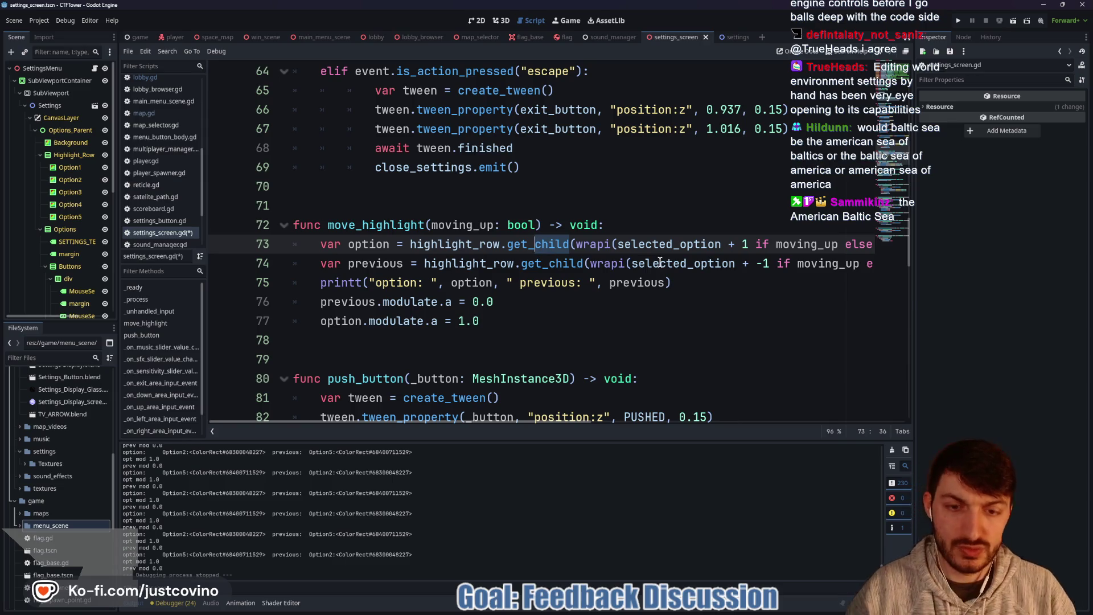
text(node)
Step: Rewrite line 73's lookup as get_node("Option" + str(wrapi(...)))
key(Return)
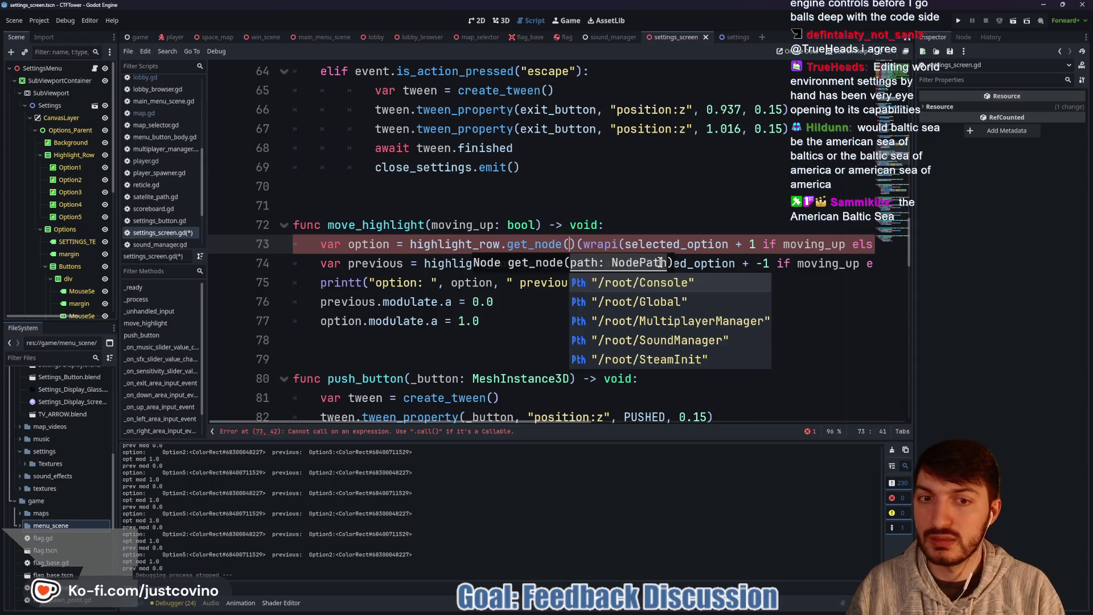
text("Option")
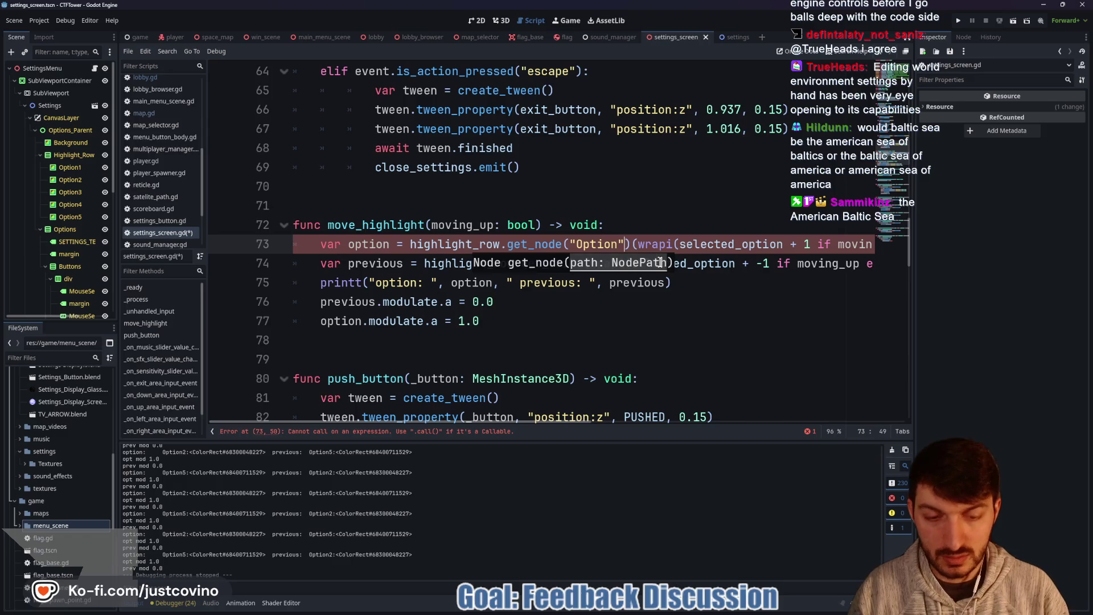
text(+)
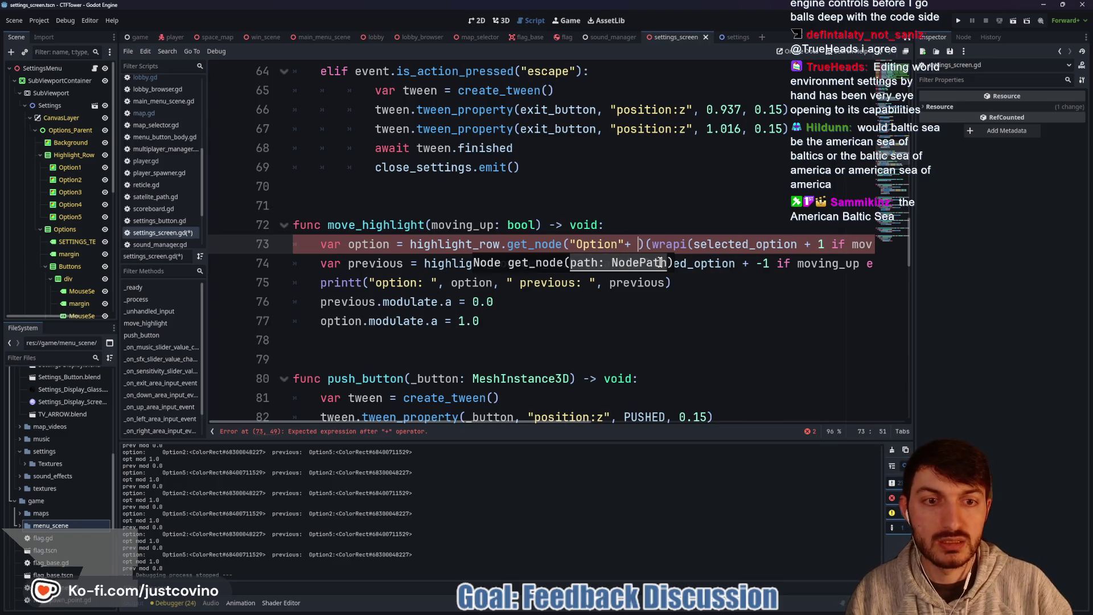
drag(645, 244, 883, 244)
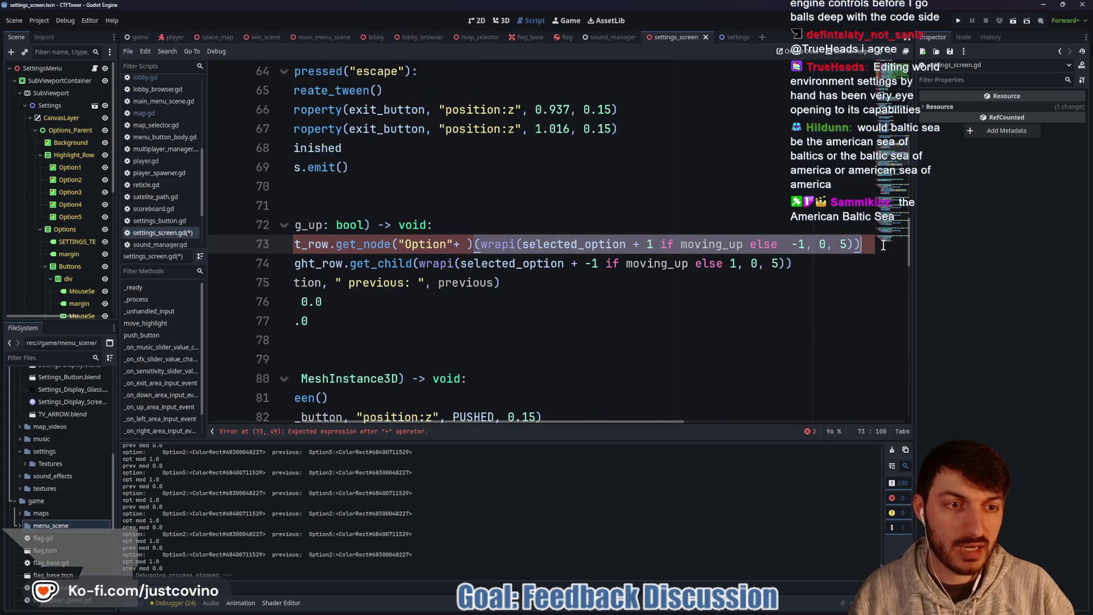
key(ctrl+x)
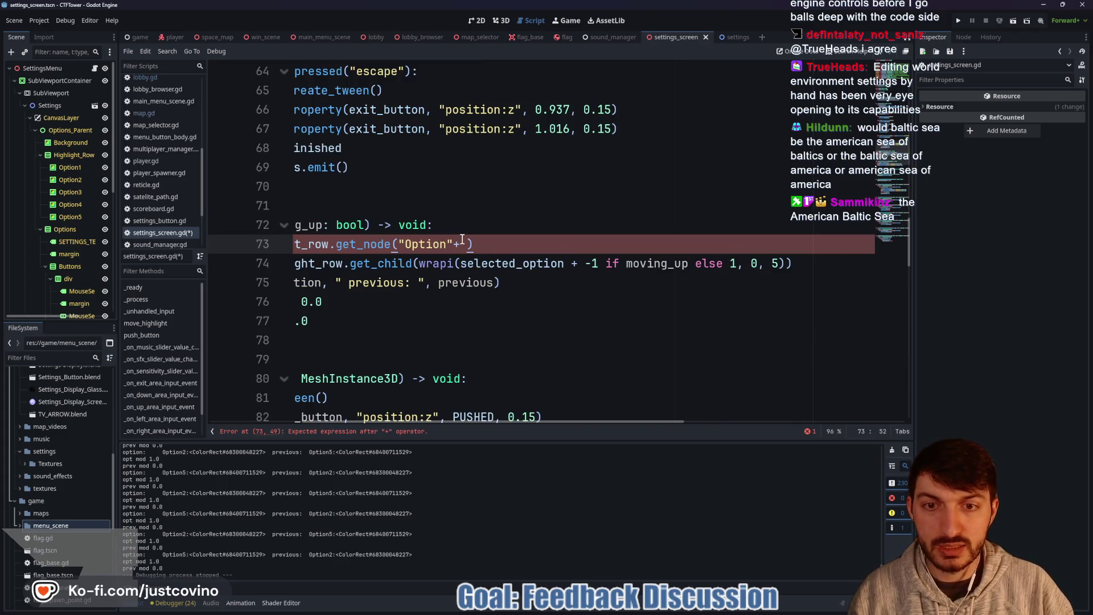
key(ctrl+v)
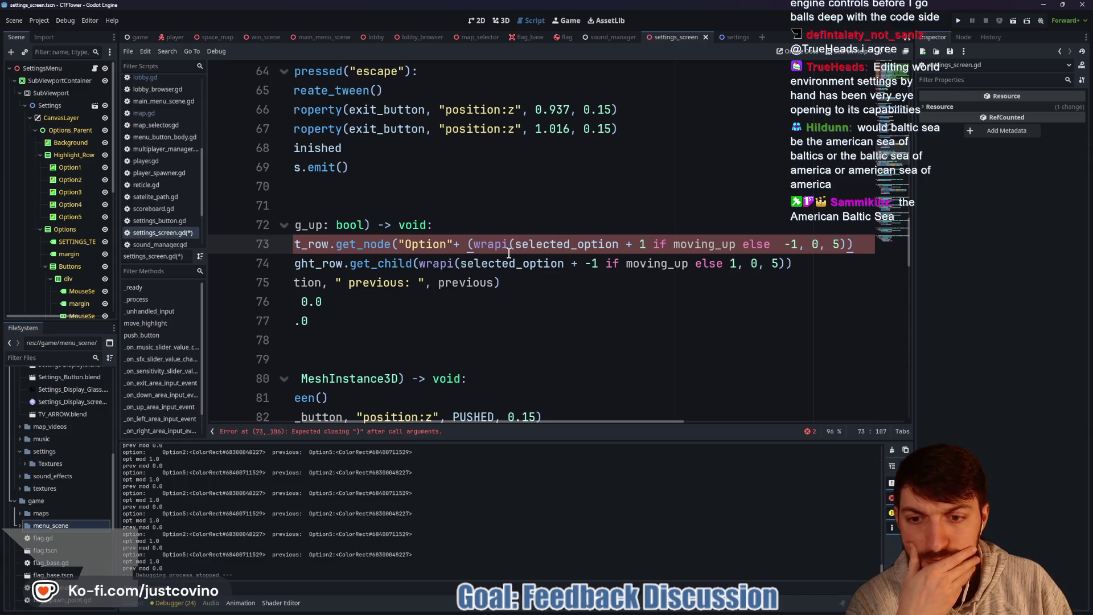
click(455, 243)
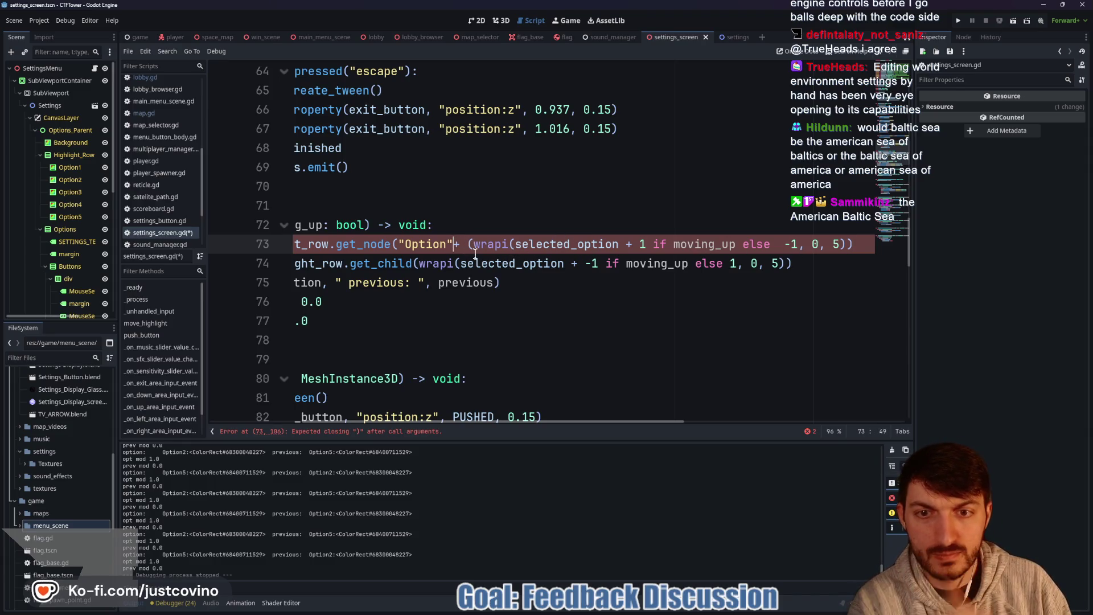
click(867, 243)
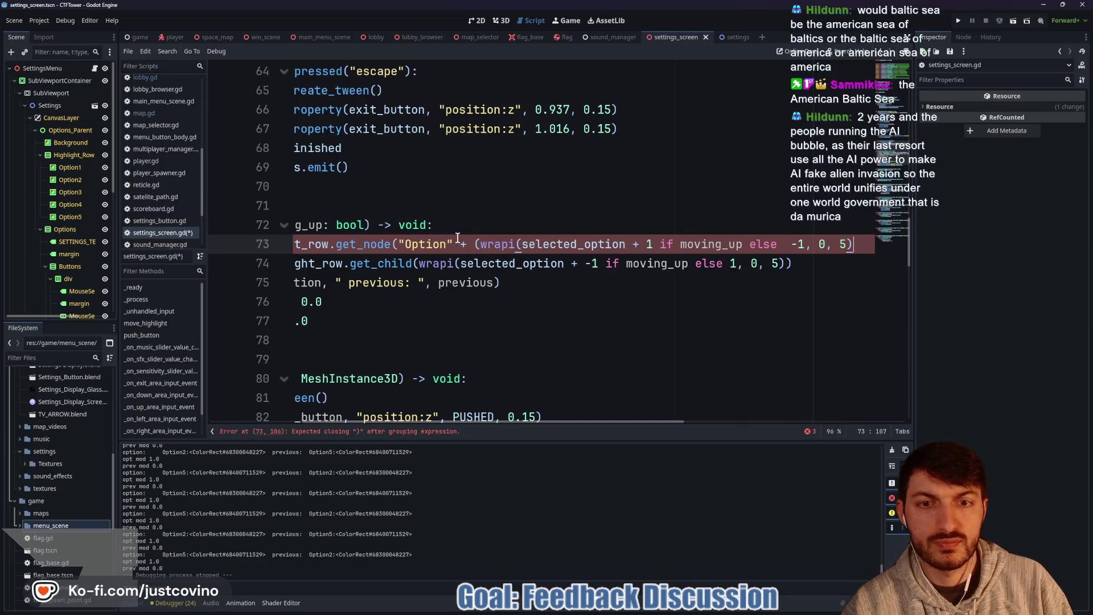
key(BackSpace)
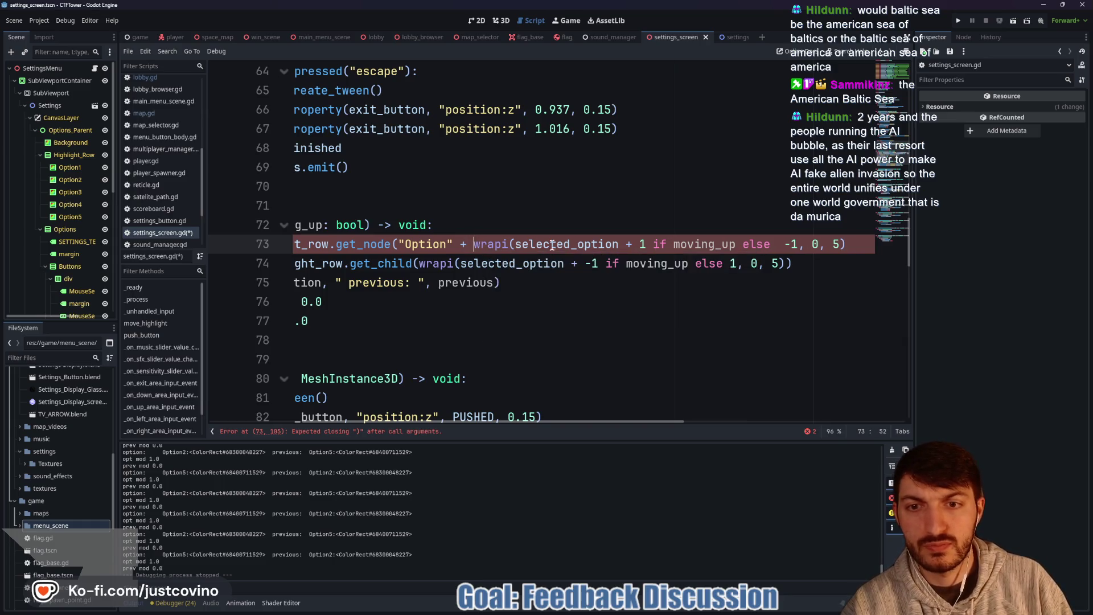
click(863, 243)
text())
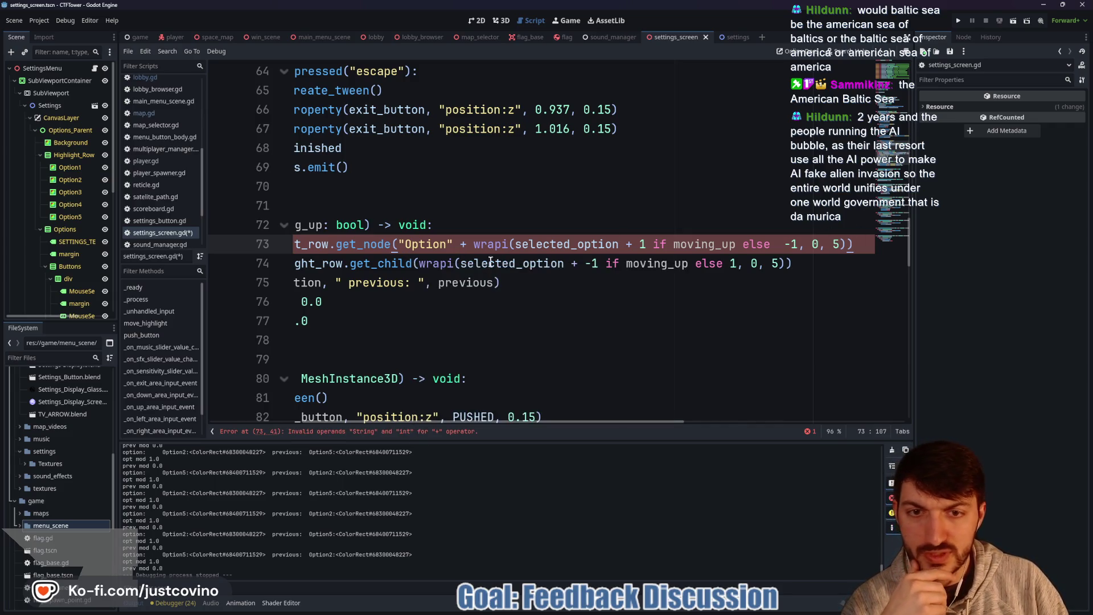
drag(473, 244, 845, 240)
text(()
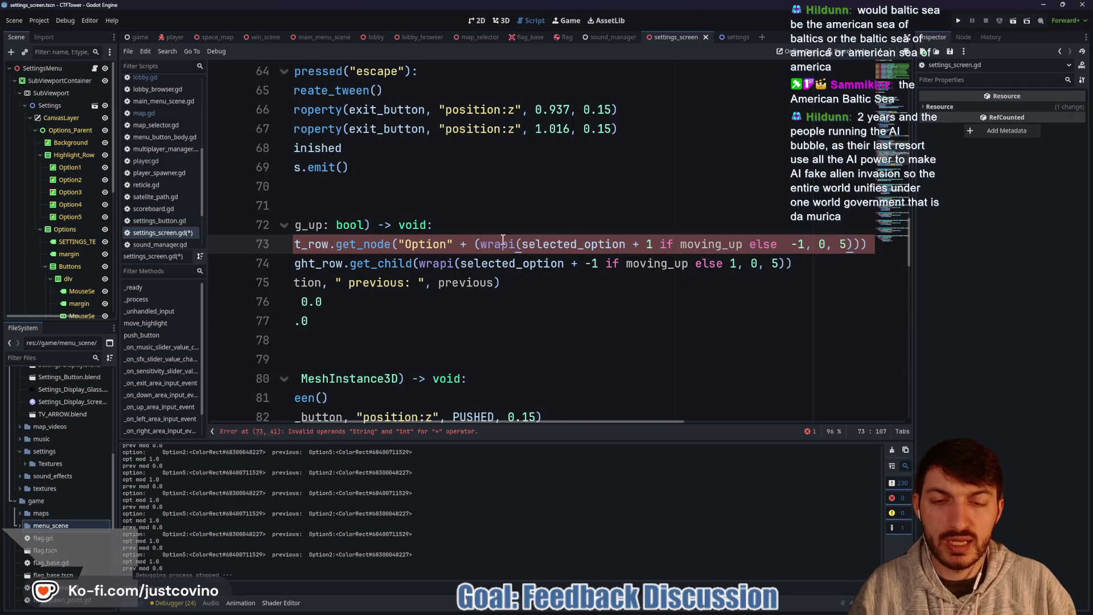
text(str)
click(554, 225)
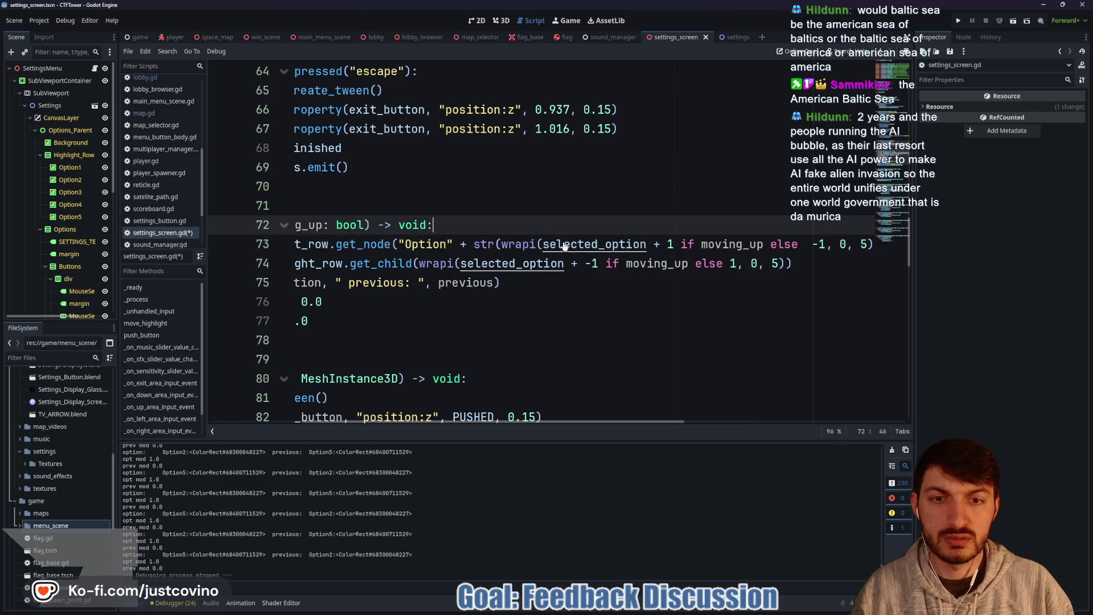
Step: Copy the get_node lookup onto line 74 and fix the else values and spacing on both lines
scroll(806, 243, right, 3)
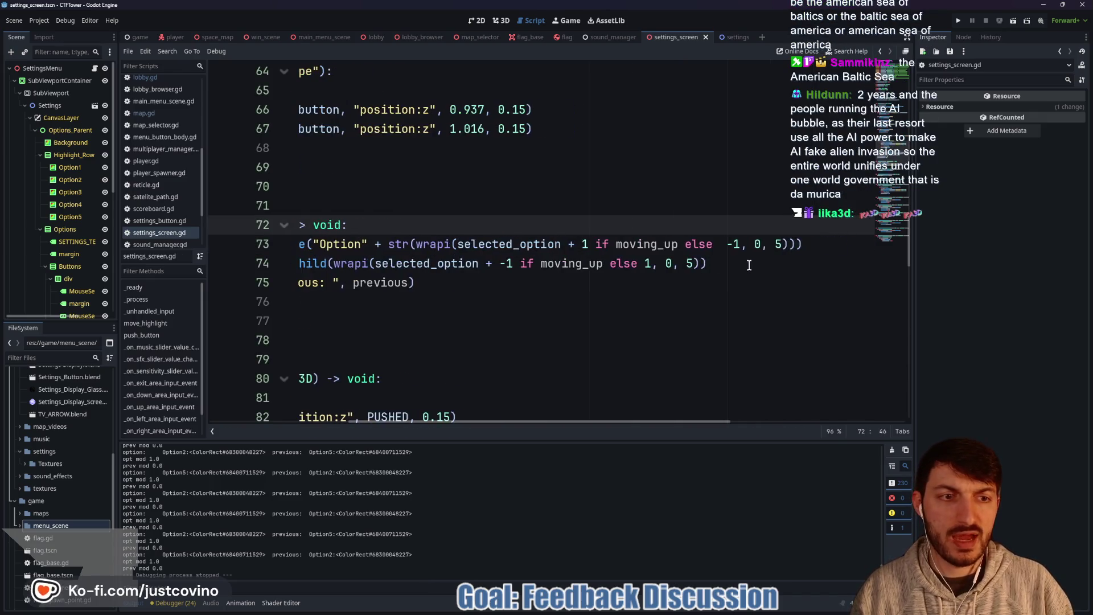
mouse_move(806, 243)
mouse_down()
mouse_move(296, 244)
mouse_move(411, 240)
mouse_move(471, 264)
mouse_move(888, 267)
mouse_up()
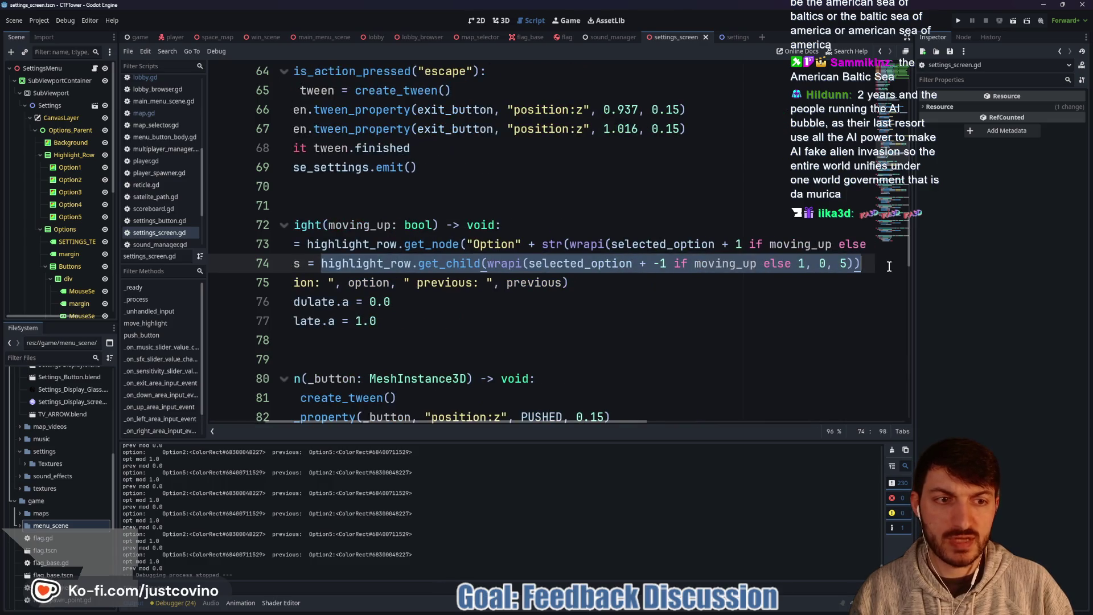
key(ctrl+v)
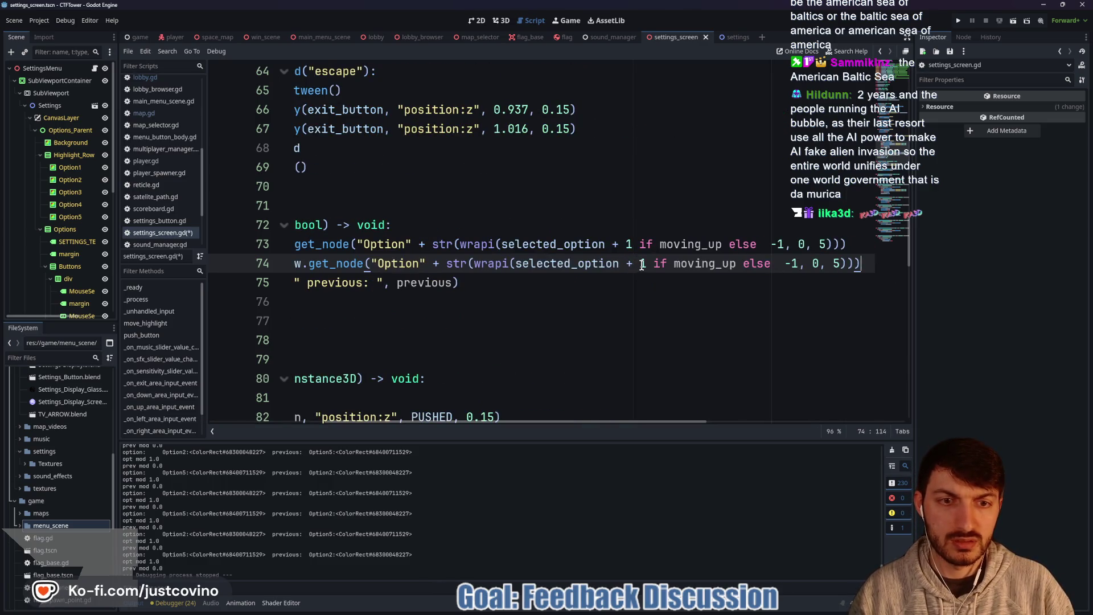
text(-)
click(800, 264)
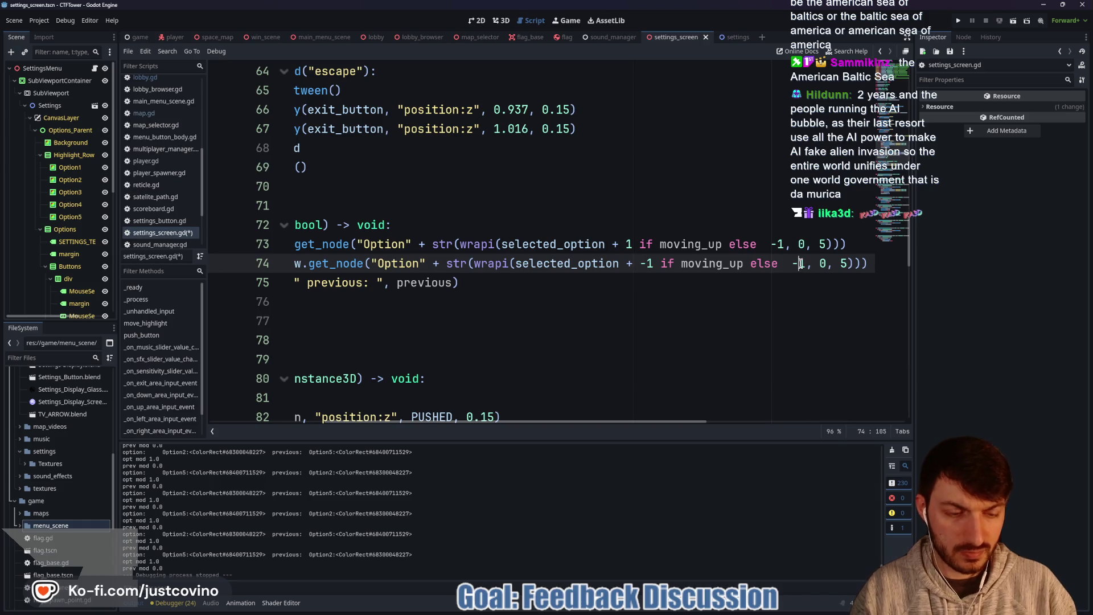
key(BackSpace)
key(BackSpace)
click(771, 244)
key(BackSpace)
Step: Save settings_screen.gd and run the project
key(ctrl+s)
click(671, 292)
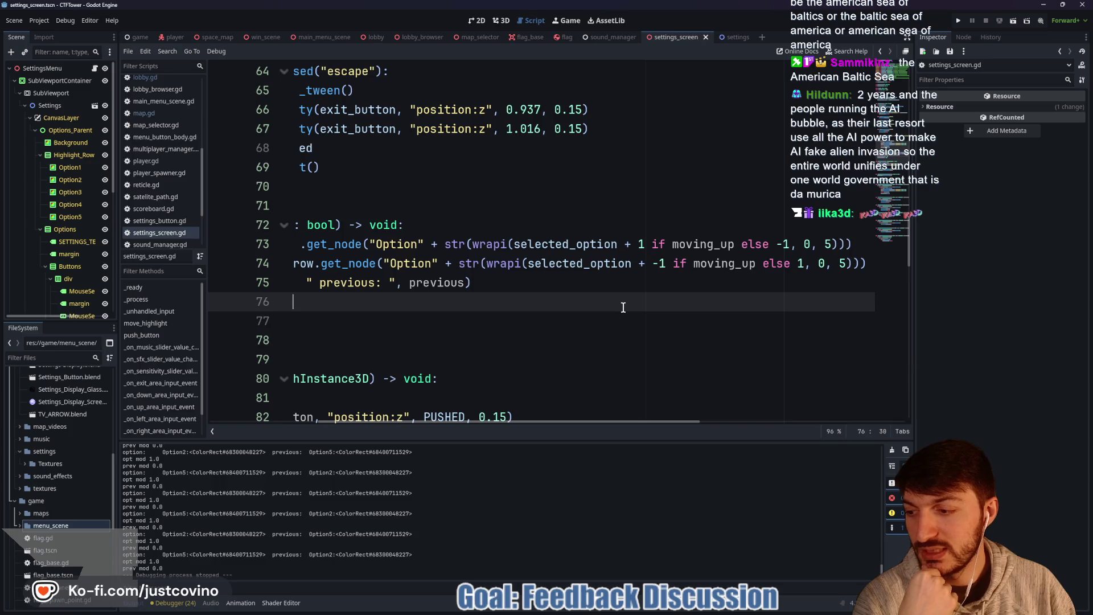
scroll(658, 272, left, 5)
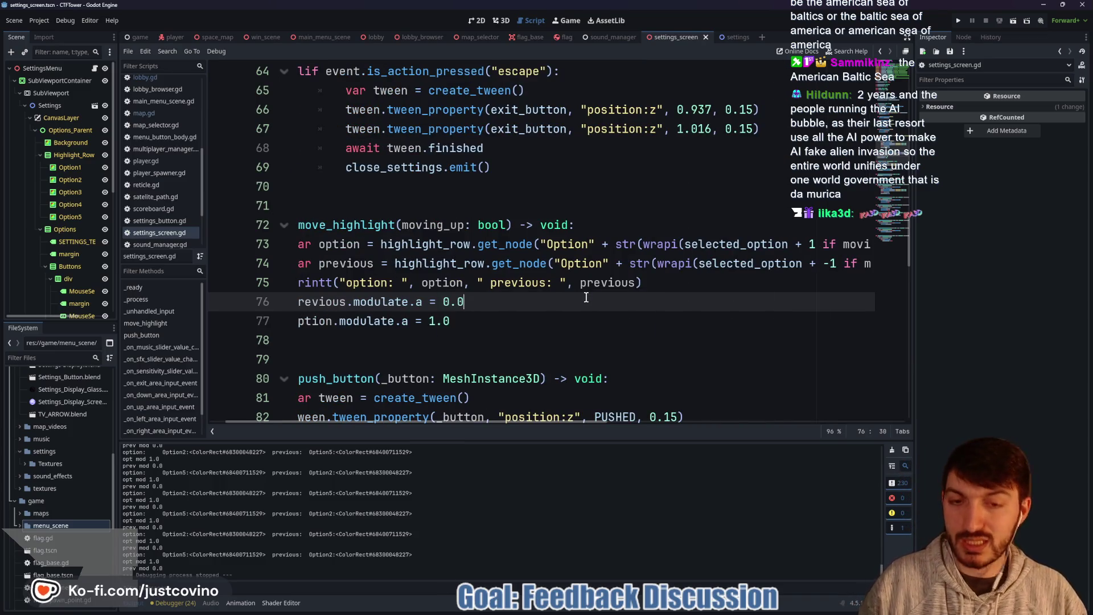
click(957, 20)
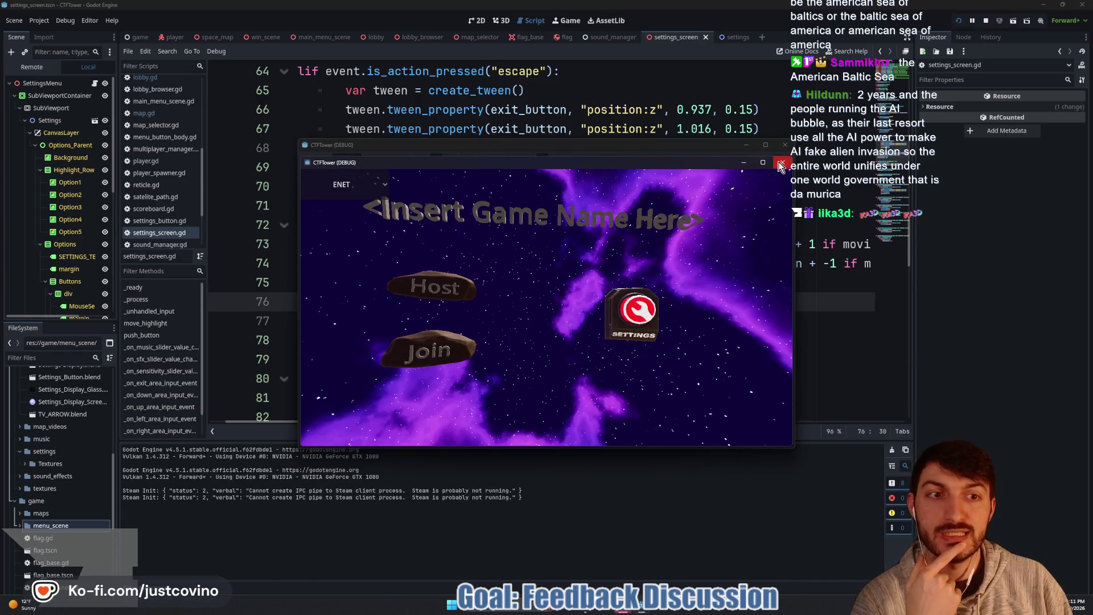
Step: Open the in-game Settings screen, step the highlight down to SFX Volume and back up, then stop the game
drag(662, 151, 603, 128)
click(578, 293)
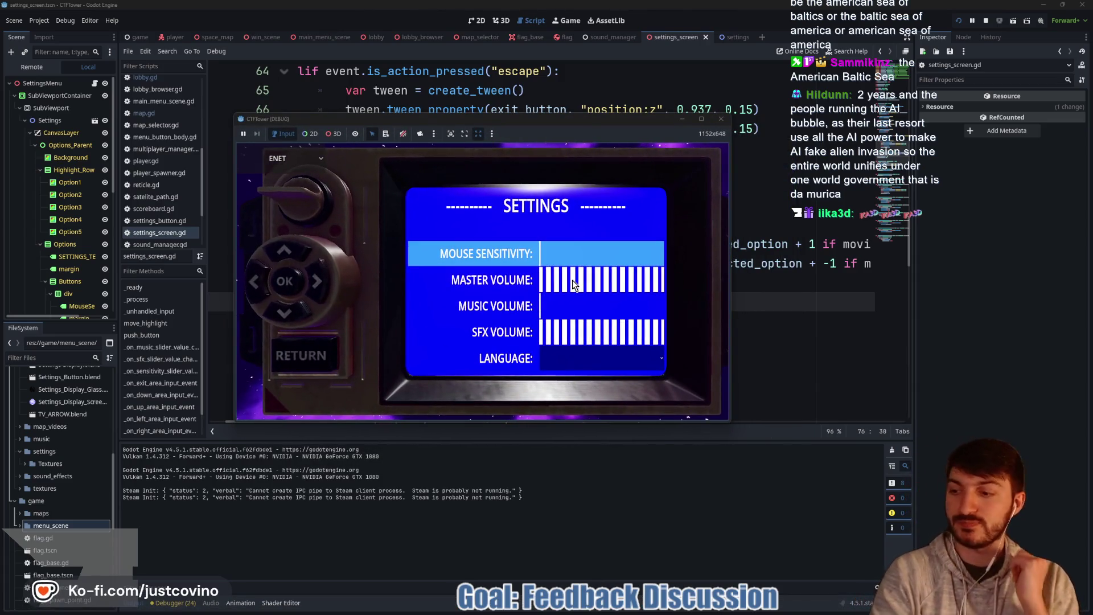
key(Down)
key(Down)
key(Down)
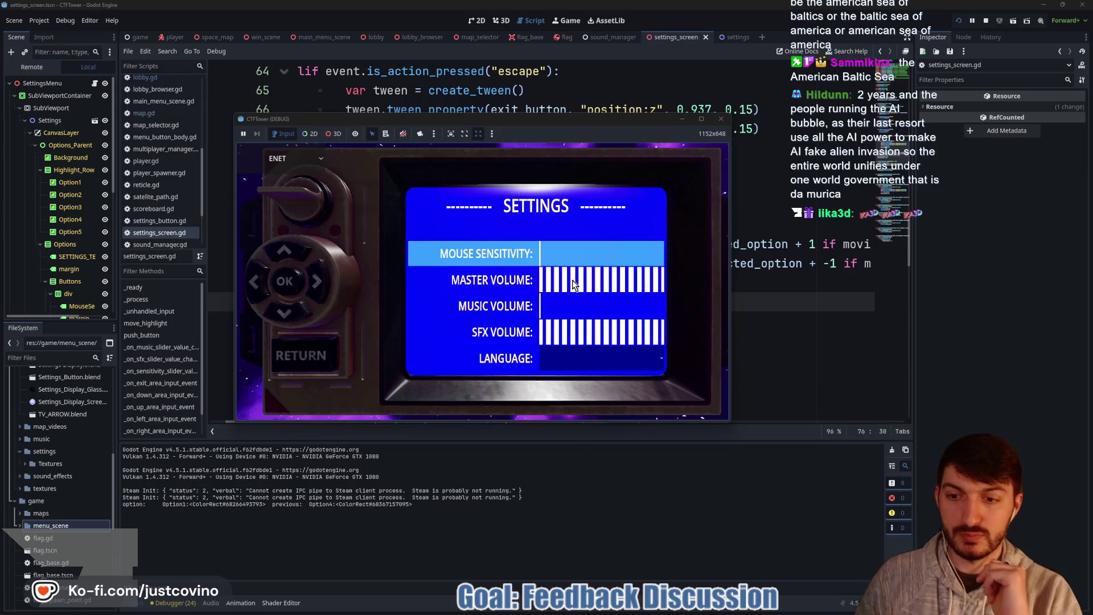
key(Down)
key(Down)
key(Down)
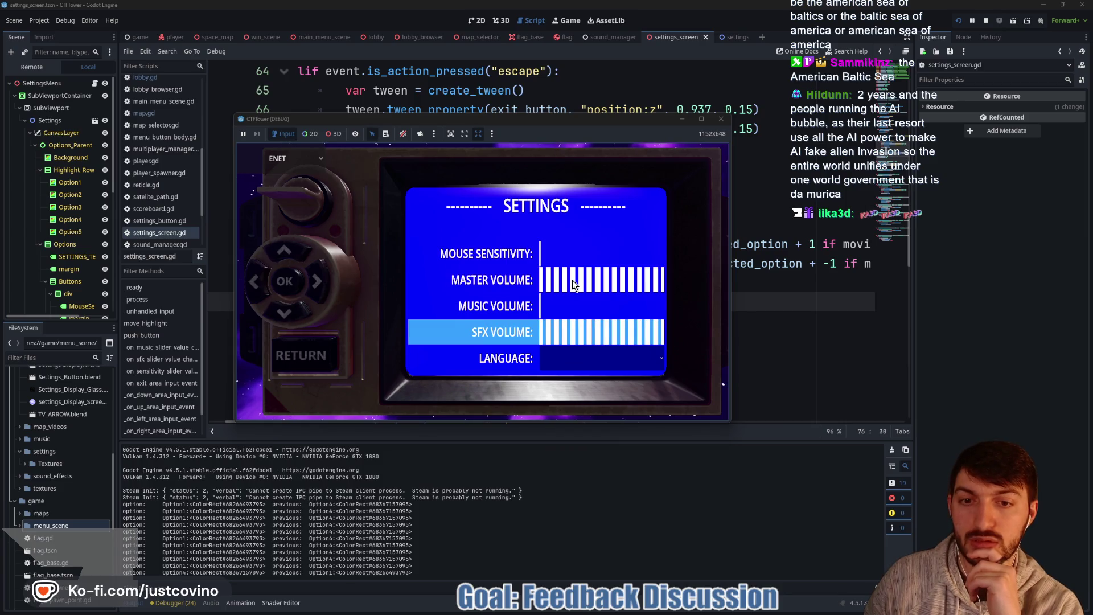
key(Up)
key(Up)
key(Up)
key(Up)
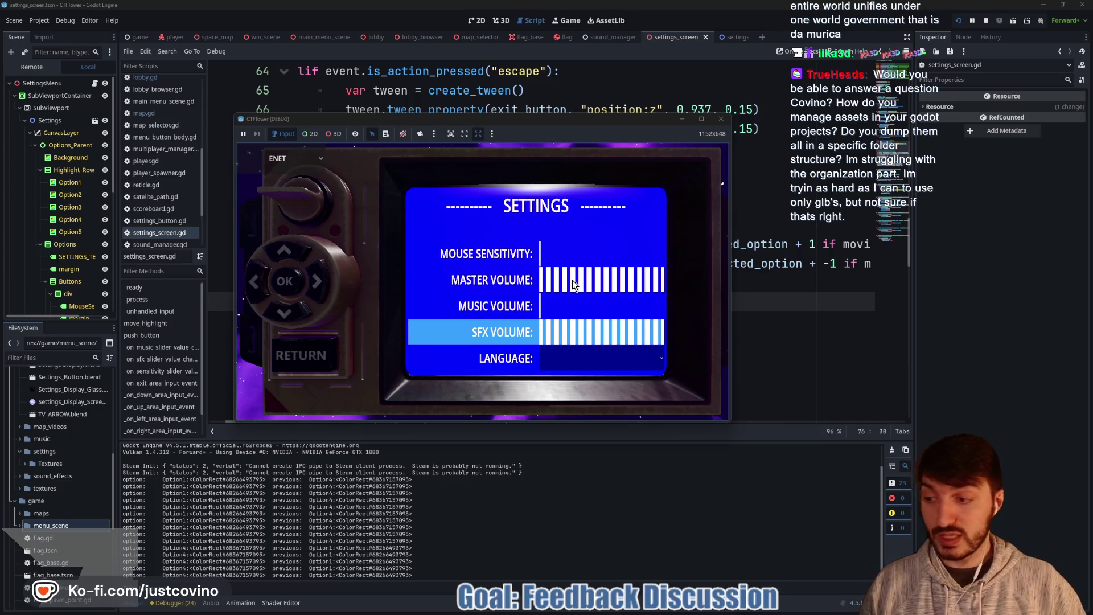
click(721, 120)
scroll(58, 439, up, 5)
Step: Collapse and expand the assets, blender and settings folders in the FileSystem dock, pointing them out with arrows
click(13, 411)
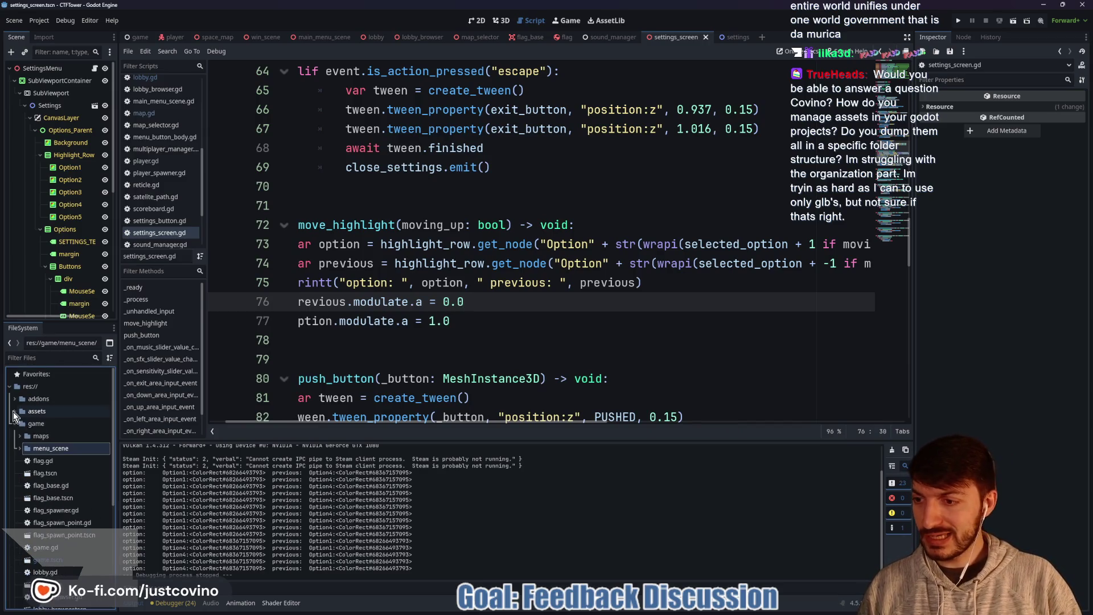
drag(67, 411, 444, 411)
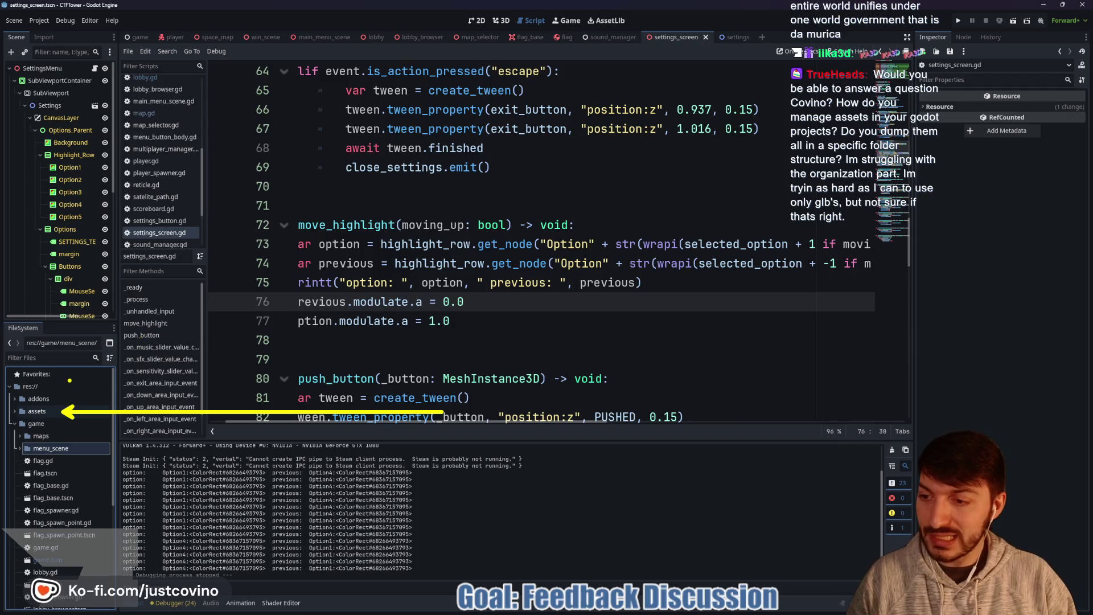
click(14, 411)
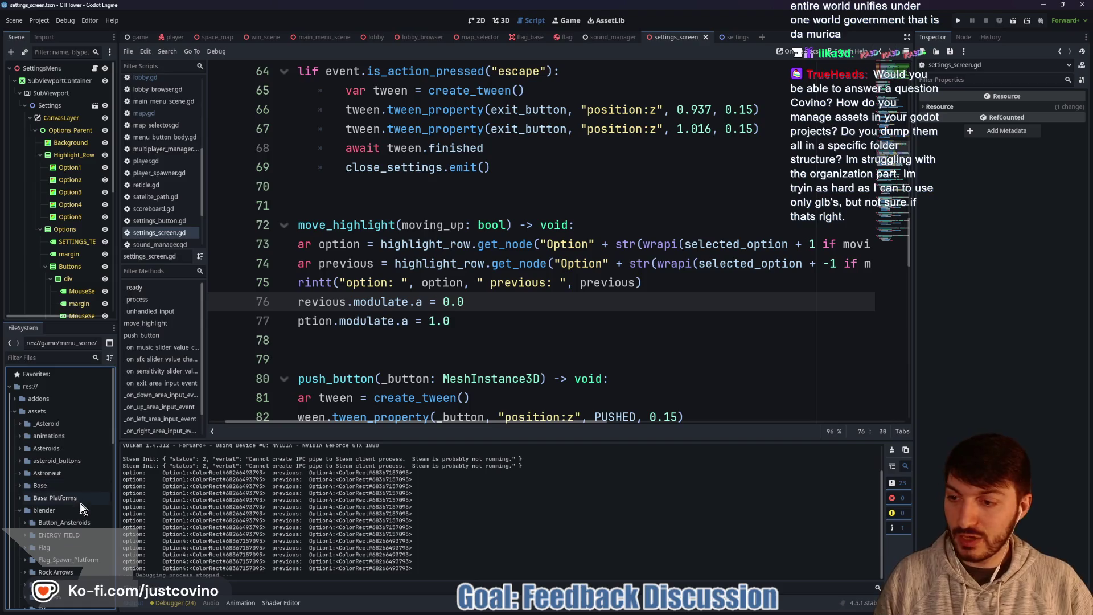
click(20, 510)
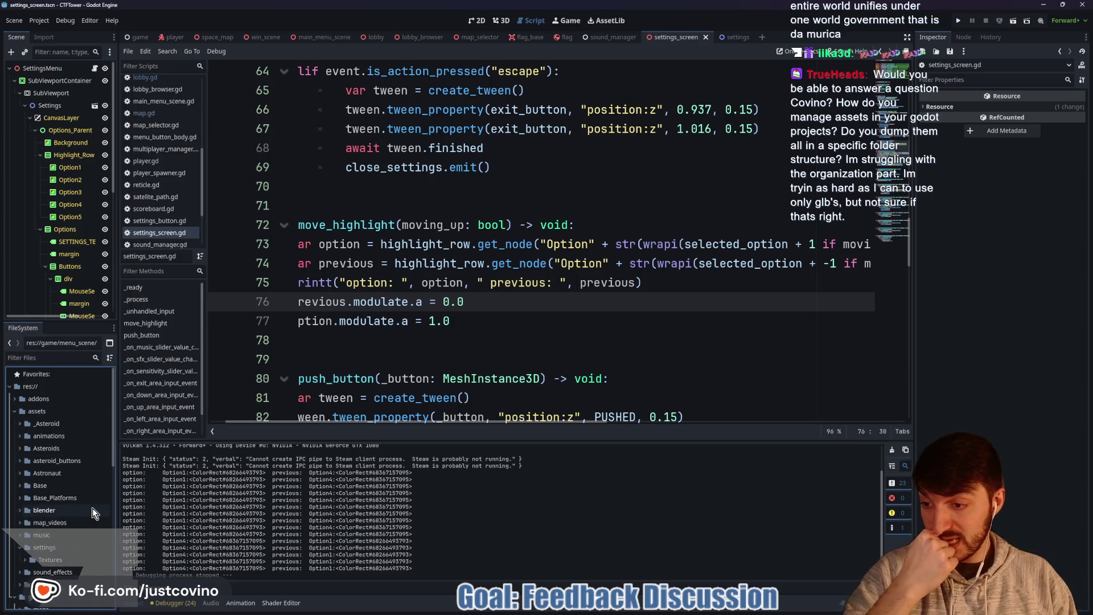
drag(84, 514, 391, 514)
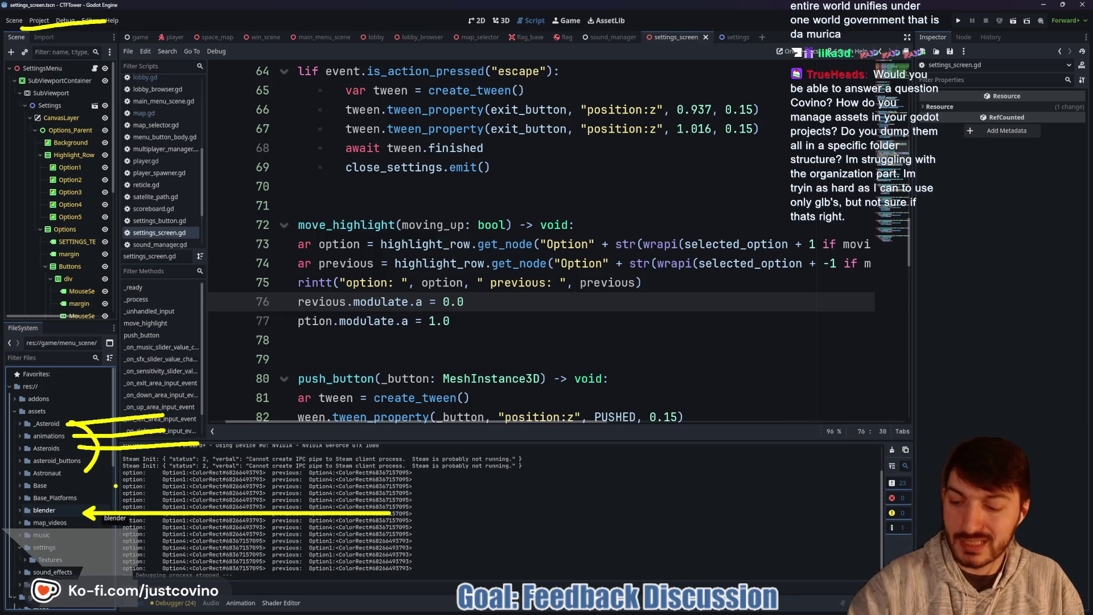
key(Escape)
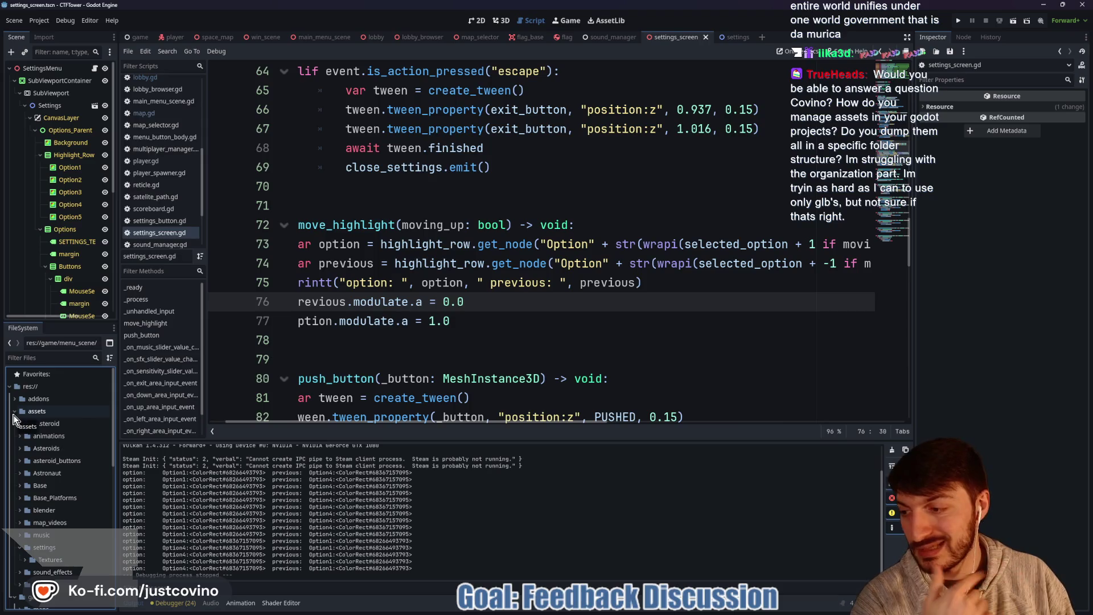
click(14, 412)
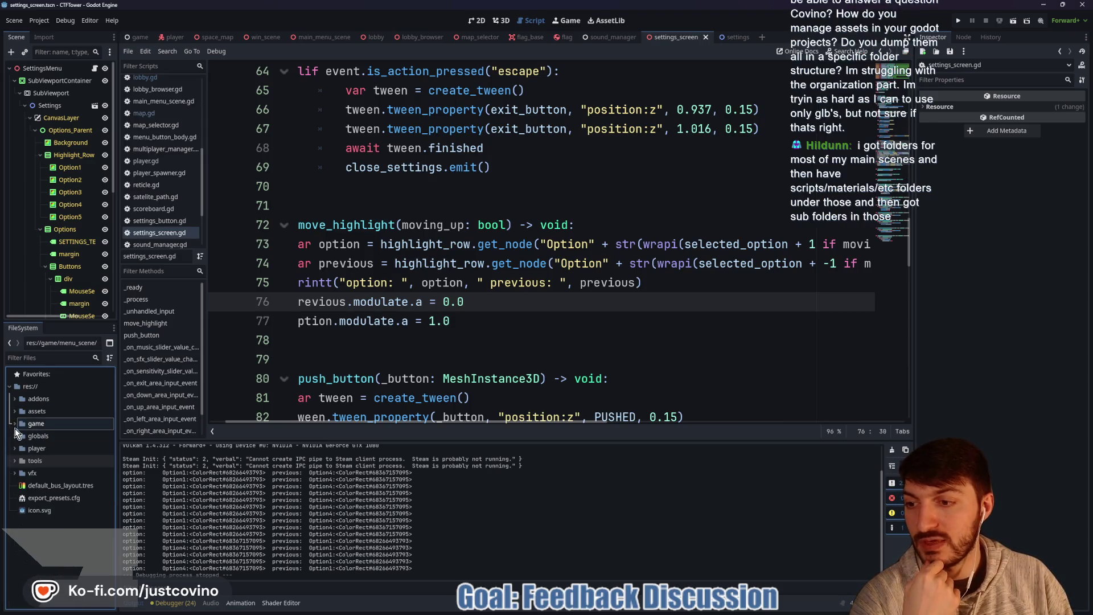
click(15, 412)
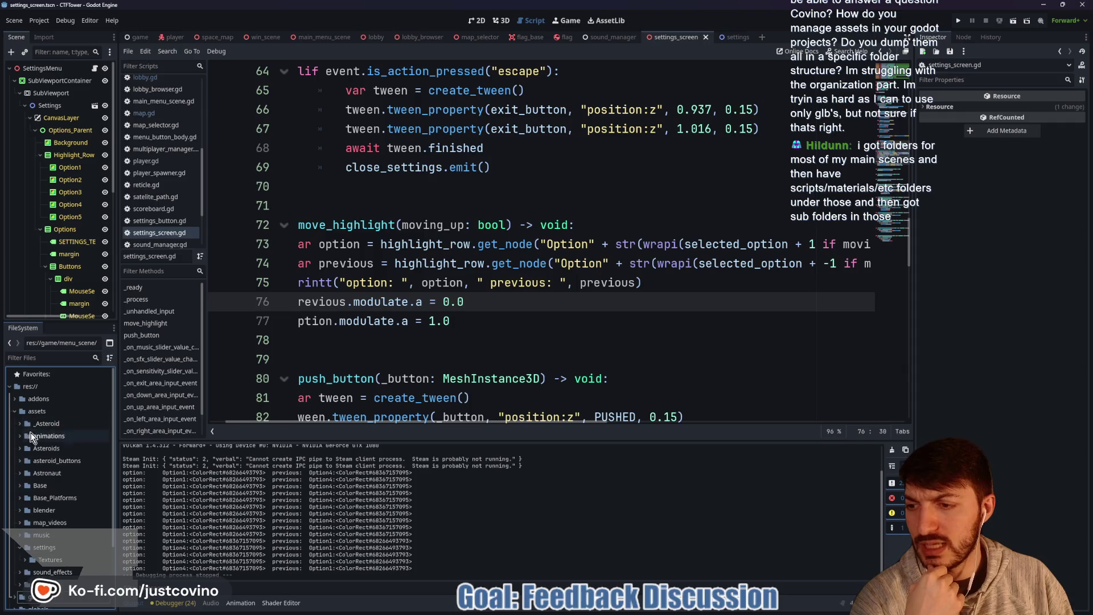
click(20, 547)
scroll(23, 535, down, 3)
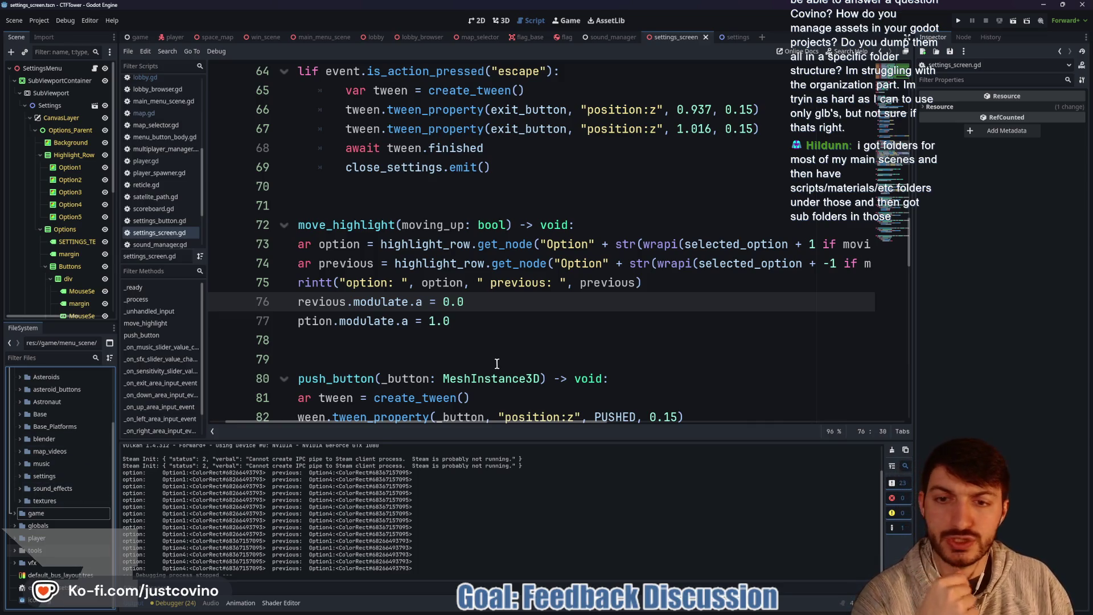
click(481, 341)
Step: Launch the Eagle asset library from the Windows search by typing 'tagit'
key(super)
text(tagit)
key(Return)
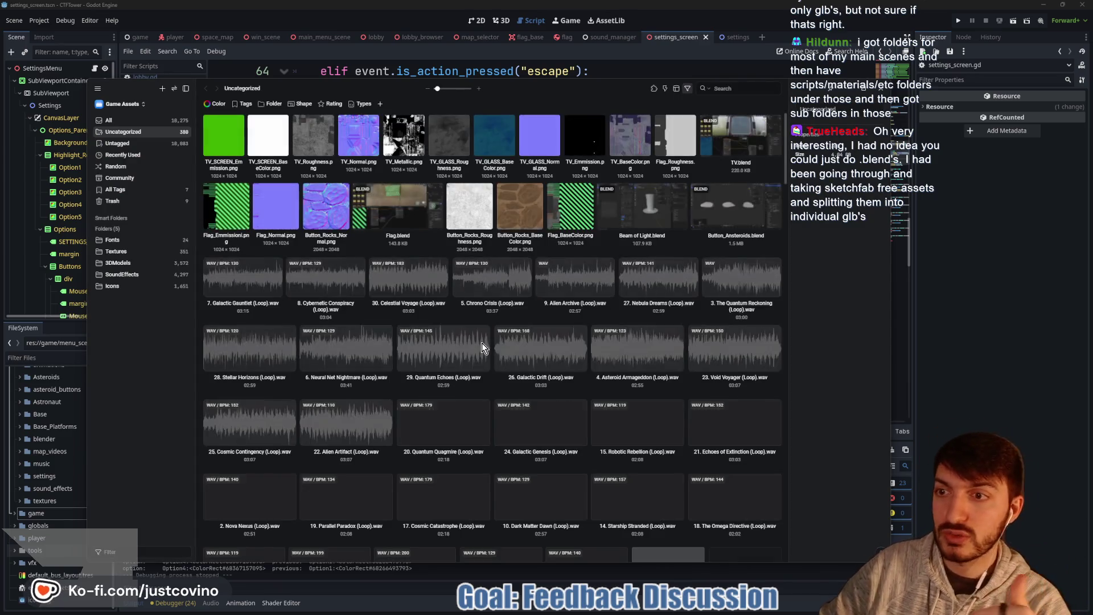
Step: Show the 3DModels folder in Eagle and scroll through its models
mouse_move(551, 87)
mouse_down()
mouse_move(484, 126)
mouse_move(586, 57)
mouse_move(578, 70)
mouse_up()
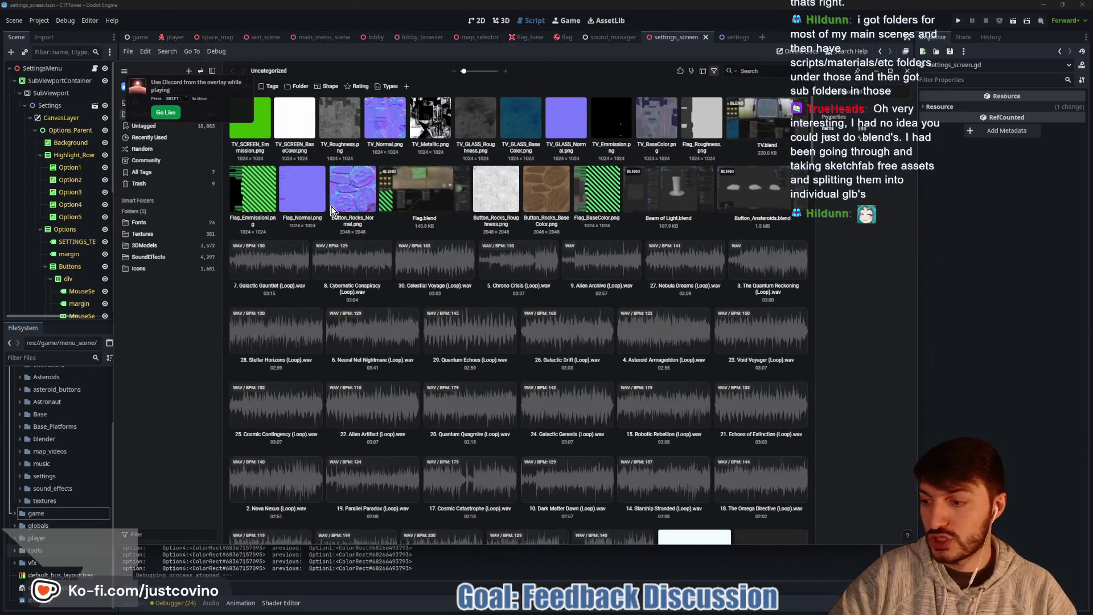
click(149, 246)
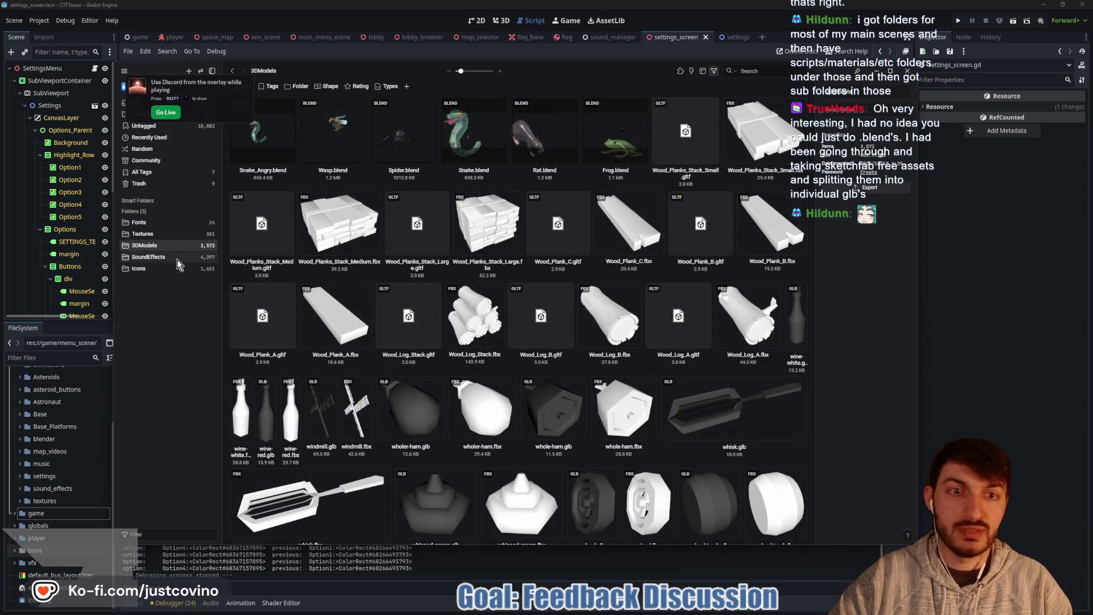
scroll(620, 283, down, 3)
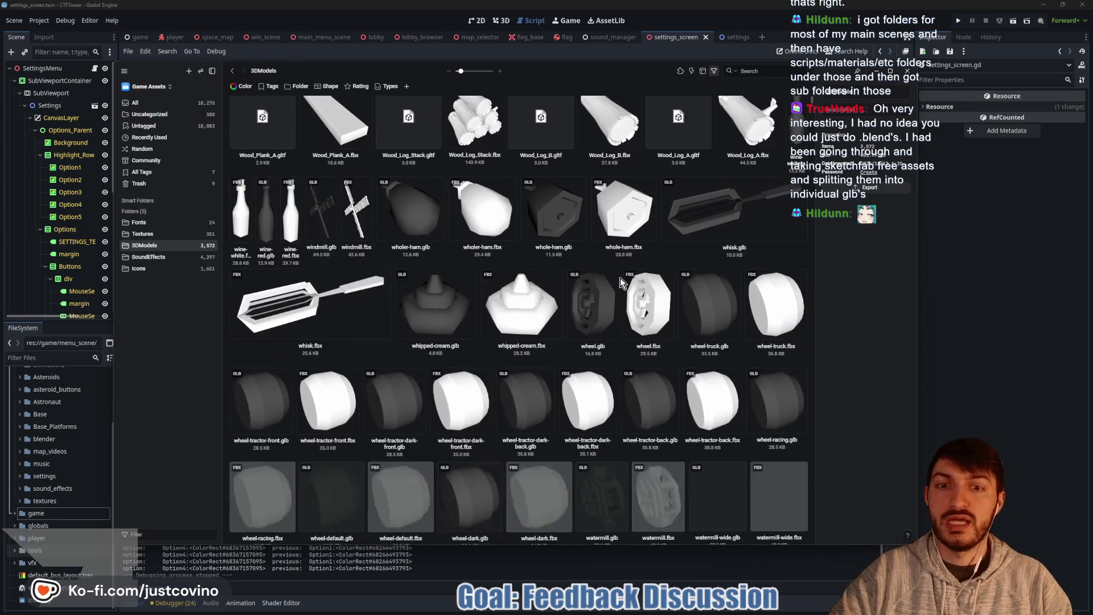
scroll(479, 272, down, 10)
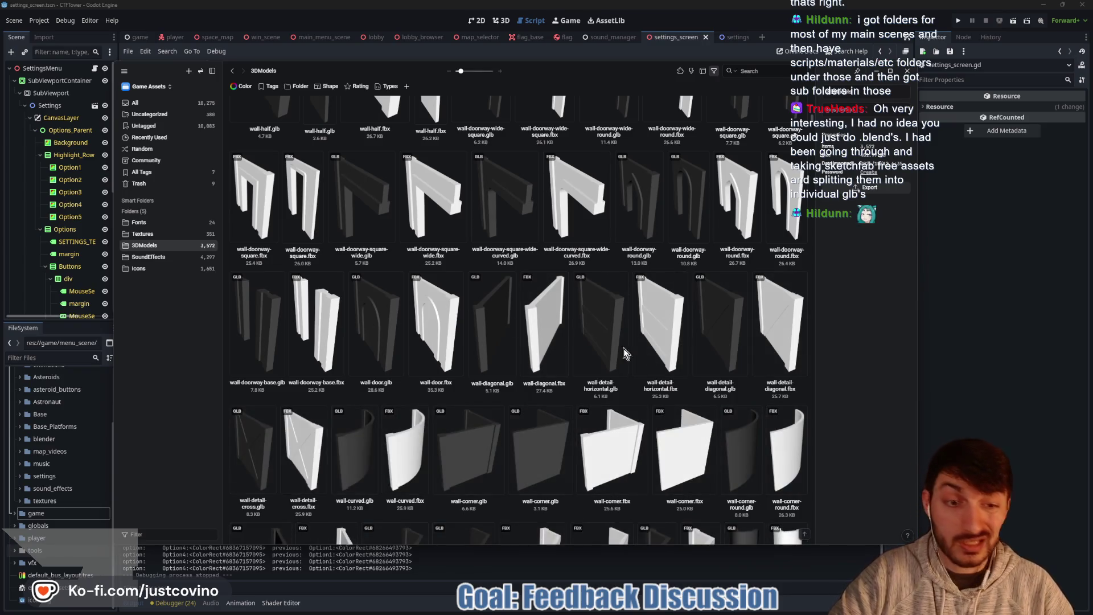
scroll(569, 350, down, 5)
scroll(513, 274, down, 5)
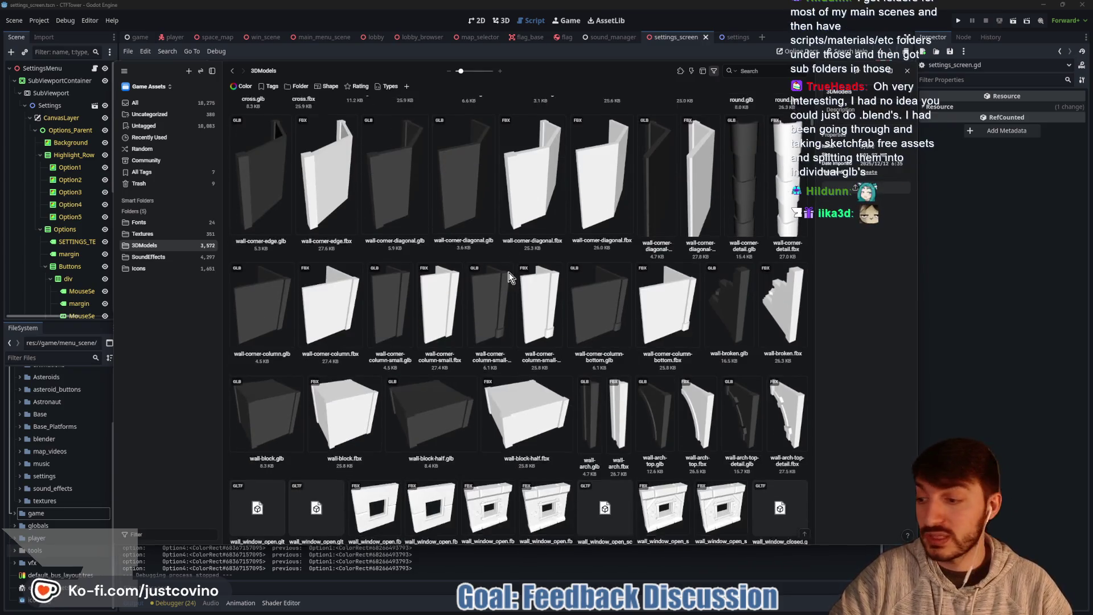
scroll(486, 293, down, 8)
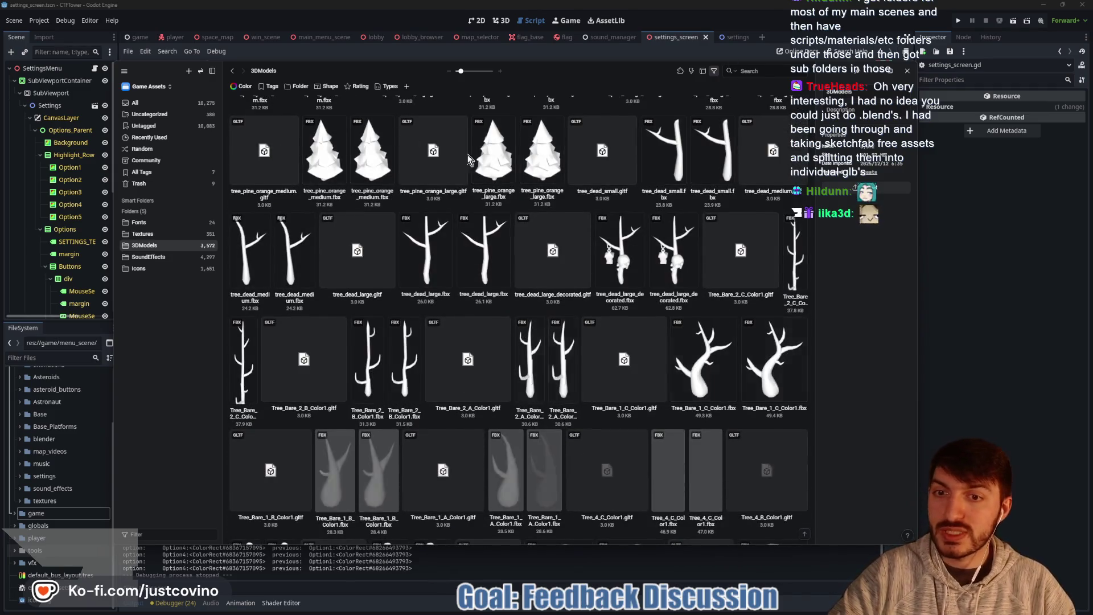
Step: Browse the SoundEffects, Icons, Fonts and Textures folders, then close the library
click(147, 258)
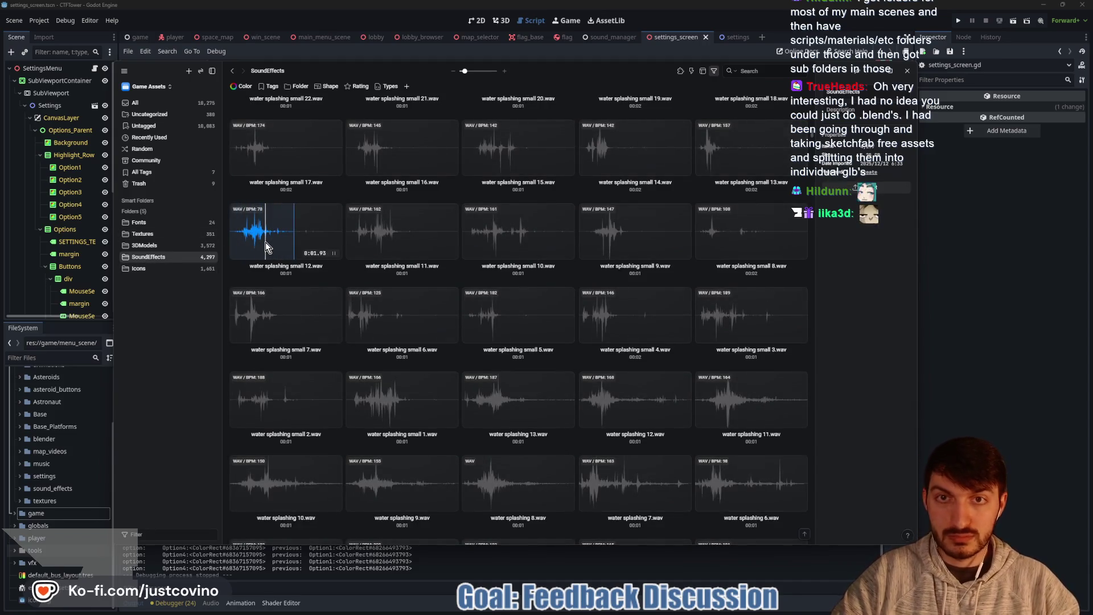
click(138, 268)
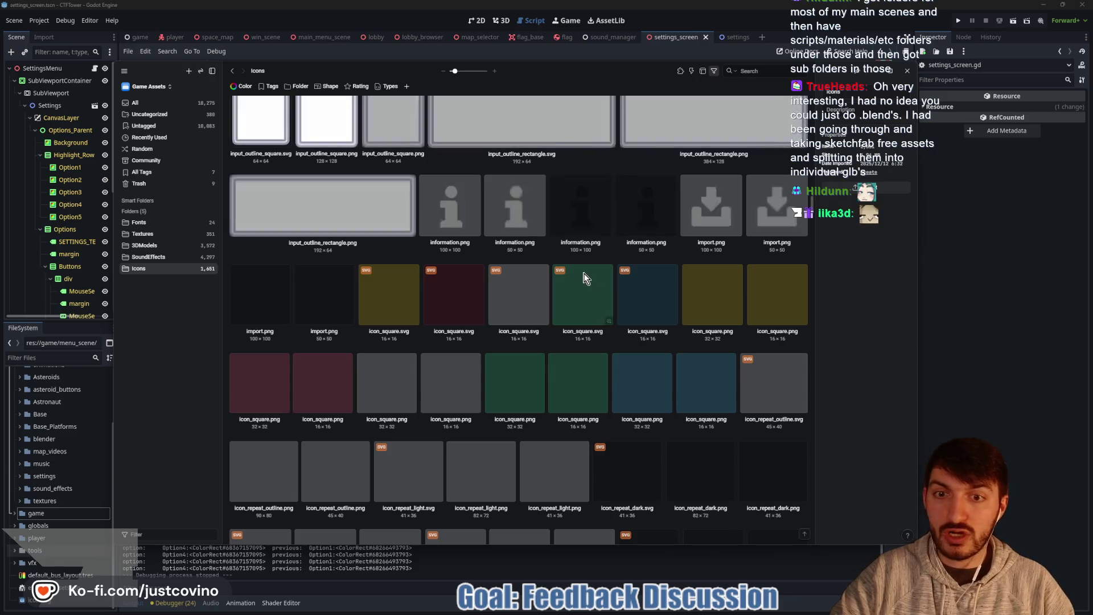
scroll(575, 267, down, 10)
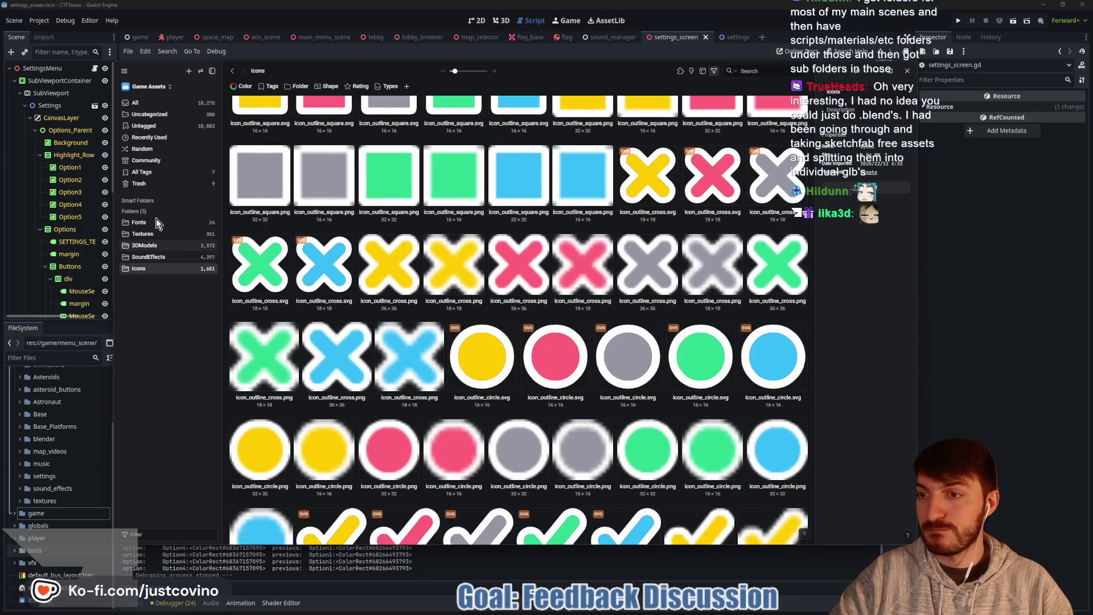
click(162, 222)
click(149, 233)
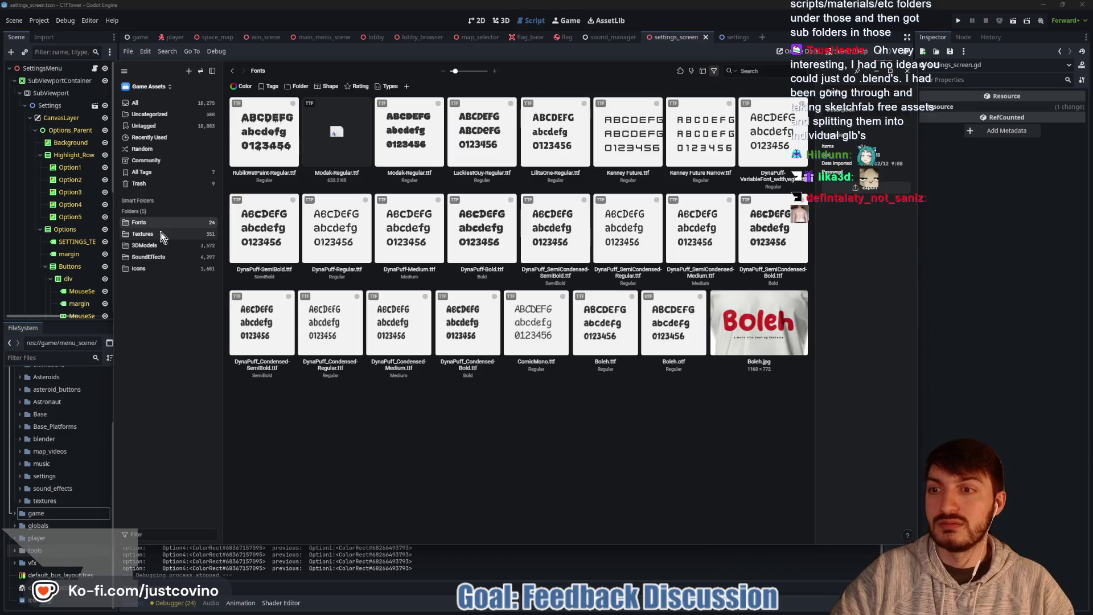
scroll(455, 300, down, 5)
scroll(455, 296, down, 3)
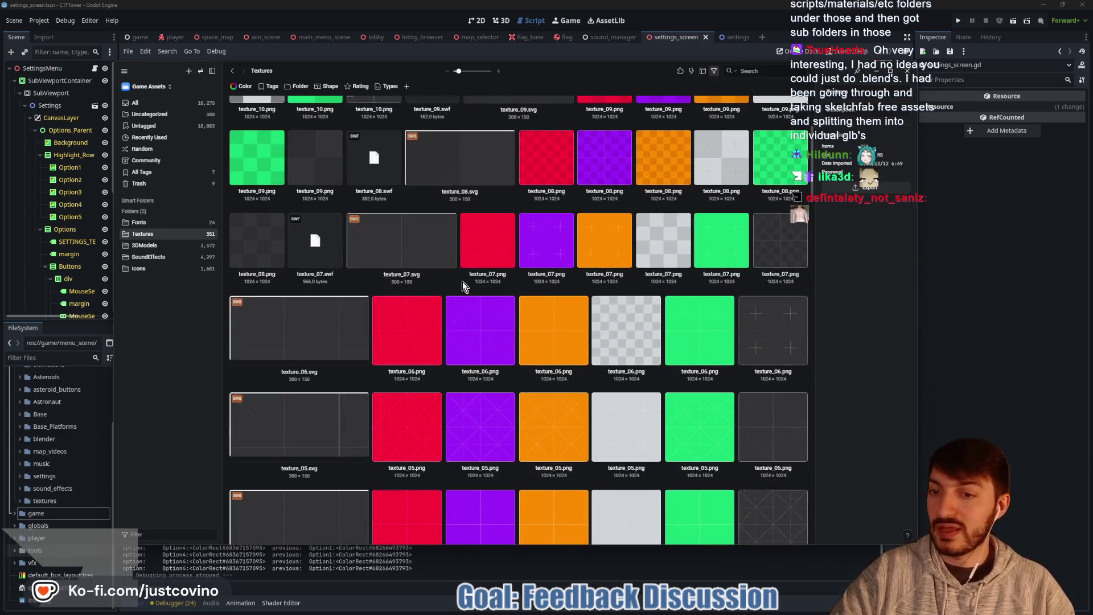
scroll(461, 287, up, 6)
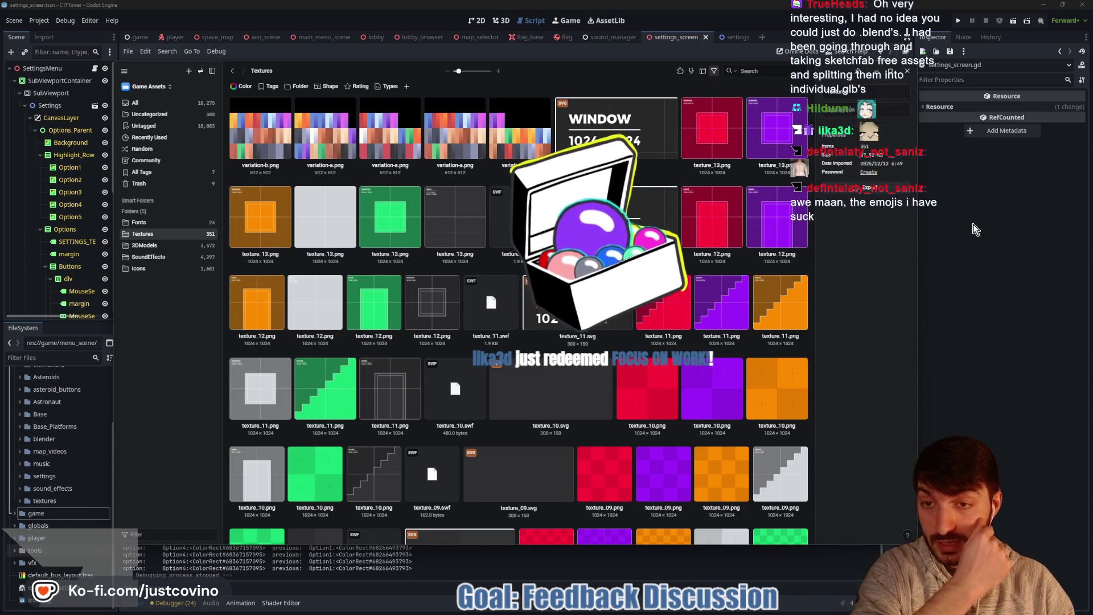
key(Escape)
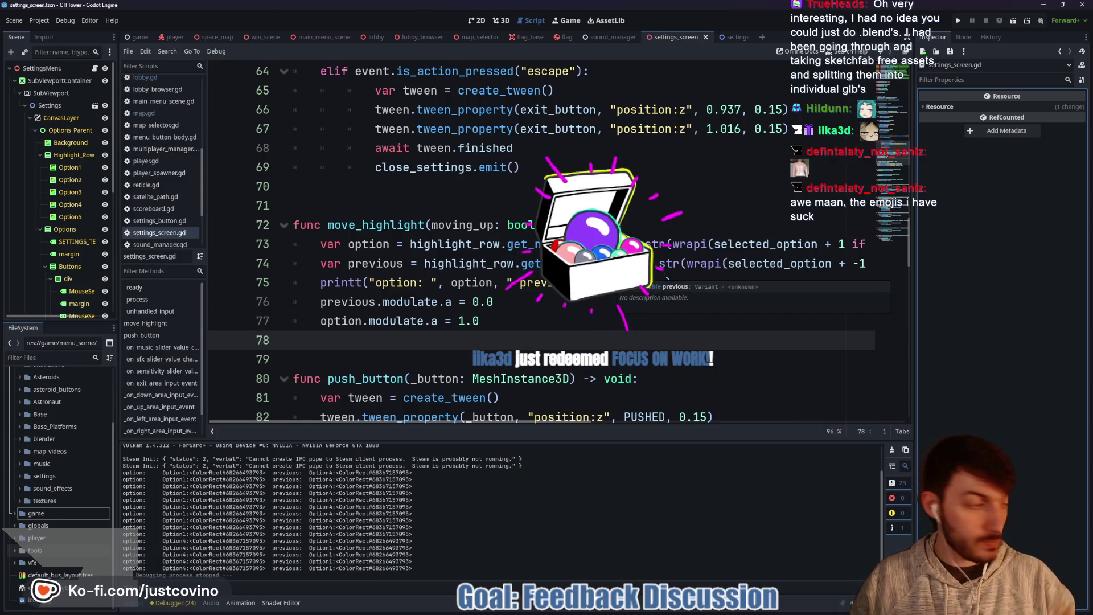
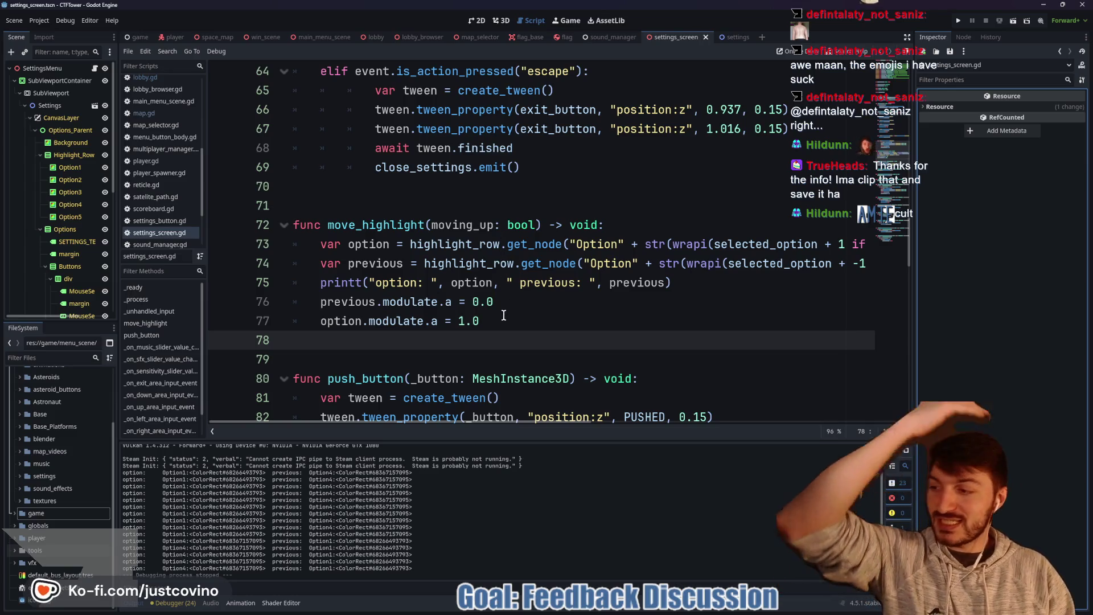
Step: Check selected_option's other uses, then insert a blank line above the printt call in move_highlight
click(430, 208)
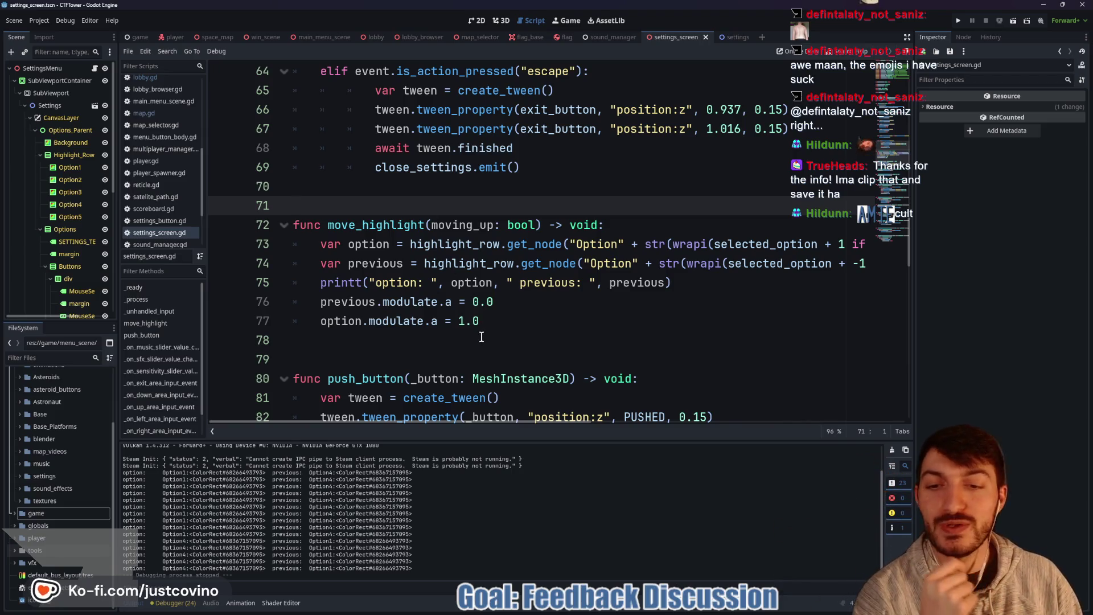
scroll(594, 324, up, 1)
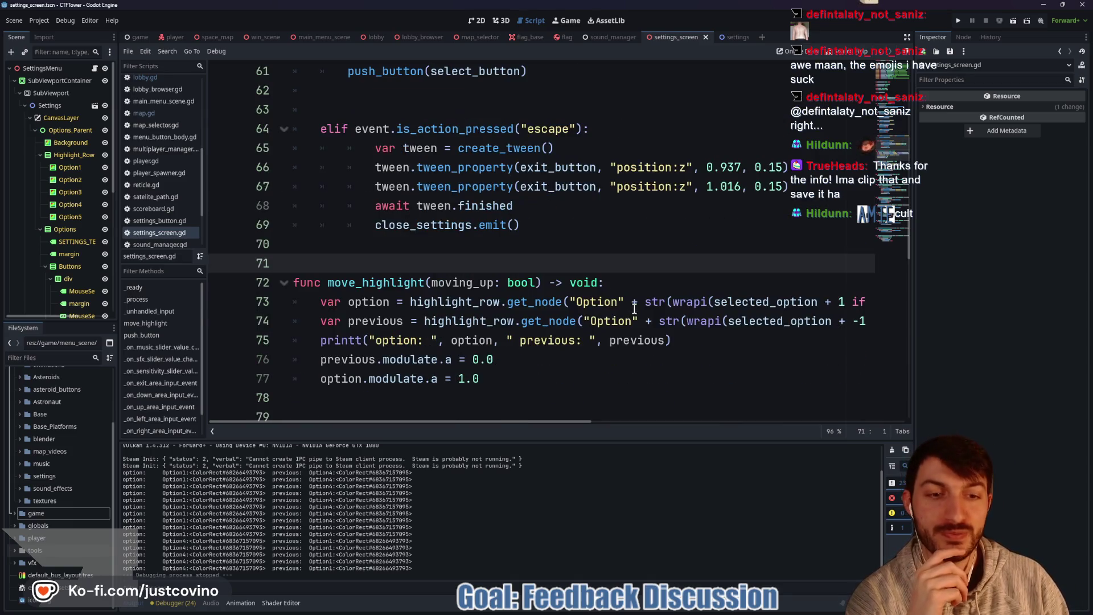
scroll(624, 308, right, 3)
double_click(674, 303)
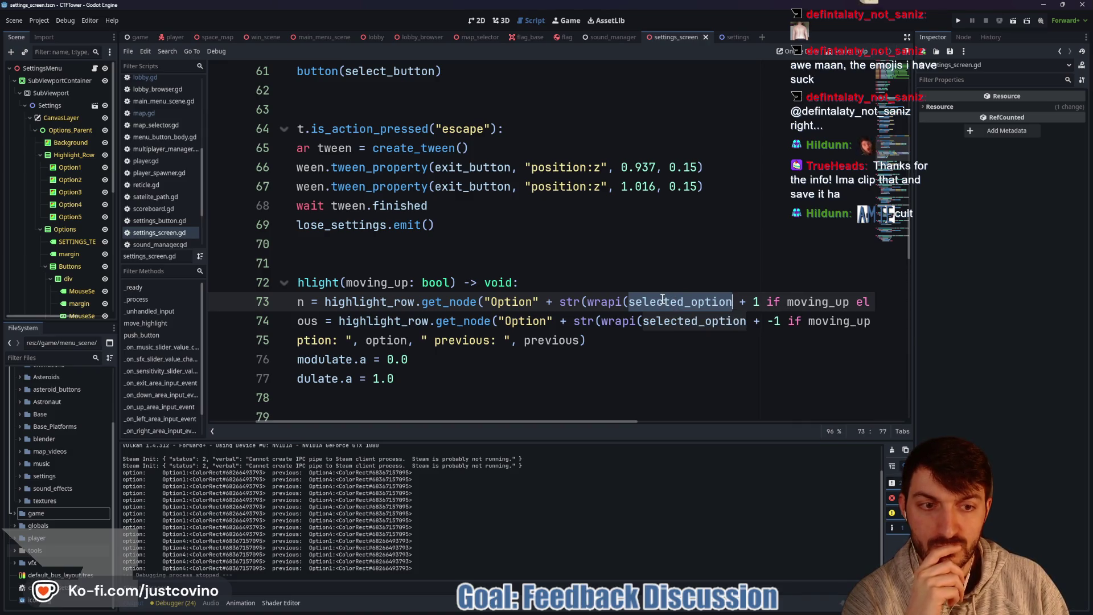
scroll(666, 296, left, 3)
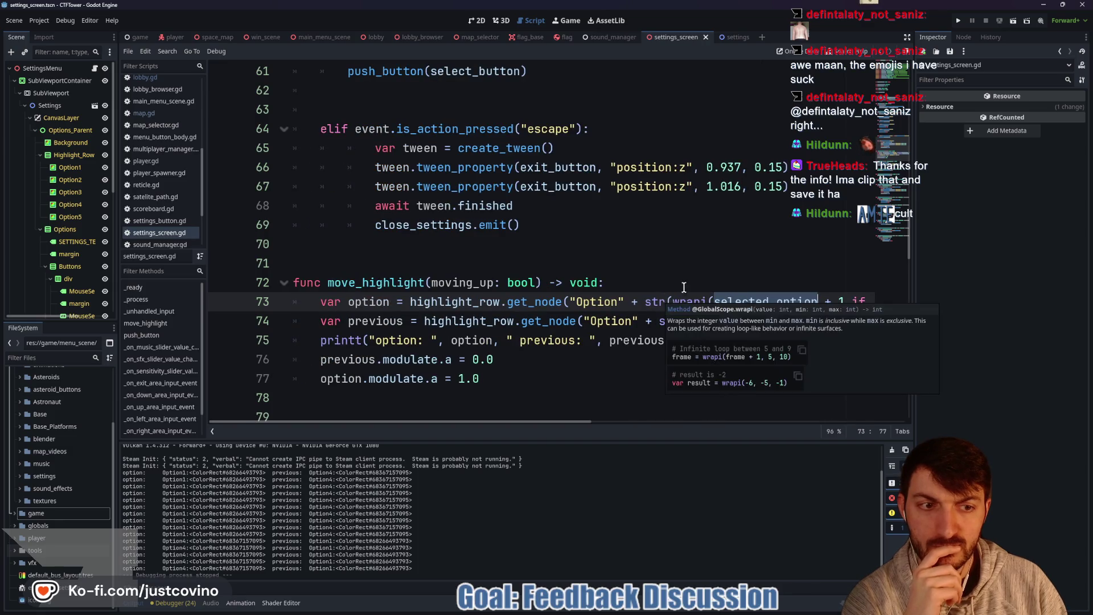
click(639, 283)
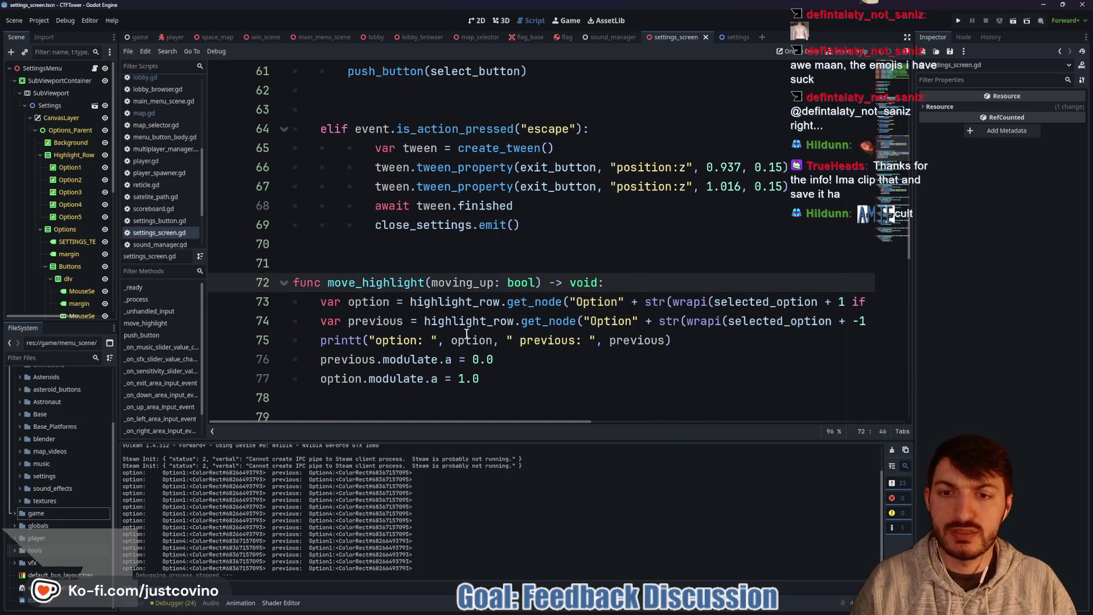
click(319, 340)
key(Return)
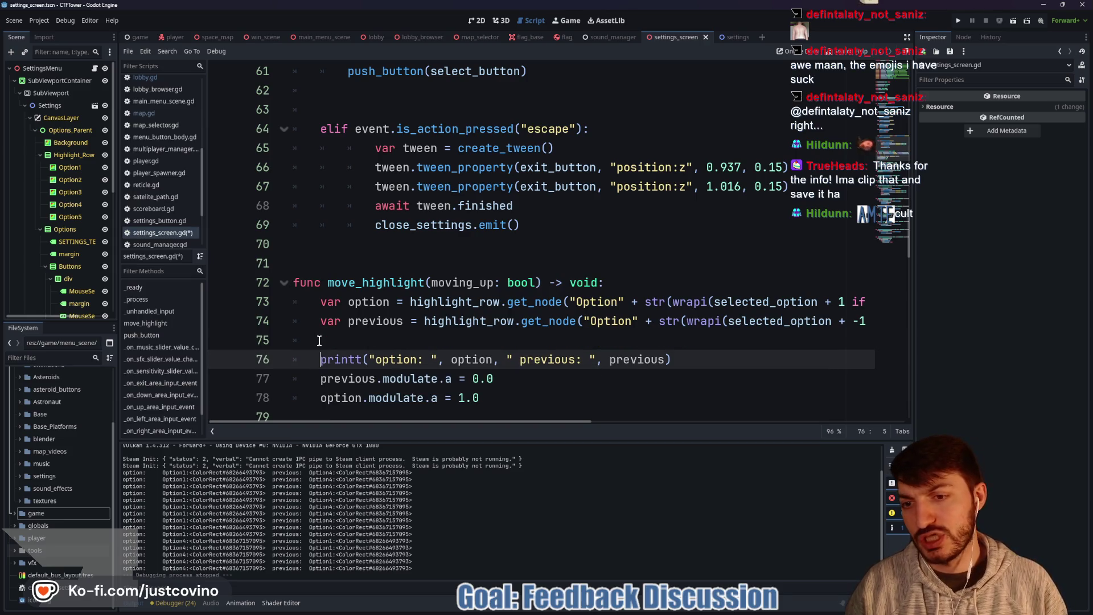
Step: On the blank line, write 'selected_option += 1 if moving_up else -1' using autocomplete
key(Up)
text(sele)
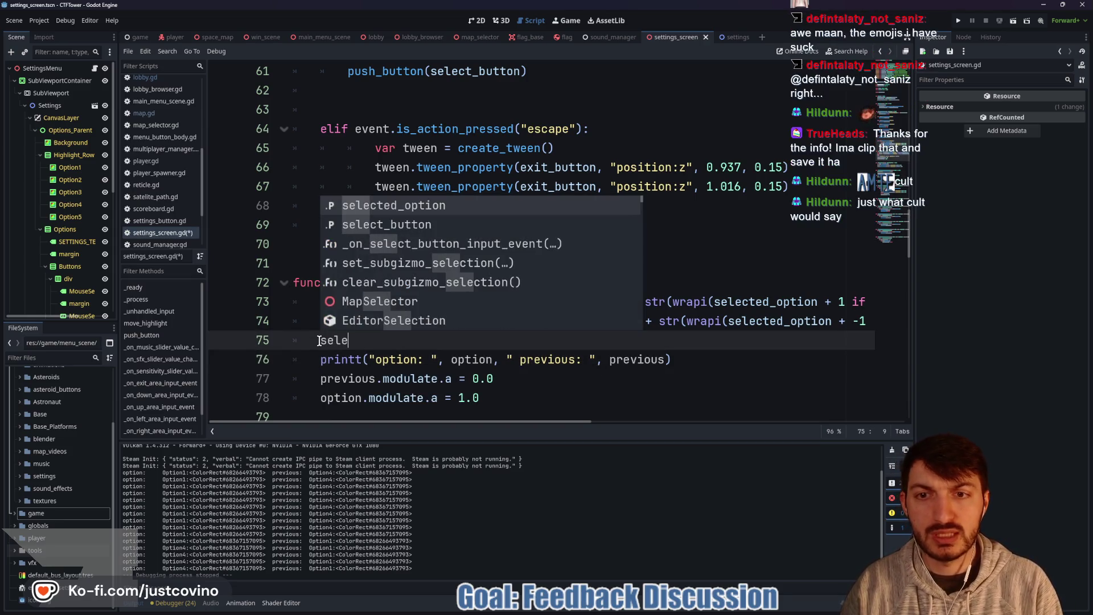
key(Return)
text(+= 1 if)
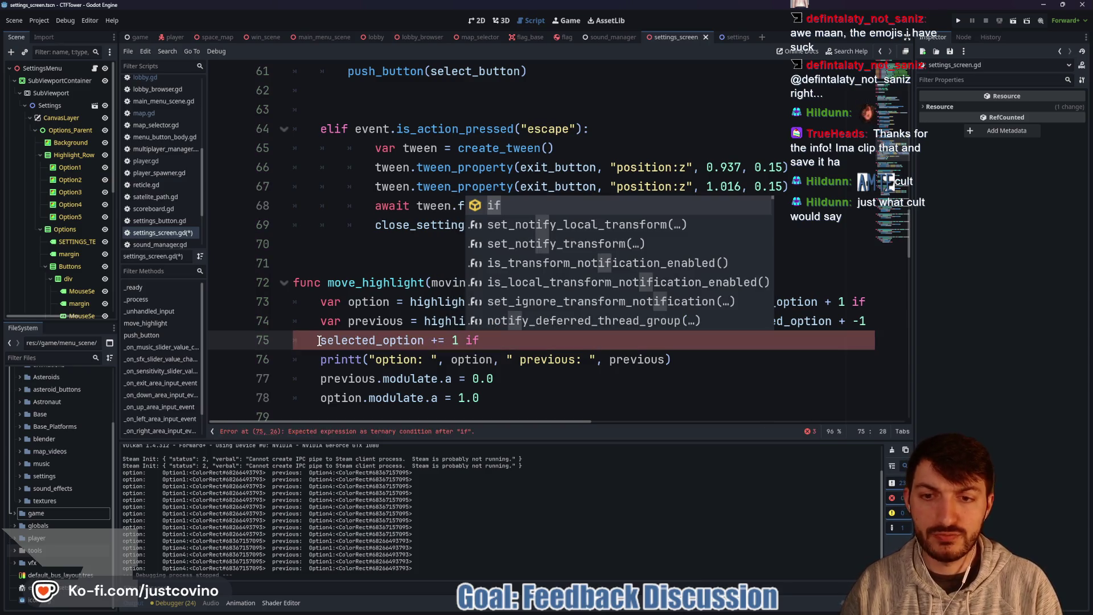
text( is)
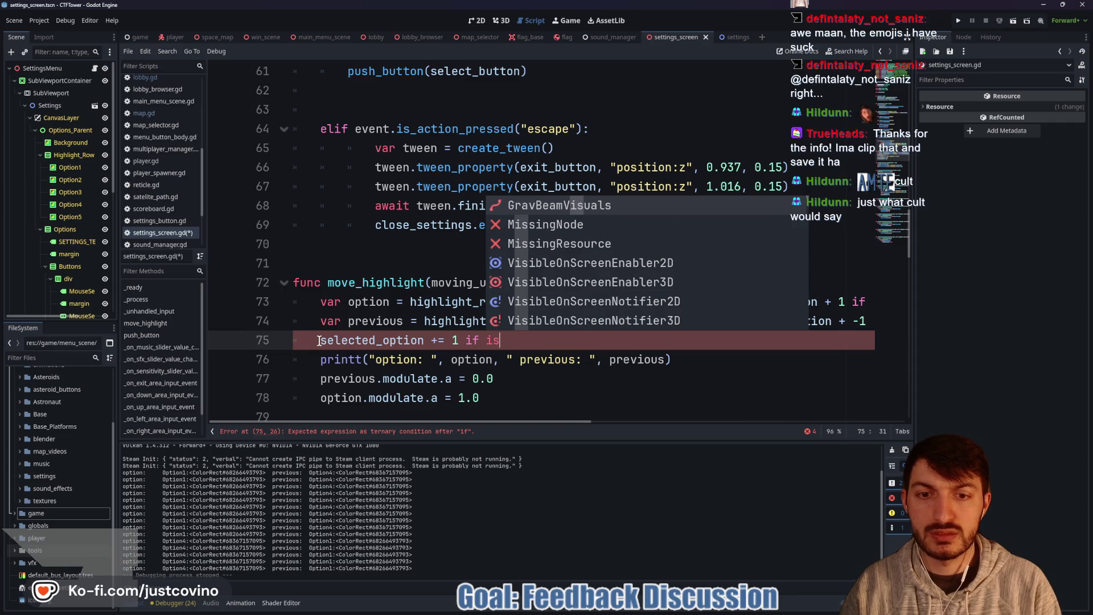
key(BackSpace)
key(BackSpace)
text(mo)
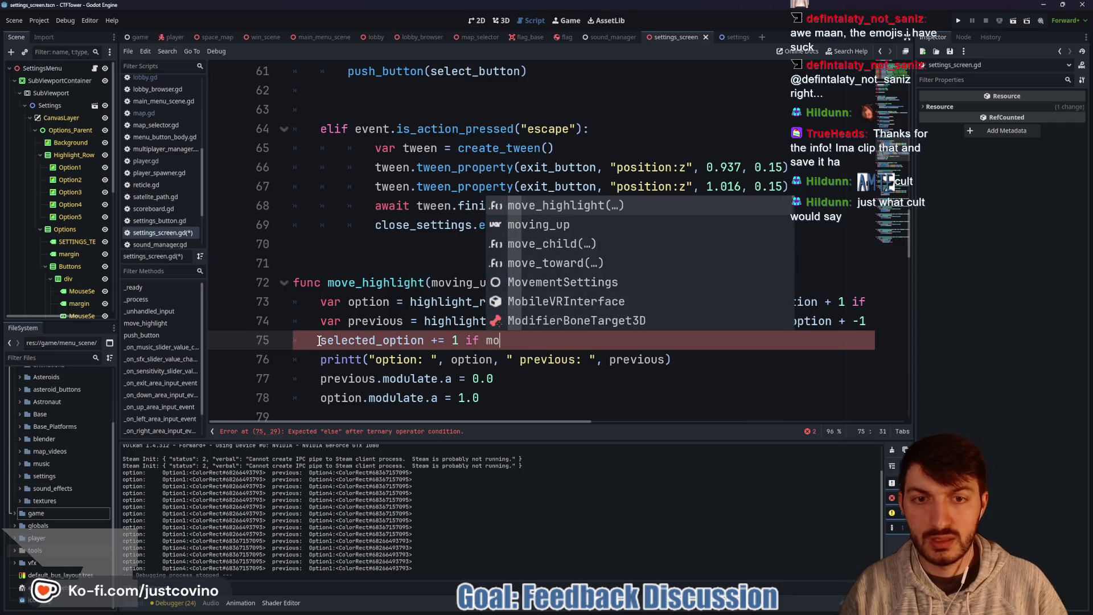
key(Down)
key(Return)
text(else -1)
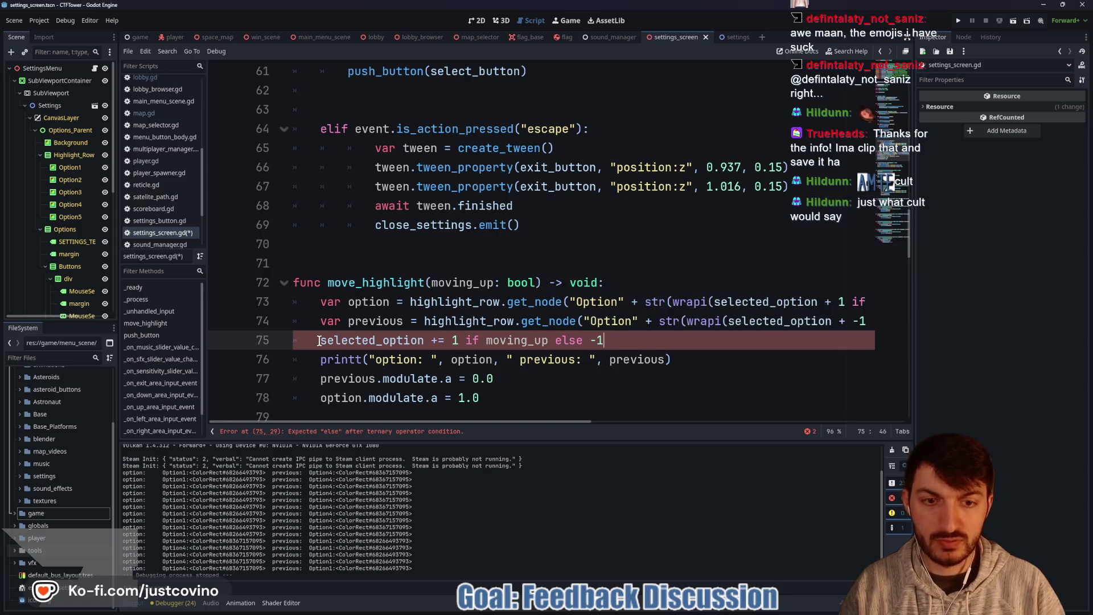
click(685, 320)
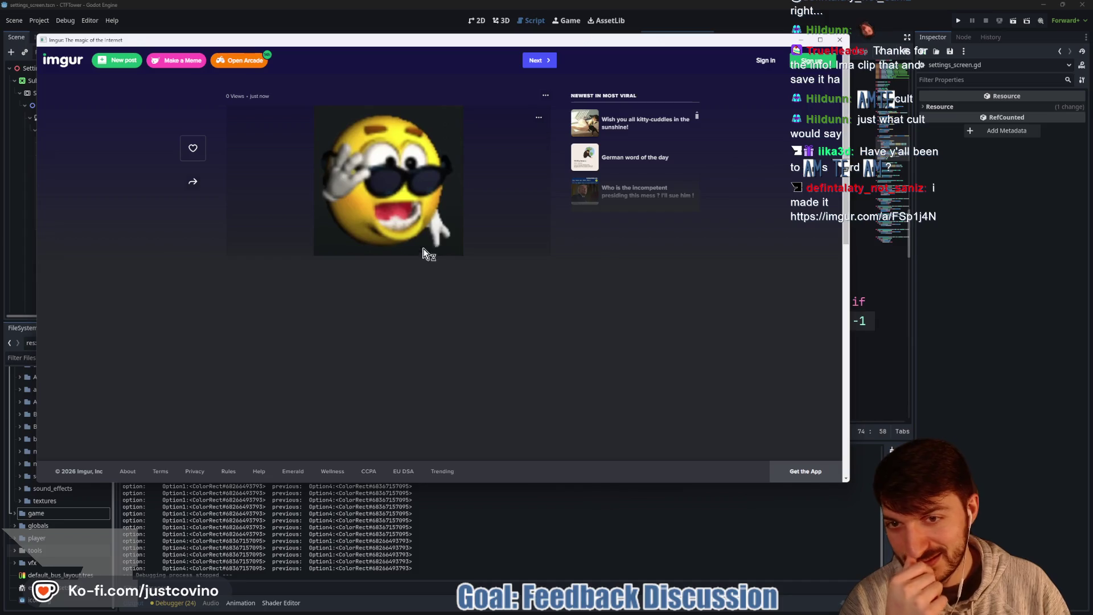
Step: Close the Imgur image window, save settings_screen.gd, and run the game
click(840, 40)
click(652, 334)
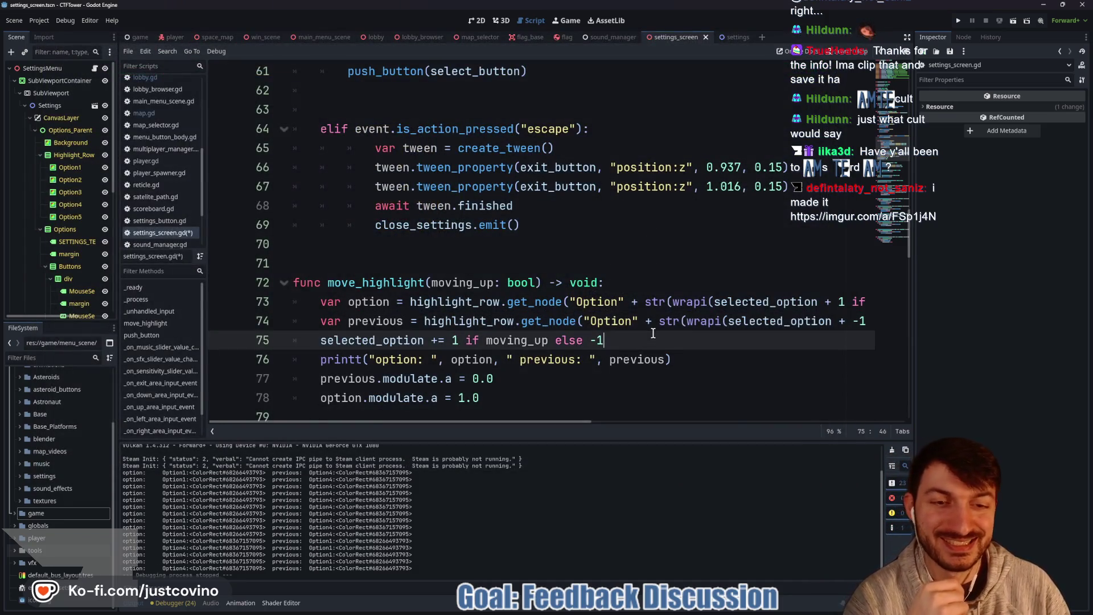
key(ctrl+s)
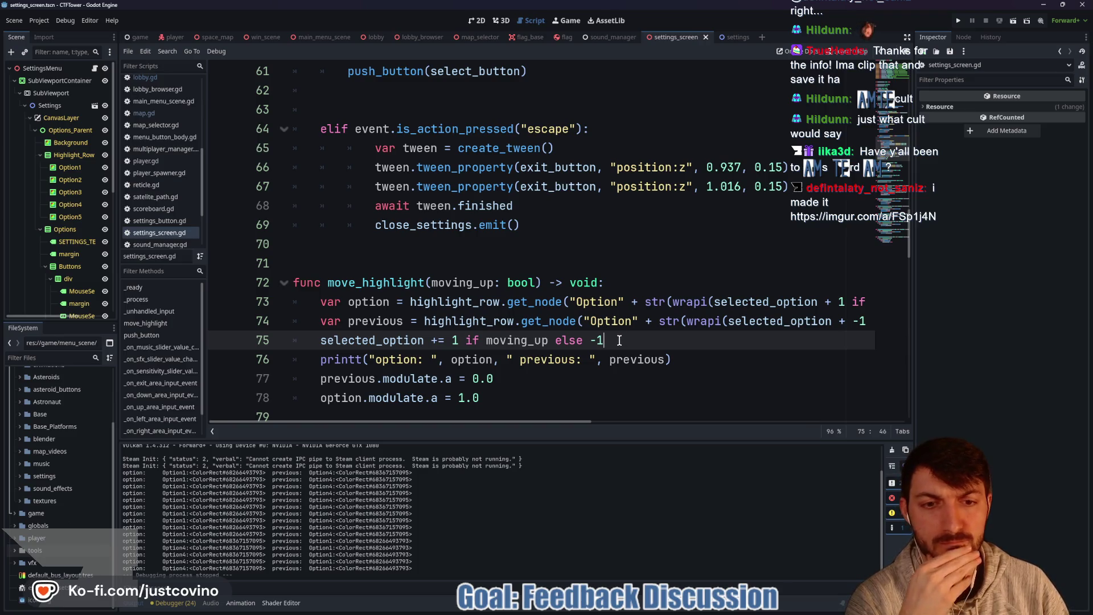
click(956, 21)
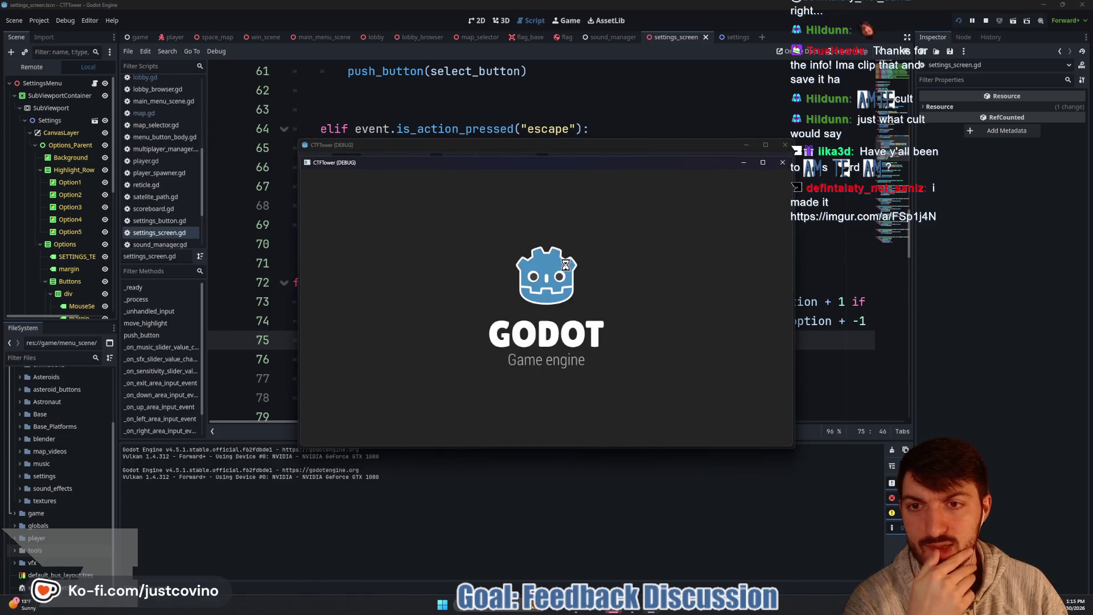
Step: Open the game's settings screen and move the highlight, hitting the null modulate error, then stop debugging
click(627, 318)
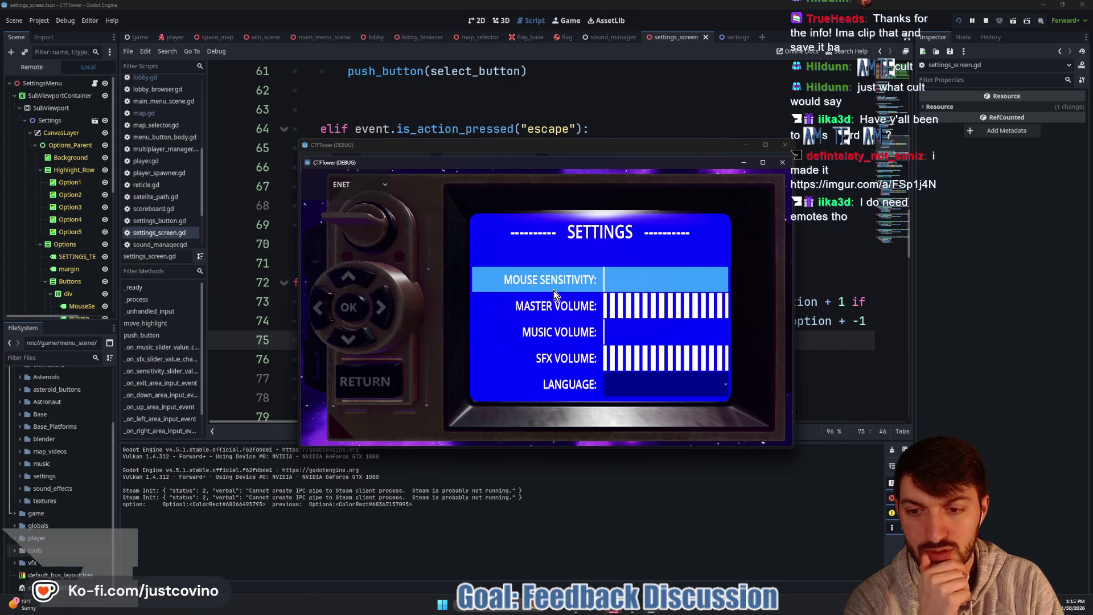
key(Down)
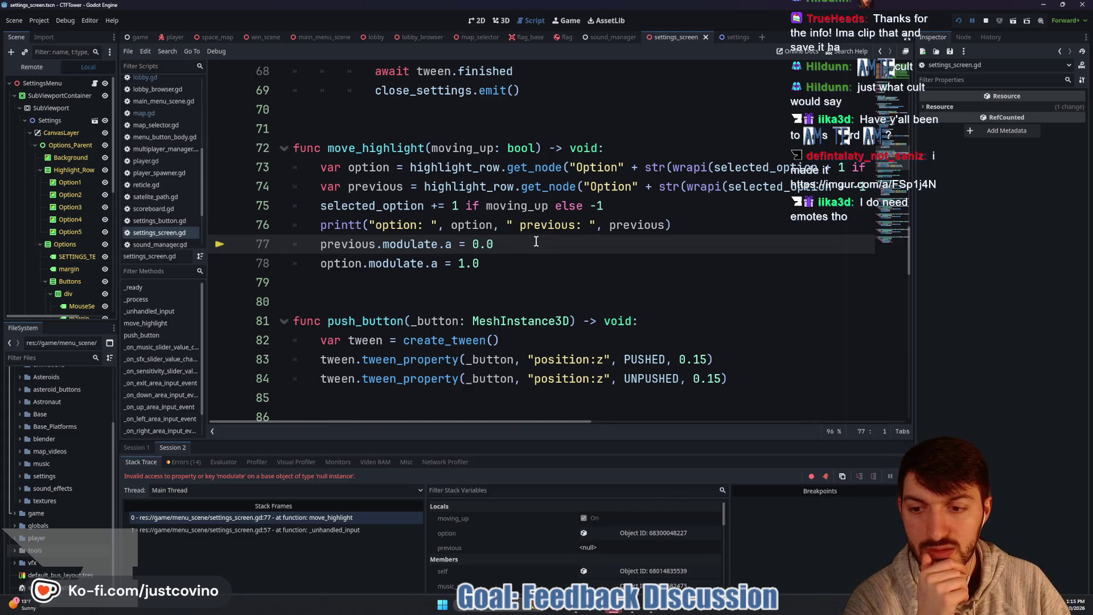
key(F8)
Step: Delete the selected_option increment line from move_highlight
drag(627, 204, 311, 205)
key(BackSpace)
key(BackSpace)
key(BackSpace)
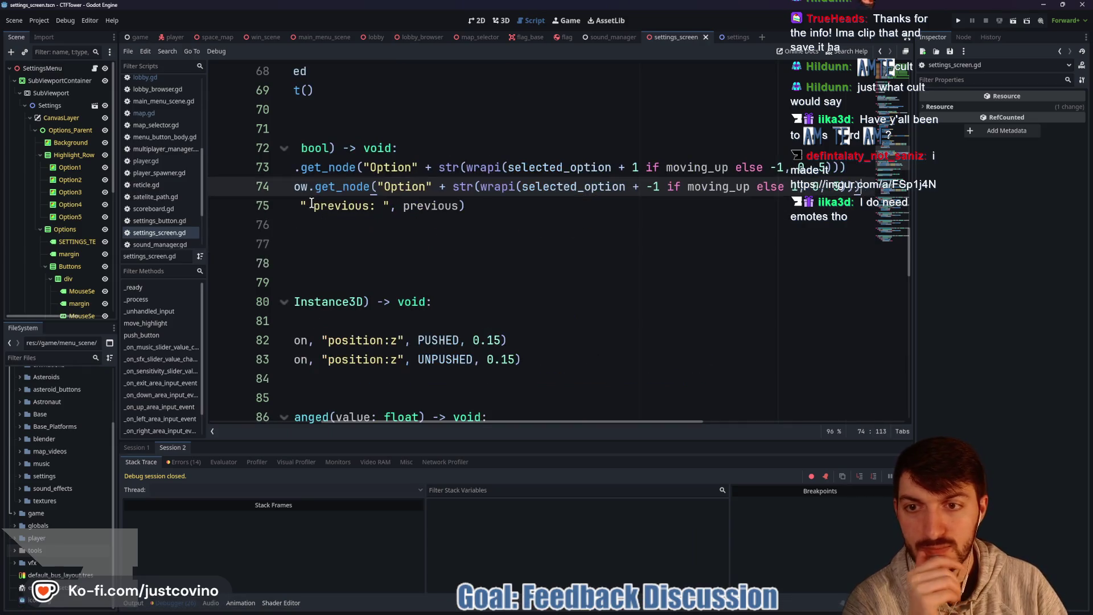
scroll(501, 244, left, 3)
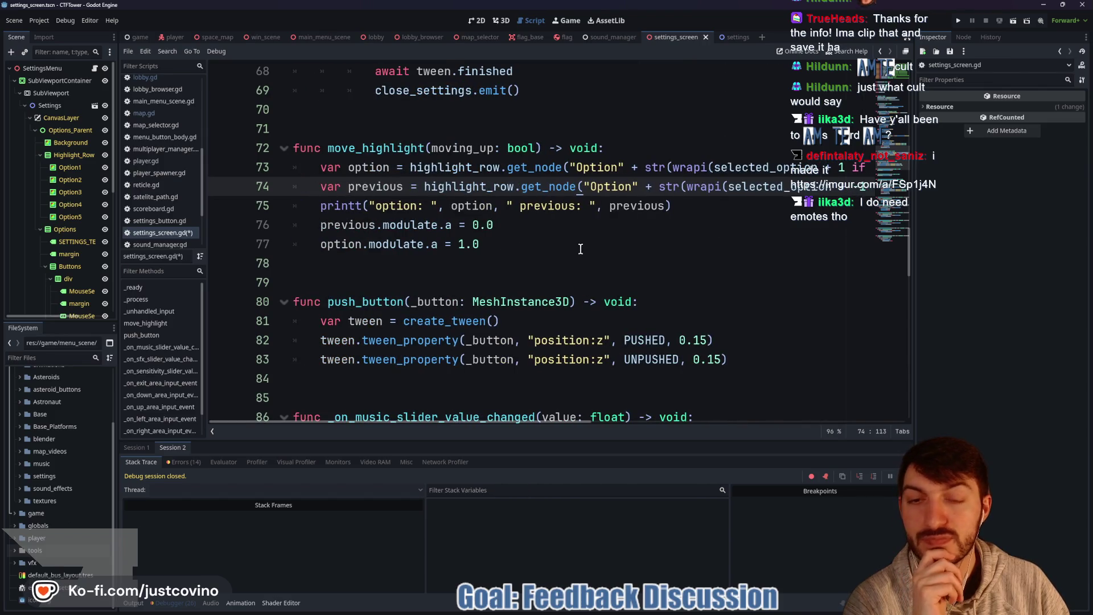
click(548, 238)
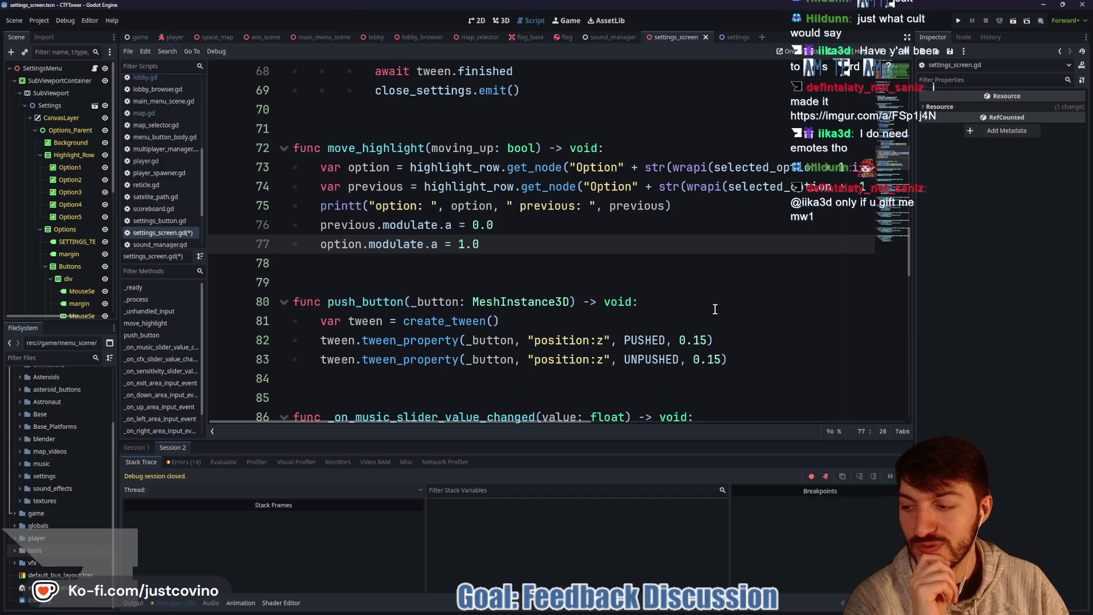
Step: Run the game with F5, open its settings screen without errors, then stop the game
key(F5)
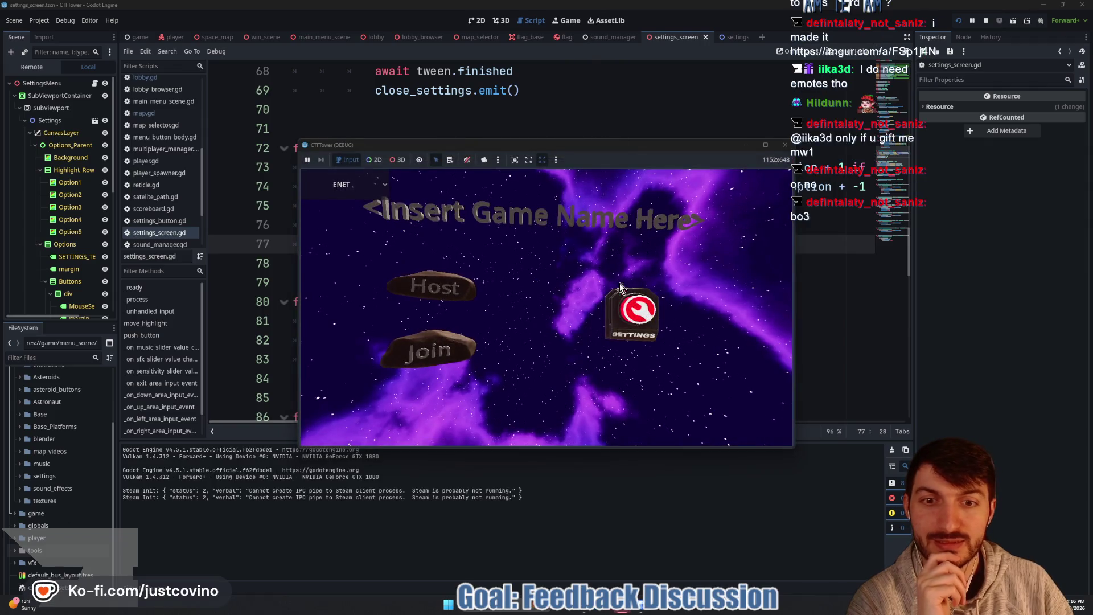
click(582, 270)
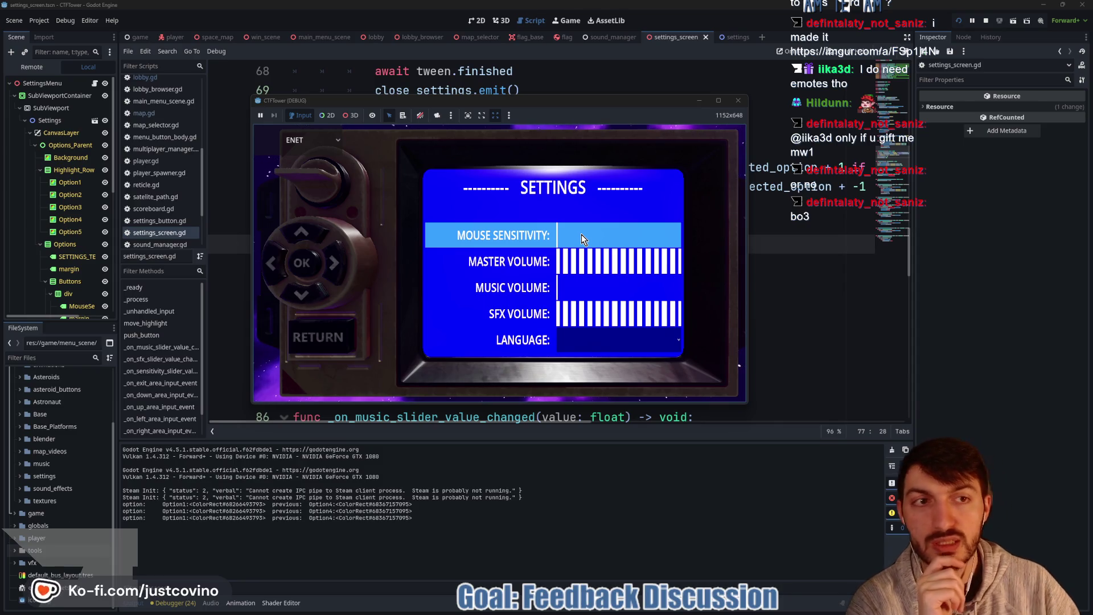
click(985, 21)
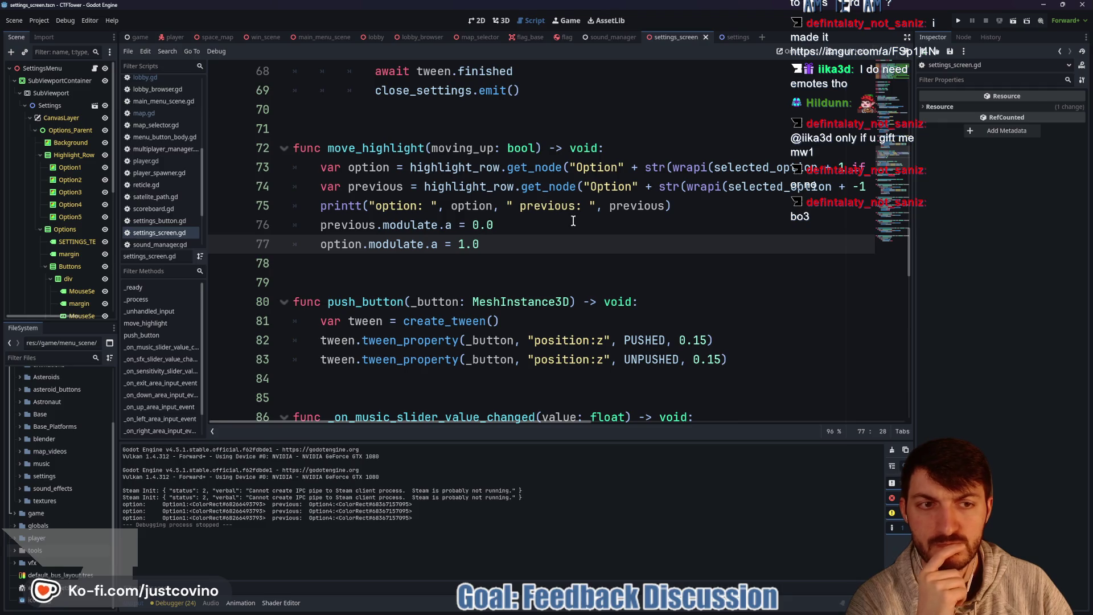
Step: Replace line 73's wrapi call with str(selected_option
scroll(814, 182, right, 6)
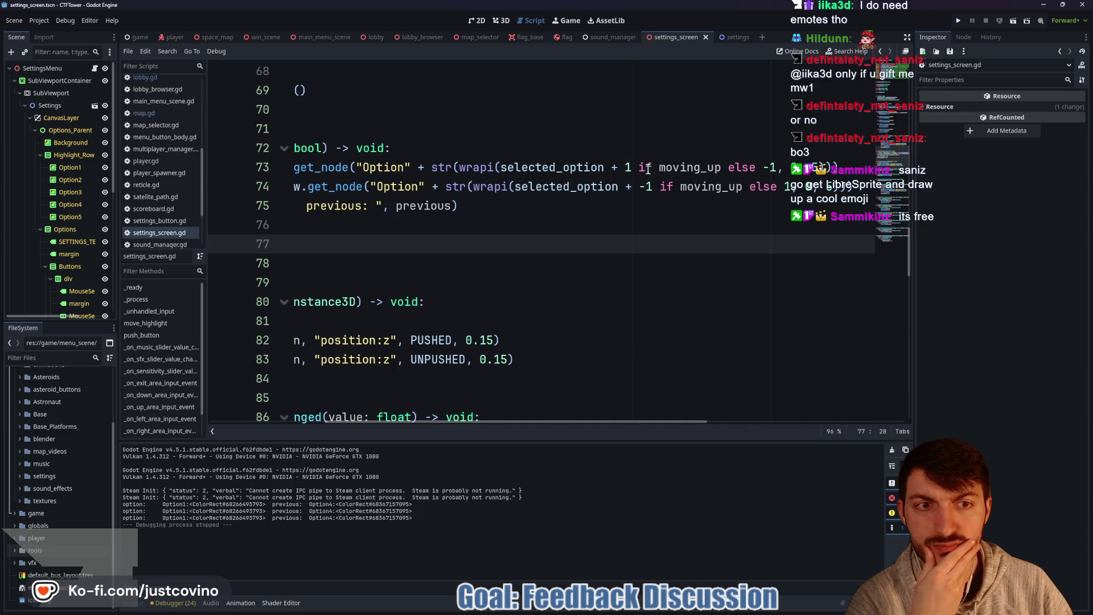
drag(775, 167, 609, 166)
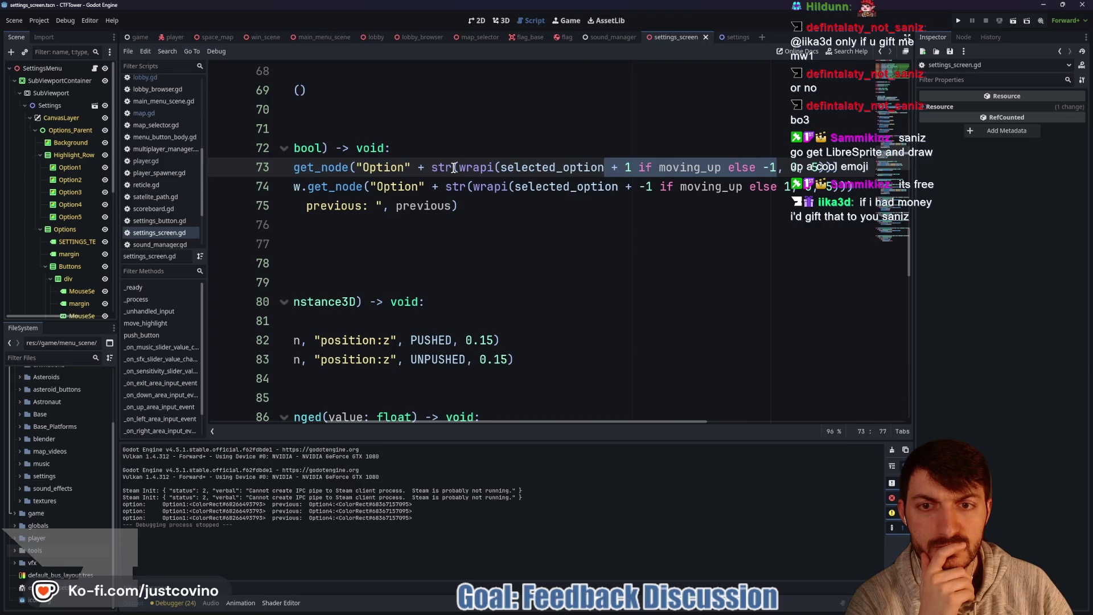
scroll(487, 178, left, 5)
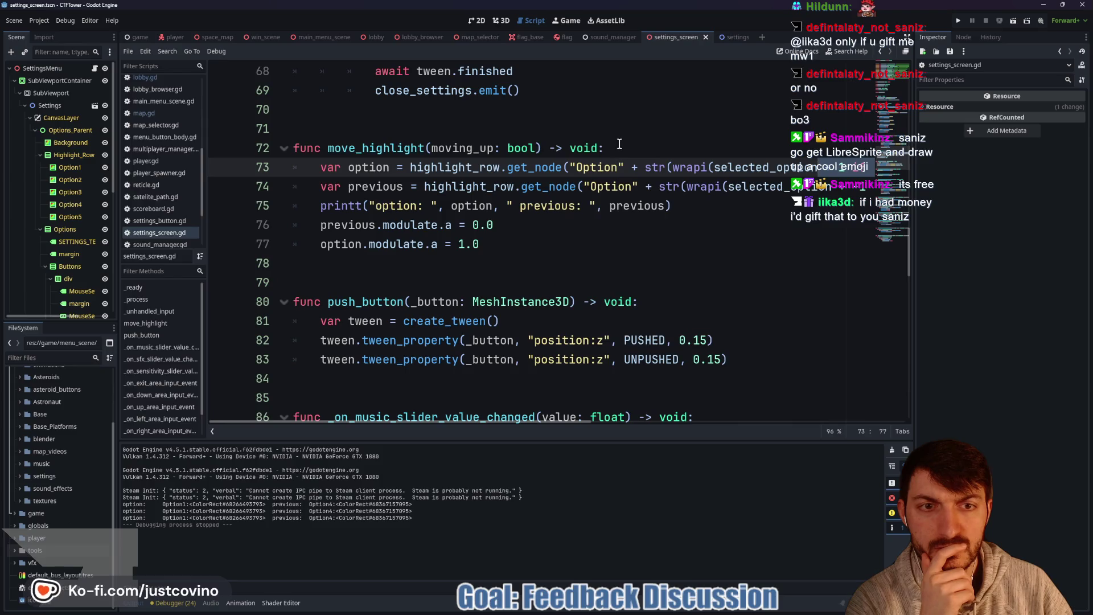
mouse_move(640, 167)
mouse_down()
mouse_move(888, 167)
mouse_move(756, 172)
mouse_up()
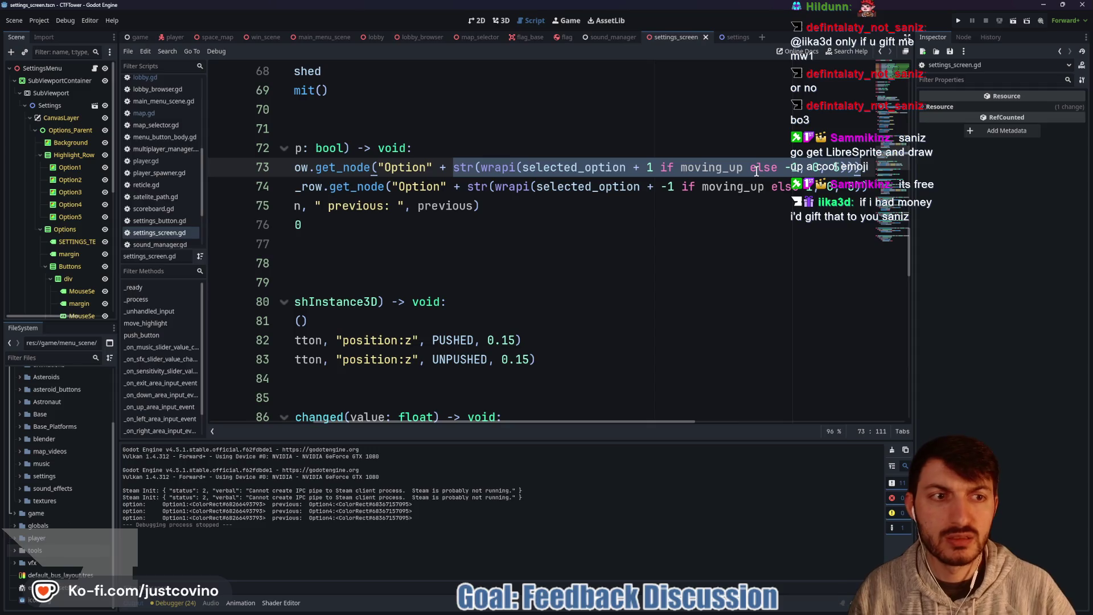
key(BackSpace)
text(str(sel)
key(Return)
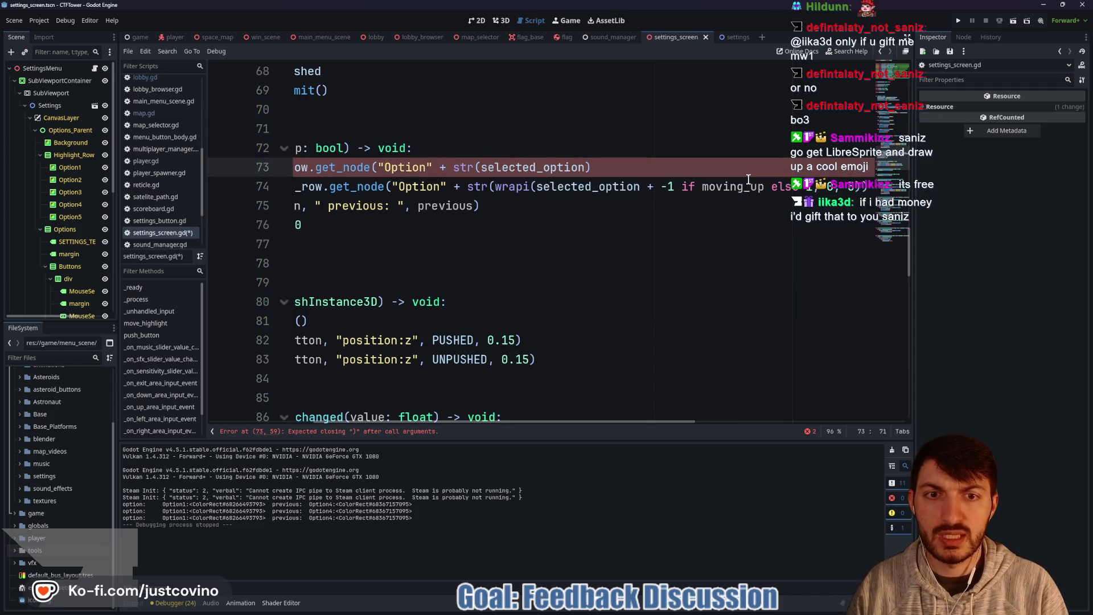
Step: Make line 74's previous-node lookup use str(selected_option - 1) and save the script
mouse_move(494, 187)
mouse_down()
mouse_move(858, 183)
mouse_move(462, 205)
mouse_move(574, 199)
mouse_move(479, 188)
mouse_up()
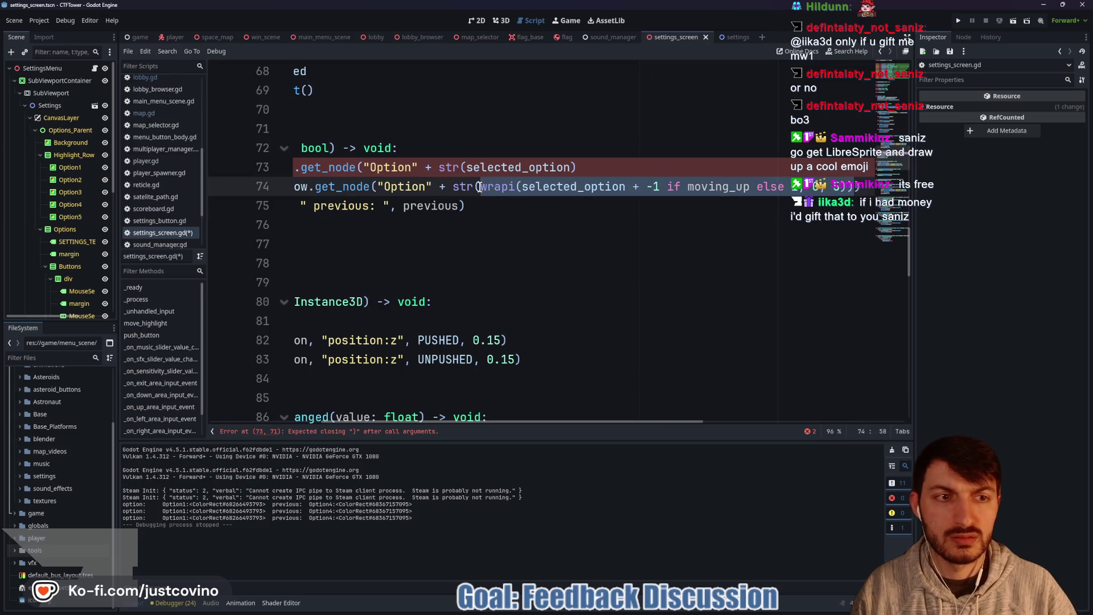
key(BackSpace)
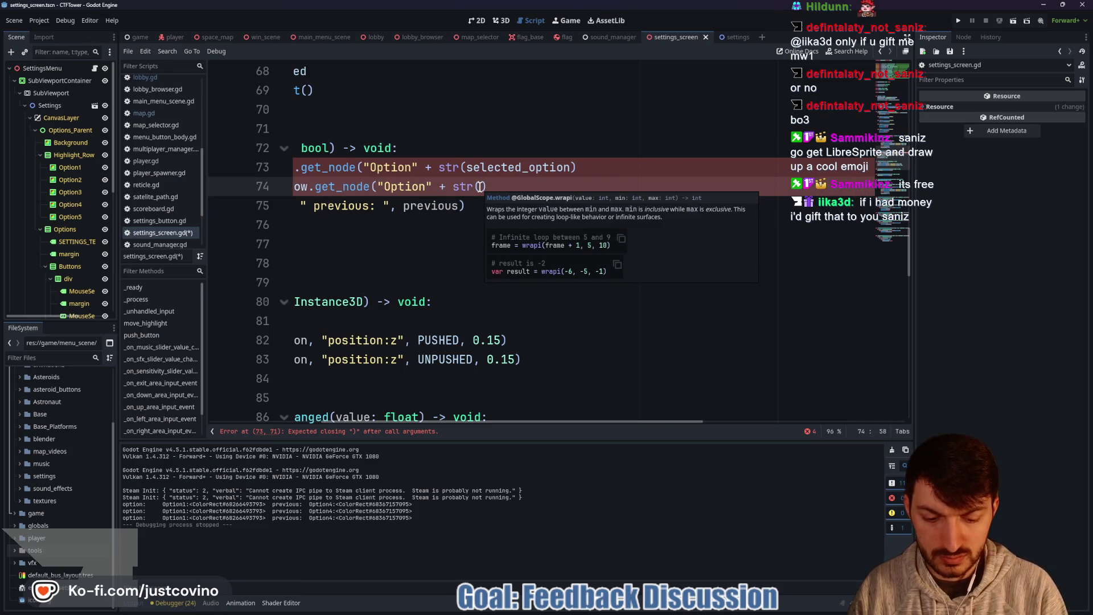
key(Right)
text())
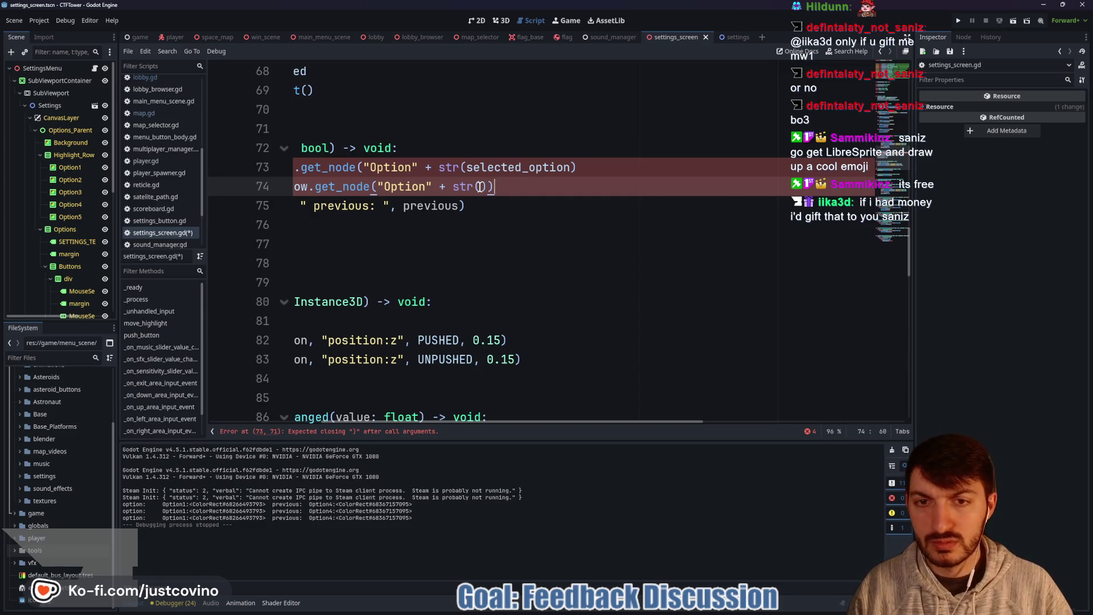
text(sele)
key(Return)
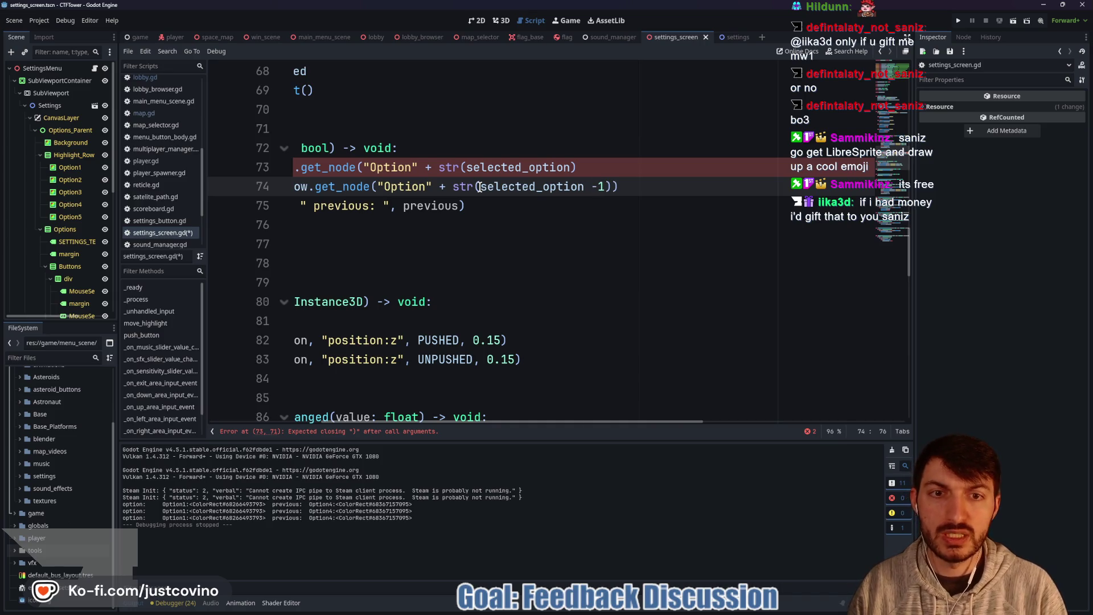
key(Left)
key(Left)
key(Left)
click(566, 211)
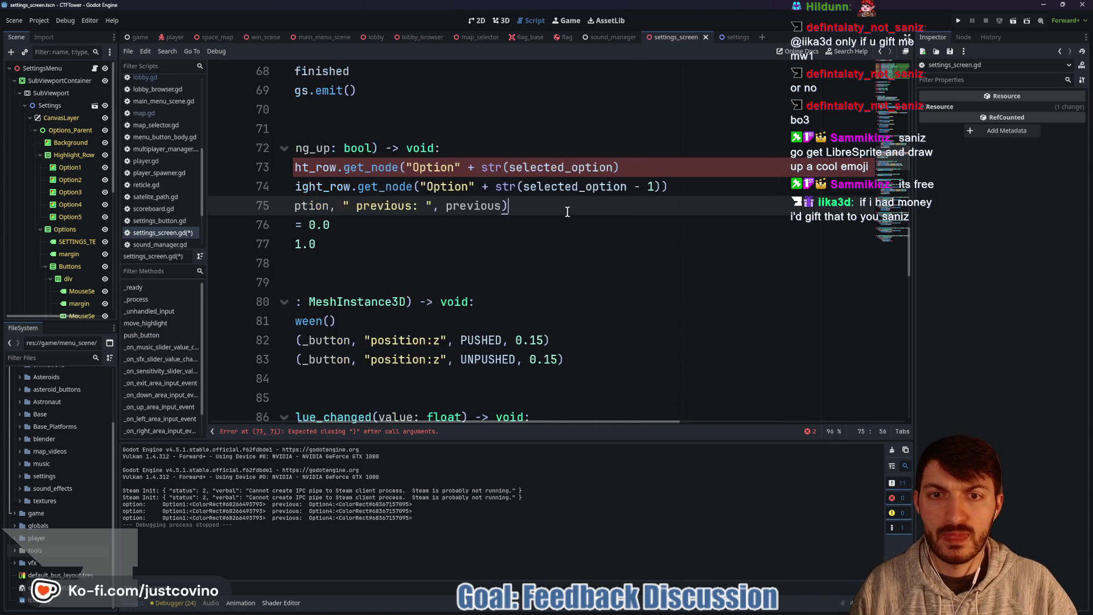
scroll(599, 193, left, 2)
click(606, 168)
key(ctrl+s)
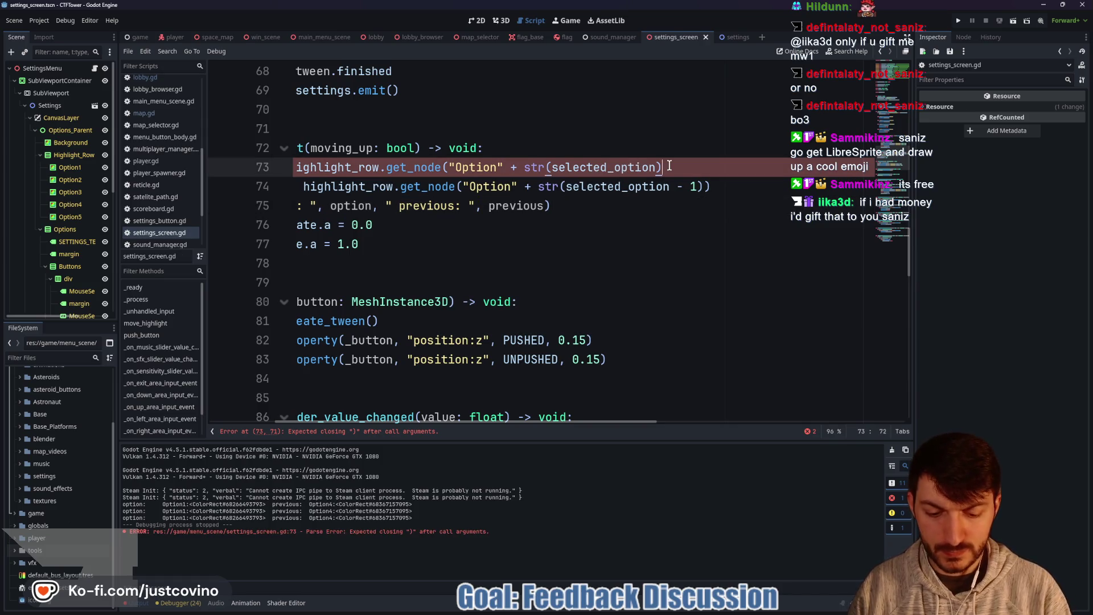
Step: Close line 73's parenthesis and start a new first move_highlight line: selected_option = wrapi(
text())
scroll(626, 176, left, 5)
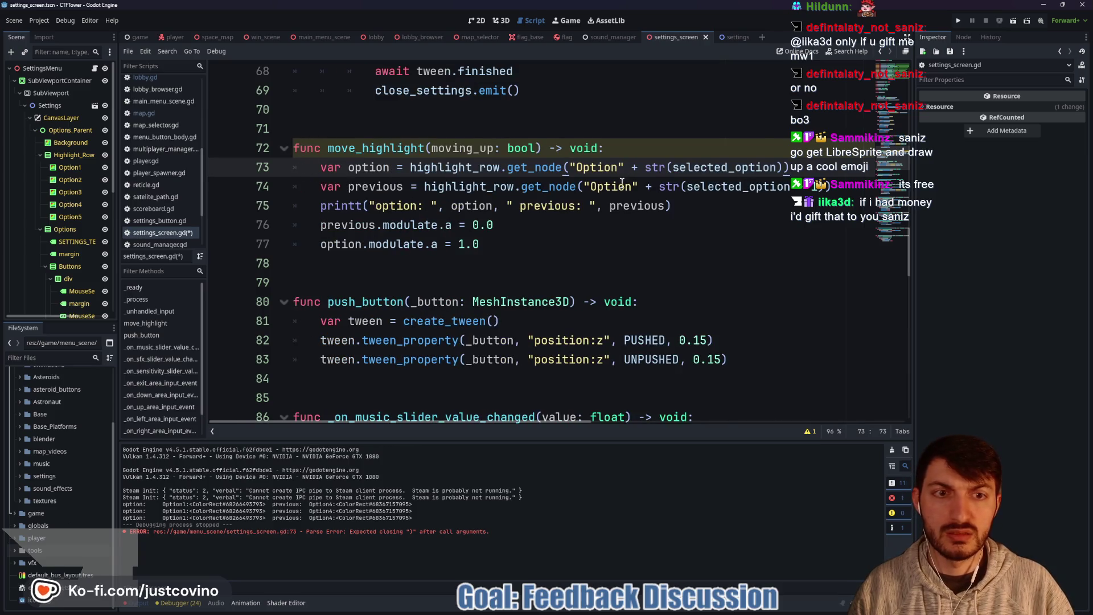
click(620, 150)
key(Return)
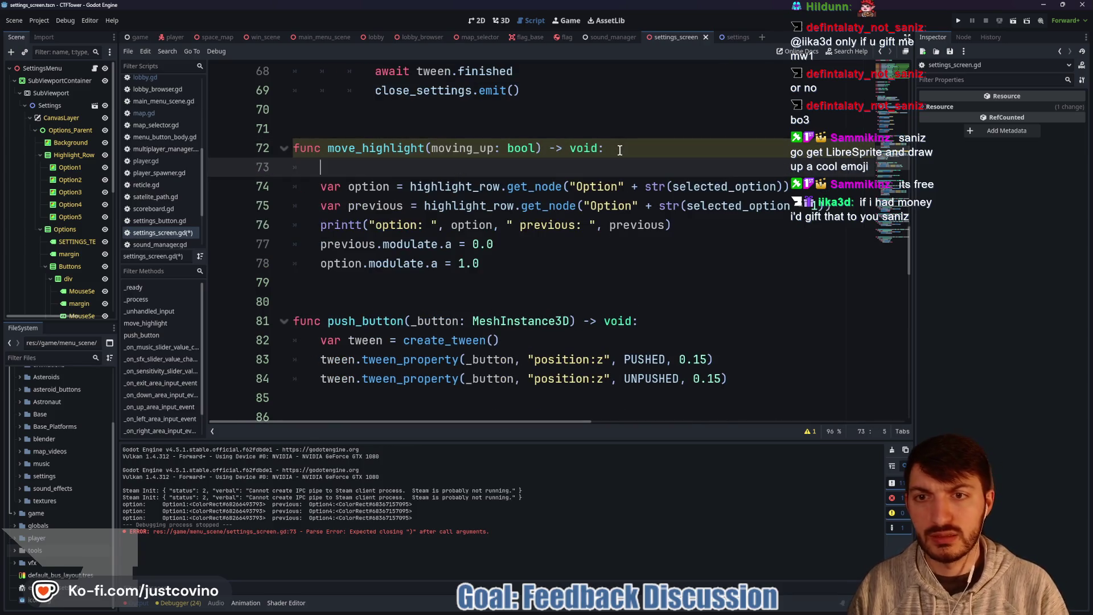
text(selected_option)
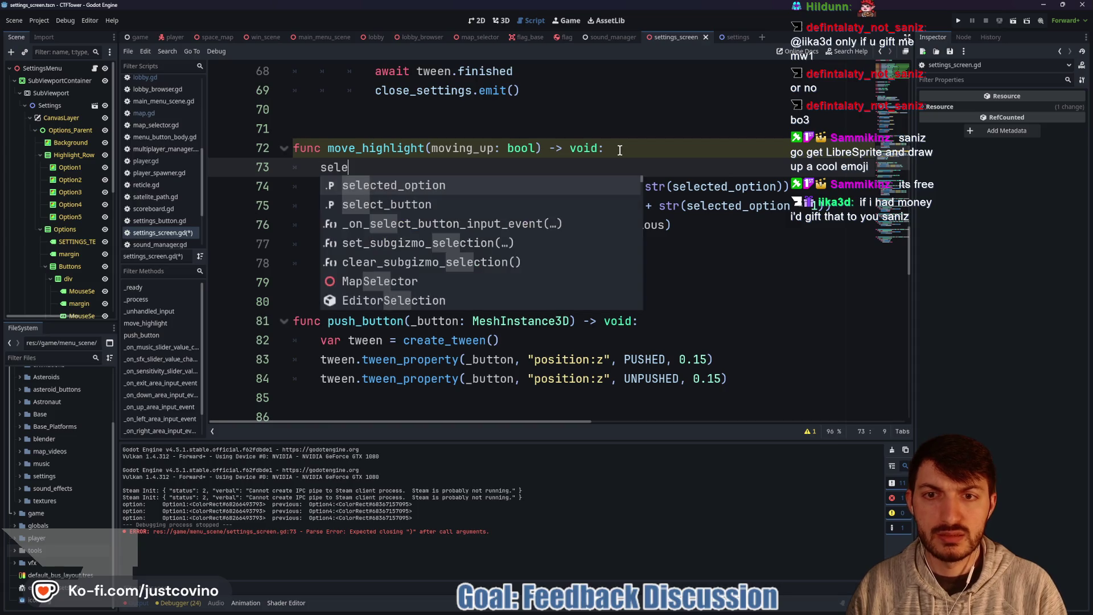
key(Return)
text(= wrpa)
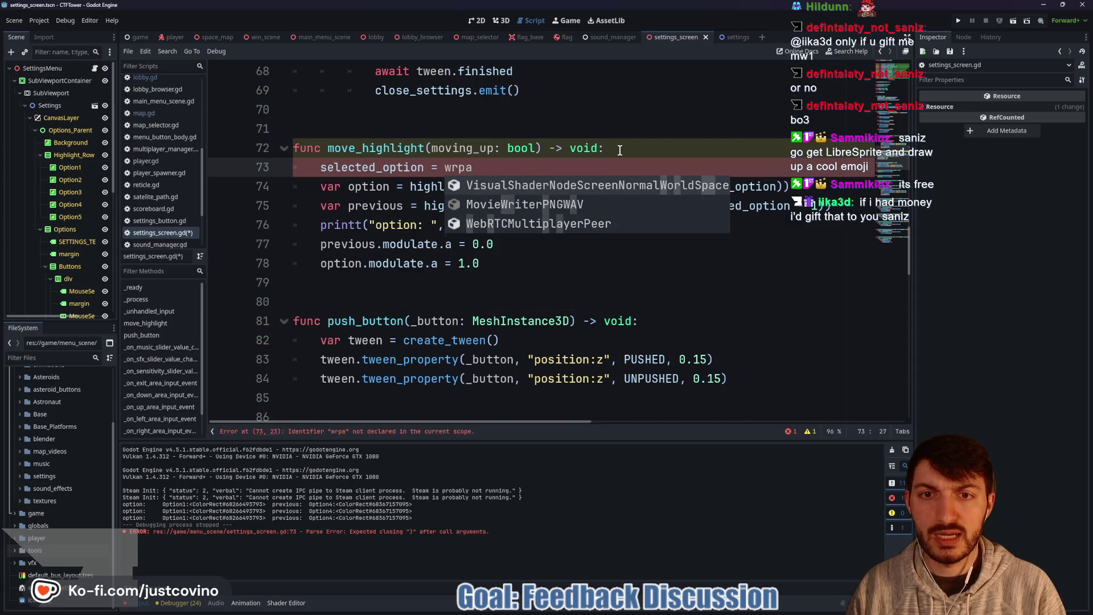
key(BackSpace)
key(BackSpace)
key(BackSpace)
text(rapi)
key(Return)
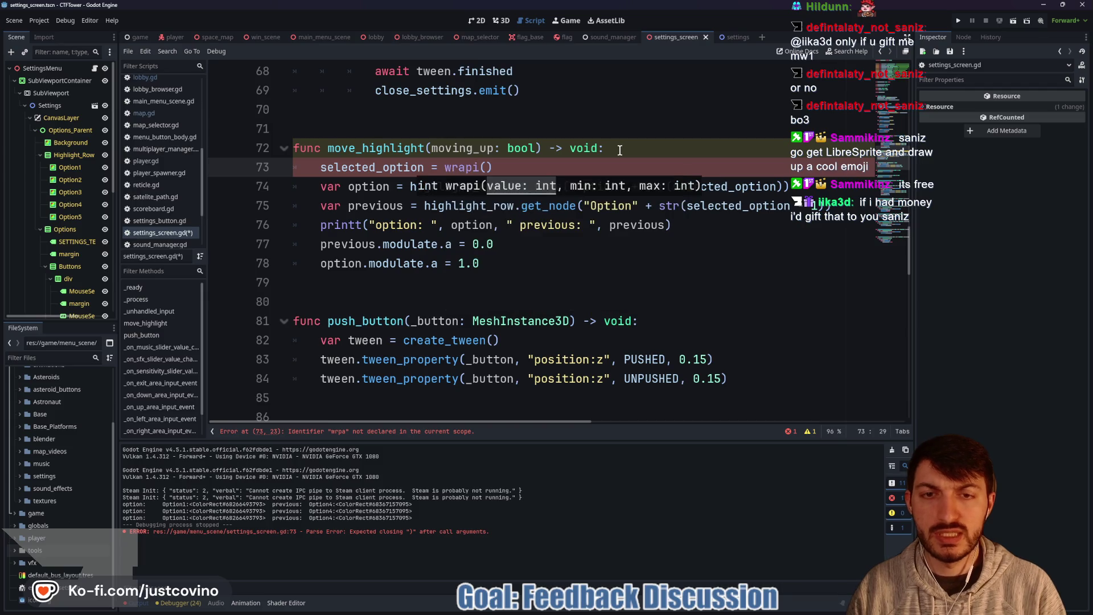
Step: Complete it as wrapi(selected_option + 1 if moving_up else -1, 0, 5), save, and launch the game
text(sel)
key(Return)
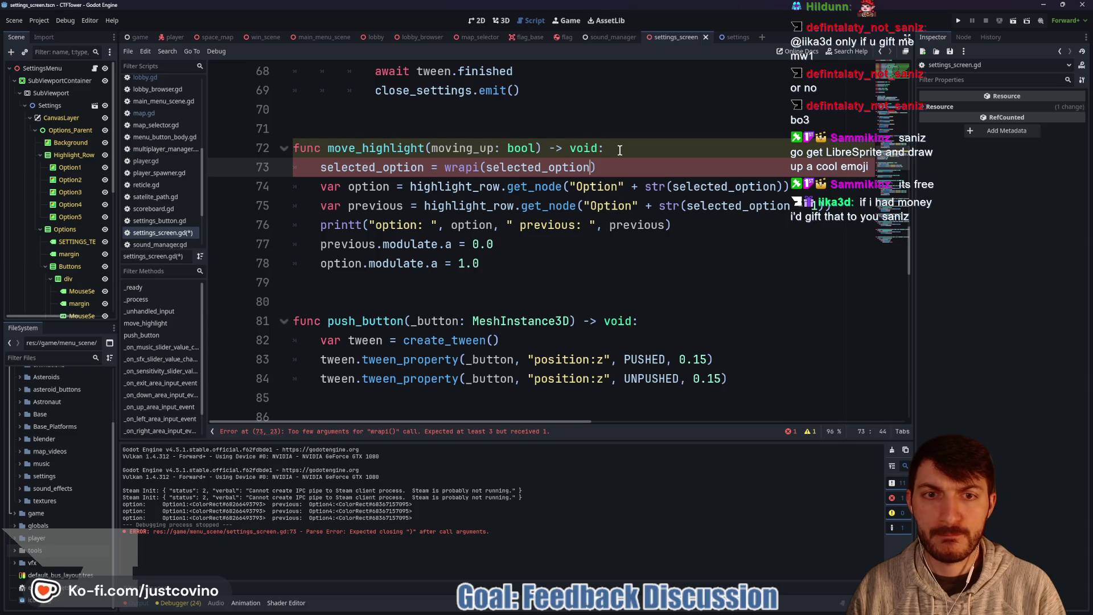
text(+ 1 if moving_up else -1)
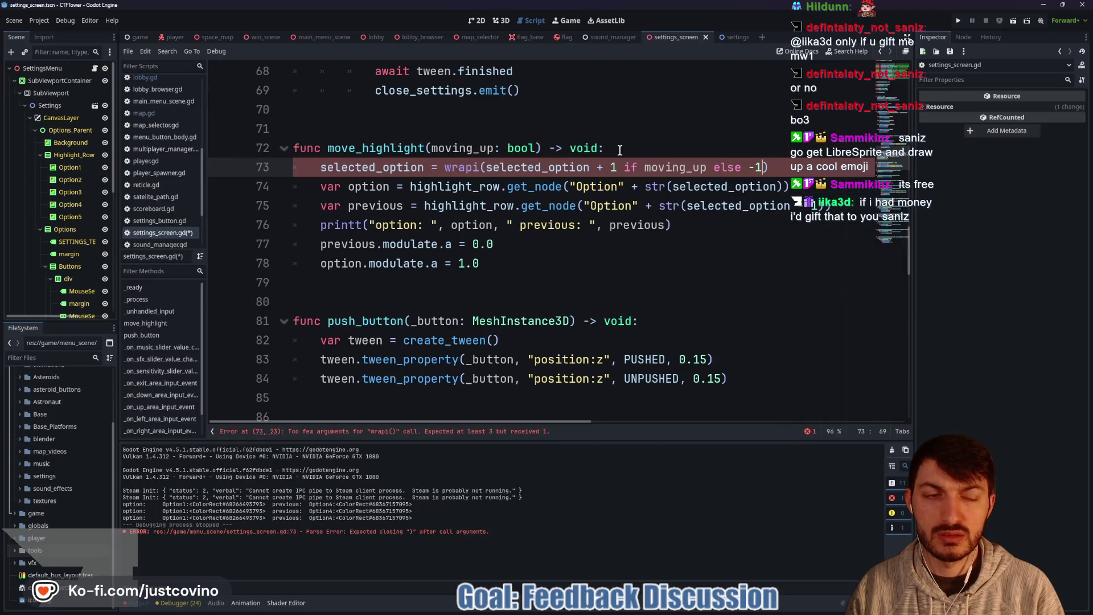
text(, )
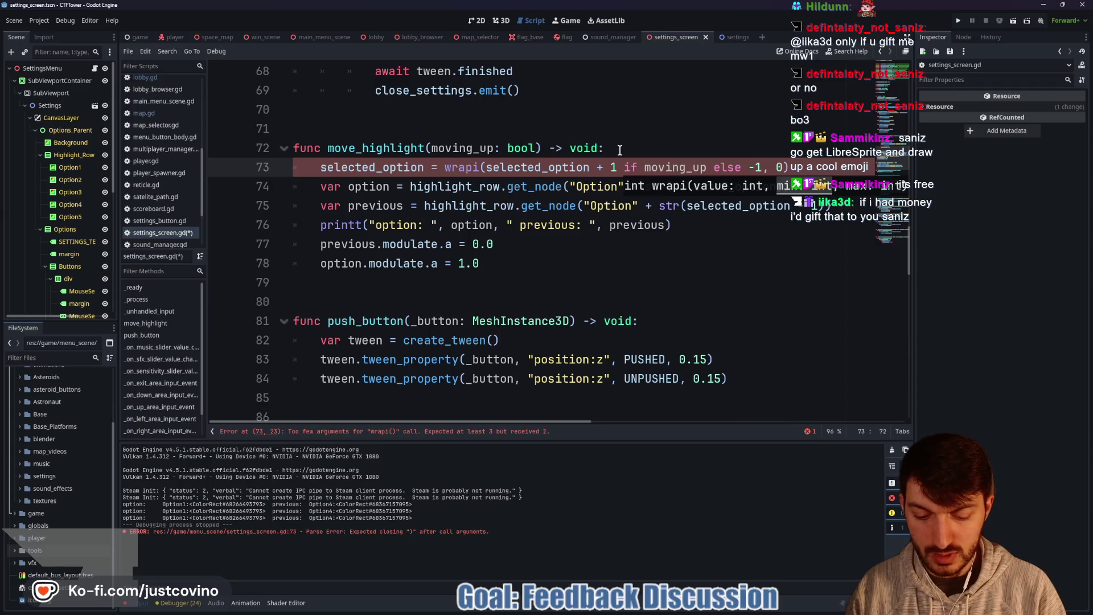
text(0, 5))
key(ctrl+s)
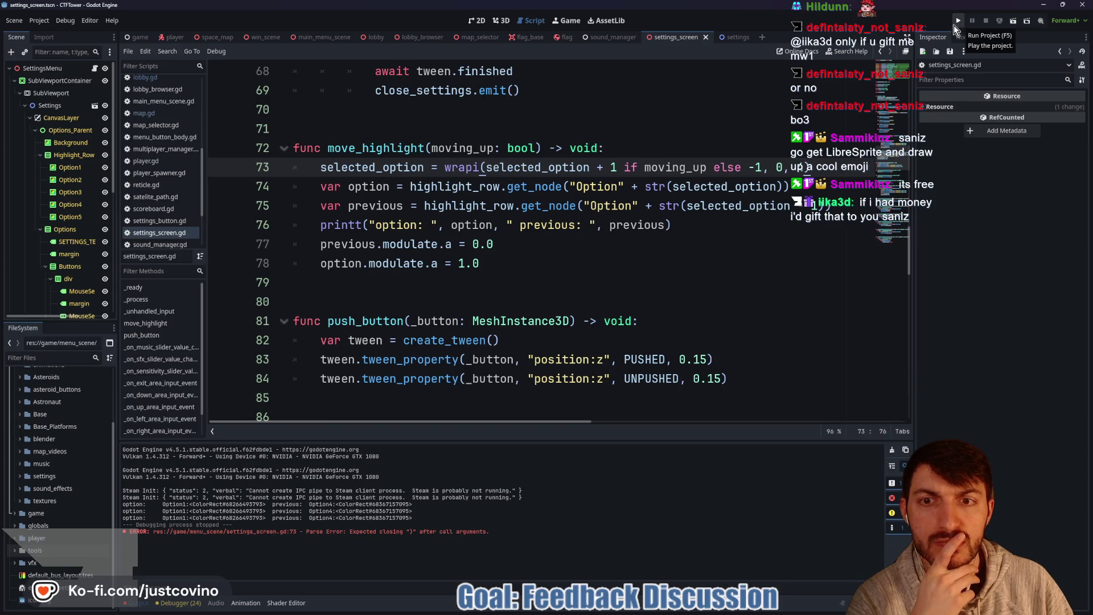
click(957, 22)
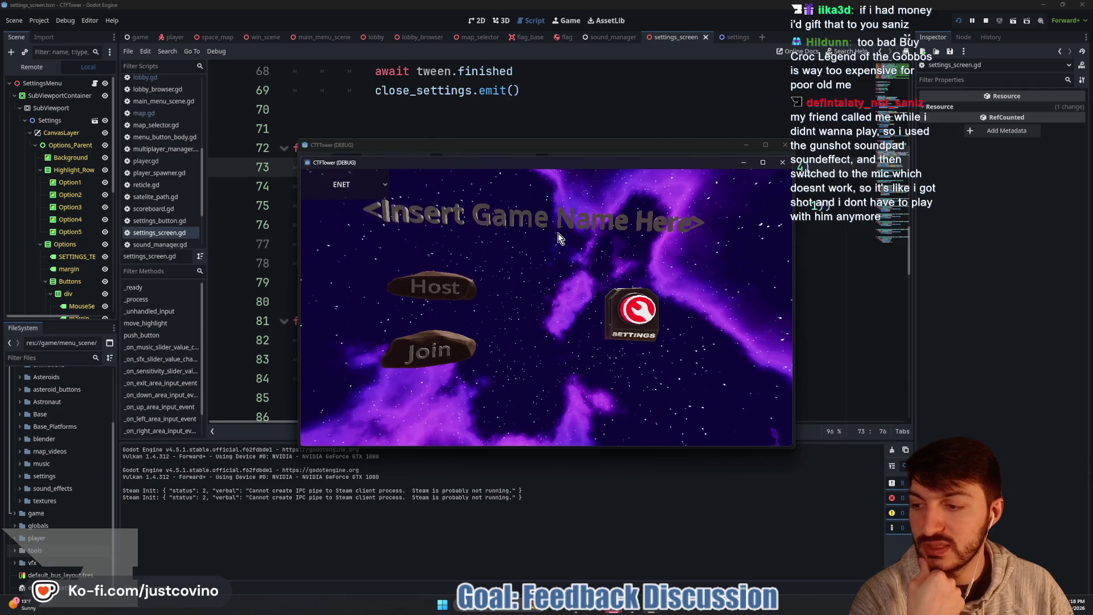
Step: Open the game's settings screen and move the highlight until the null modulate error, then stop debugging
click(636, 317)
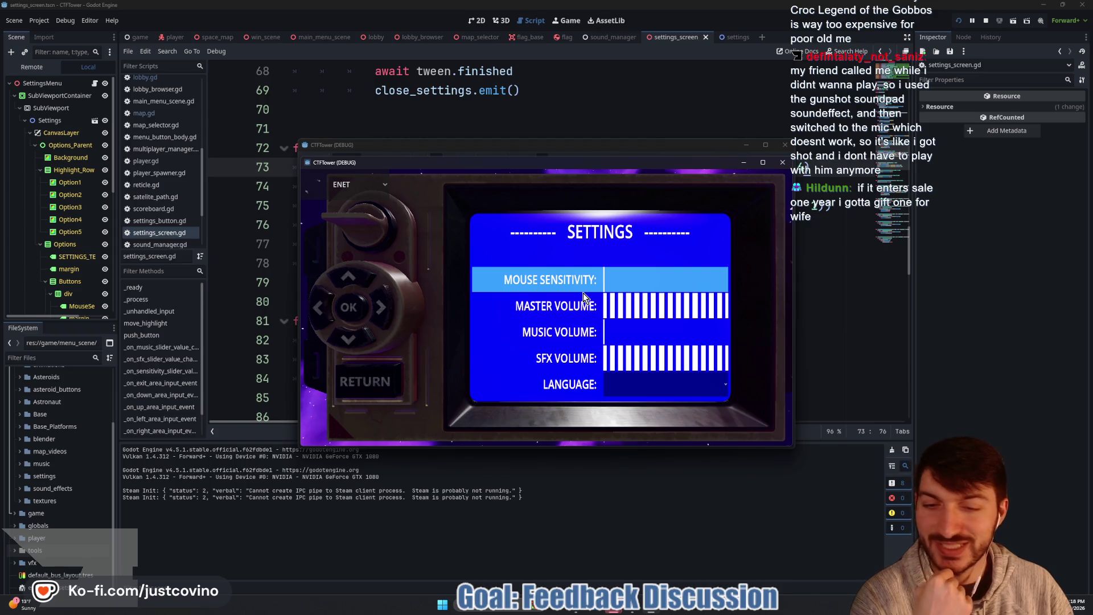
click(347, 335)
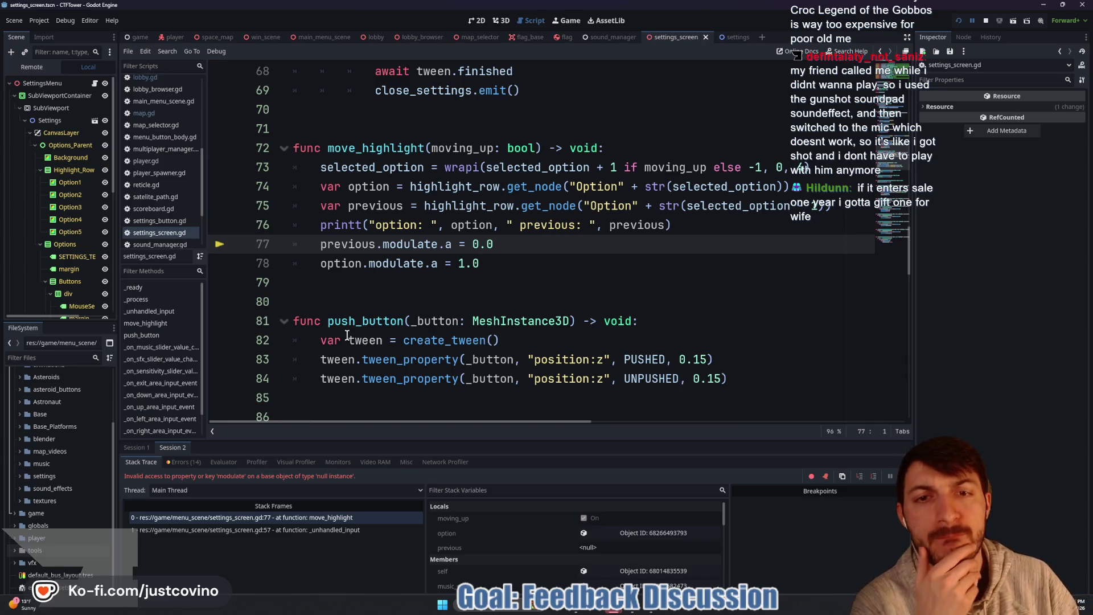
click(985, 21)
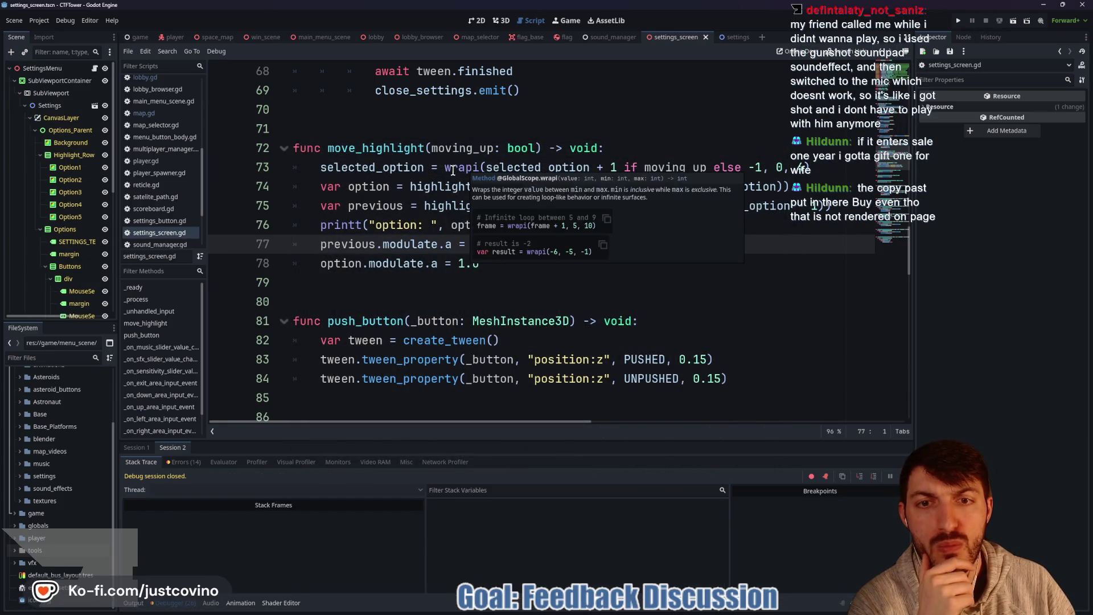
mouse_move(460, 165)
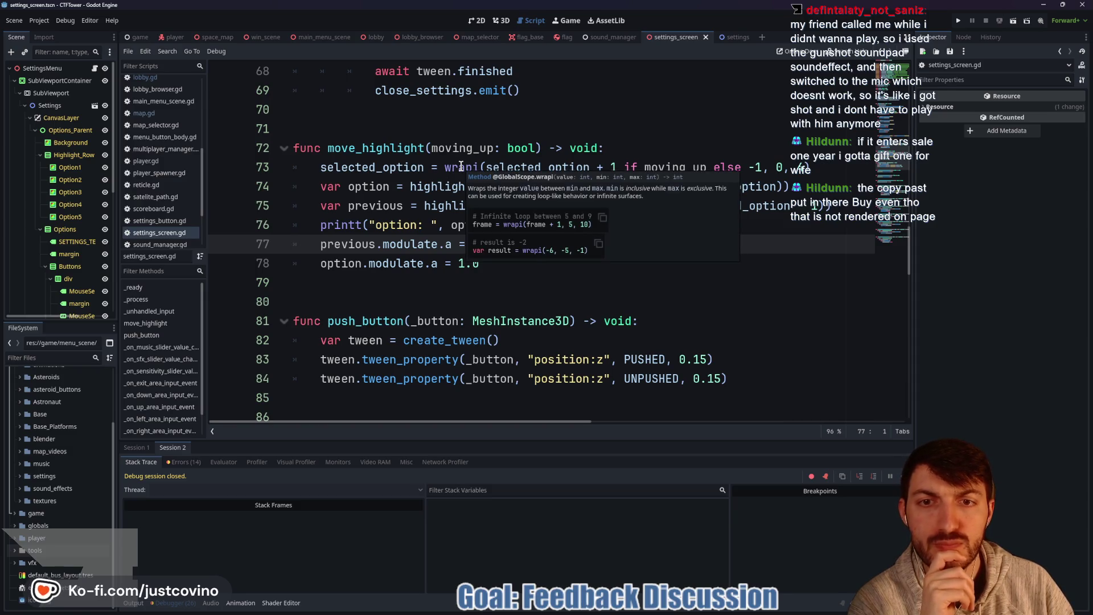
Step: Insert highlight_options[ before the wrapi call on line 73
click(446, 167)
mouse_move(490, 183)
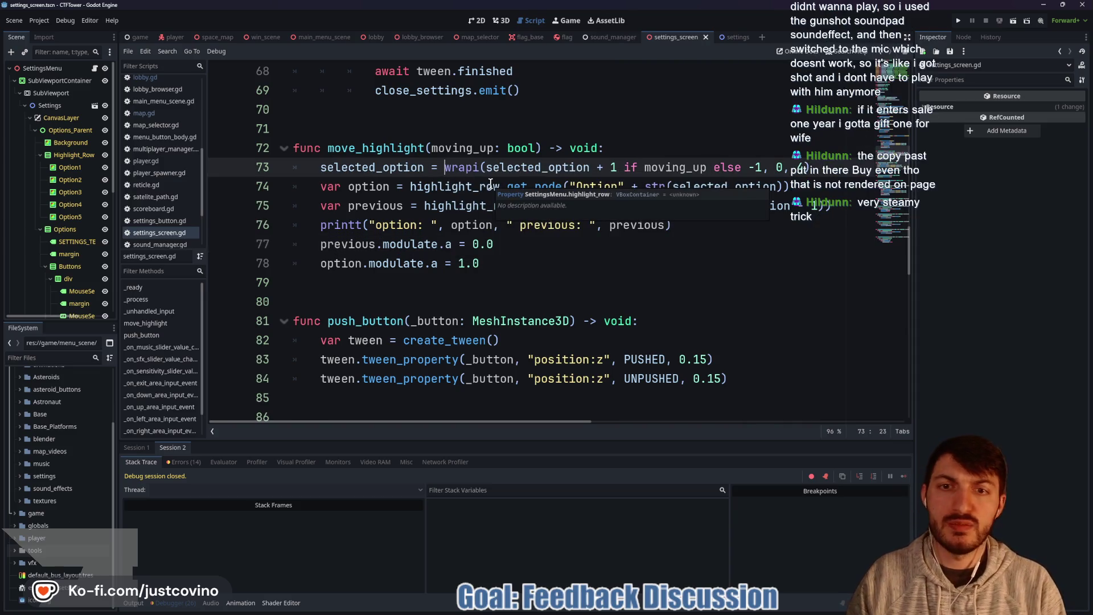
text(sele)
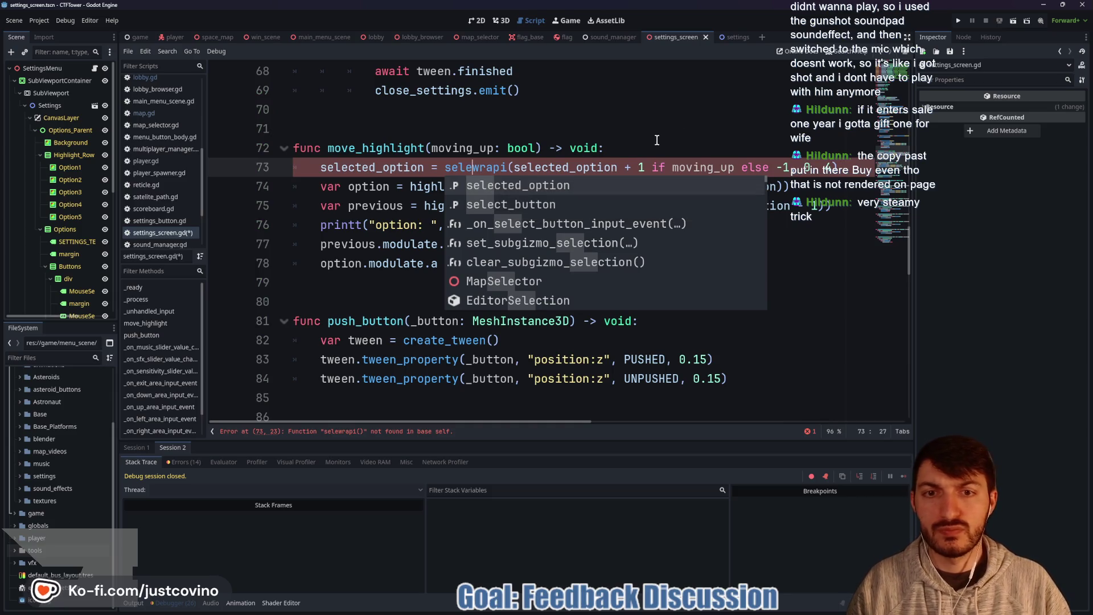
key(BackSpace)
key(BackSpace)
key(BackSpace)
text(t)
key(BackSpace)
text(options)
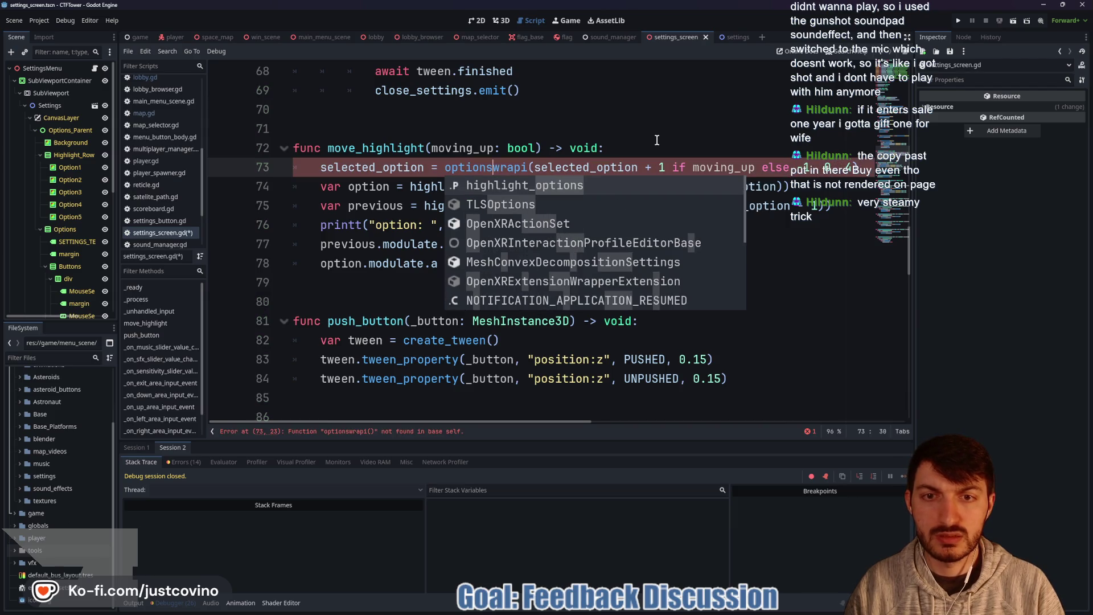
key(Tab)
text(wrapi)
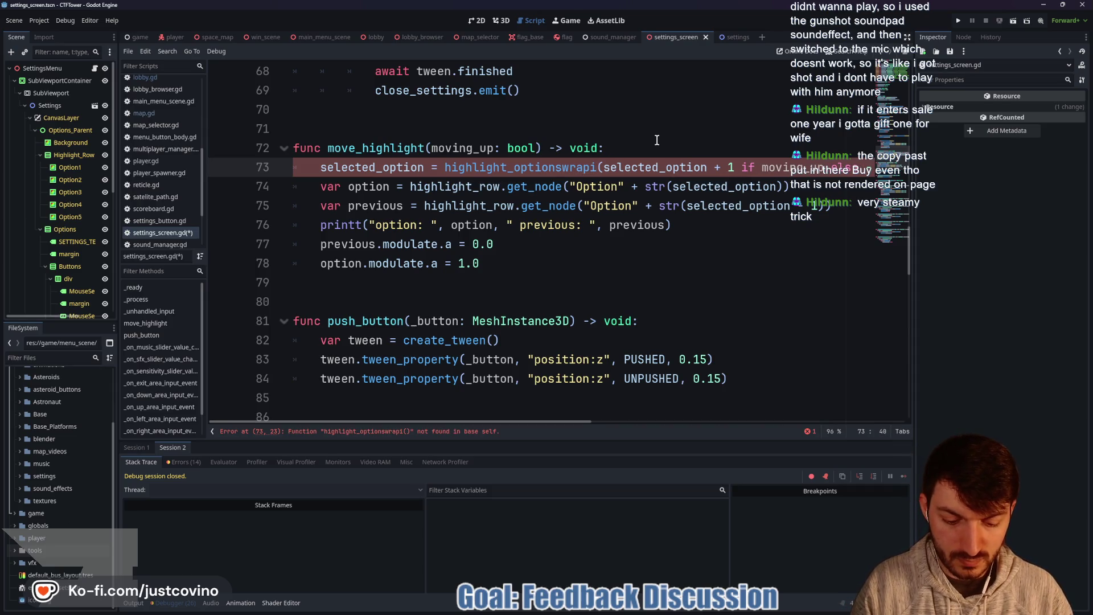
text([)
Step: Add the closing ] at the end of line 73 and relaunch the game
key(ctrl+Right)
key(ctrl+Right)
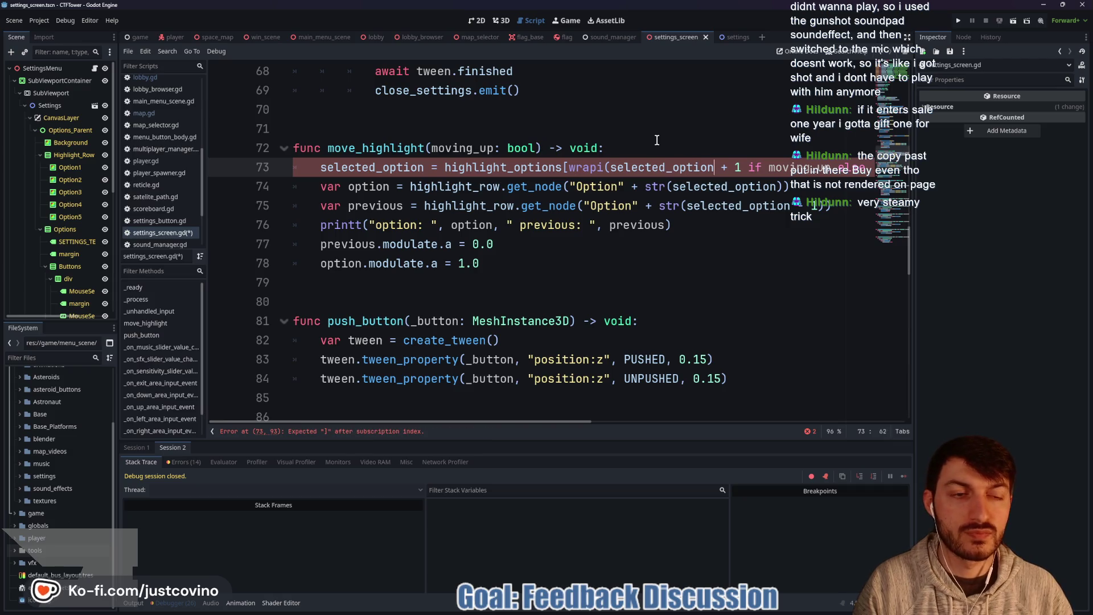
key(End)
key(Down)
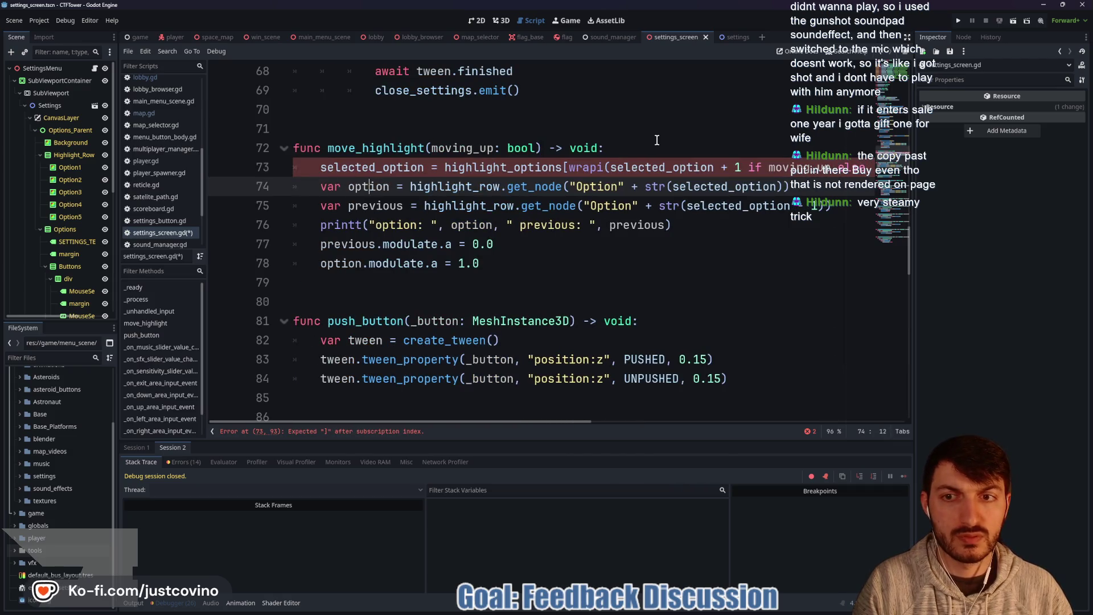
key(Up)
key(End)
text(])
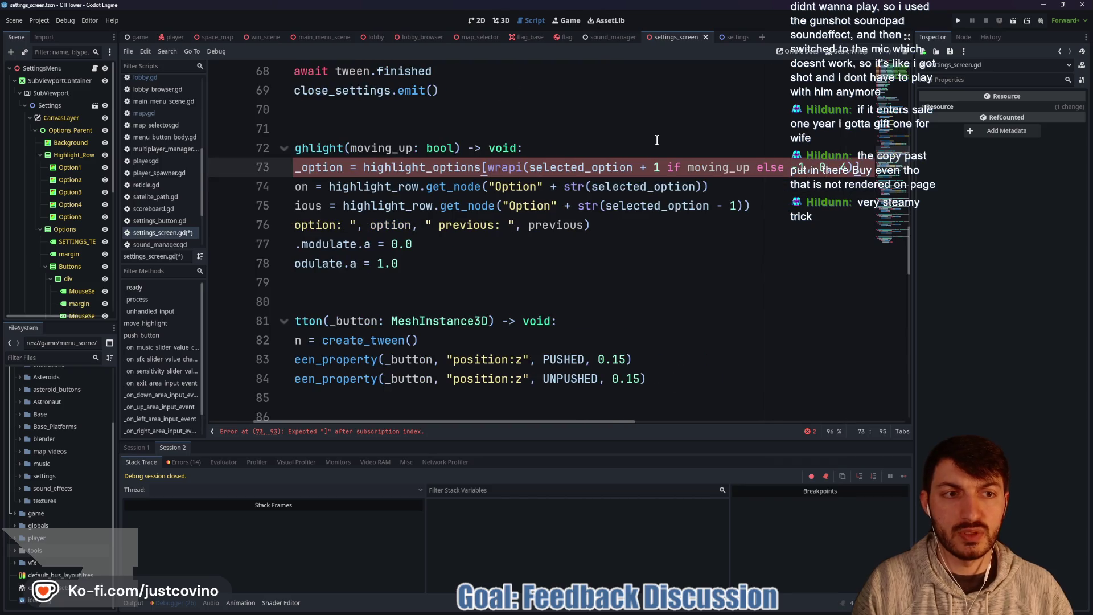
key(F5)
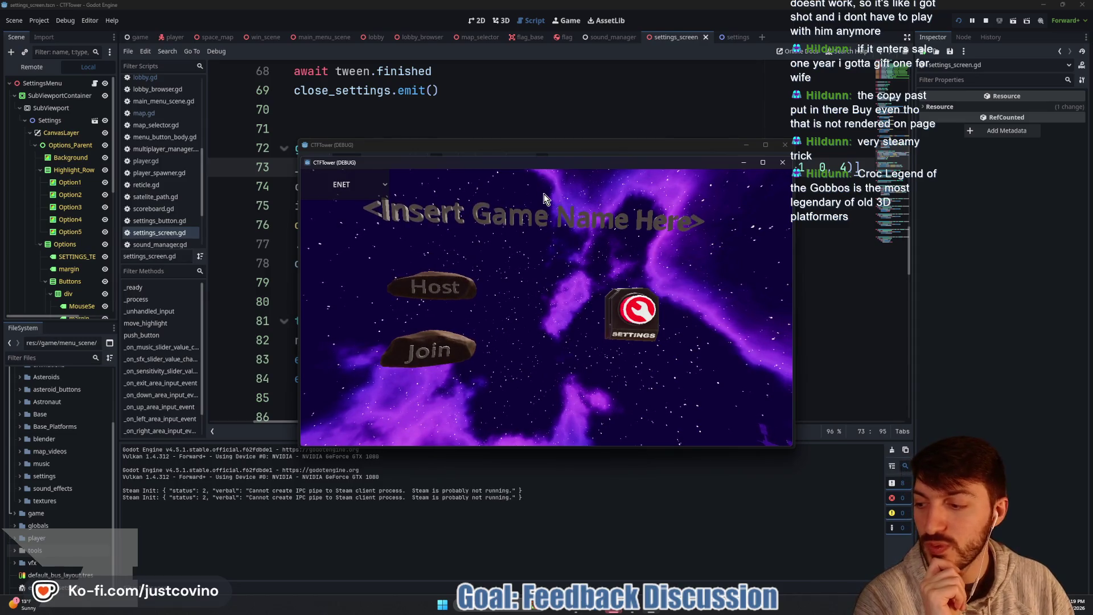
Step: Open the game's settings screen, move the highlight up, then stop debugging
click(636, 311)
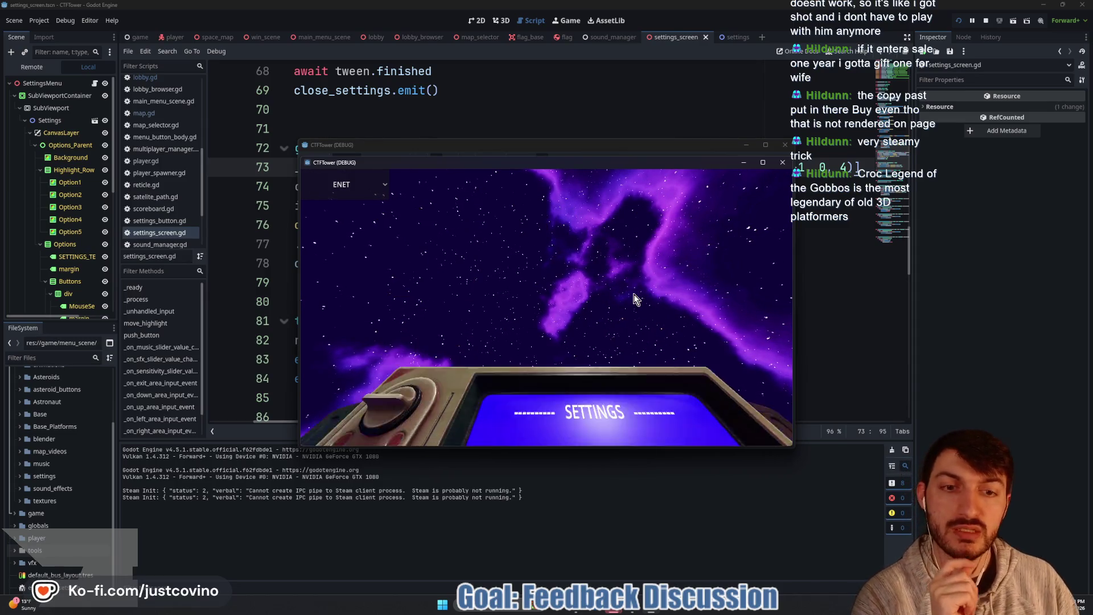
key(Up)
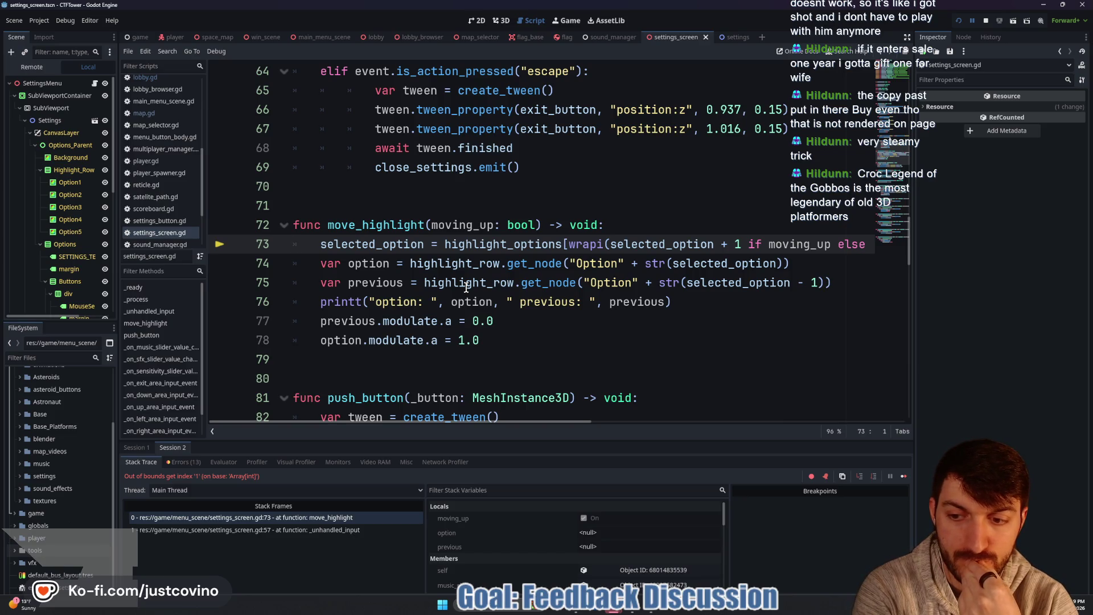
key(F8)
Step: Initialize highlight_options to [1,2,3,4,5] on line 20, save, and launch the game
scroll(588, 299, up, 15)
scroll(587, 298, up, 4)
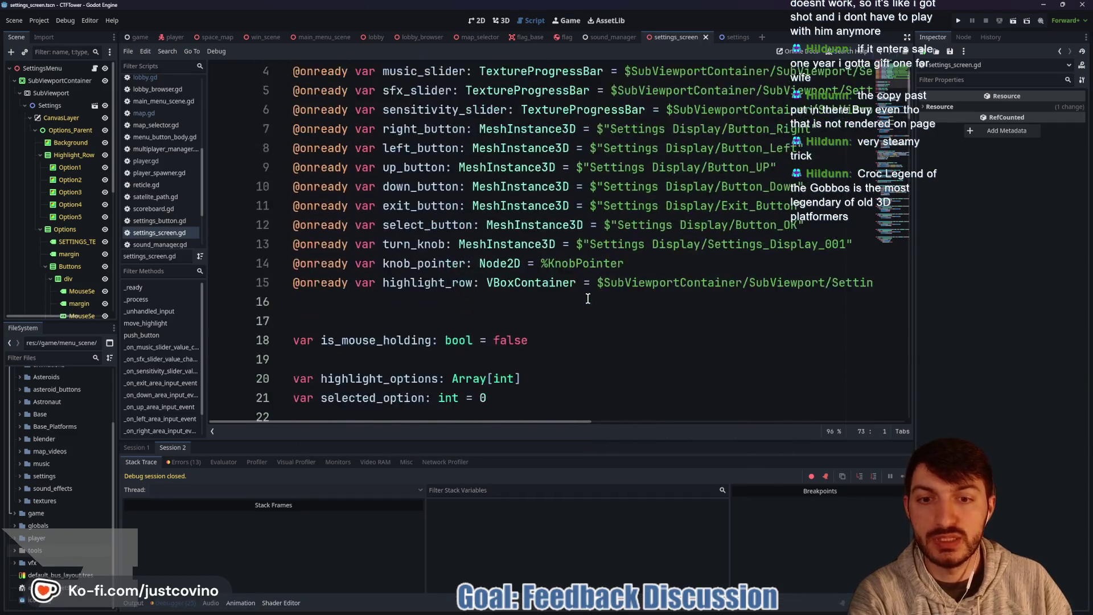
scroll(584, 296, down, 3)
click(551, 210)
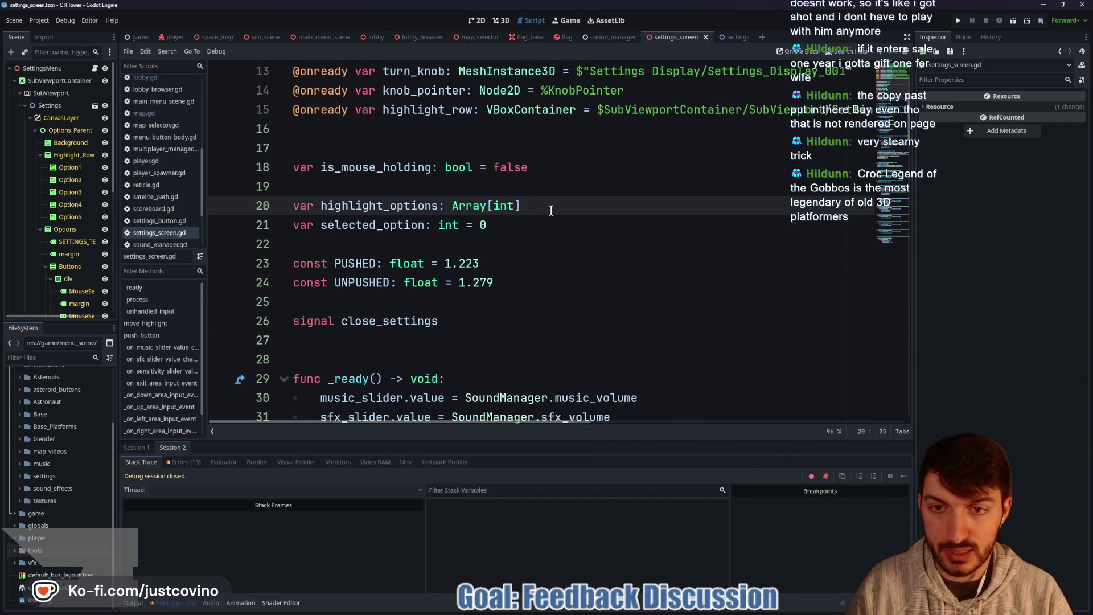
text(= )
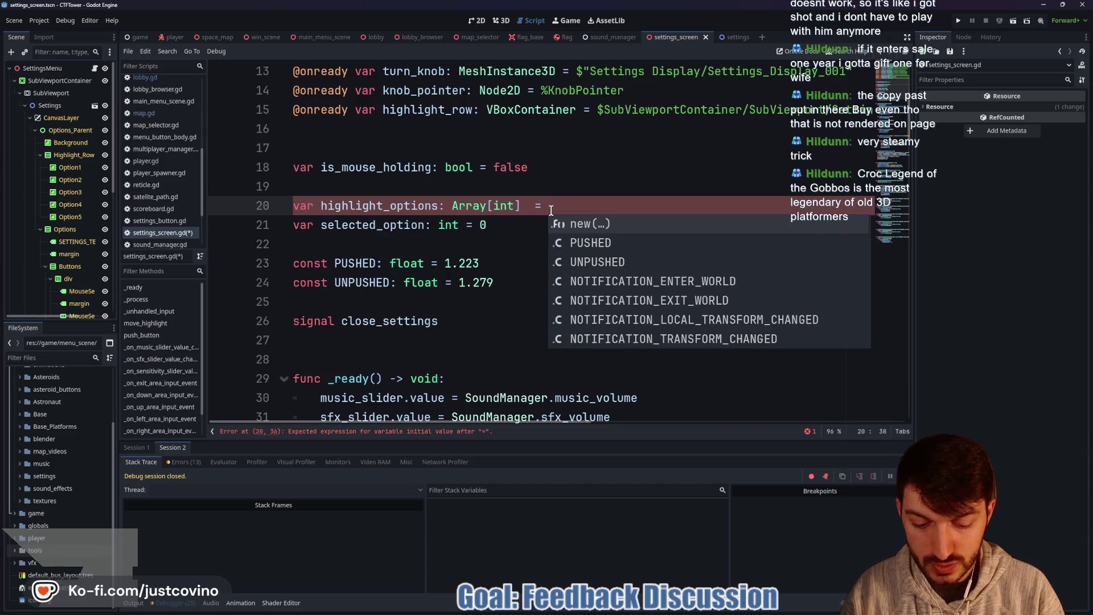
text([1,2,3,4,5)
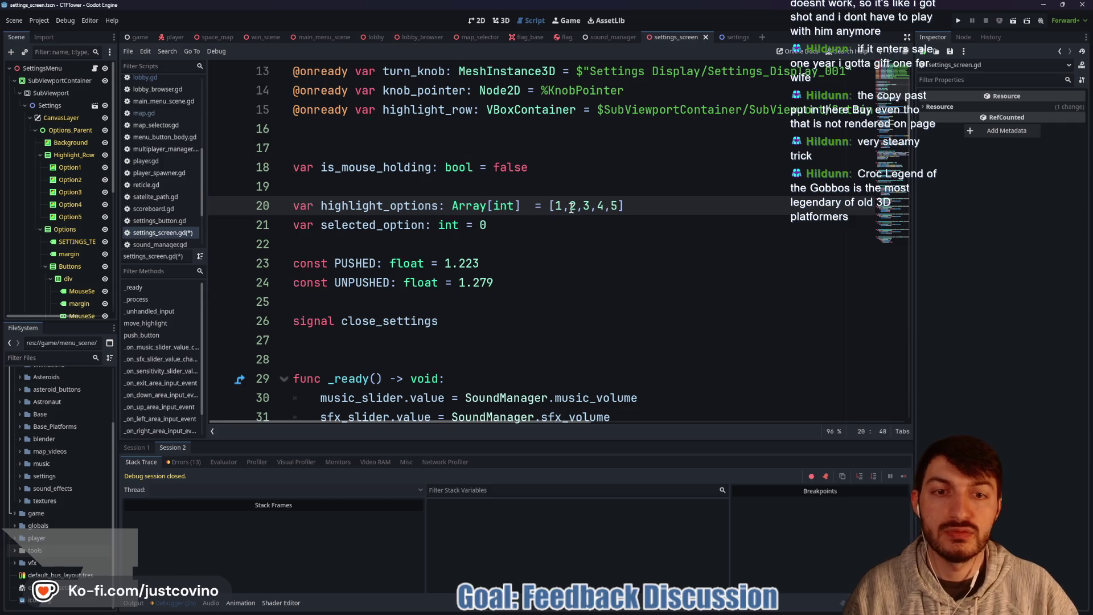
key(ctrl+s)
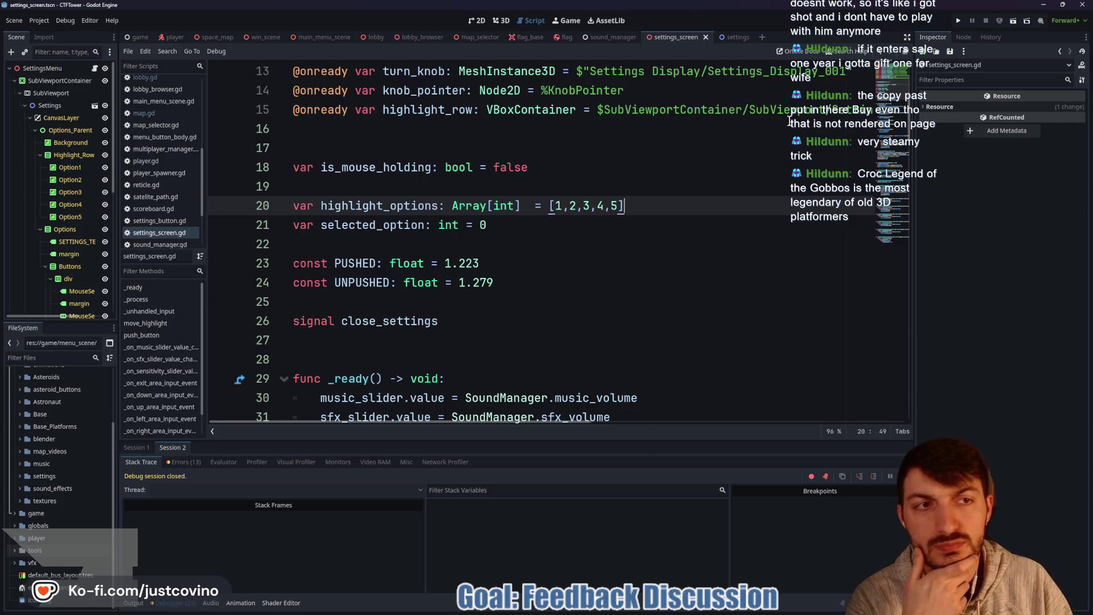
click(955, 20)
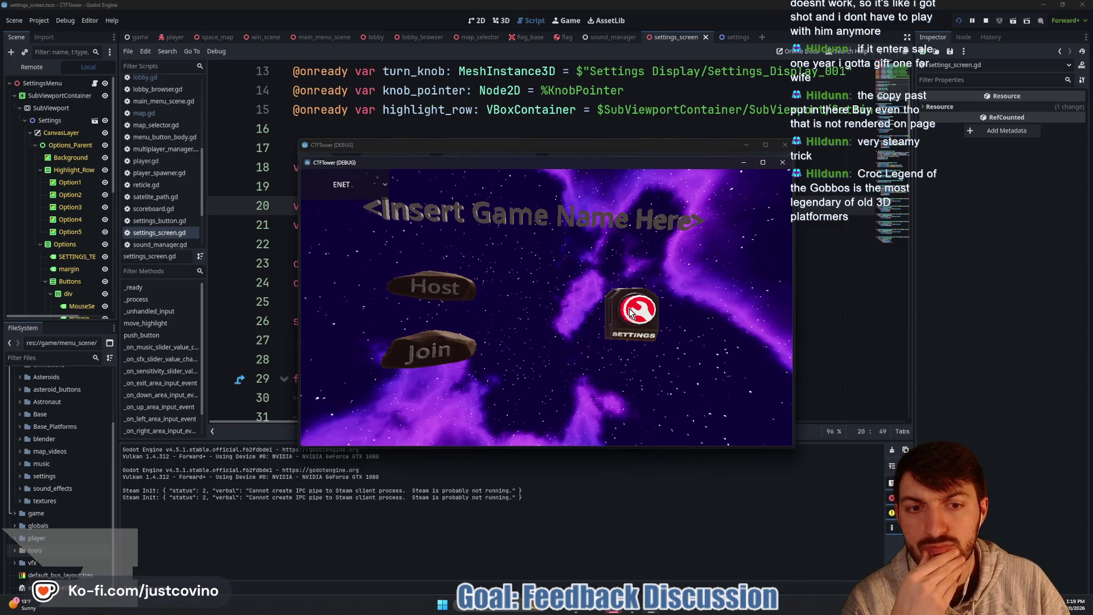
Step: Open the game's settings screen to test the highlight, then stop the running game
click(630, 312)
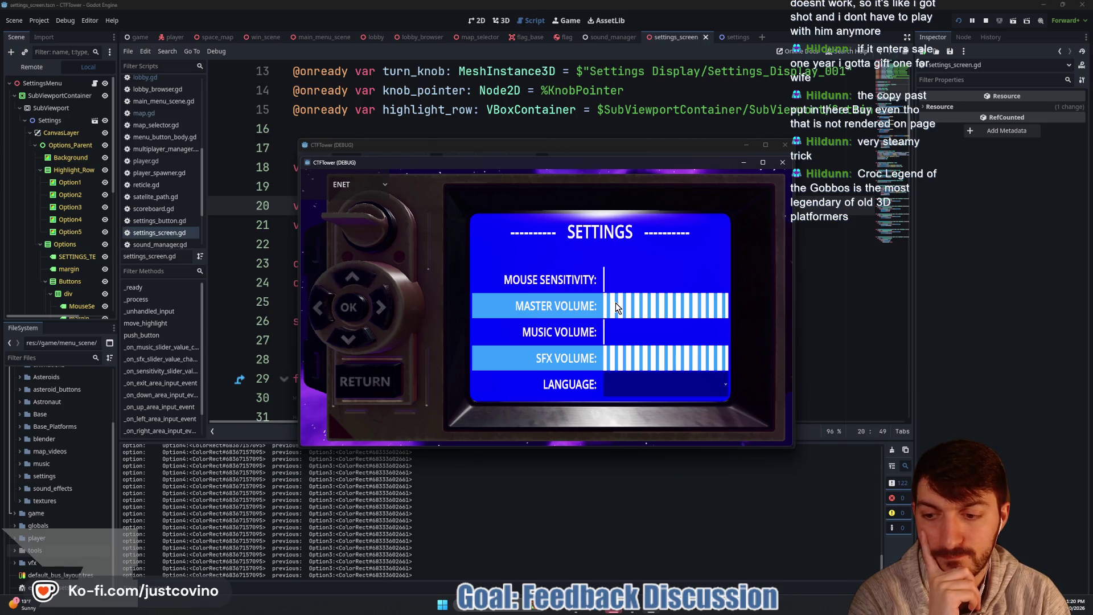
click(983, 21)
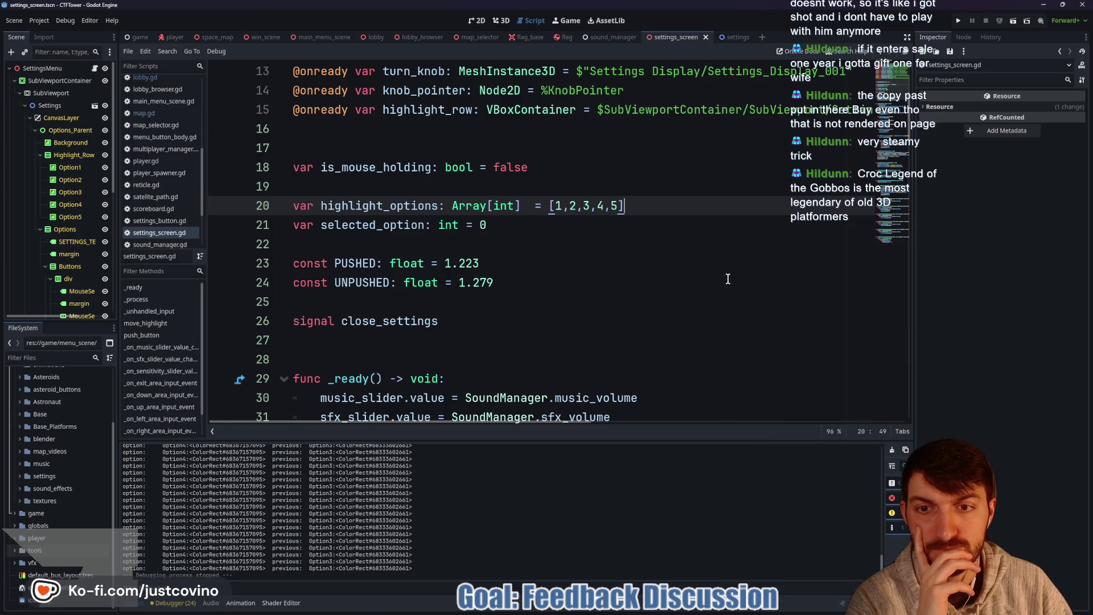
Step: Strip the highlight_options[wrapi(..., 0, 4)] wrapper from line 73 of move_highlight
key(Down)
key(Down)
scroll(570, 292, down, 13)
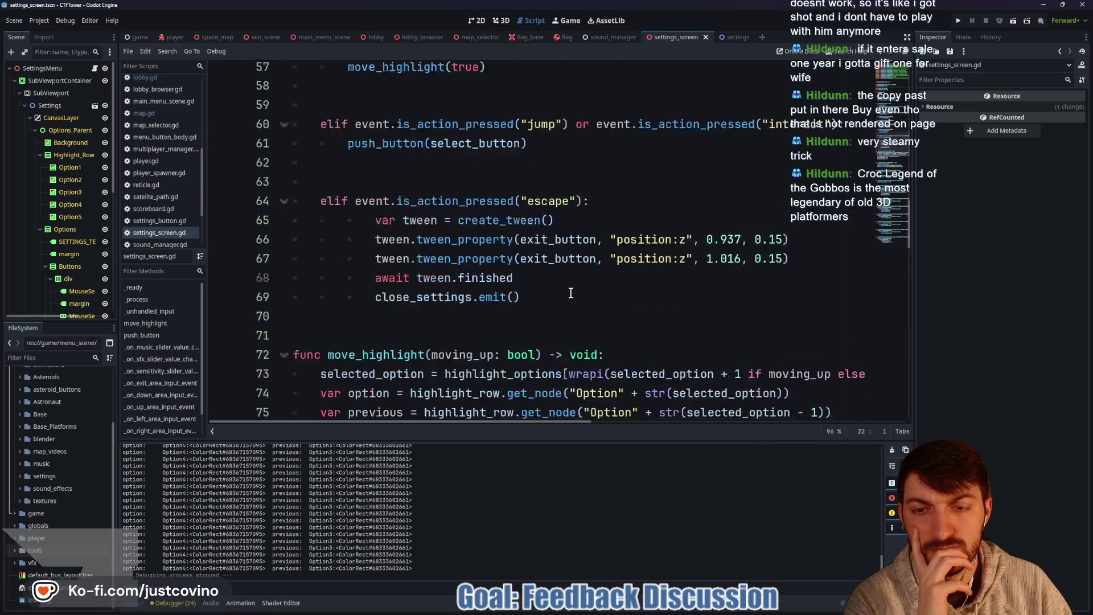
scroll(570, 293, down, 15)
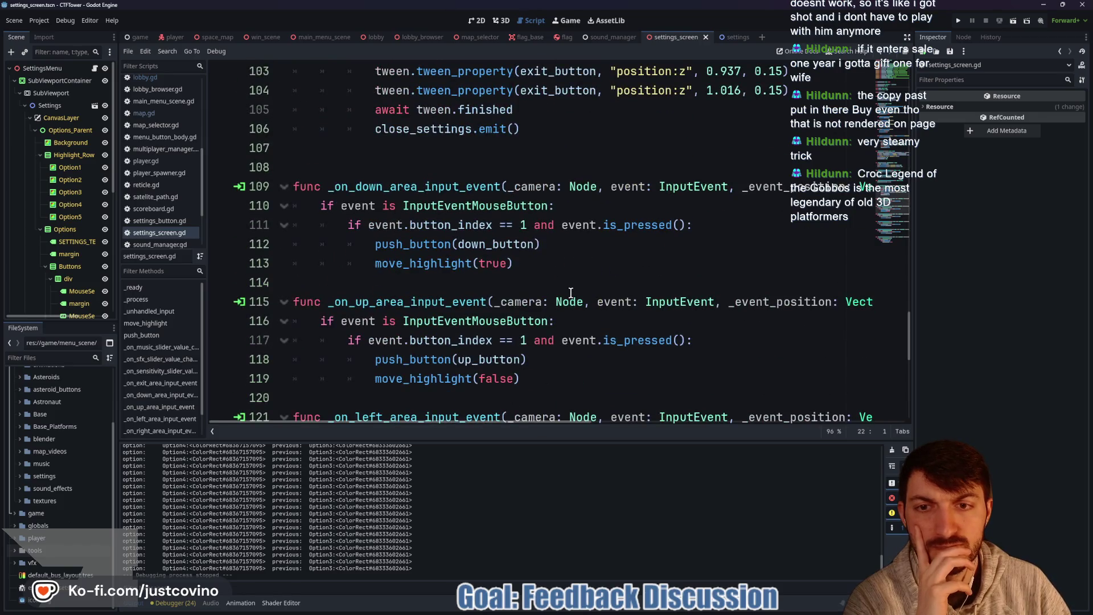
scroll(570, 293, down, 8)
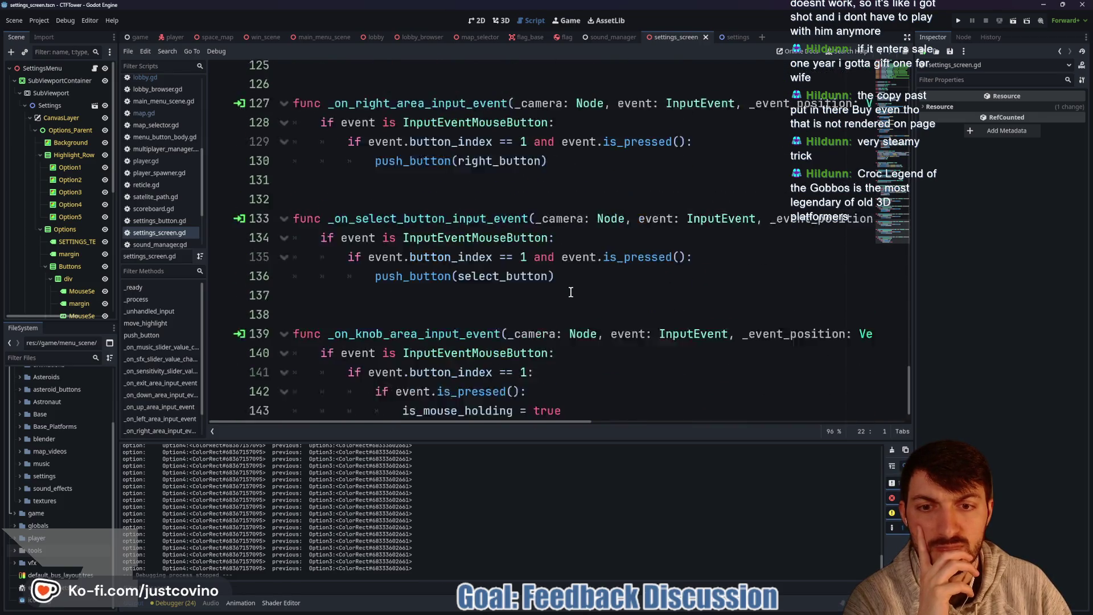
scroll(571, 291, up, 13)
scroll(570, 293, up, 8)
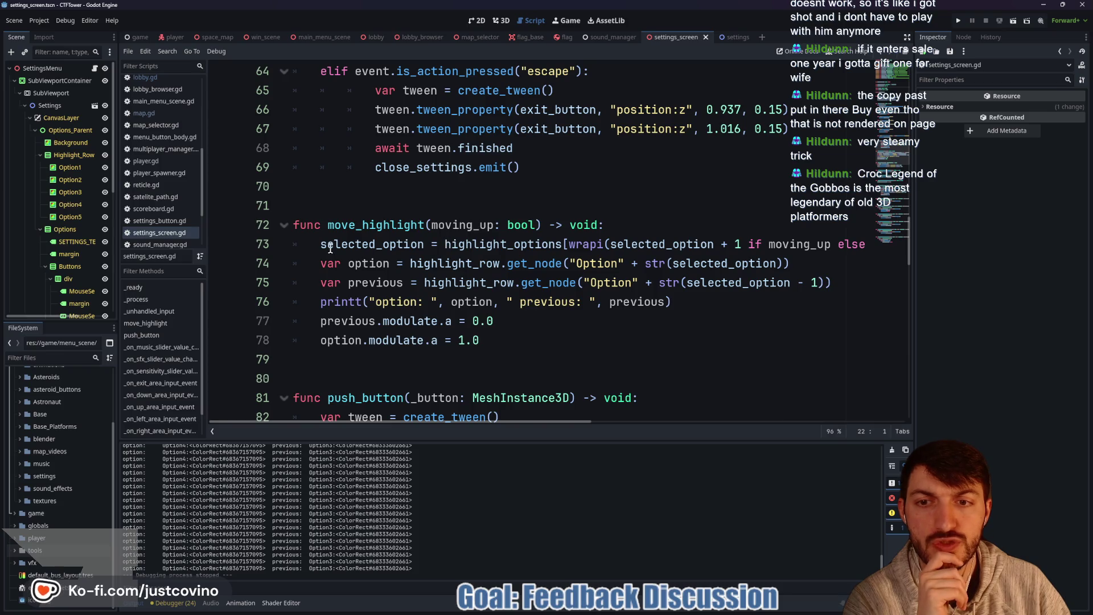
mouse_move(444, 244)
mouse_down()
mouse_move(700, 244)
mouse_move(608, 245)
mouse_up()
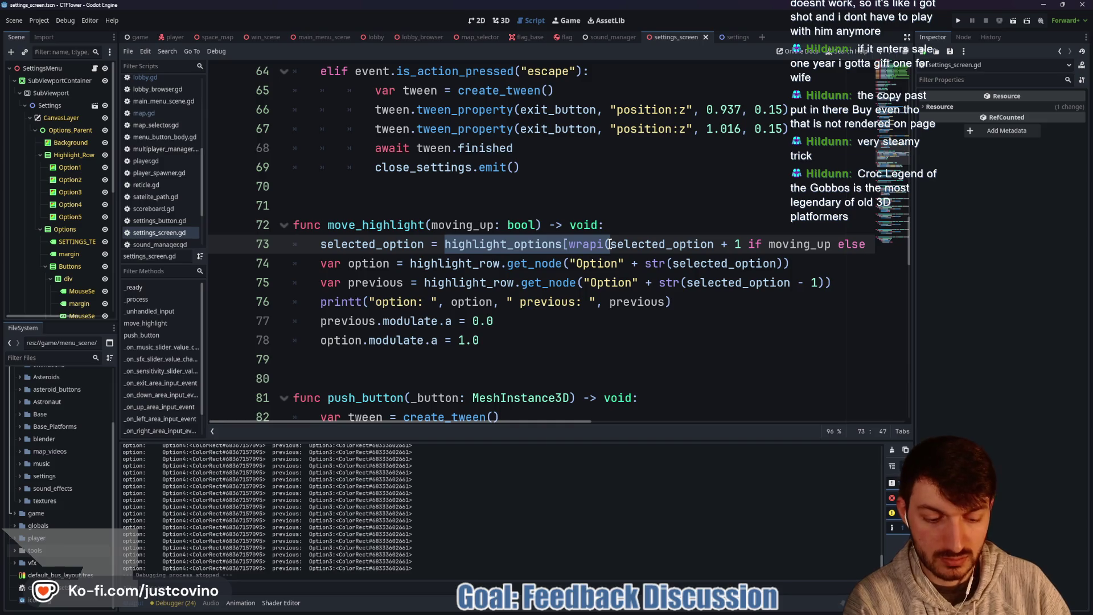
drag(721, 245, 445, 244)
key(BackSpace)
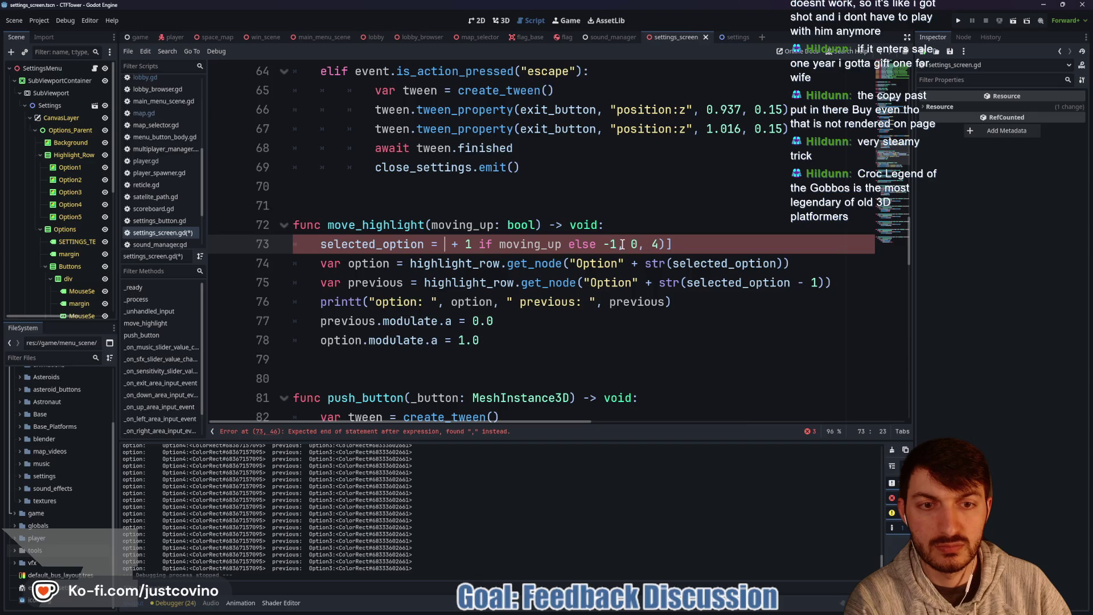
key(shift+End)
key(Delete)
Step: Make line 73 read selected_option += 1 if moving_up else -1, save, and relaunch the game
click(431, 243)
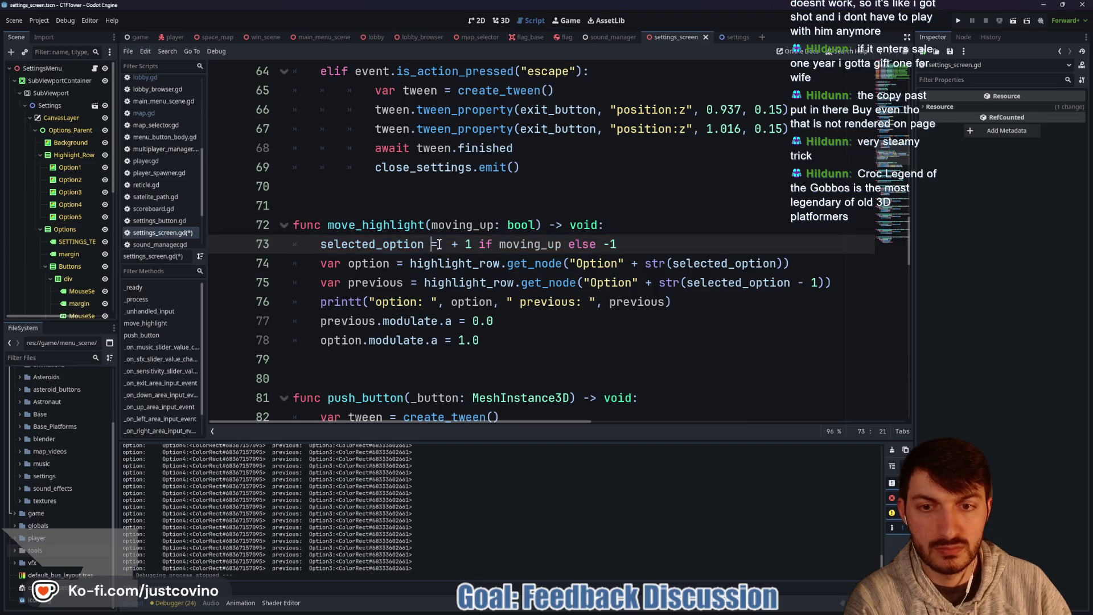
text(+)
key(Right)
key(Right)
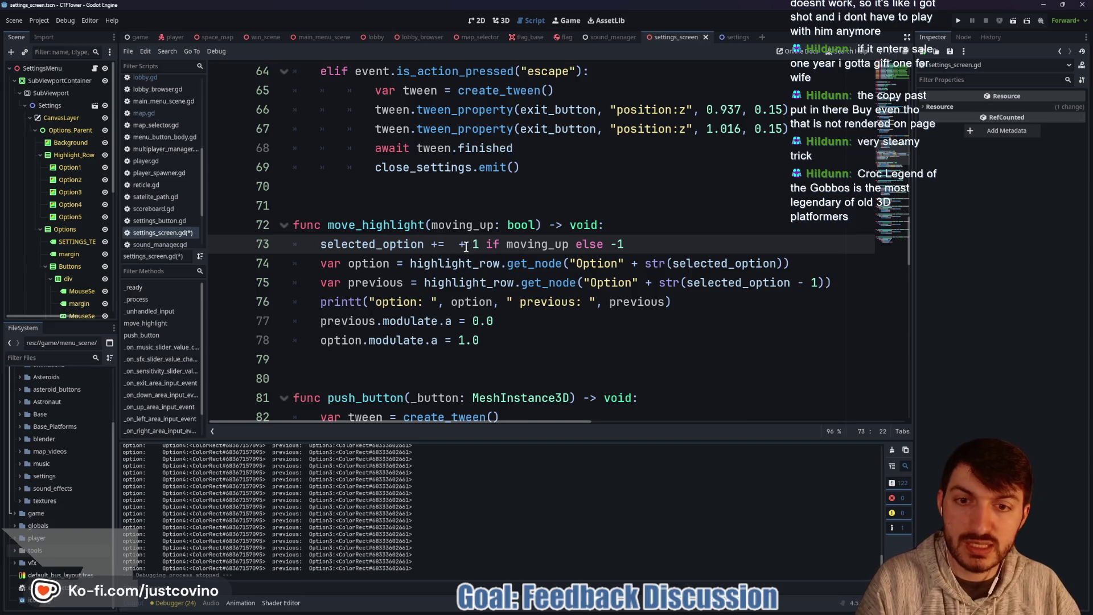
key(BackSpace)
key(BackSpace)
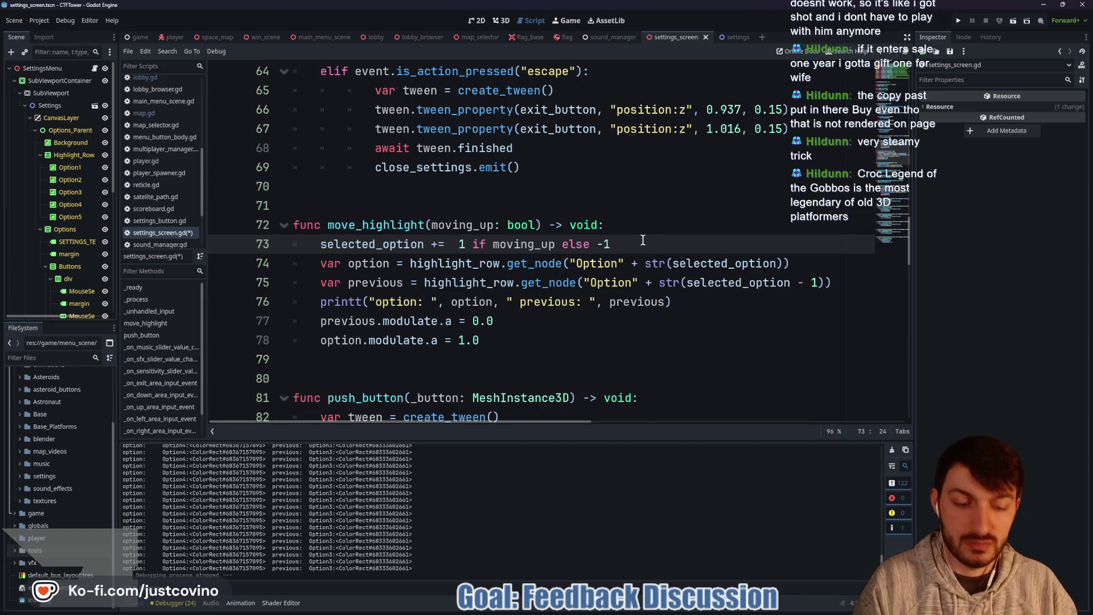
key(BackSpace)
key(ctrl+s)
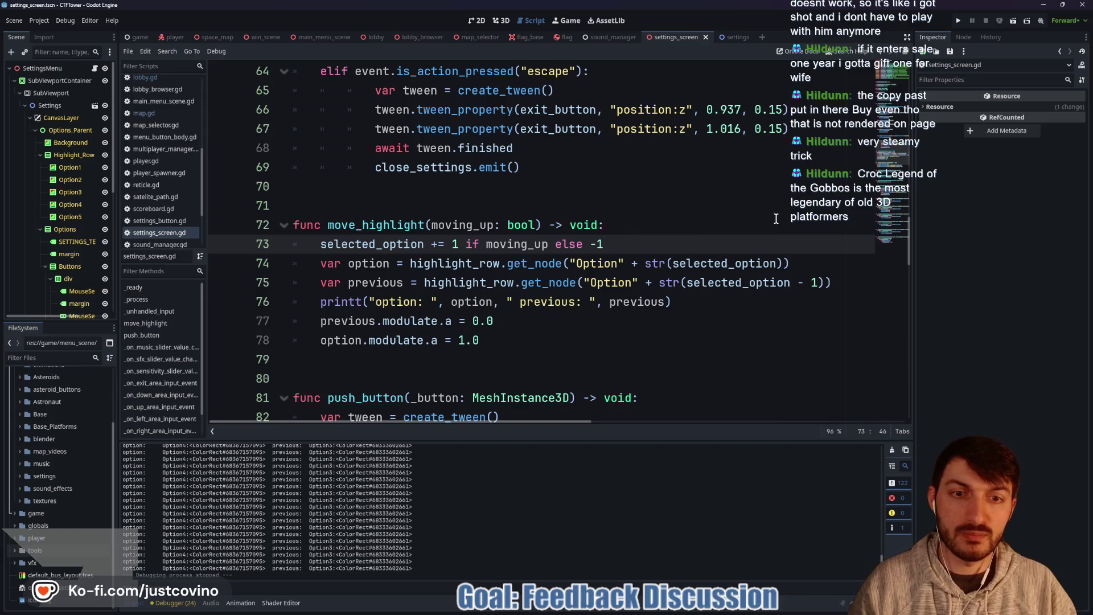
click(960, 22)
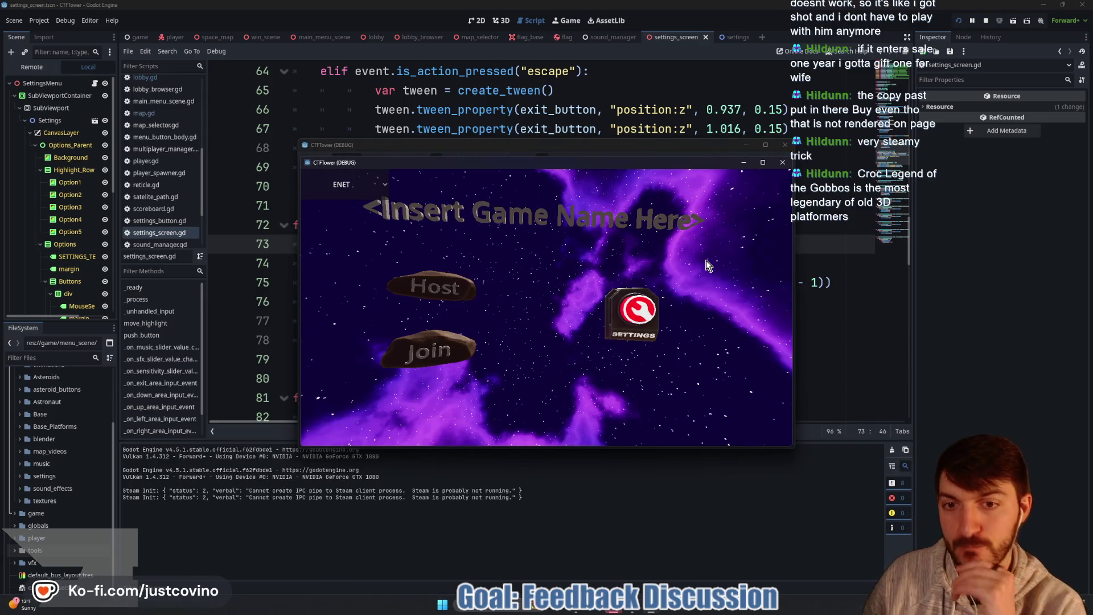
Step: Open the game's Settings, press Up to hit the line 77 null modulate error, and inspect line 75's previous-option lookup
click(648, 310)
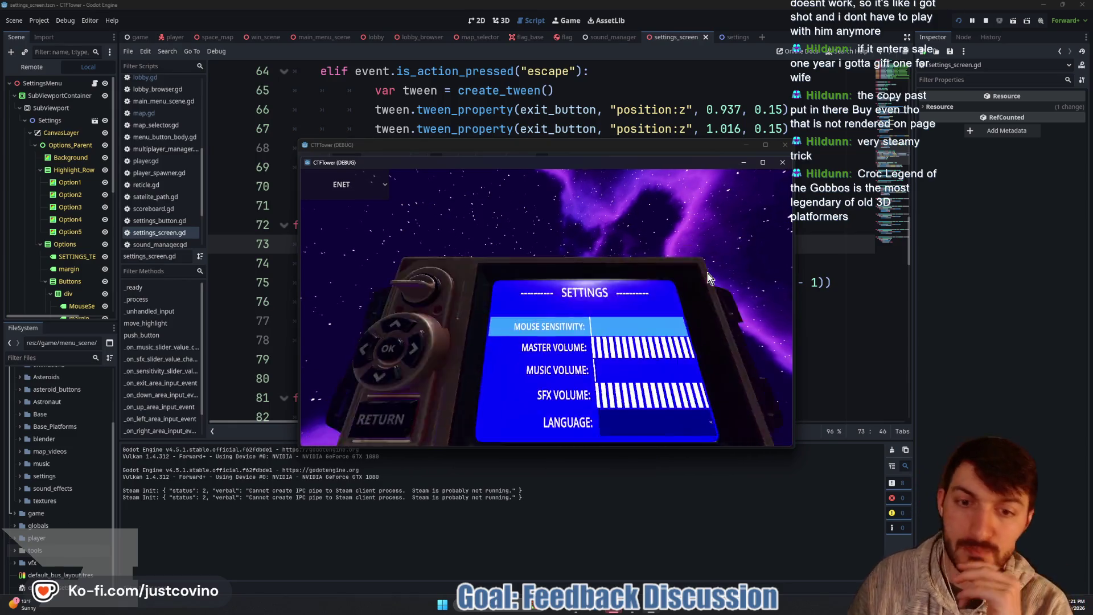
key(Up)
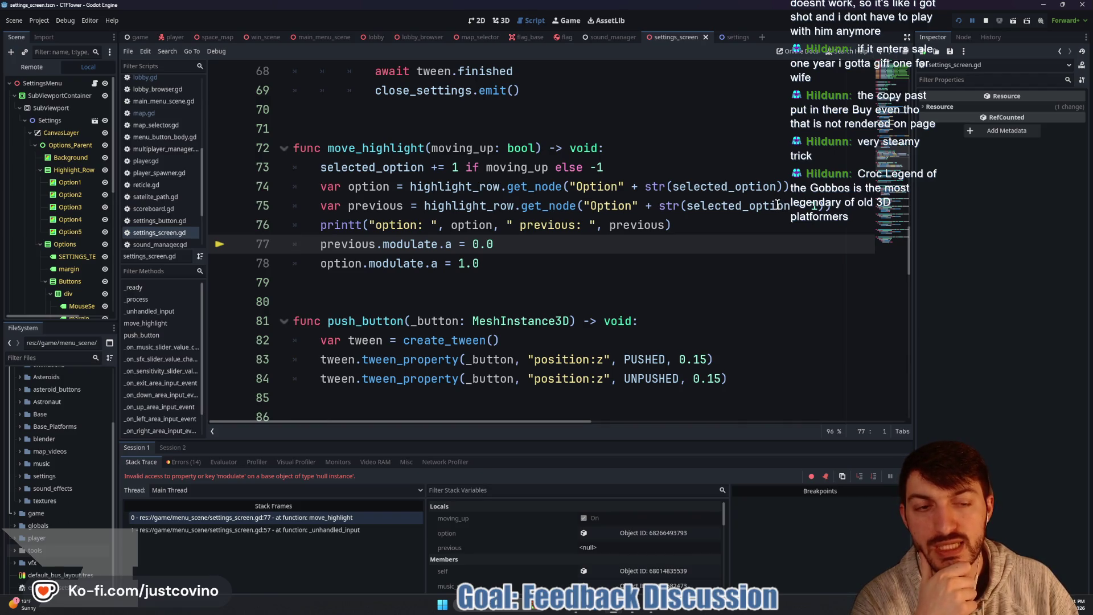
mouse_move(774, 206)
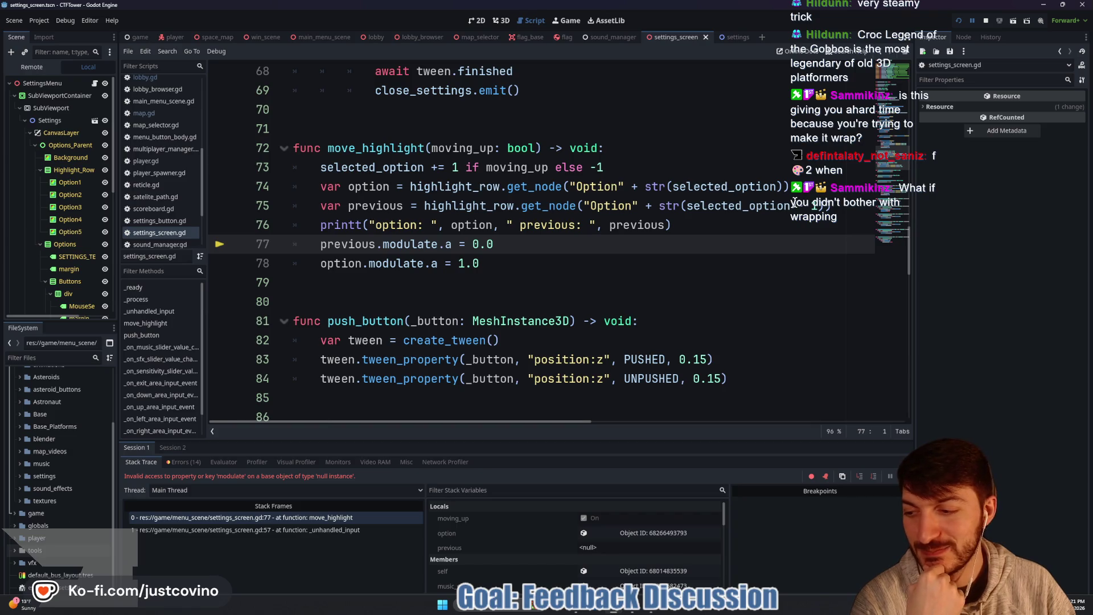
mouse_move(791, 202)
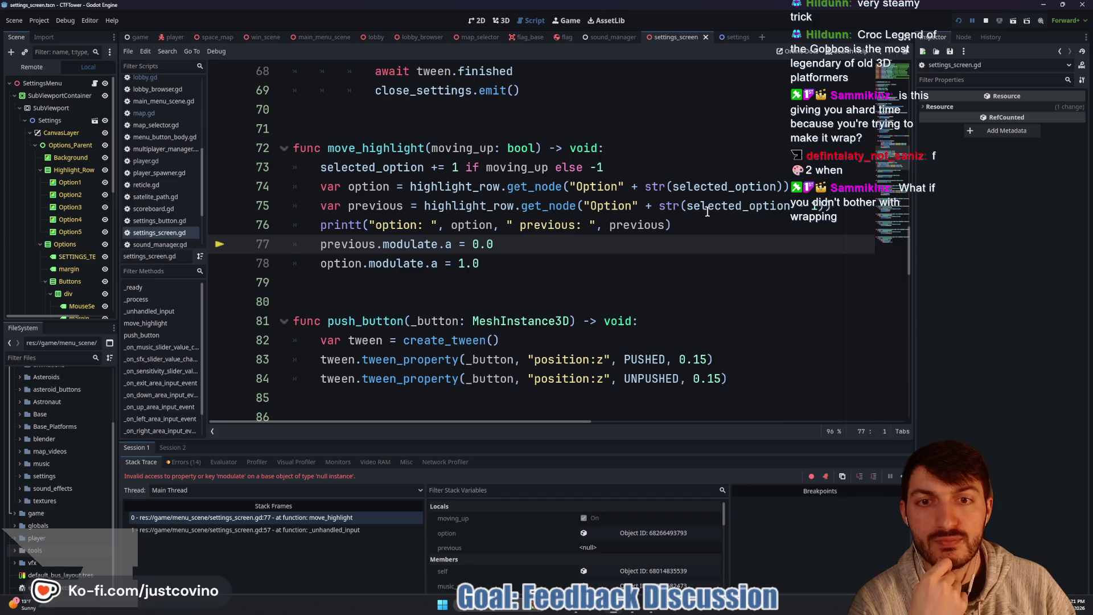
mouse_move(706, 212)
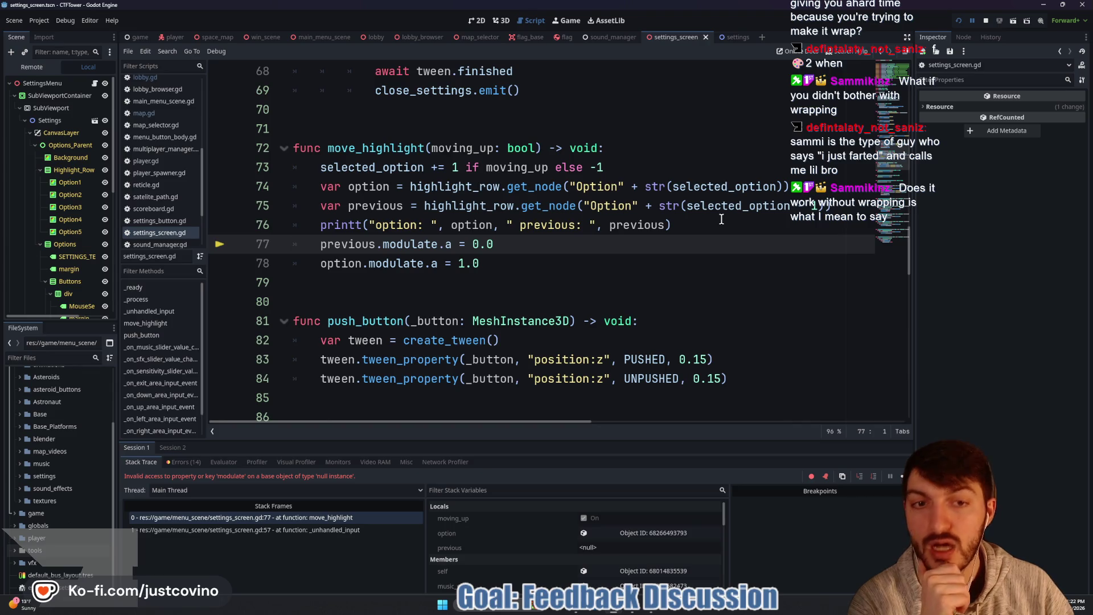
drag(812, 204, 679, 204)
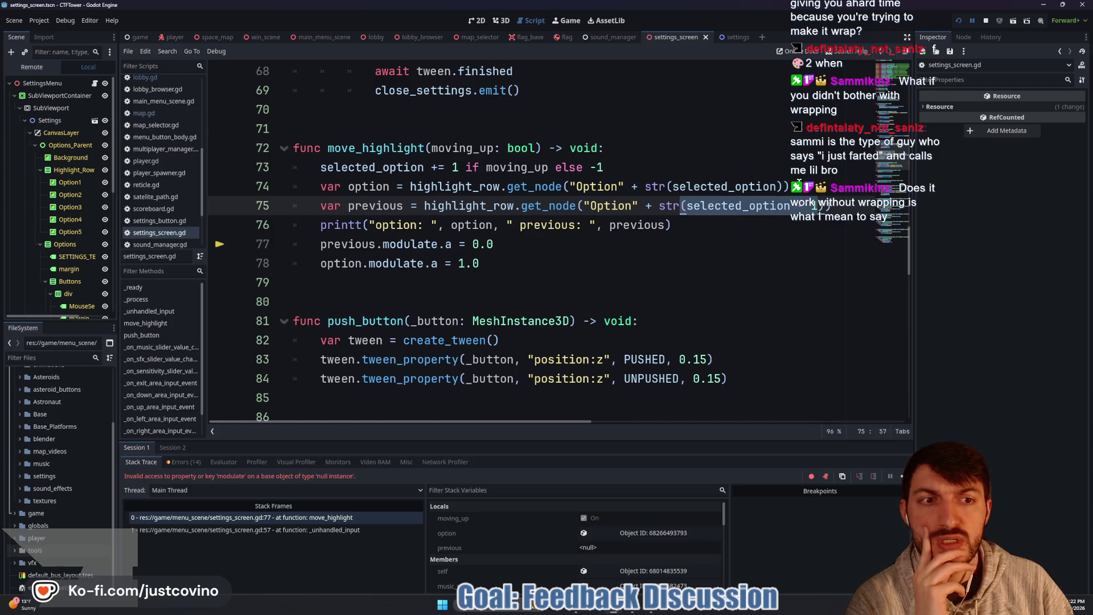
drag(686, 205, 815, 208)
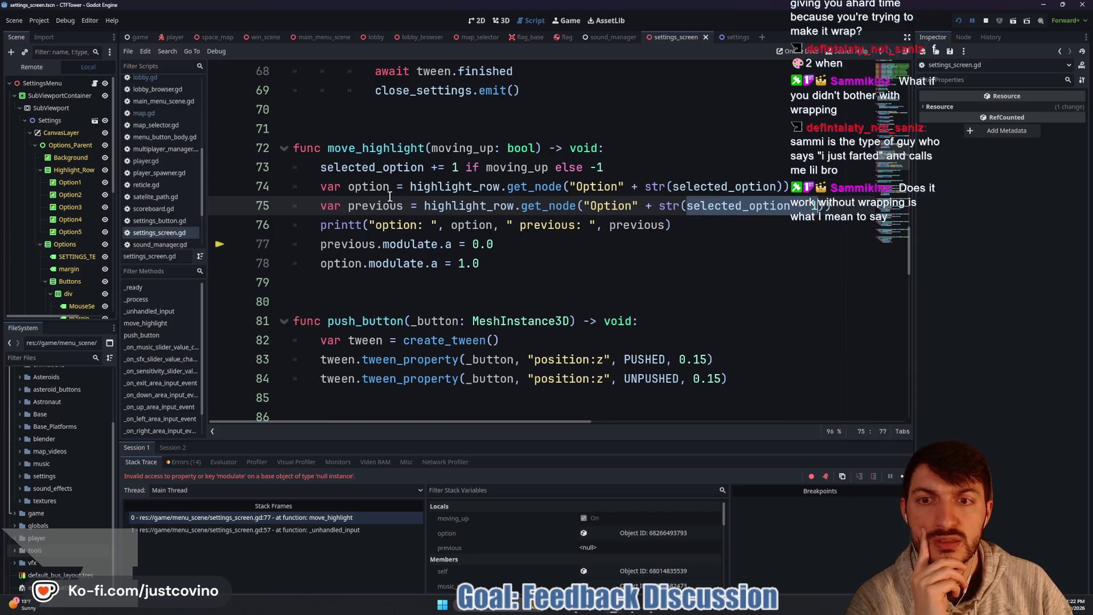
double_click(469, 206)
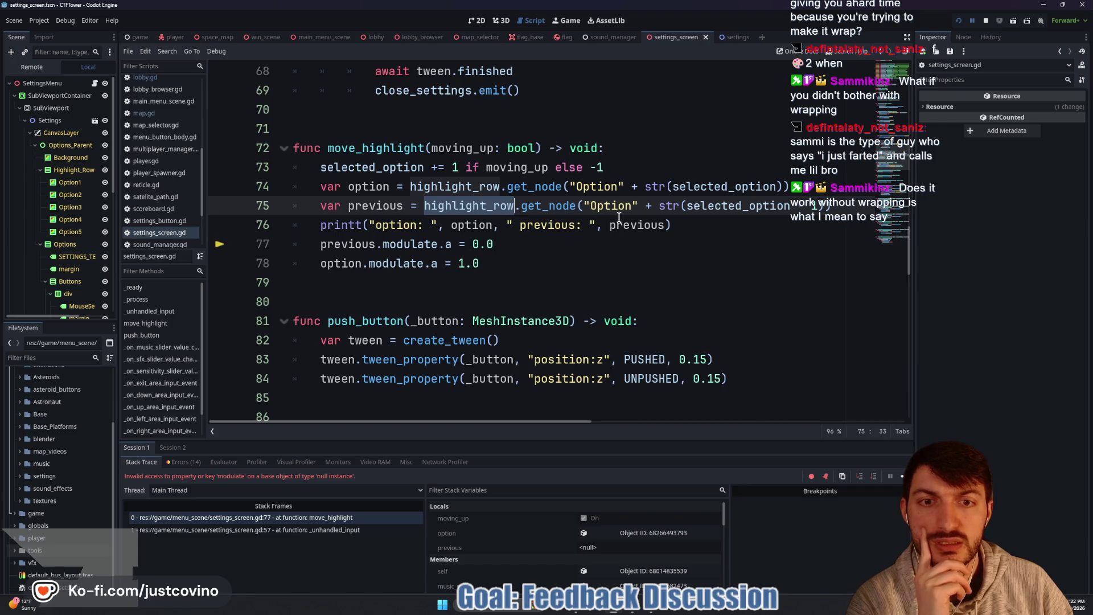
click(688, 209)
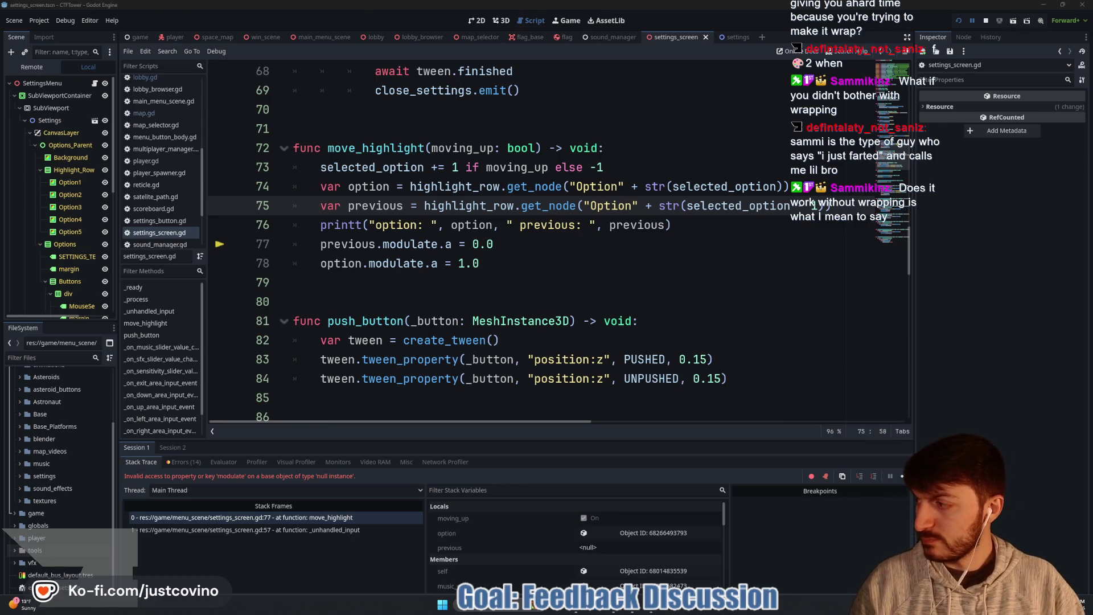
key(alt+Tab)
click(343, 176)
text(wrap)
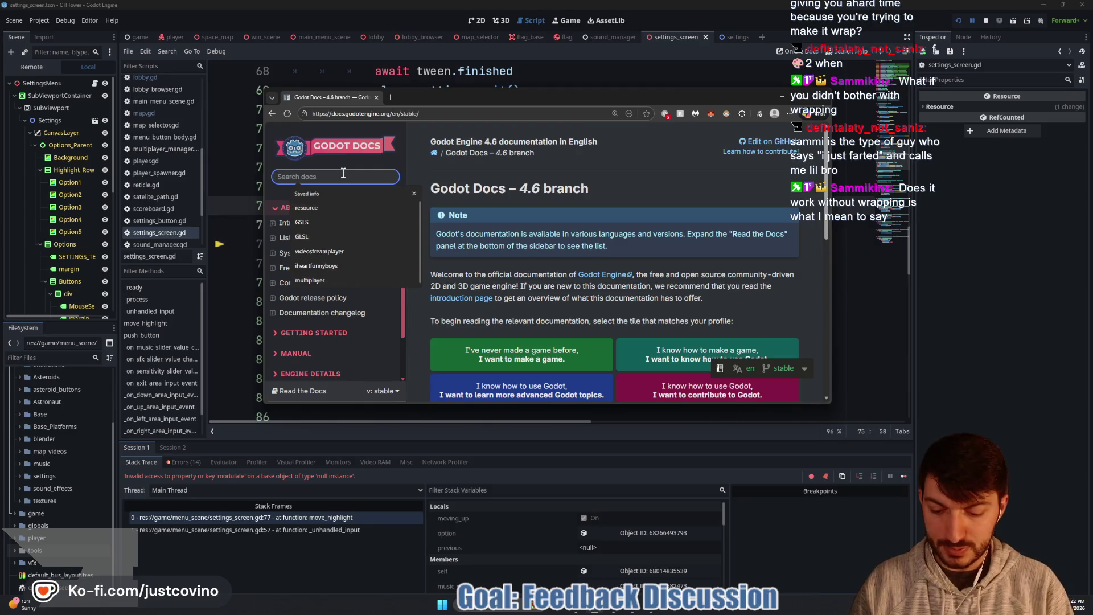
text(i)
key(Return)
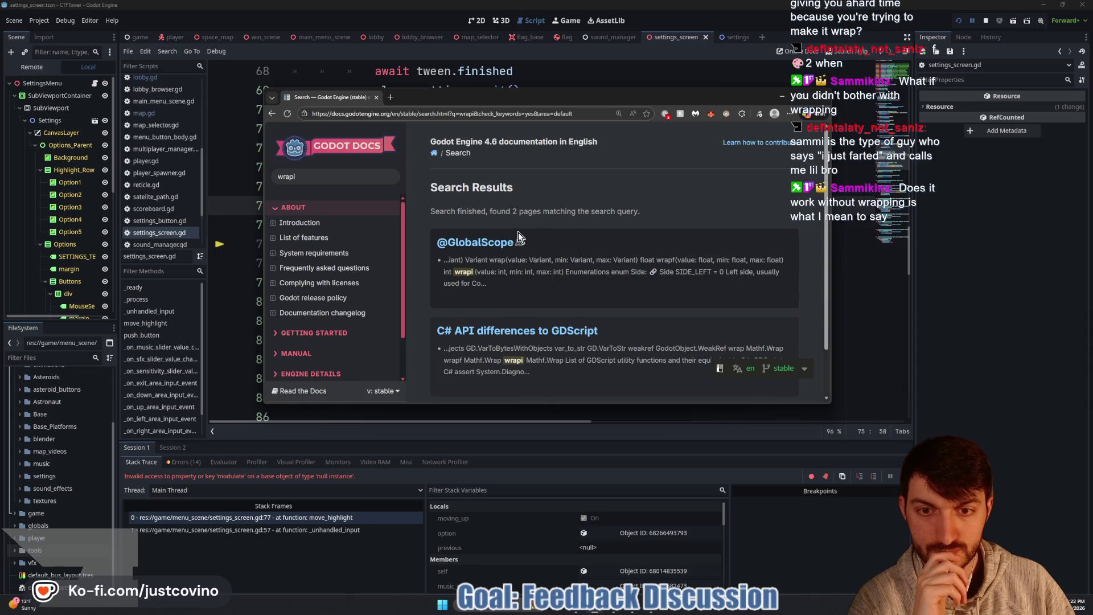
click(477, 243)
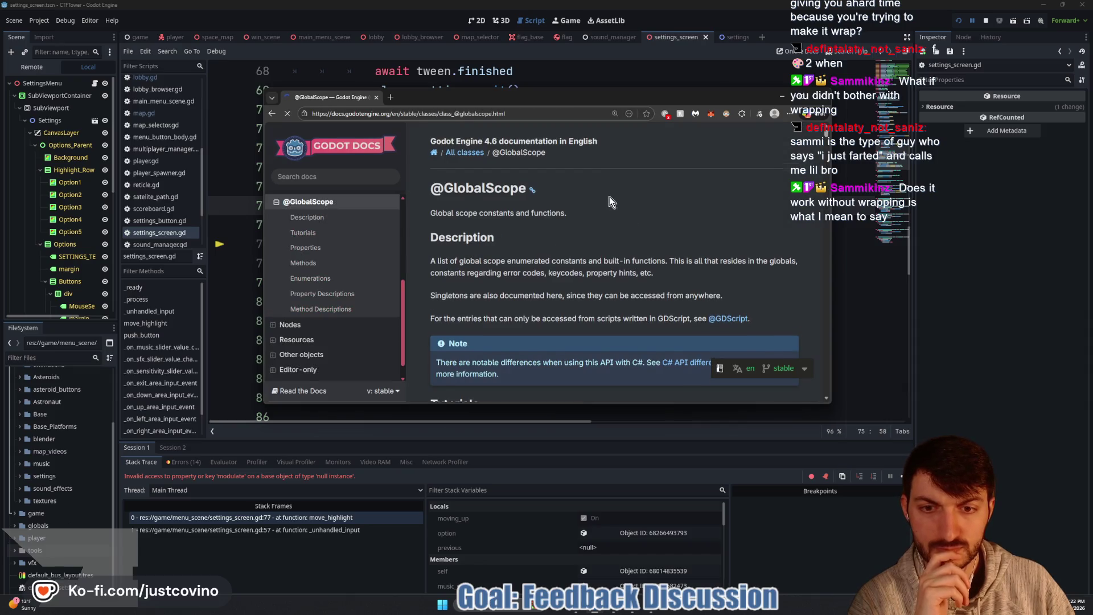
Step: Enlarge the docs window, scroll the Methods table, and read the wrapi method description
scroll(611, 202, down, 5)
mouse_move(832, 410)
mouse_down()
mouse_move(911, 504)
mouse_move(1024, 569)
mouse_up()
mouse_move(650, 97)
mouse_down()
mouse_move(456, 25)
mouse_move(527, 39)
mouse_up()
scroll(579, 197, down, 5)
scroll(547, 204, down, 6)
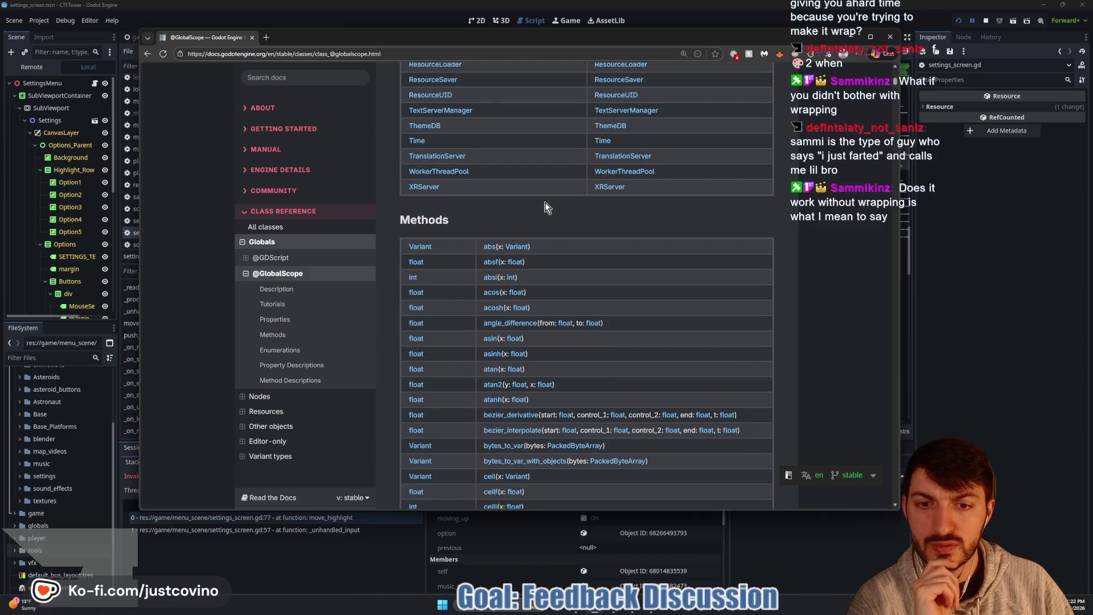
scroll(545, 203, down, 4)
scroll(544, 206, down, 5)
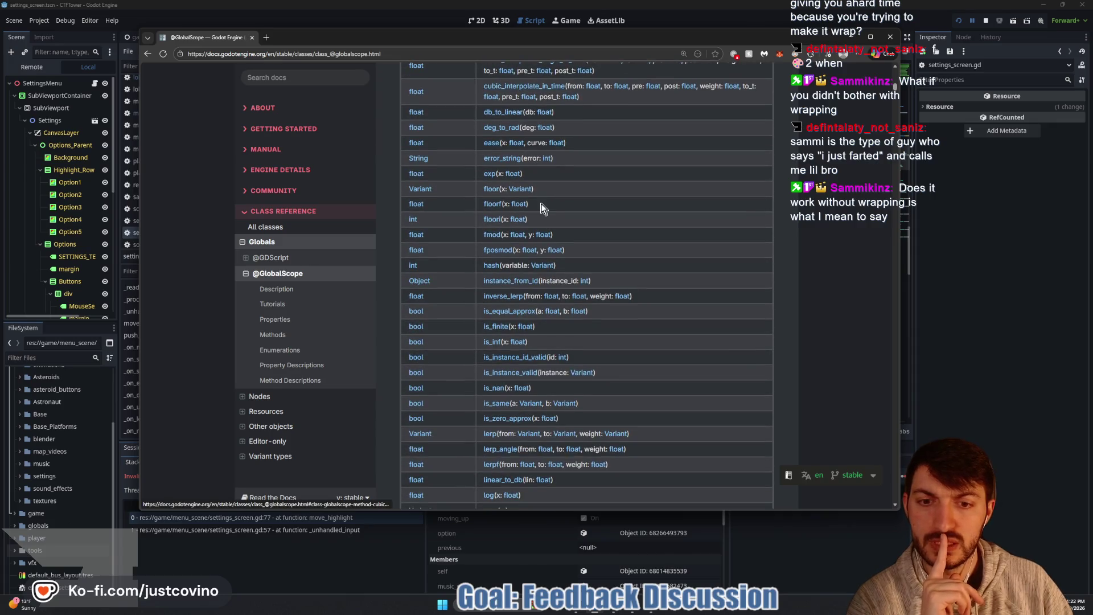
scroll(542, 208, down, 10)
scroll(542, 207, down, 10)
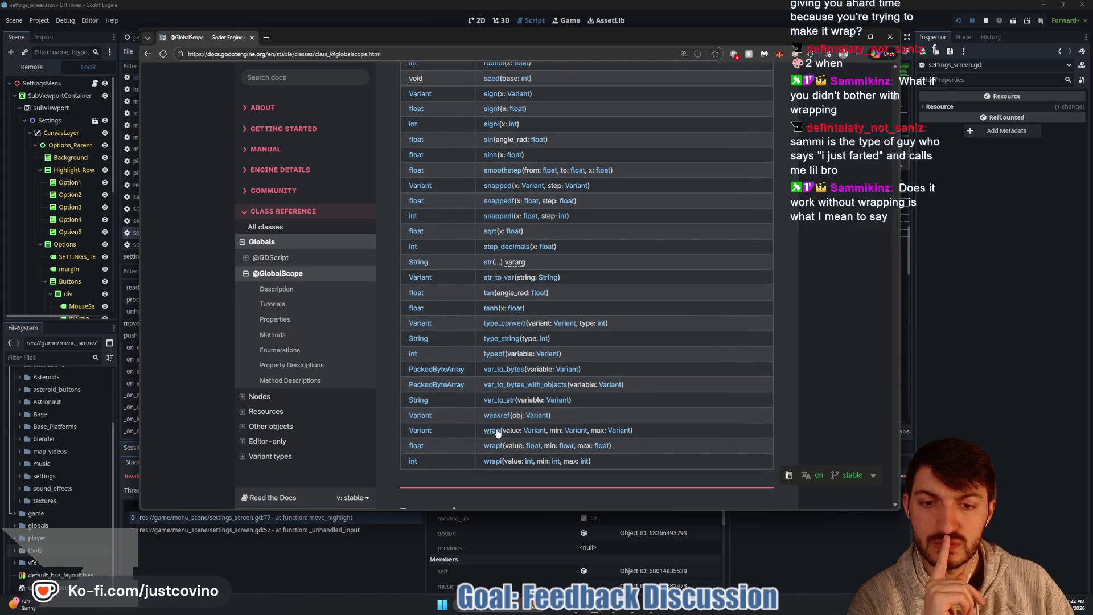
click(494, 460)
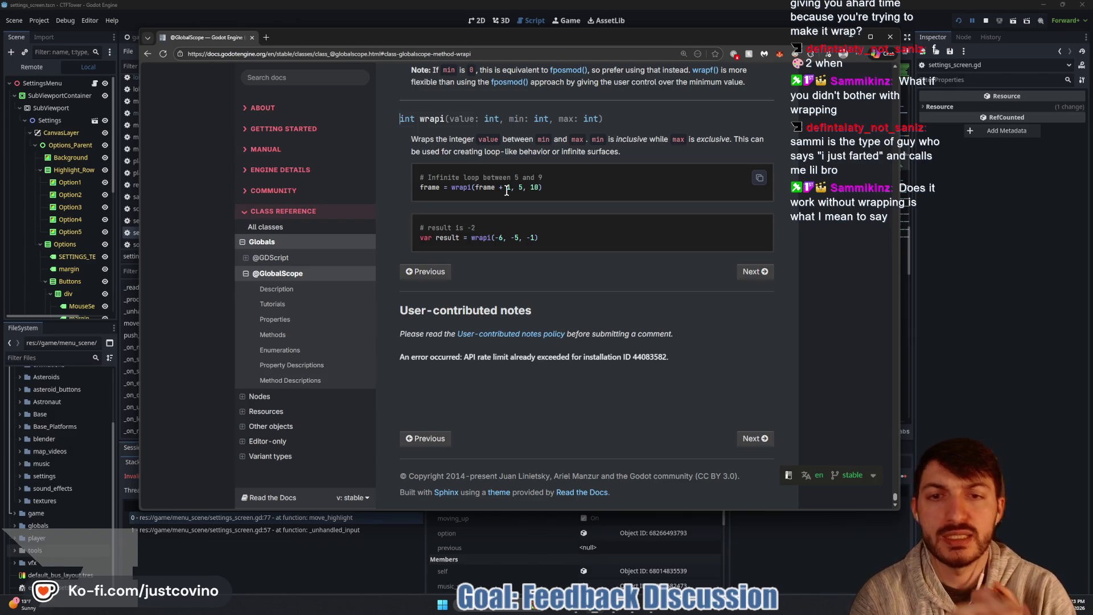
key(alt+Tab)
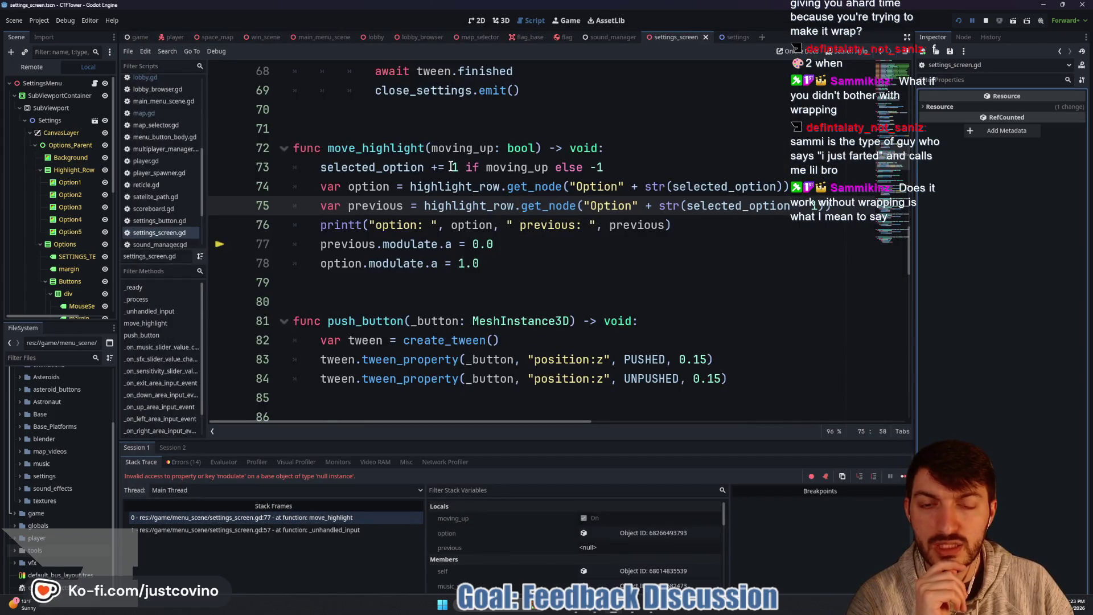
Step: Rewrite line 73 as selected_option = wrapi(selected_option ±1 depending on moving_up, 0, 4)
drag(601, 161, 433, 168)
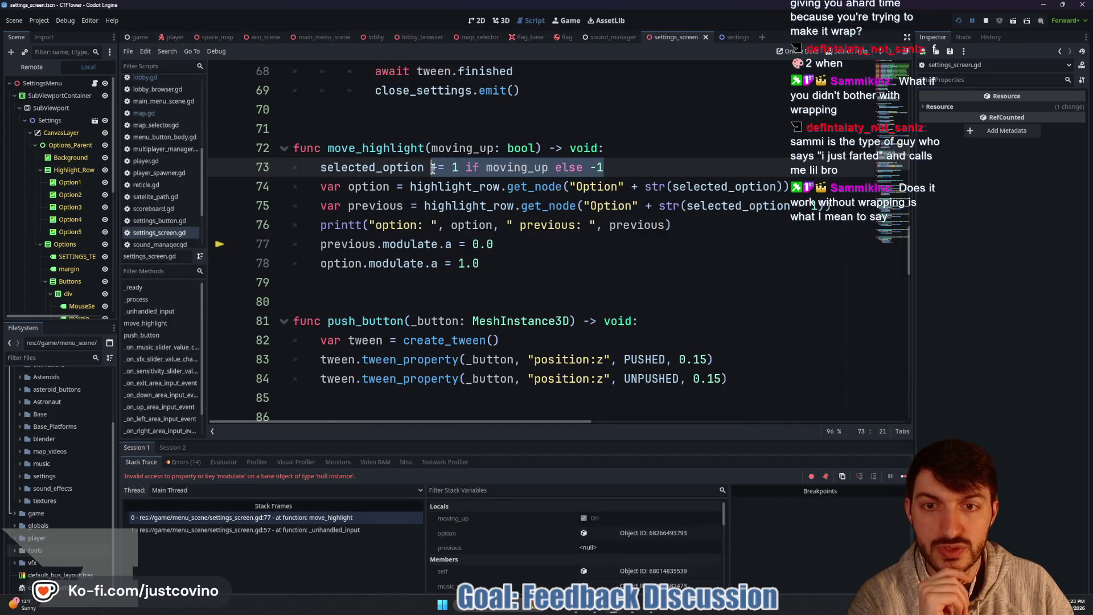
text(= wrapi)
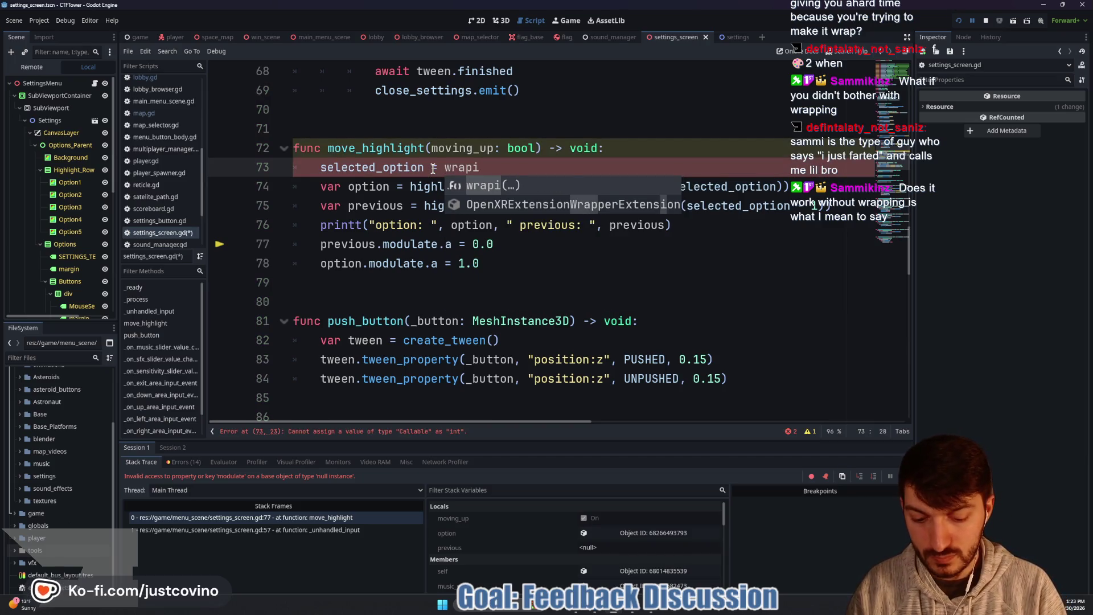
key(Return)
text(sel)
key(Return)
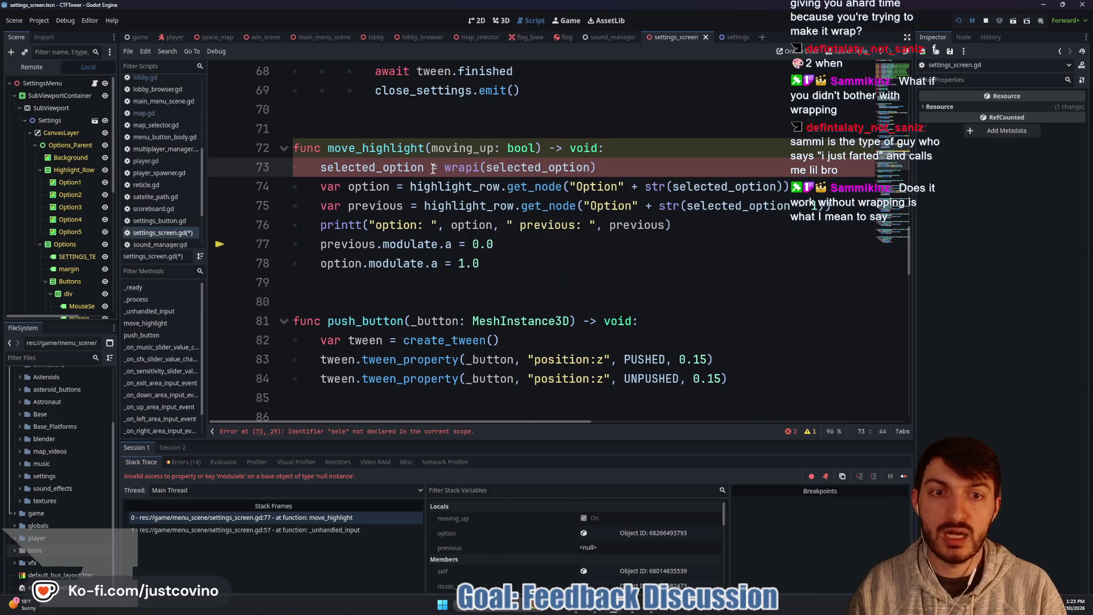
text(1 i)
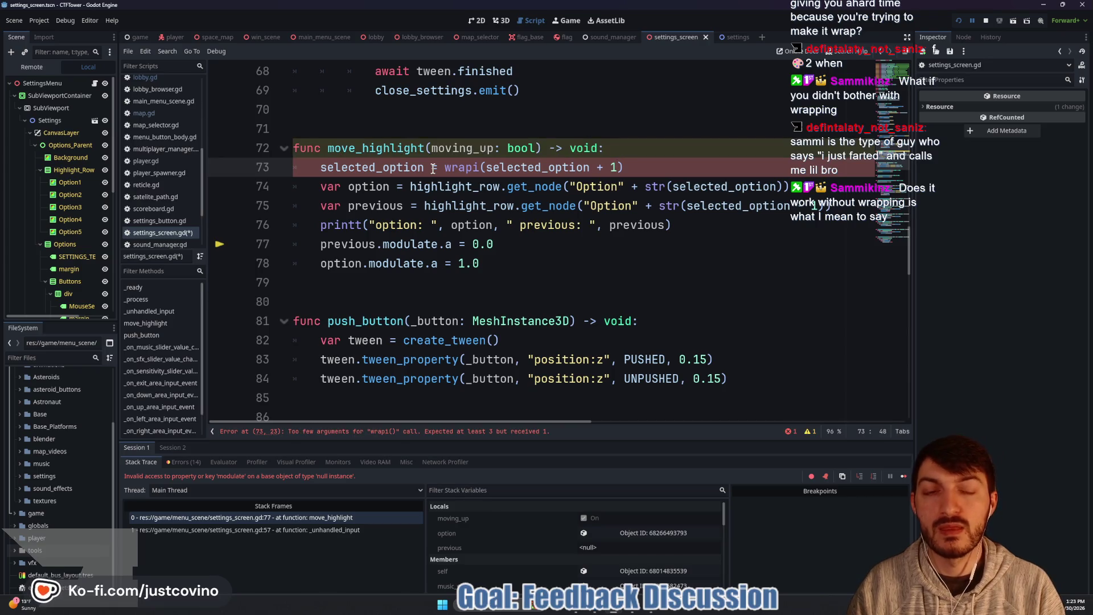
text(f moving_up e)
text(lse selected_option -)
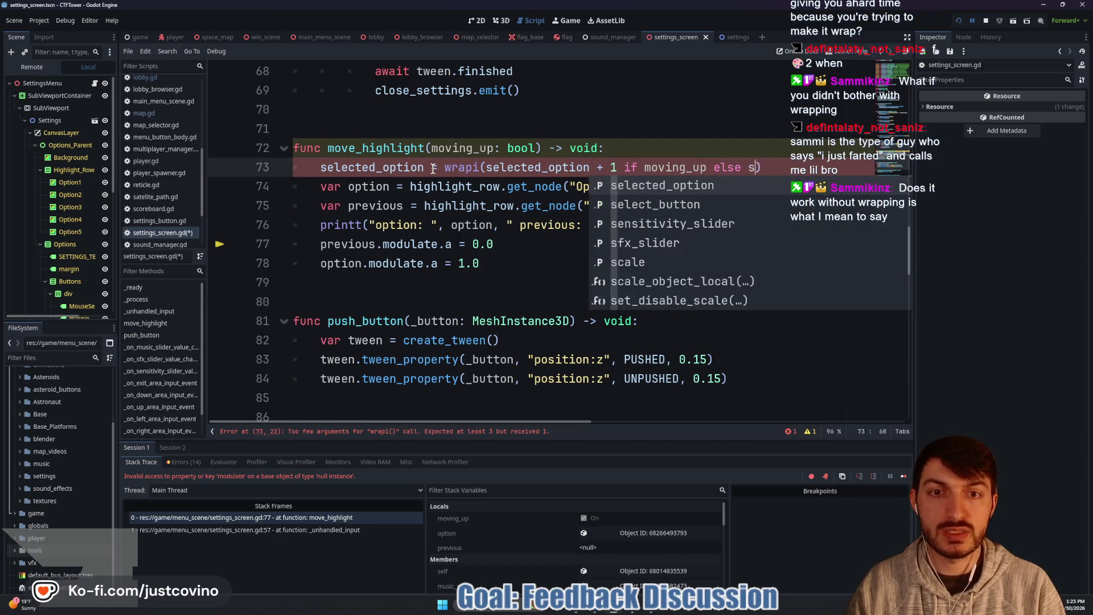
text(1, 0)
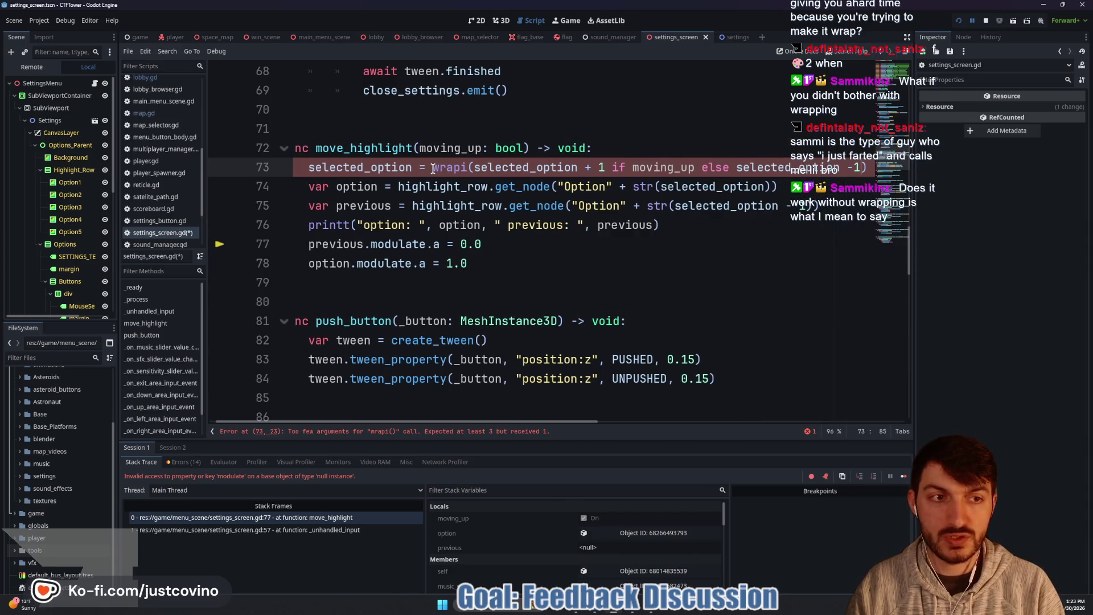
text(, 4)
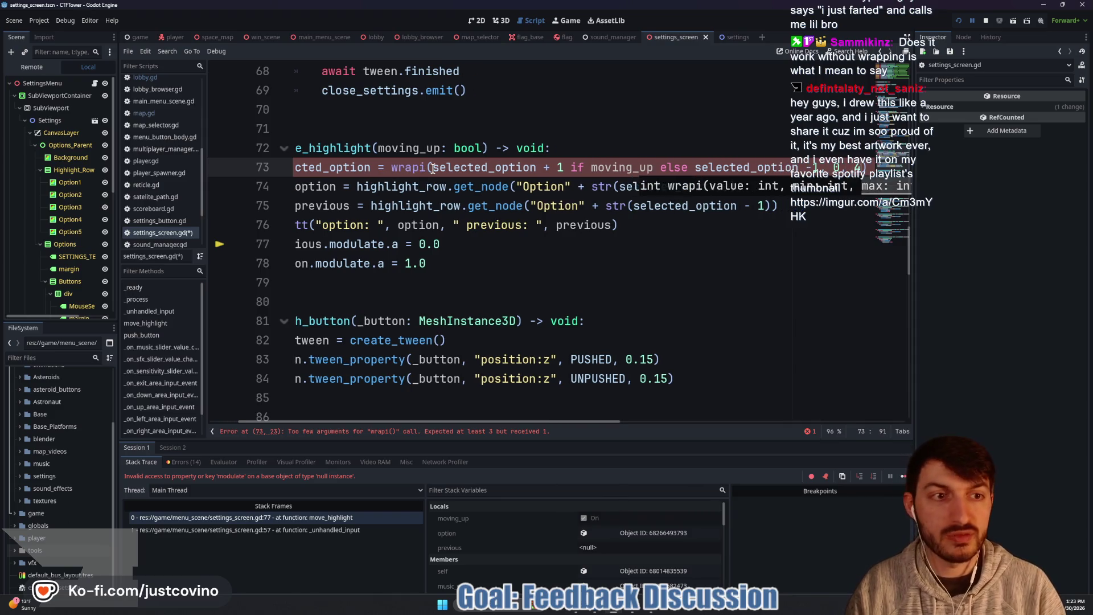
click(613, 166)
Step: Review the - 1 lookup on line 77 against the wrapi line, then stop the running game
click(746, 205)
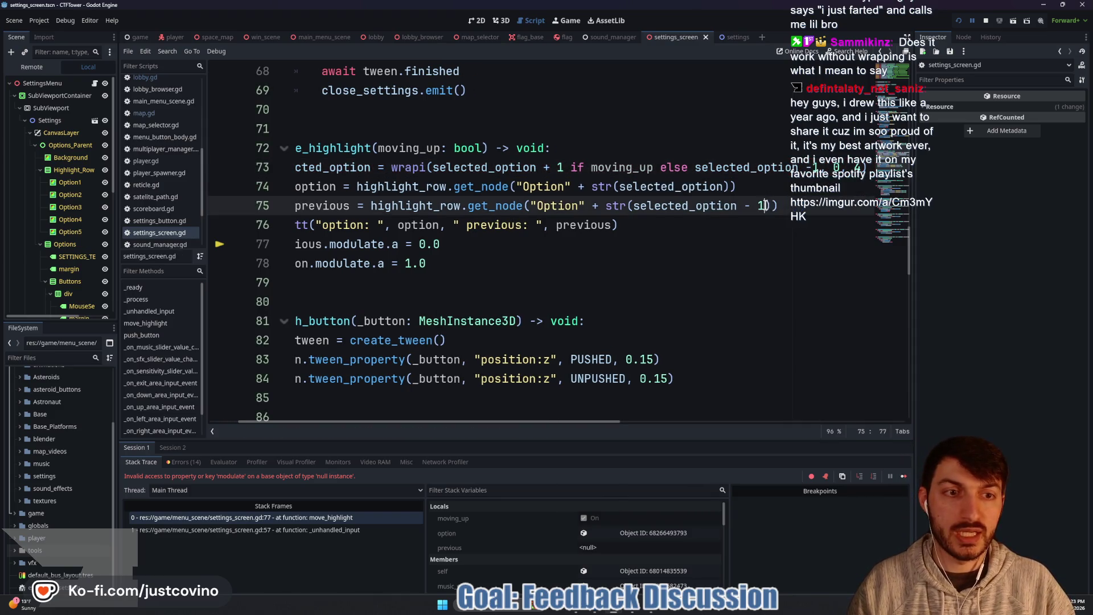
key(Down)
key(Down)
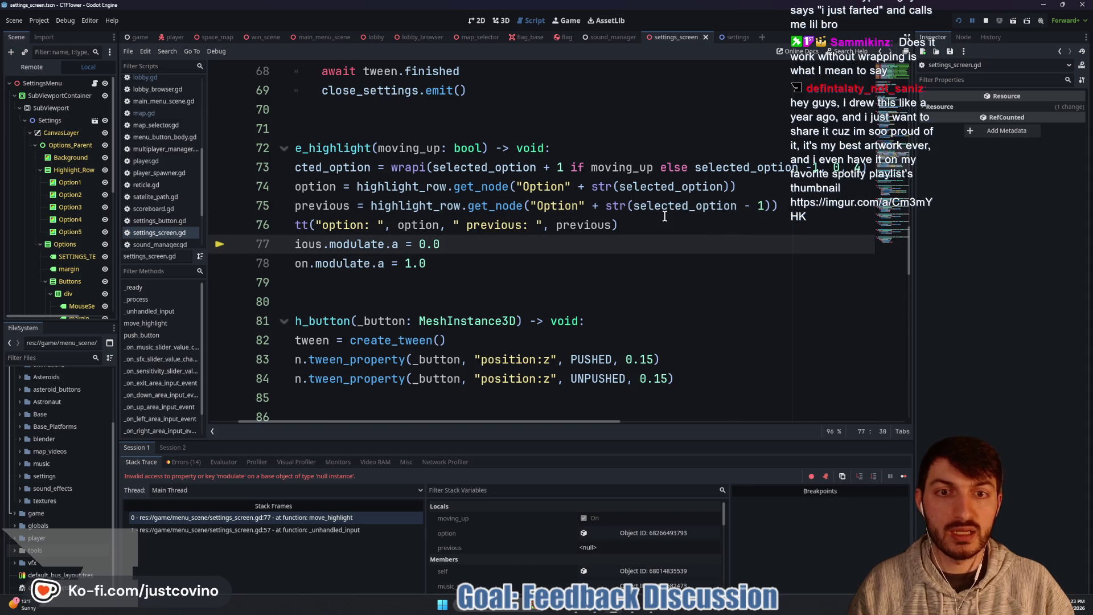
drag(764, 206, 739, 205)
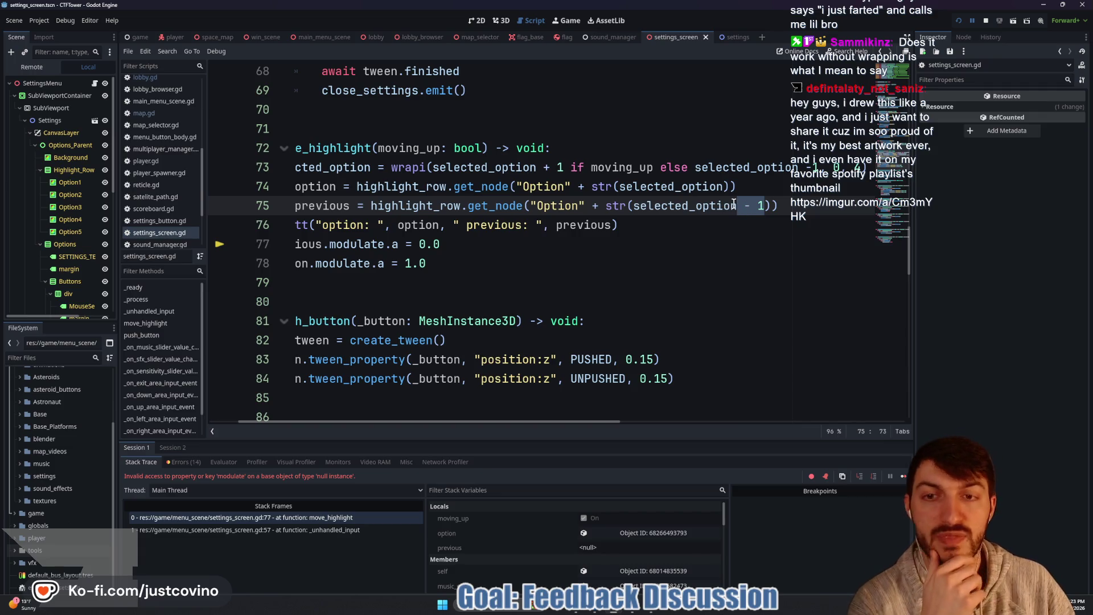
mouse_move(700, 181)
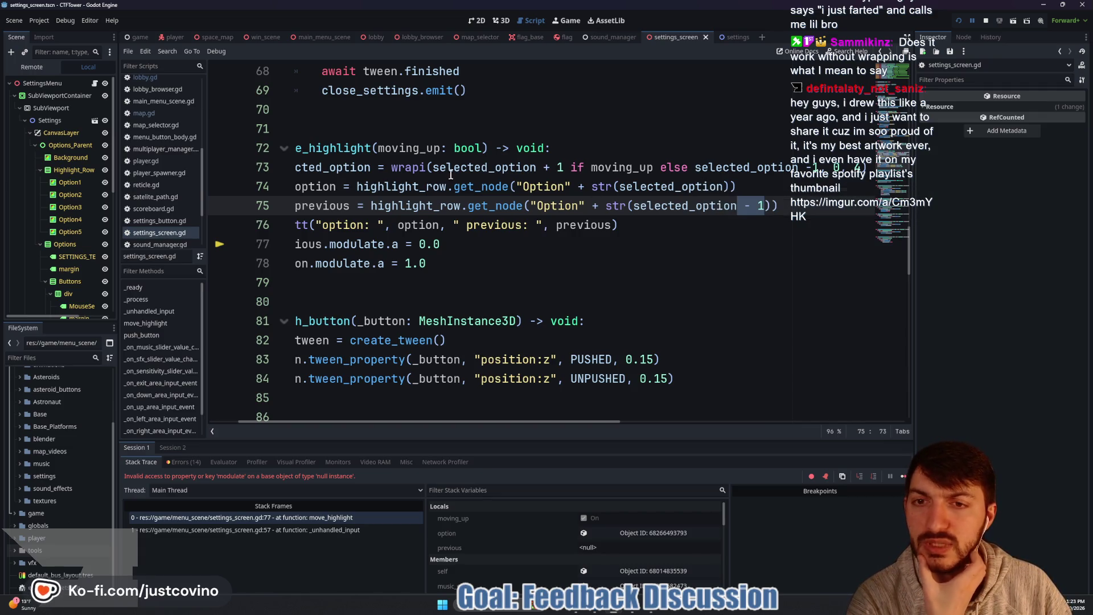
scroll(474, 186, left, 2)
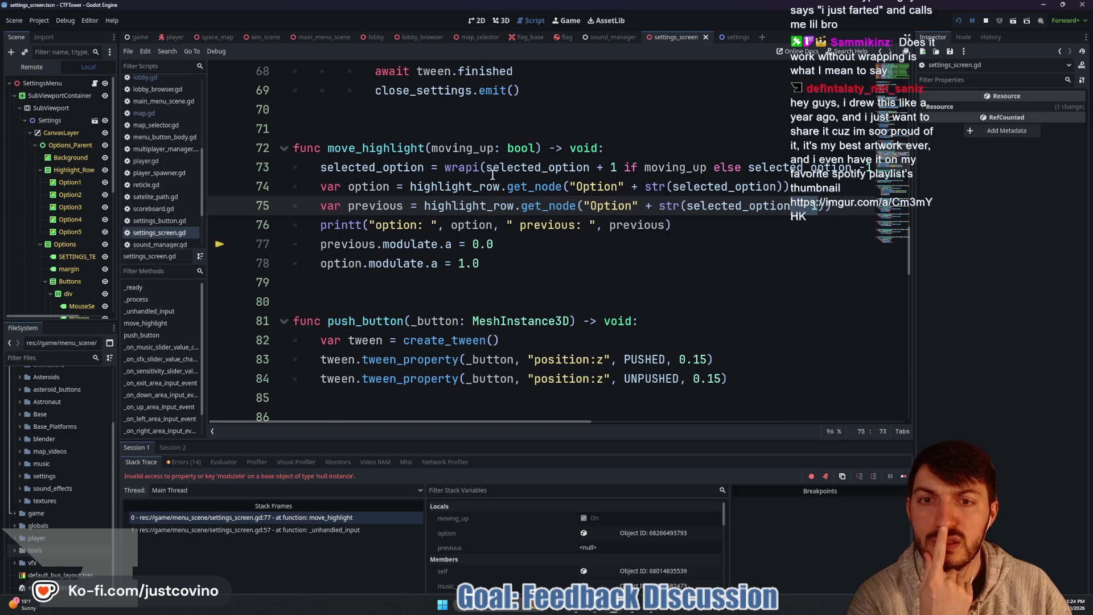
drag(385, 167, 464, 182)
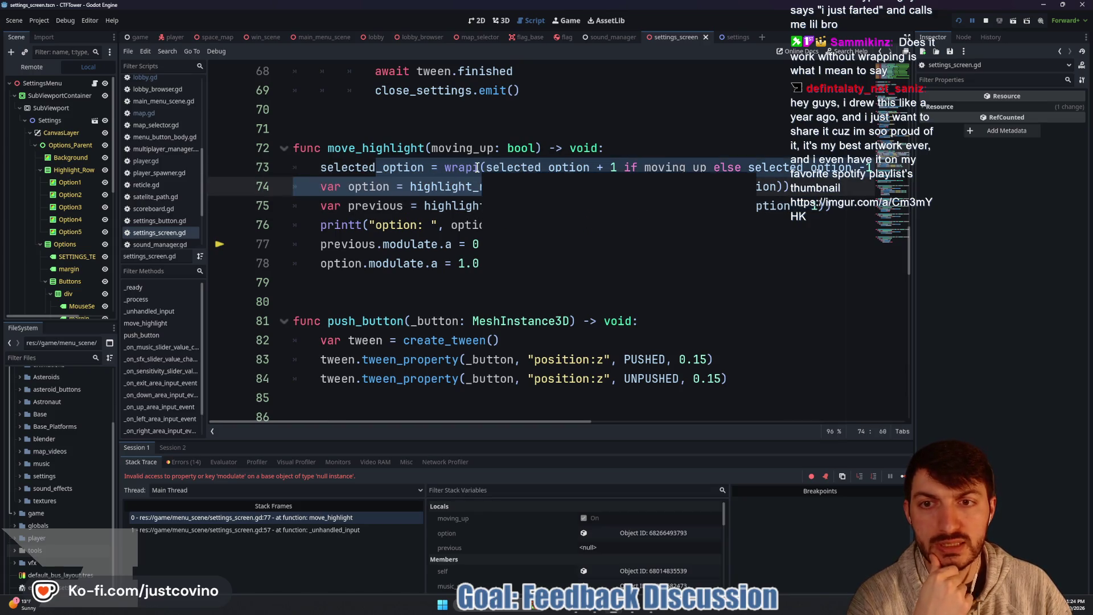
mouse_move(450, 172)
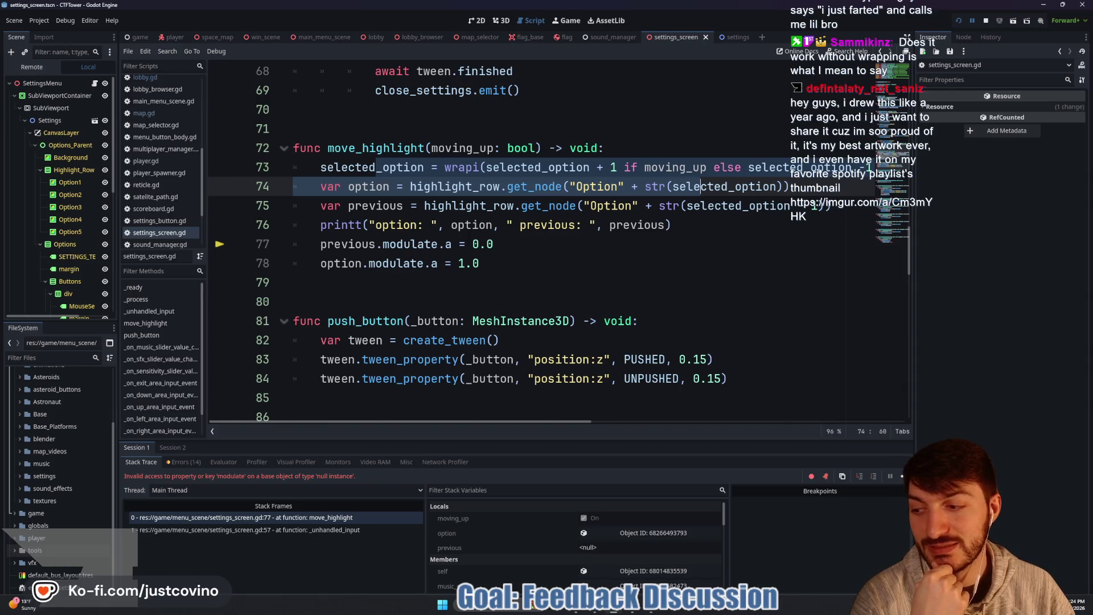
click(535, 238)
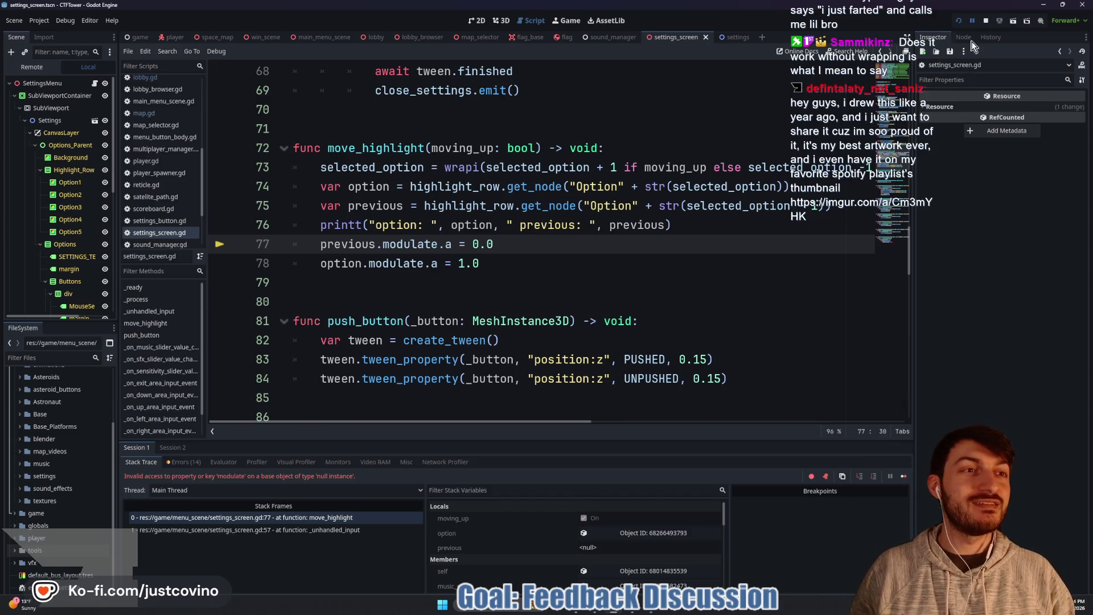
click(986, 20)
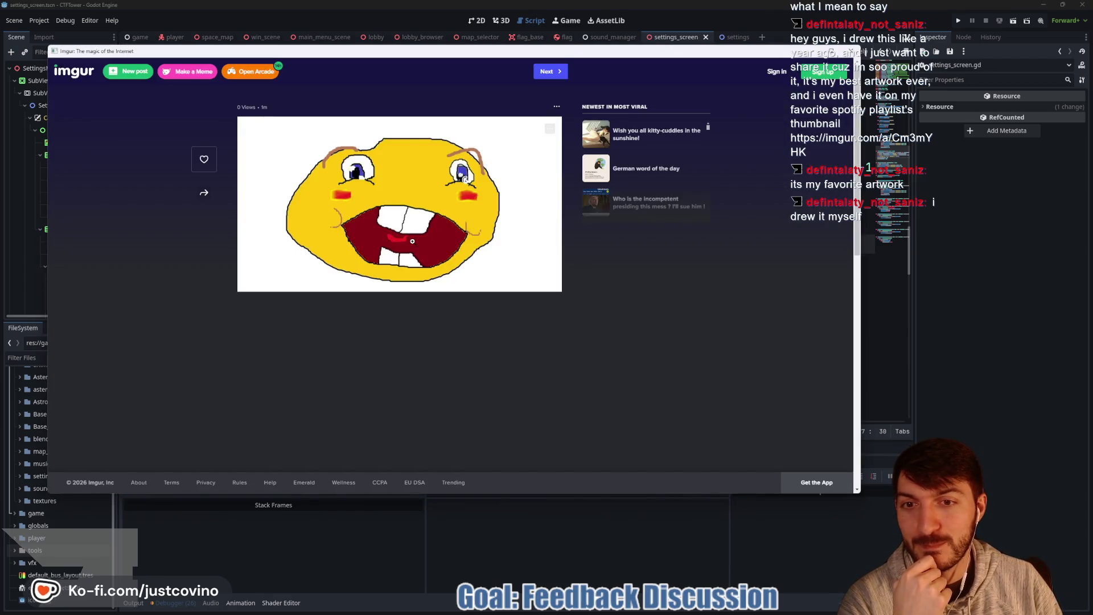
click(412, 241)
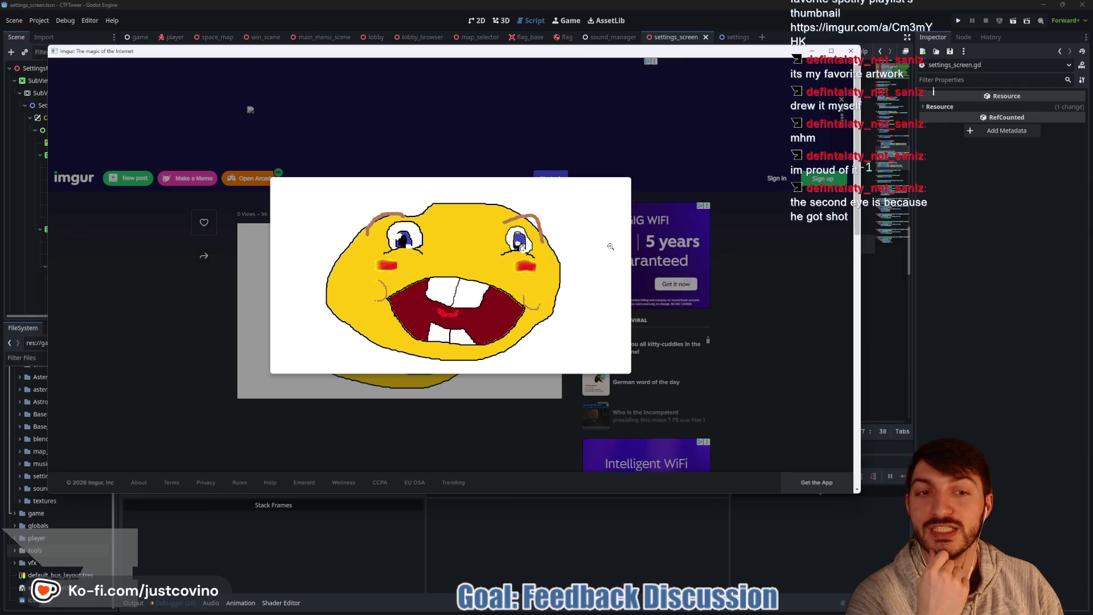
Step: Close the Imgur window showing the yellow face drawing
click(856, 52)
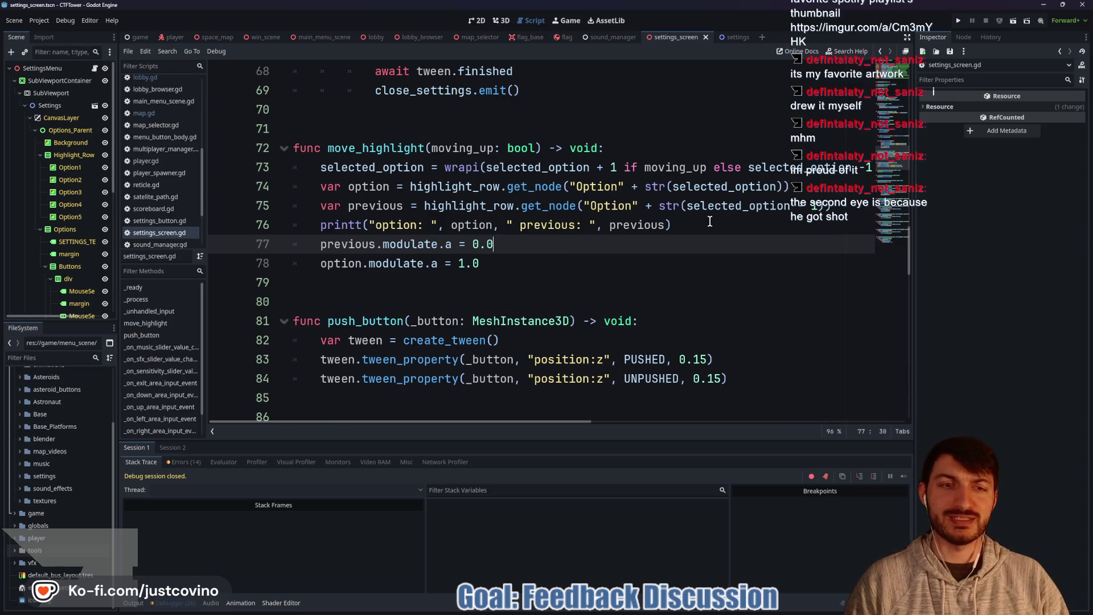
Step: Run the game, open Settings, move the highlight down, and stop after the line 77 null-instance break
click(958, 21)
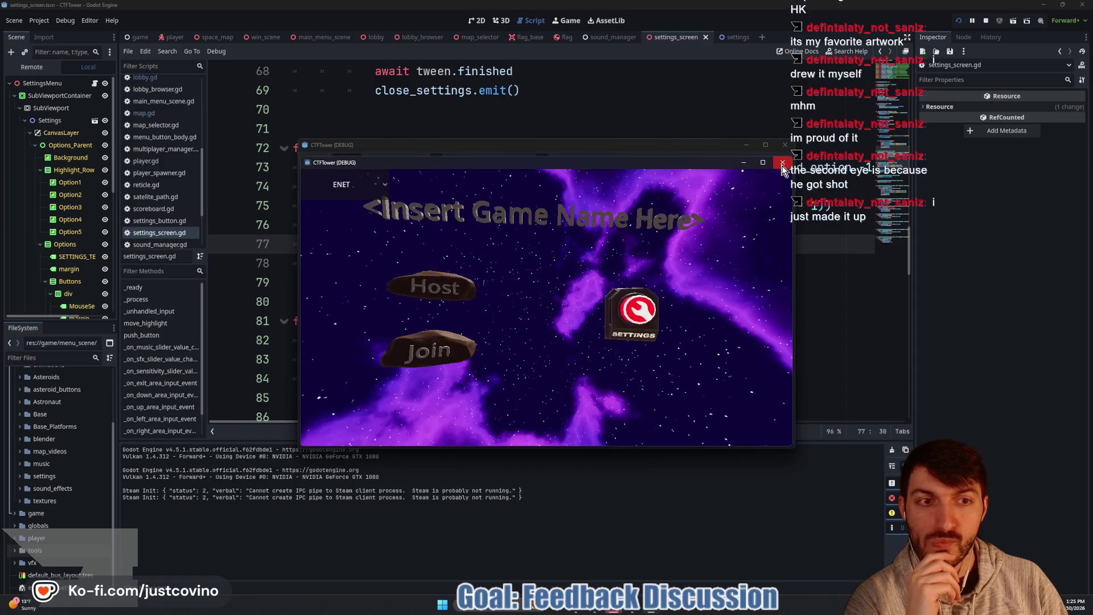
click(629, 309)
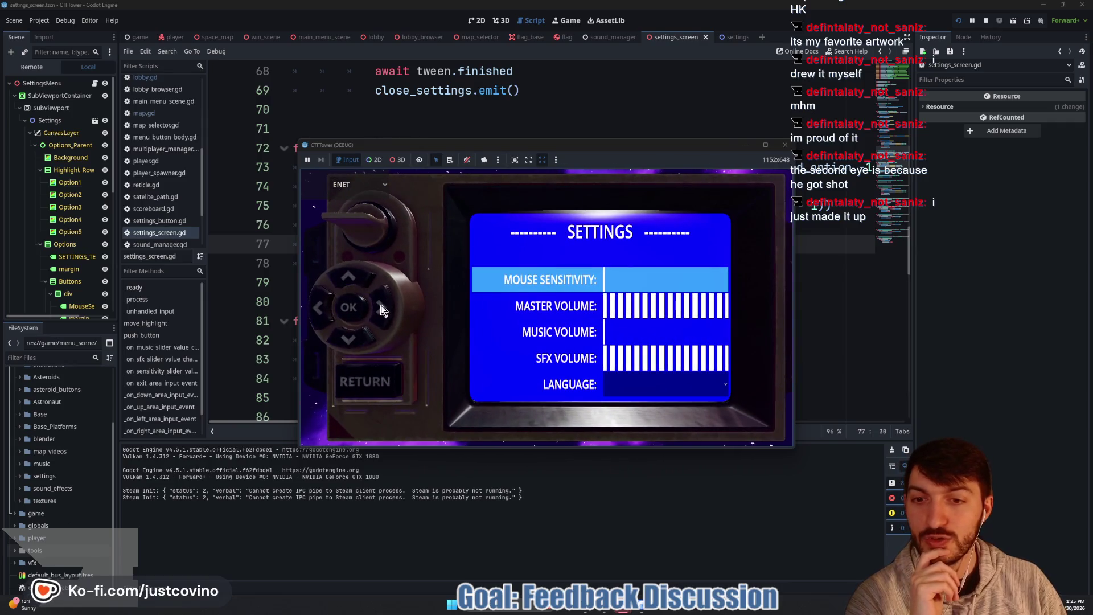
click(352, 337)
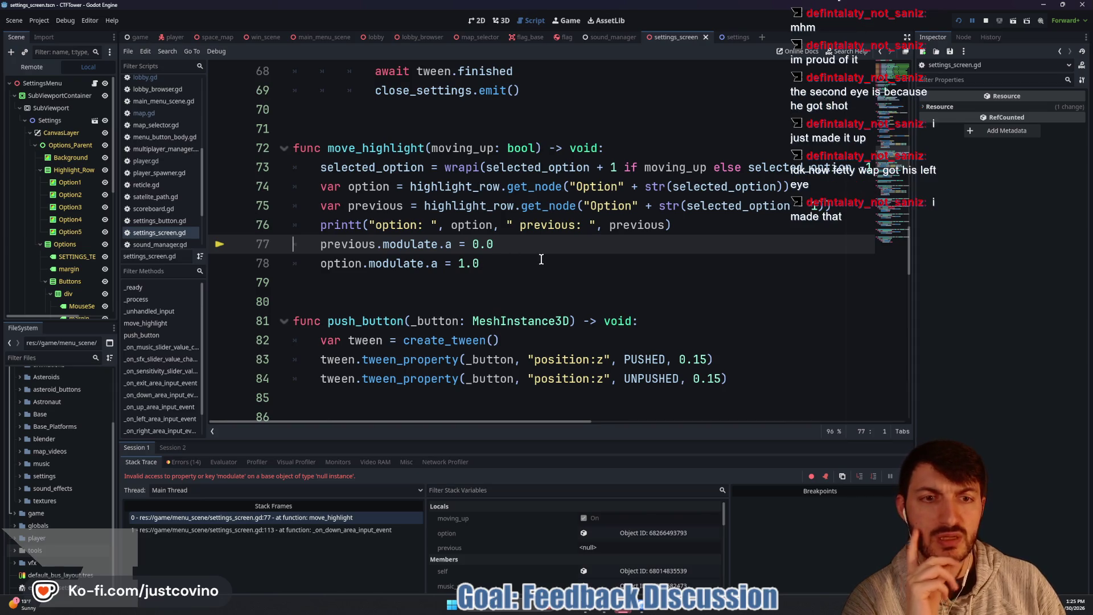
click(983, 21)
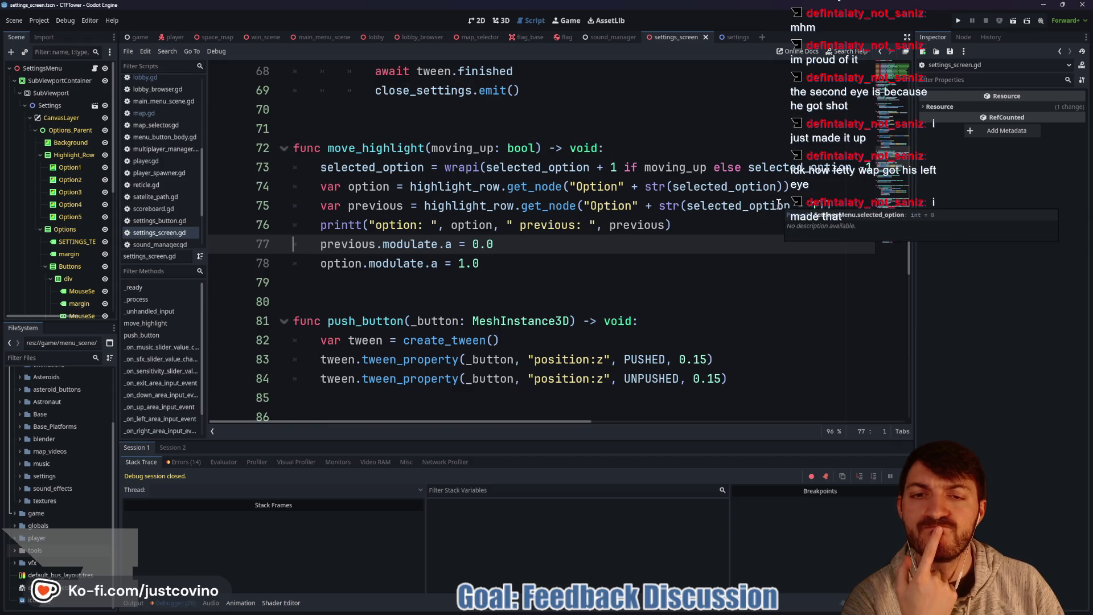
key(alt+Tab)
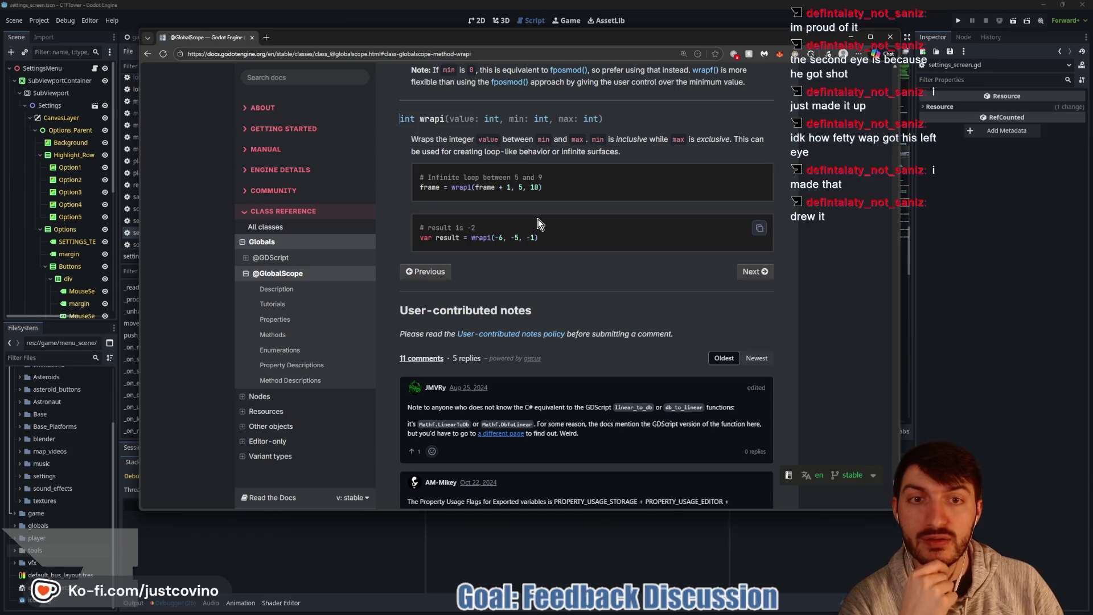
scroll(538, 220, up, 1)
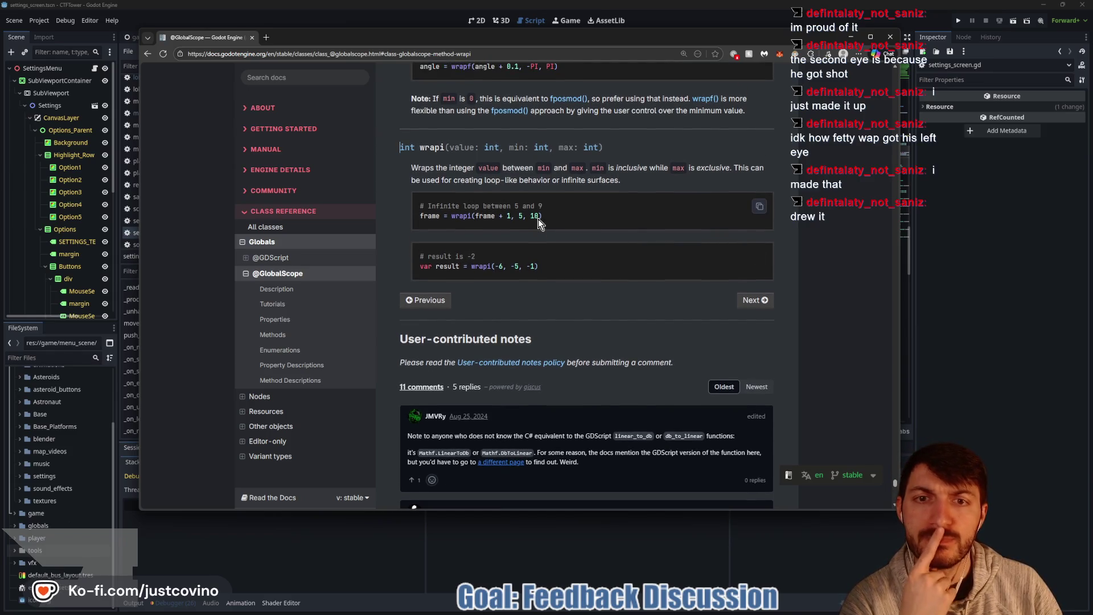
scroll(538, 218, up, 2)
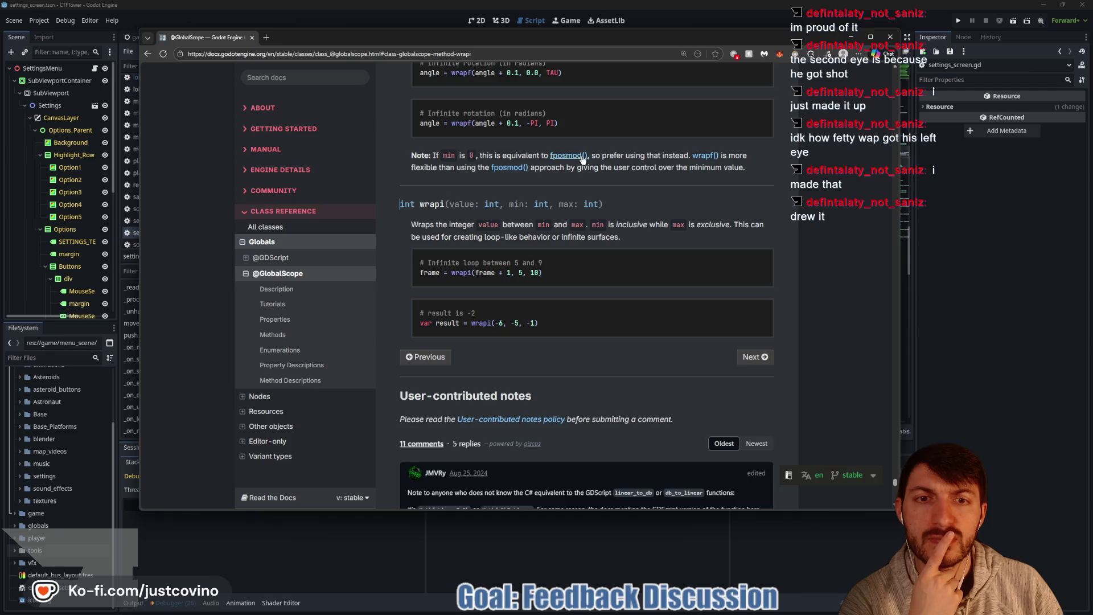
scroll(582, 210, down, 1)
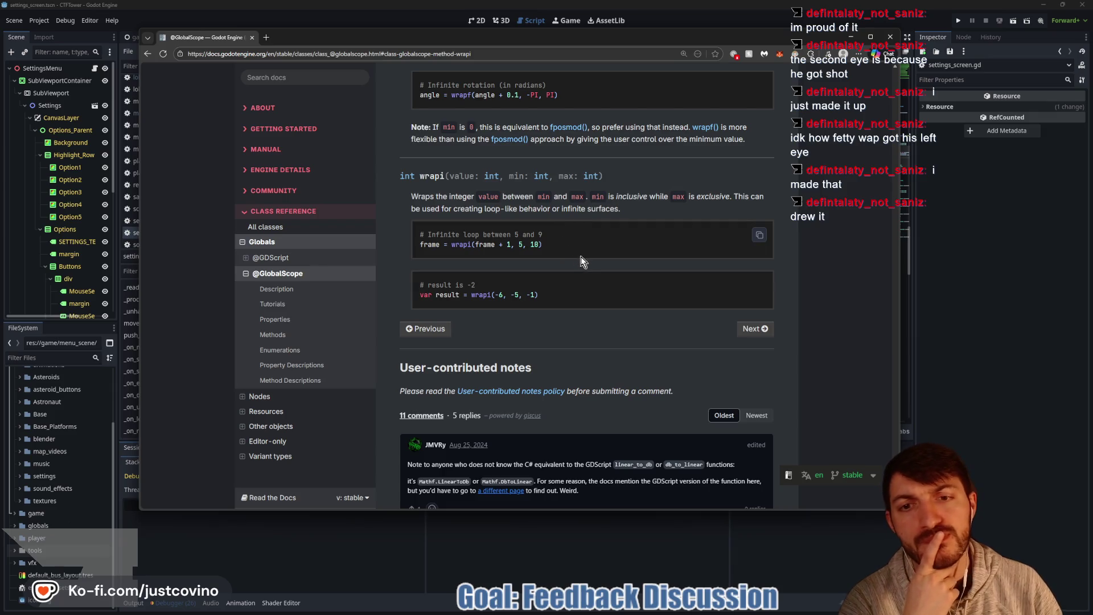
click(961, 276)
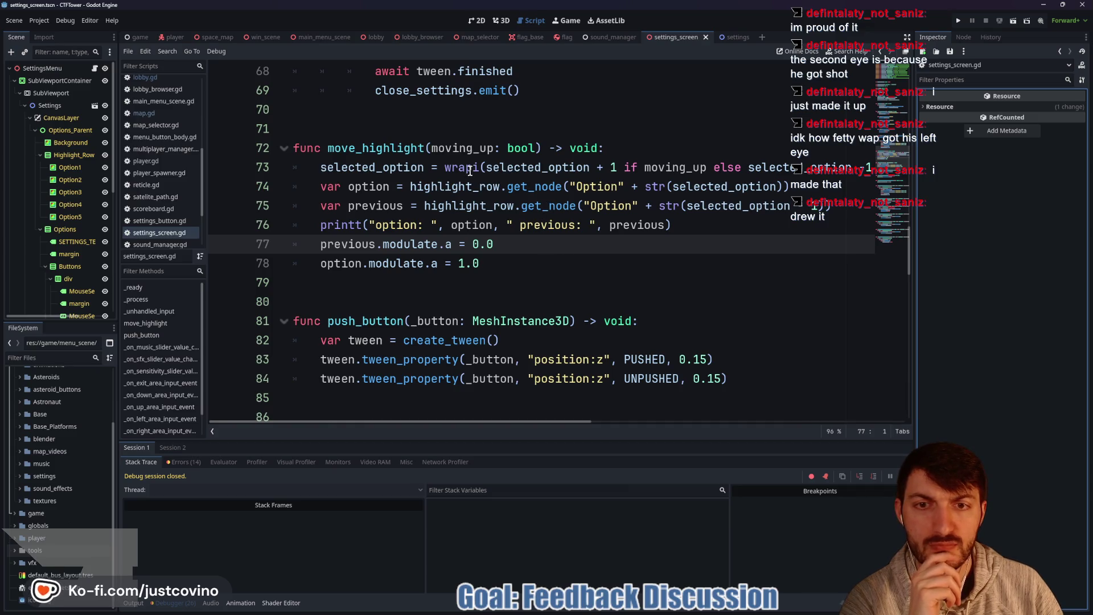
Step: Check the wrapi tooltip on line 73 and locate selected_option in line 74's node lookup
mouse_move(470, 170)
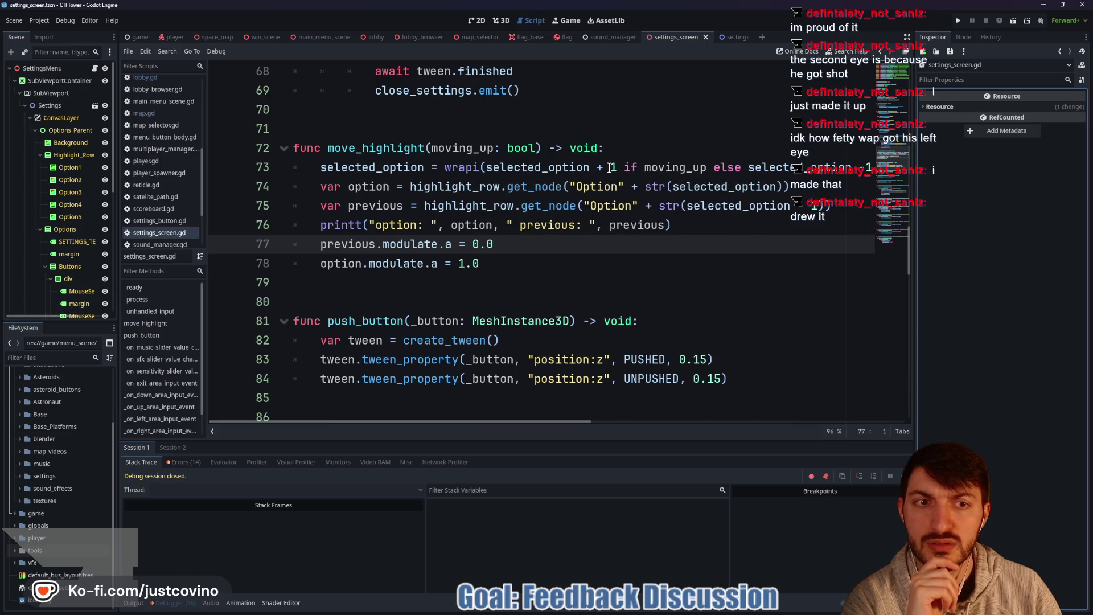
double_click(412, 167)
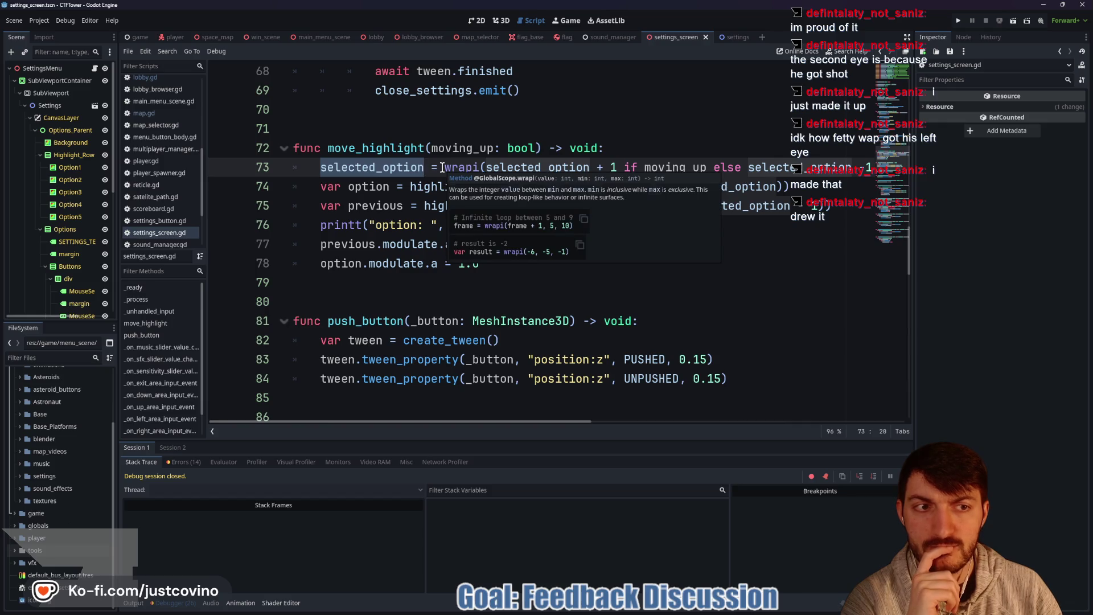
click(586, 282)
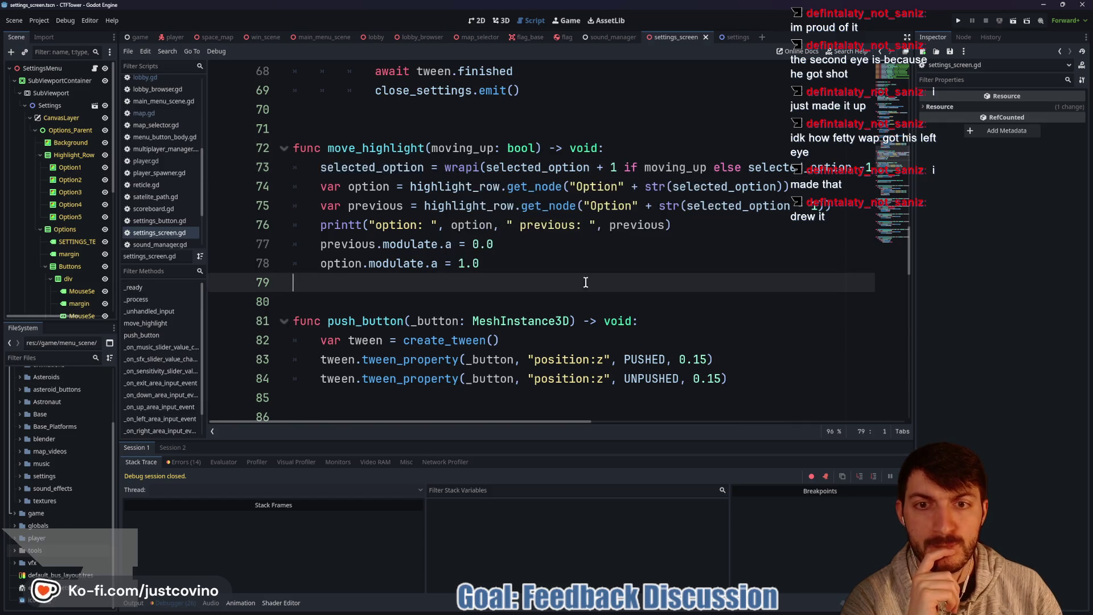
scroll(509, 263, up, 5)
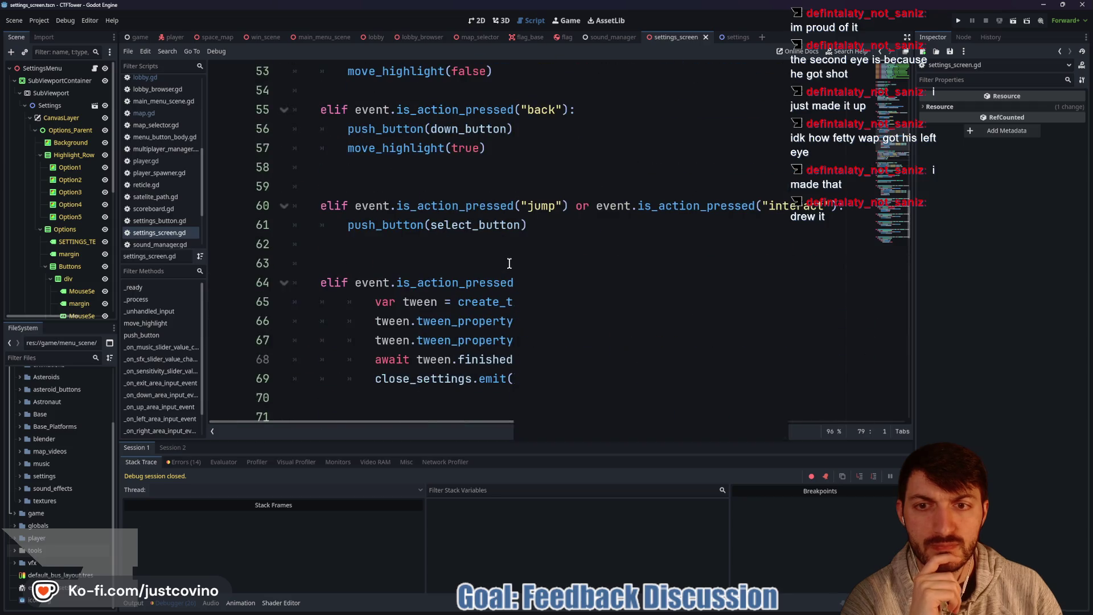
scroll(510, 264, down, 6)
scroll(508, 263, up, 2)
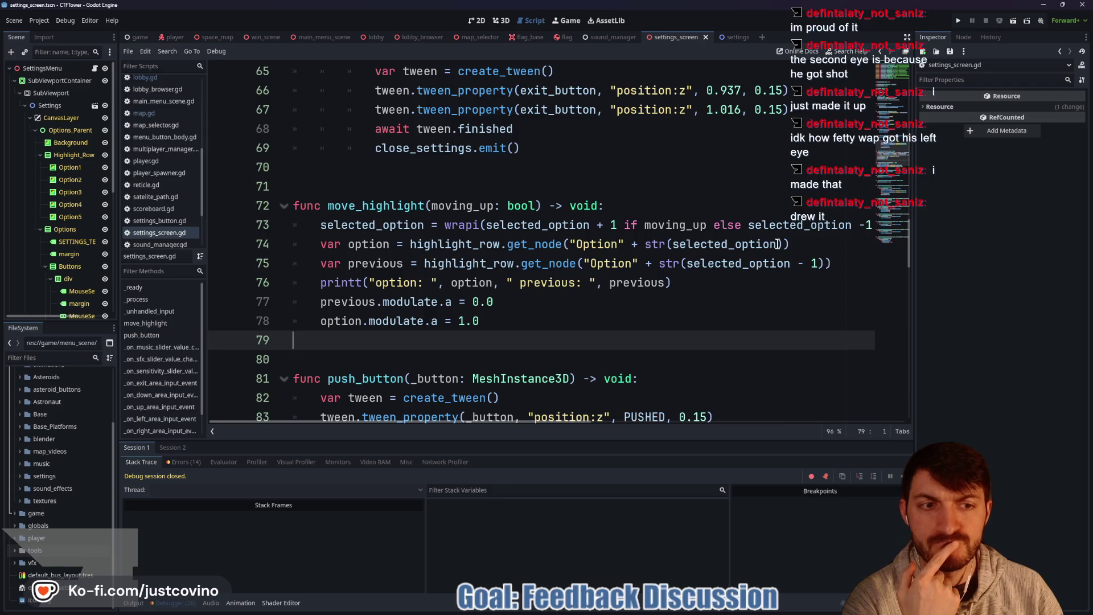
mouse_move(777, 244)
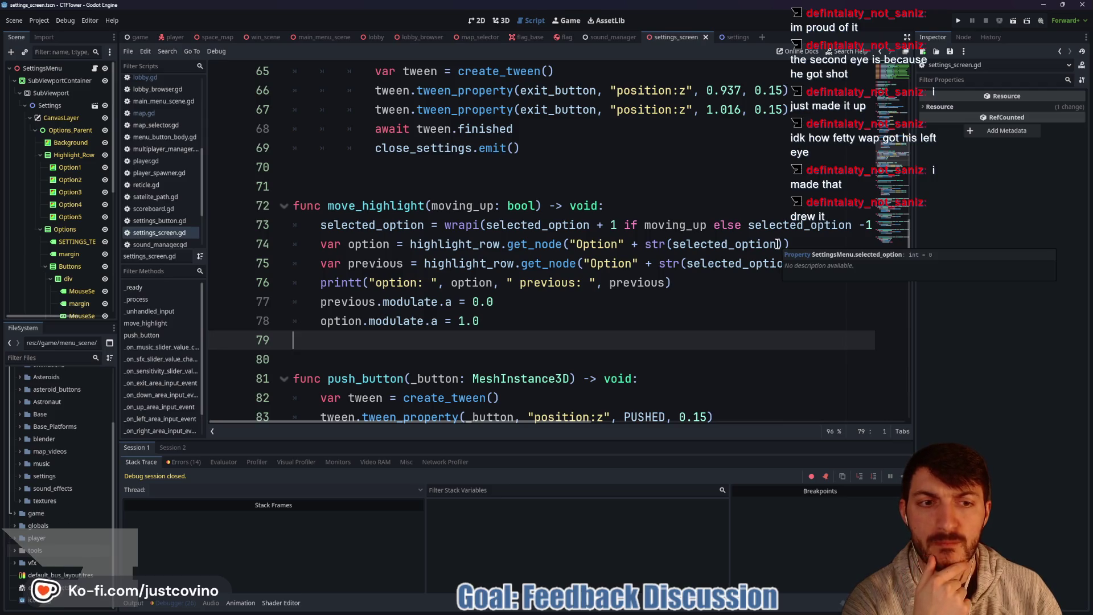
double_click(732, 246)
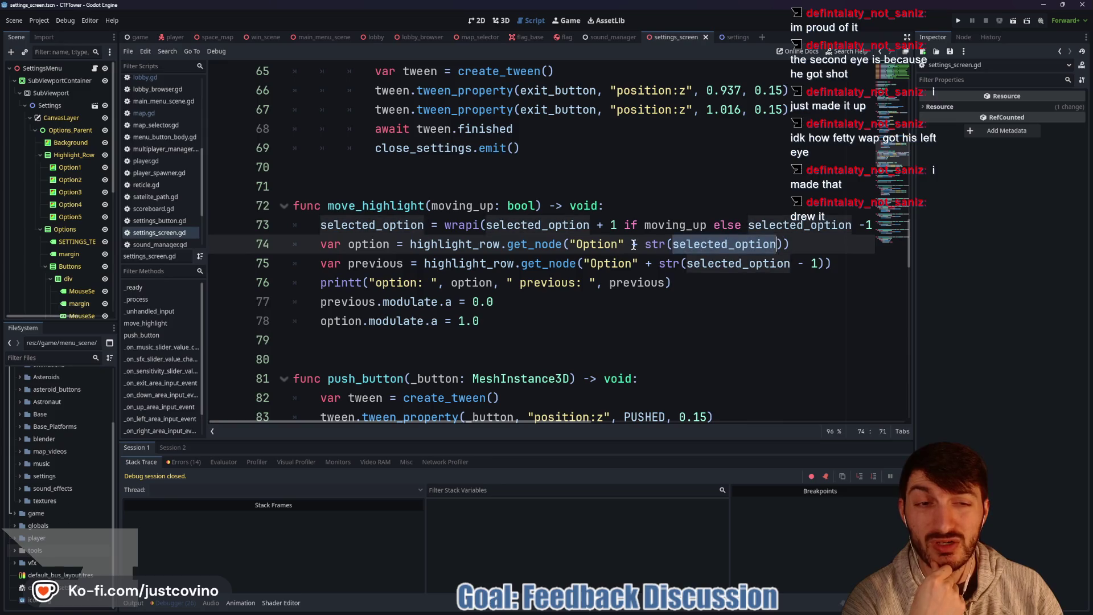
Step: Make line 74's option lookup use wrapi(selected_option + 1, 0, 4) as its index
click(464, 225)
drag(444, 224, 866, 229)
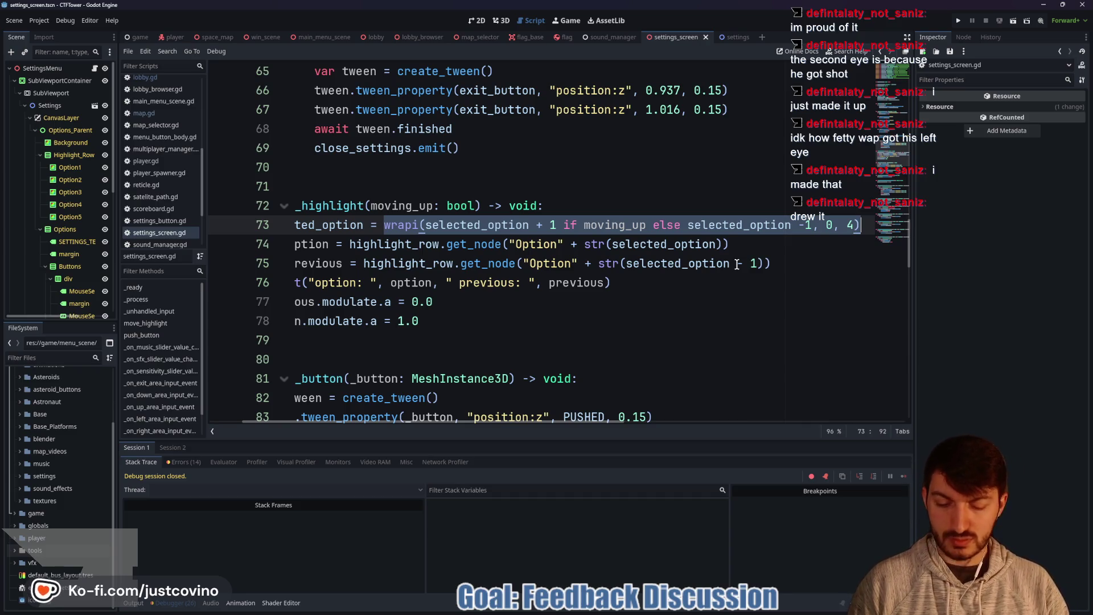
drag(716, 244, 613, 244)
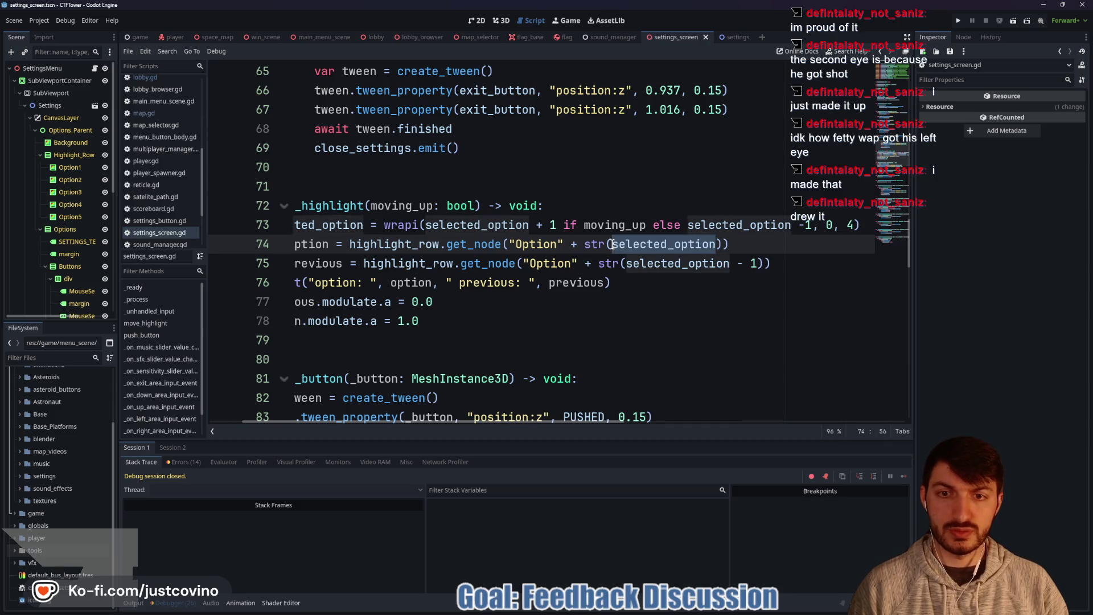
text(wrapi(selected_option + 1 if moving_up else selected_option -1, 0, 4))
drag(812, 244, 561, 246)
key(BackSpace)
key(BackSpace)
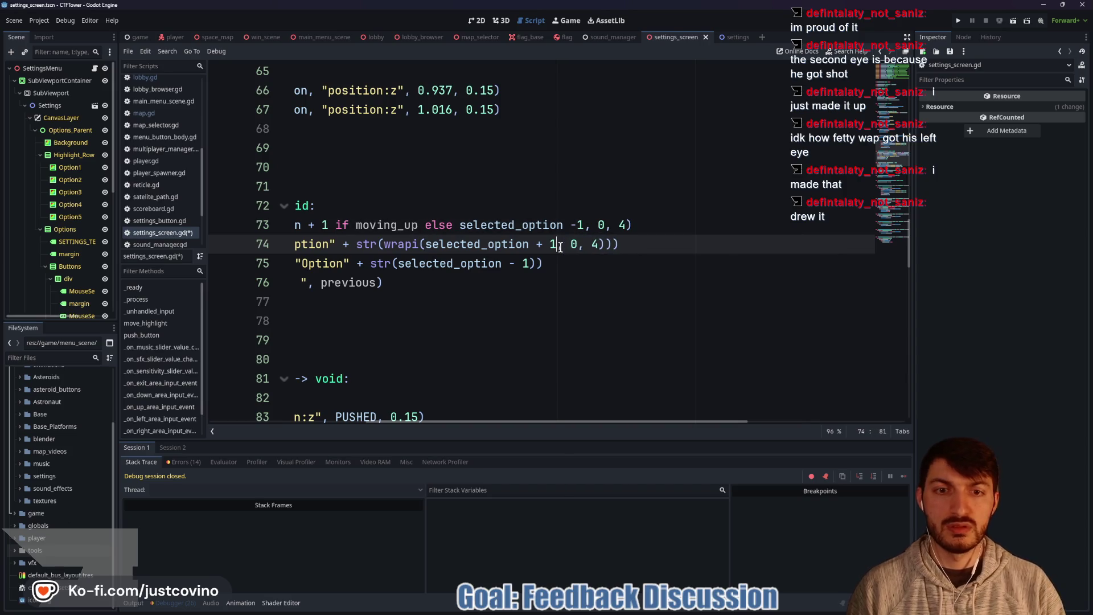
drag(528, 263, 413, 263)
click(609, 243)
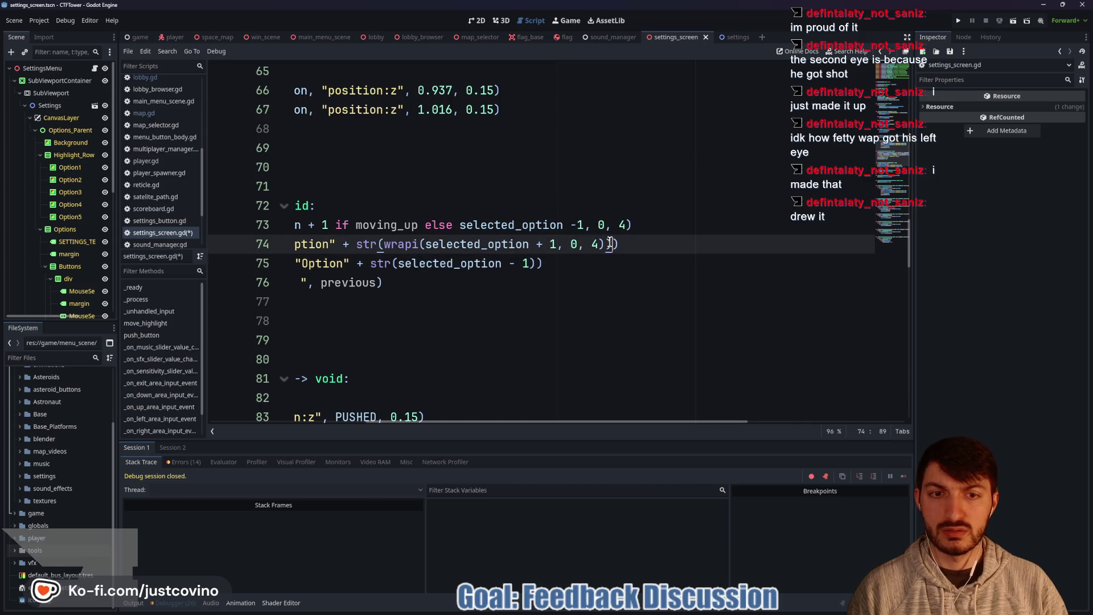
drag(610, 243, 356, 246)
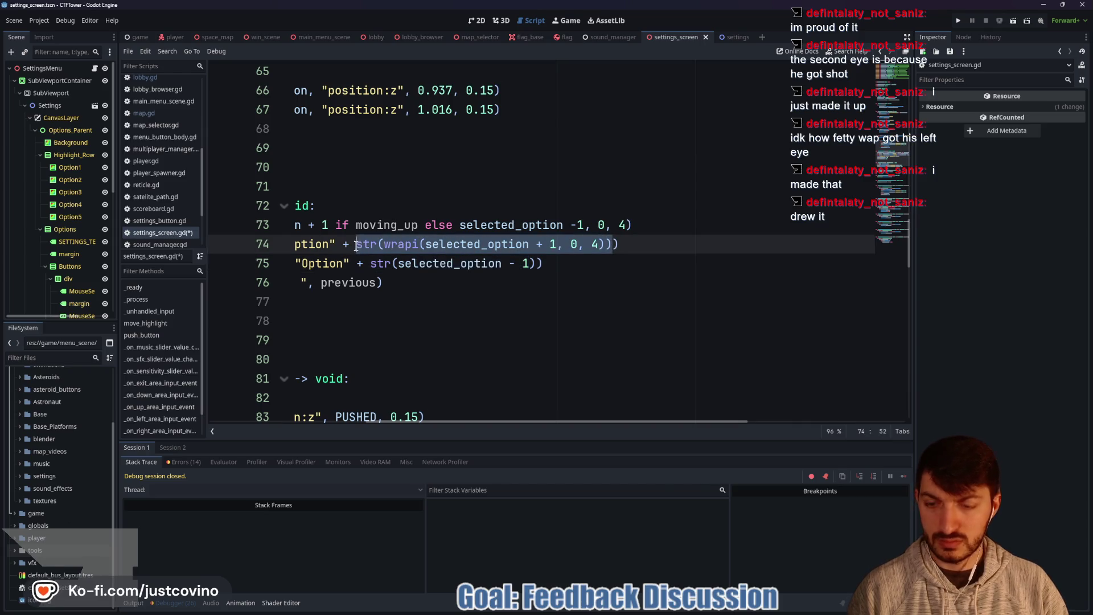
key(ctrl+c)
Step: Give line 75's previous lookup the same wrapi index with - 1, save, and run the project
drag(535, 263, 370, 263)
key(ctrl+v)
click(561, 263)
key(BackSpace)
text(-)
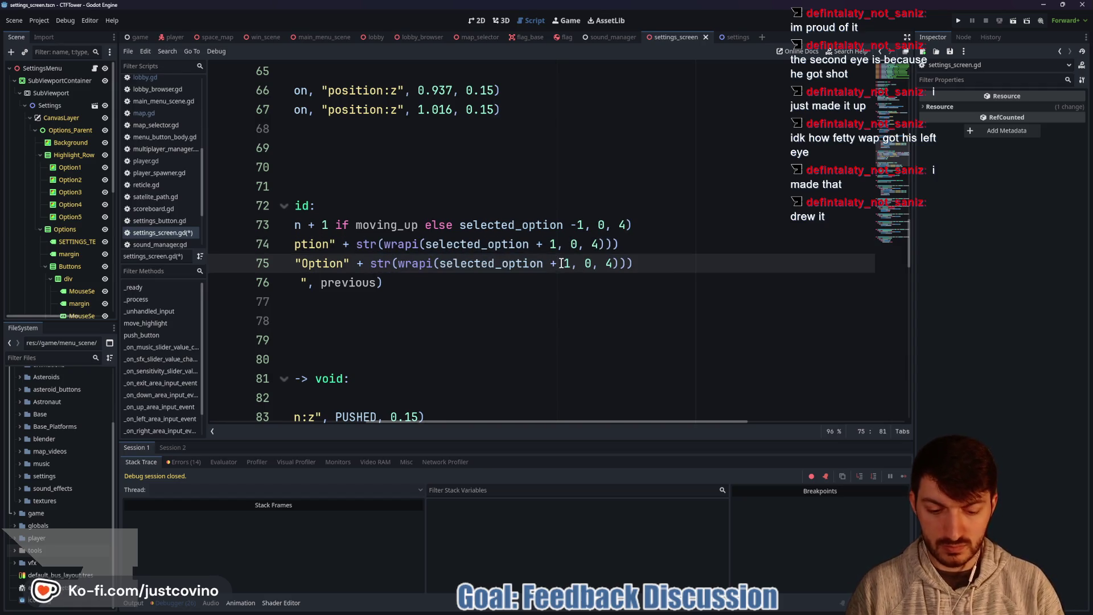
key(ctrl+s)
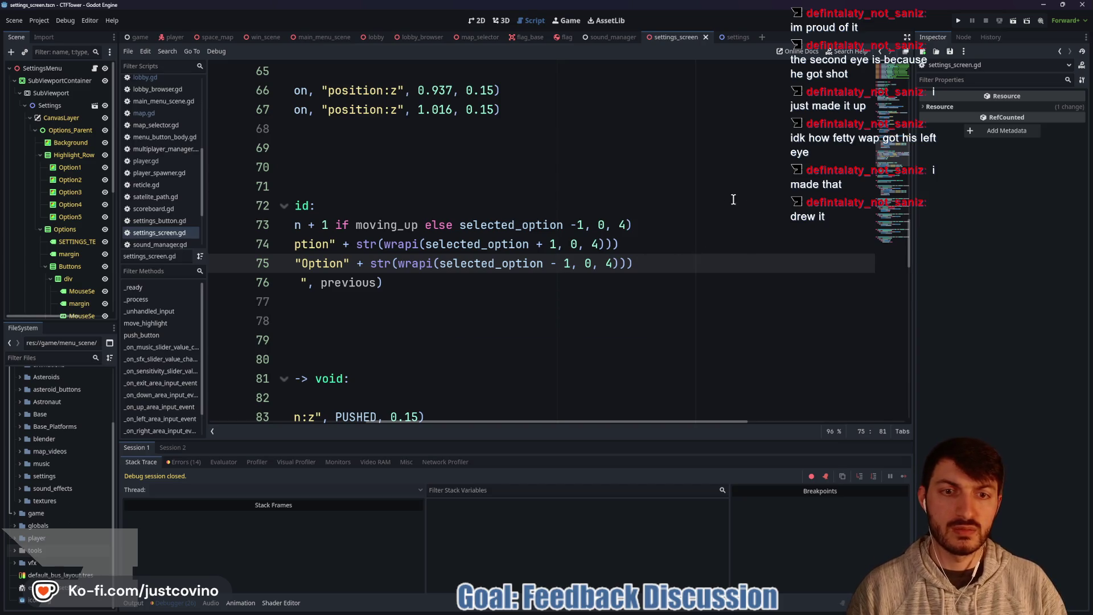
scroll(738, 196, left, 5)
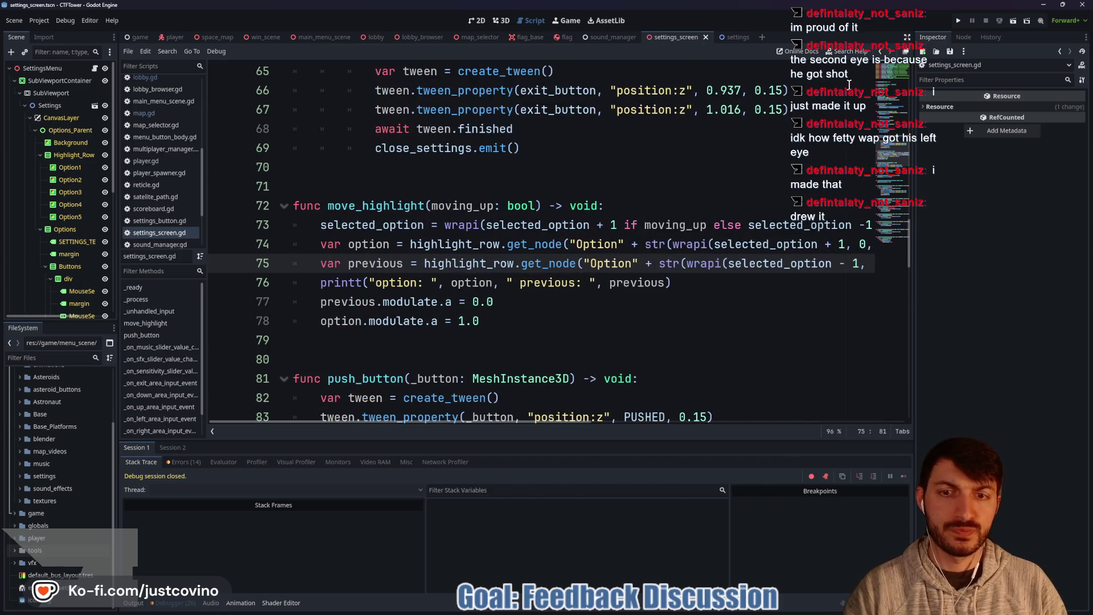
key(F5)
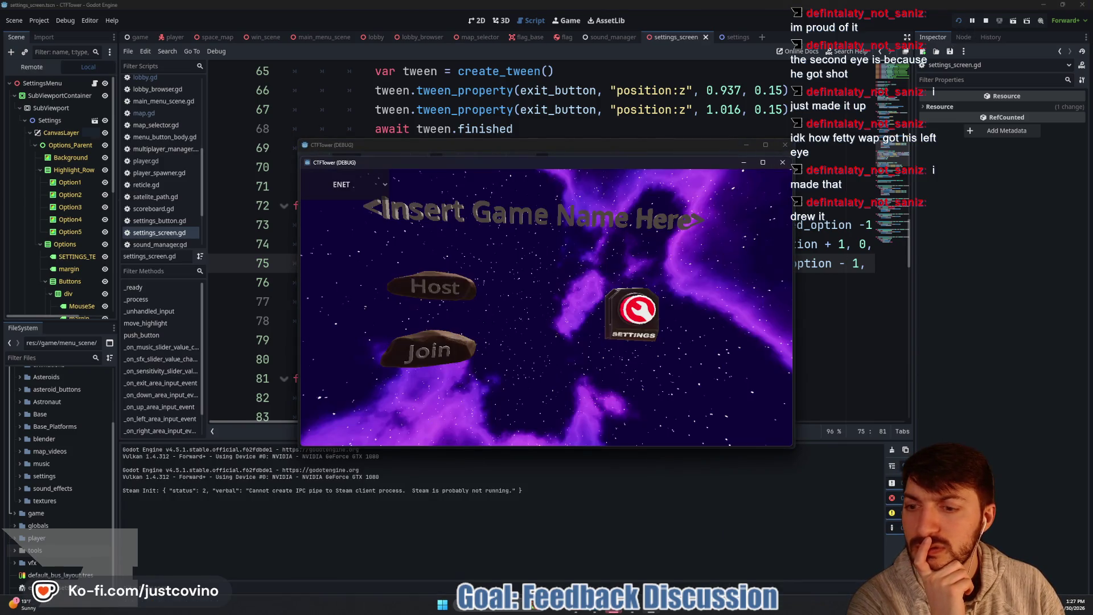
Step: Open Settings in the game, move the highlight down, and inspect the Stack Variables showing previous as null
click(619, 312)
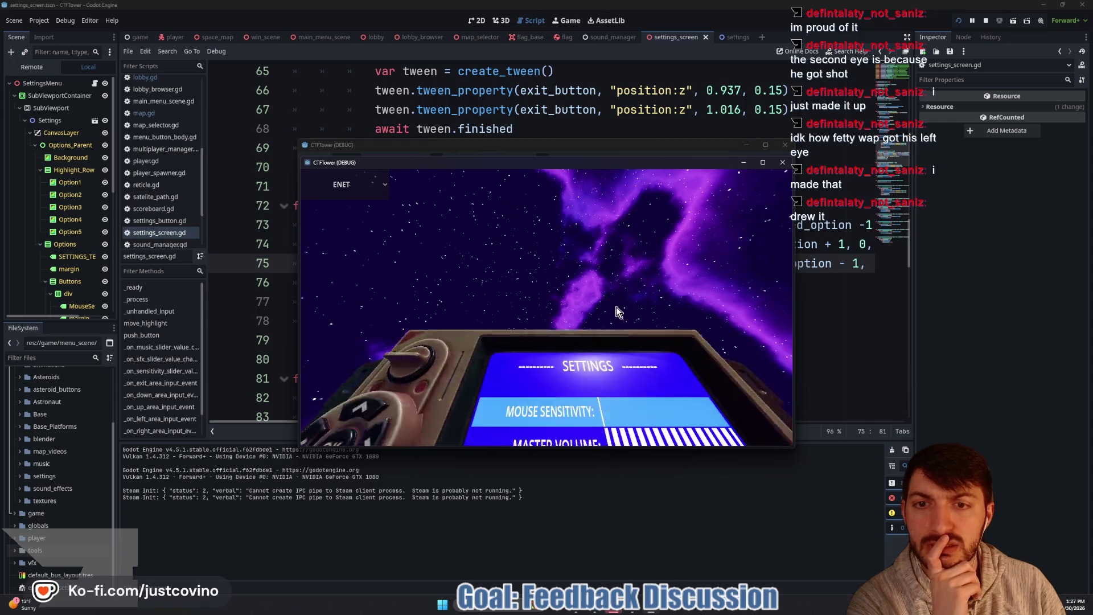
click(350, 336)
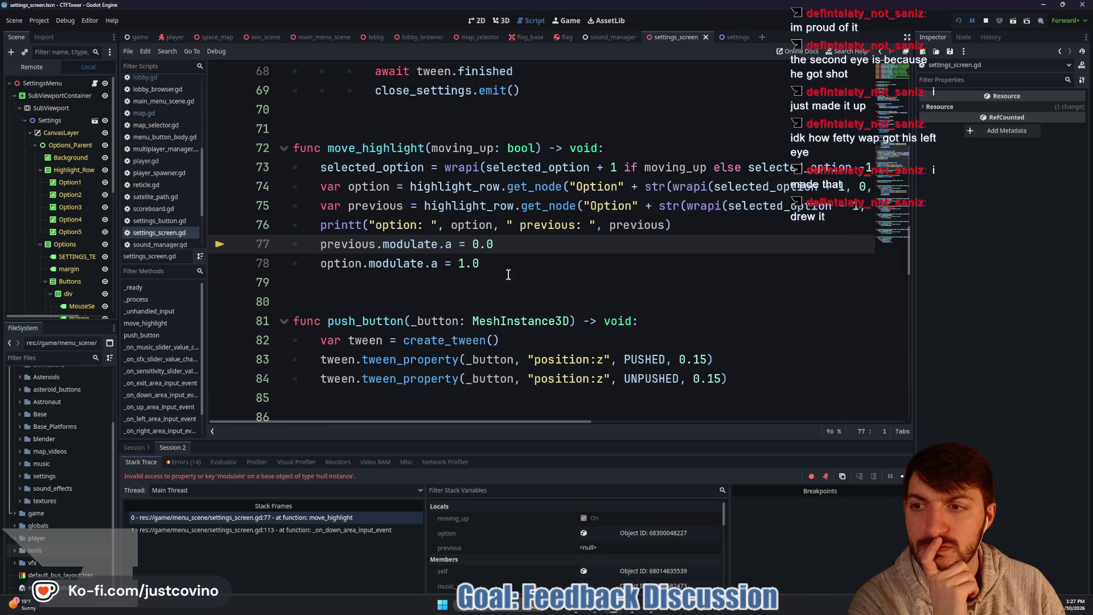
scroll(537, 534, down, 2)
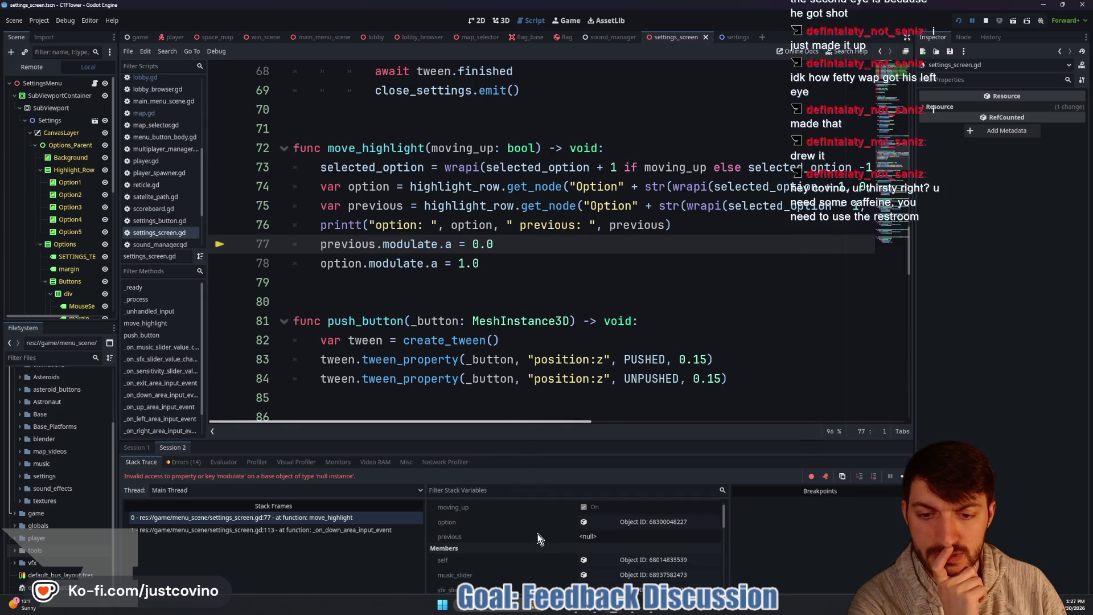
drag(590, 439, 569, 279)
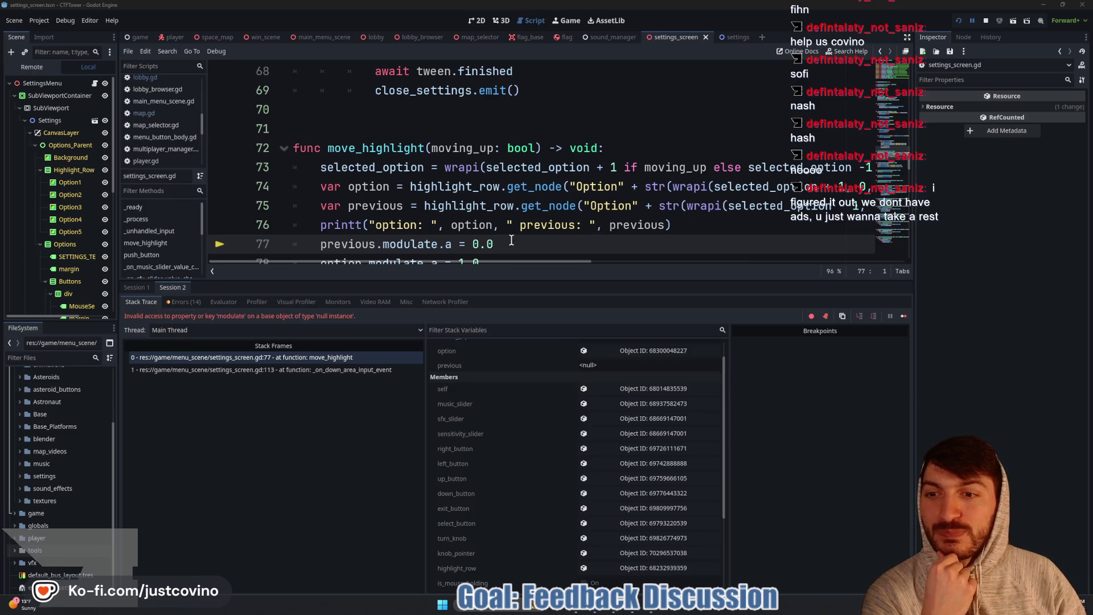
drag(563, 280, 564, 327)
Step: Stop the running game and switch over to the Twitch chat window
click(986, 22)
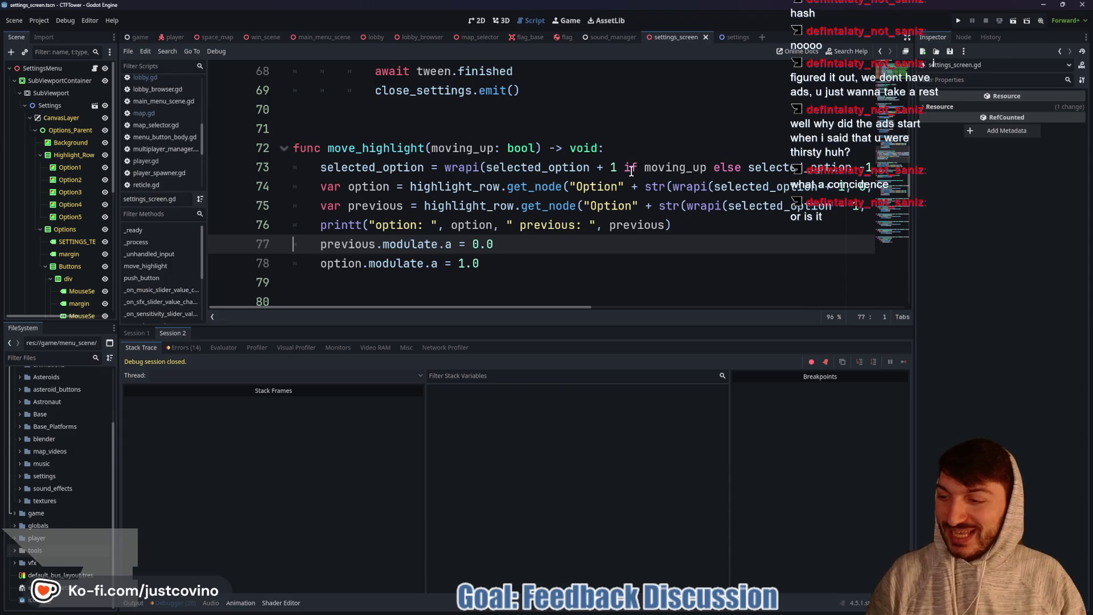
key(alt+Tab)
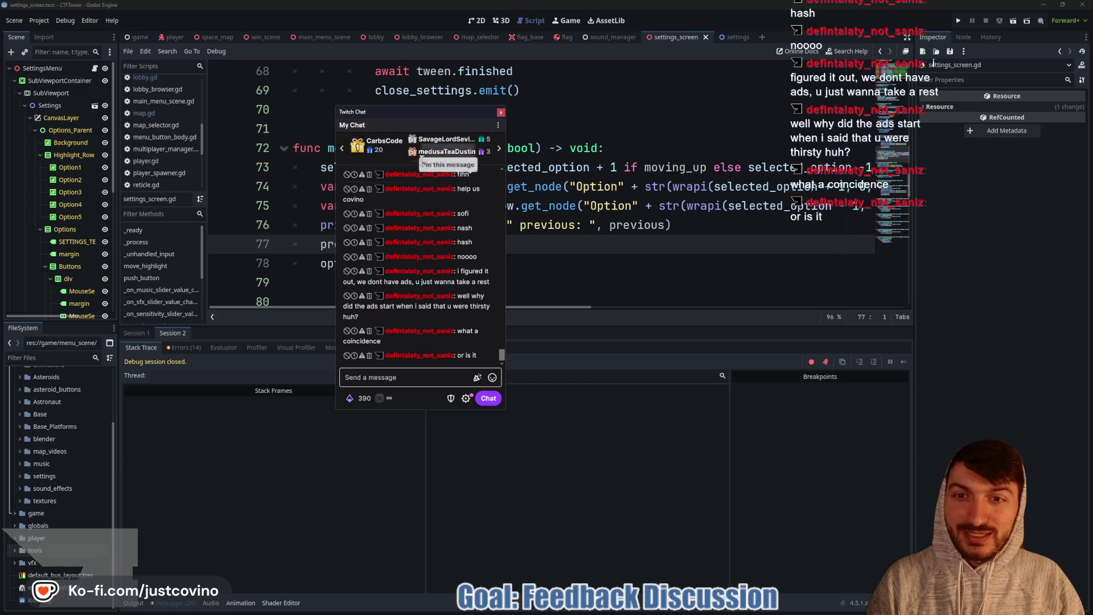
Step: Read the newest chat message, then switch away from the chat window back to Godot
key(alt+Tab)
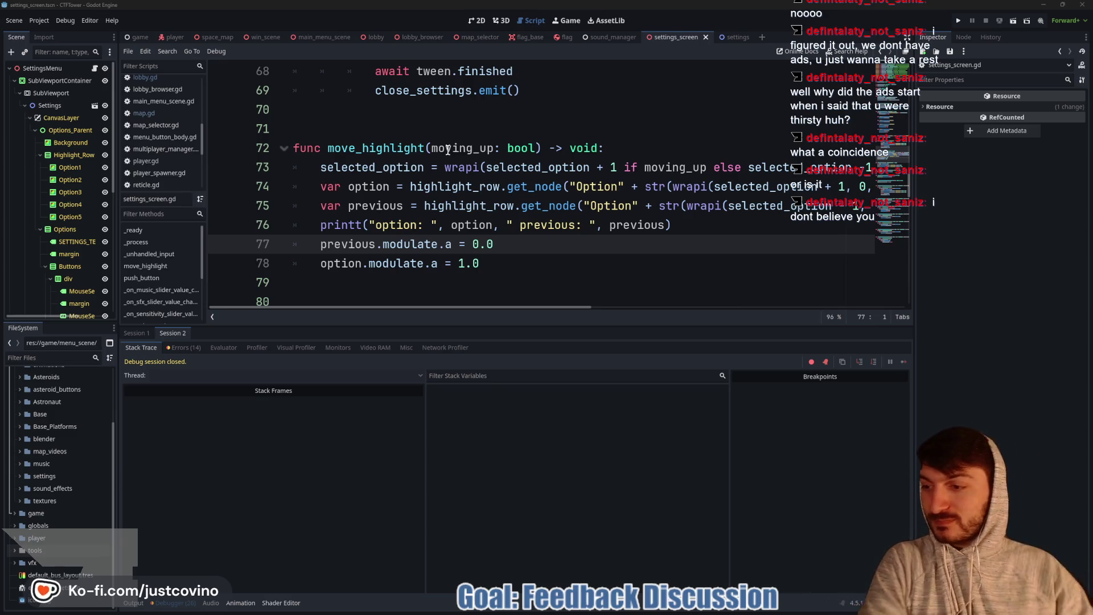
click(555, 234)
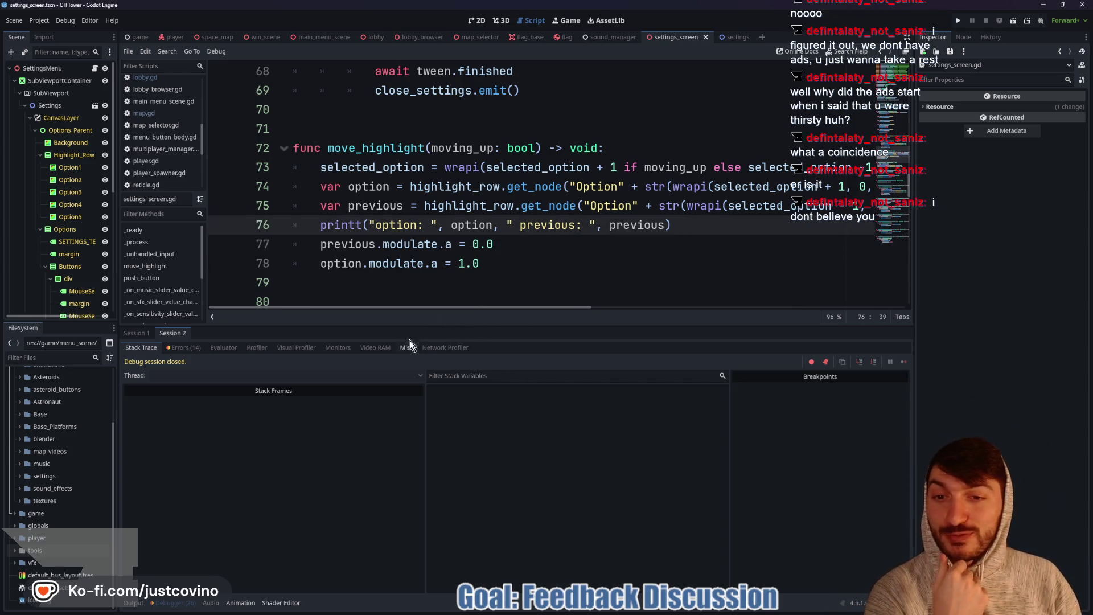
drag(433, 326, 448, 424)
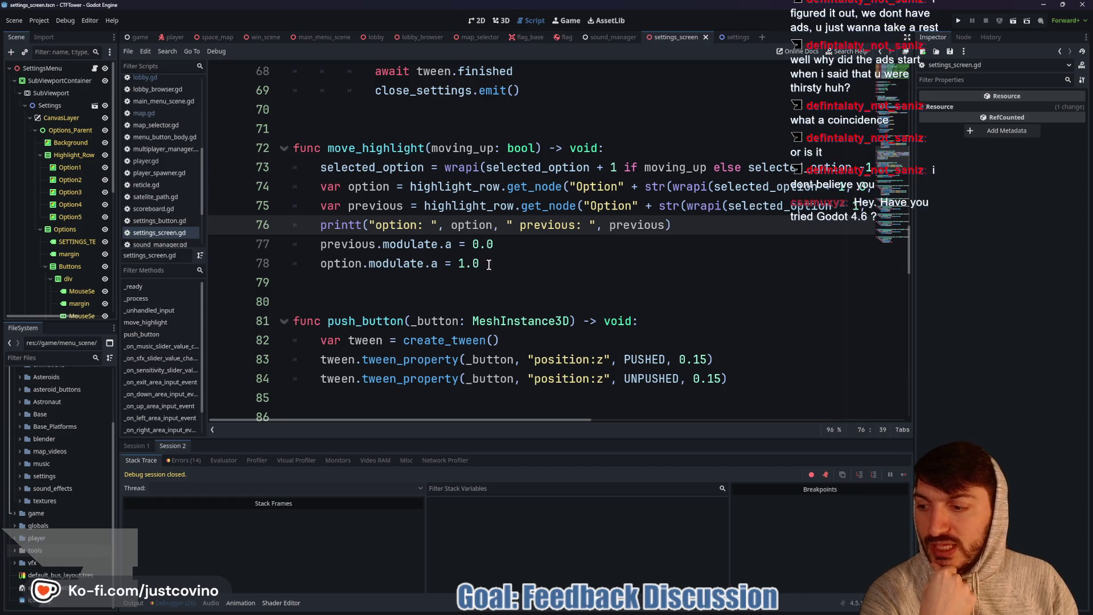
click(568, 245)
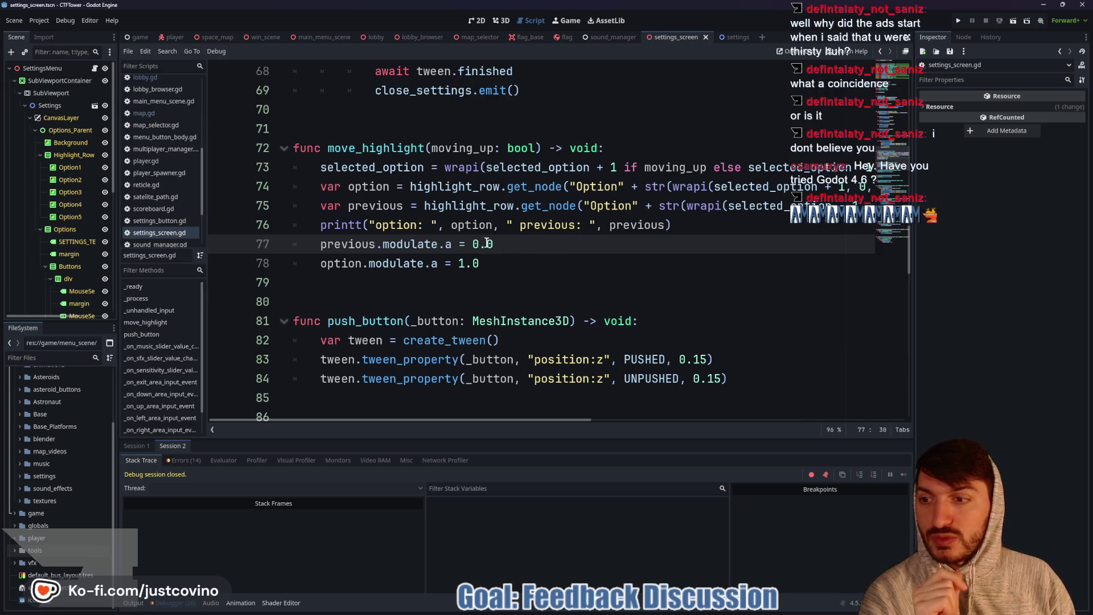
scroll(78, 453, up, 3)
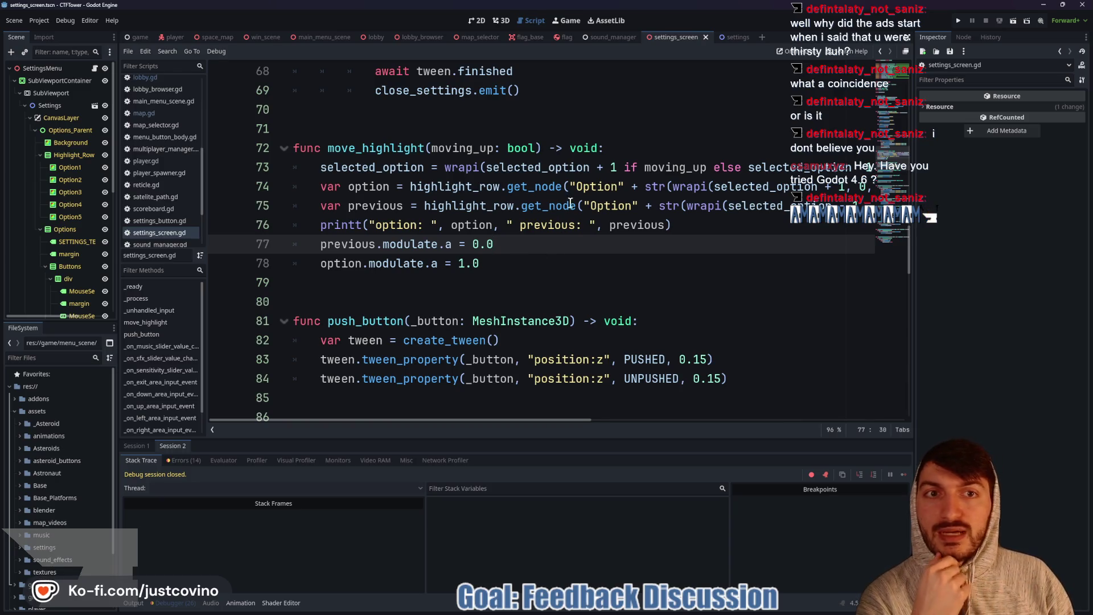
click(503, 21)
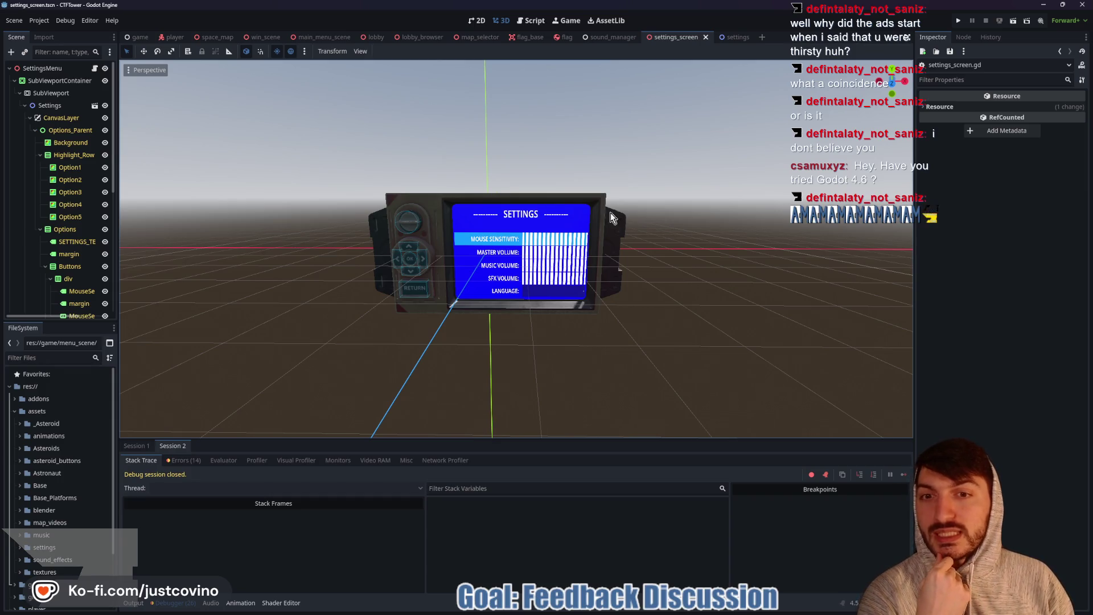
Step: Switch to the player scene, inspect its LeftArmIK node, then bring up the settings UI scene
scroll(521, 267, up, 2)
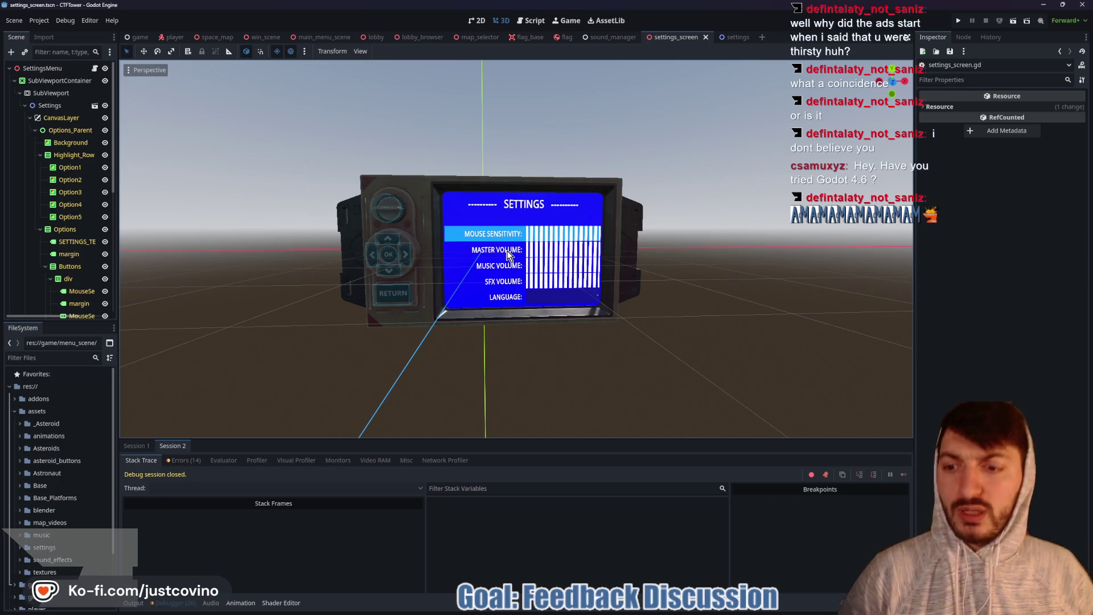
click(174, 37)
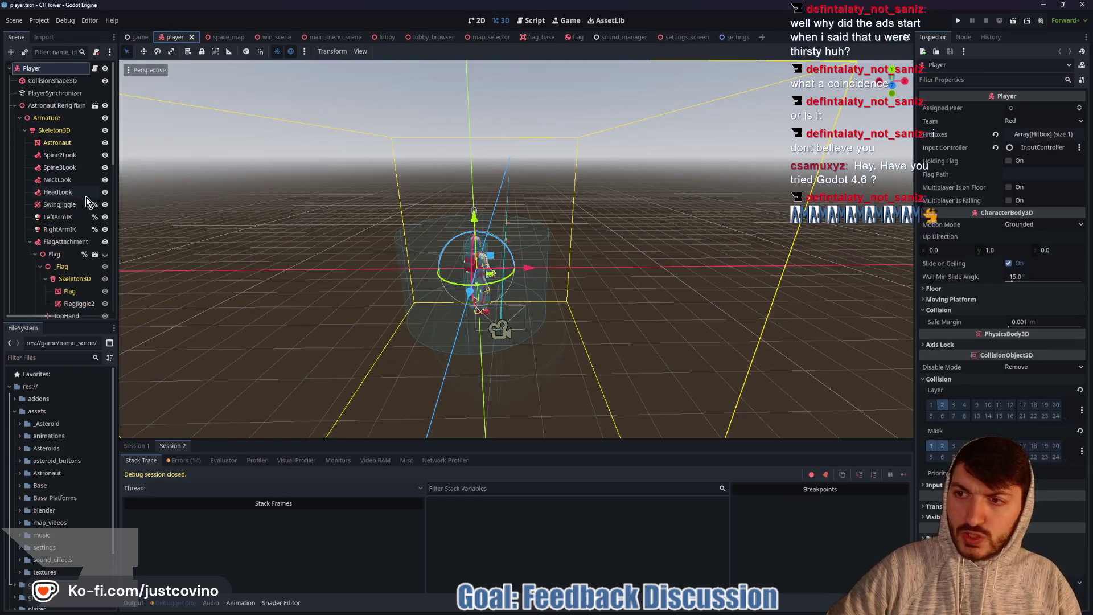
click(57, 217)
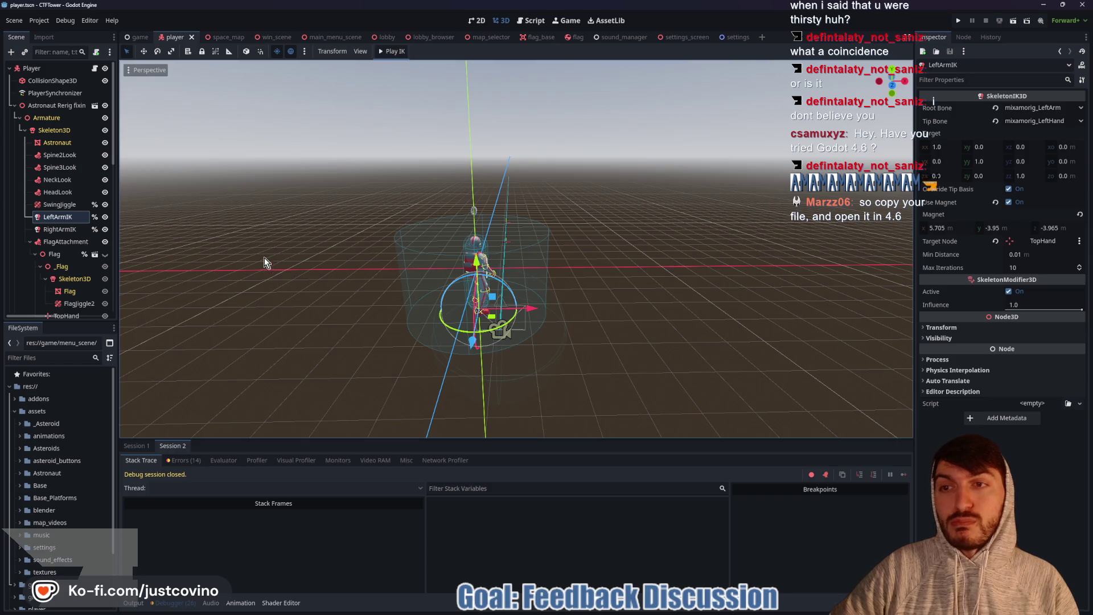
mouse_move(729, 37)
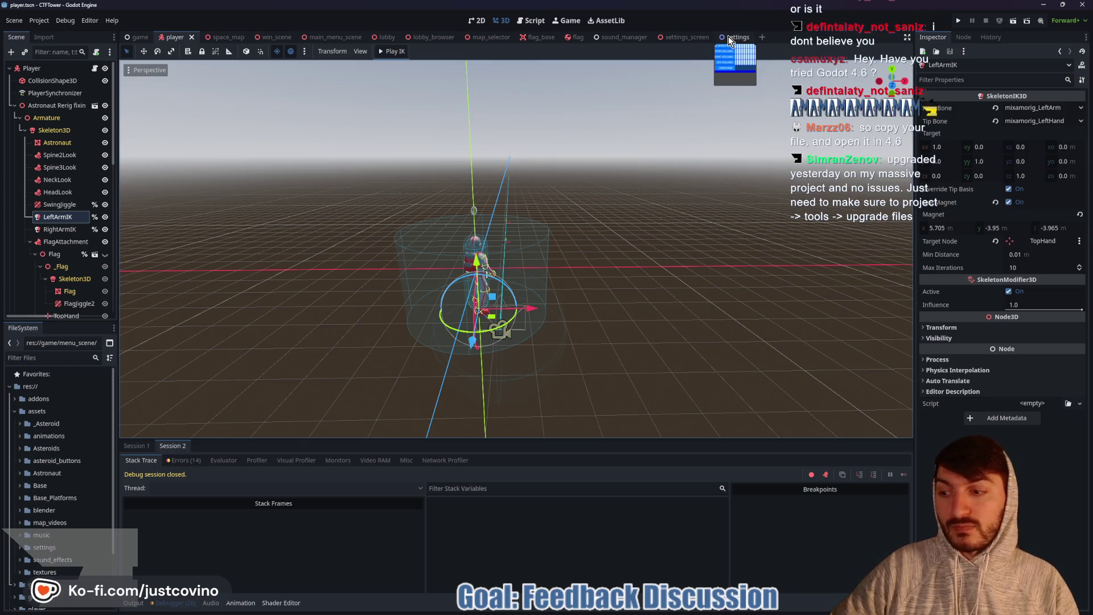
click(729, 35)
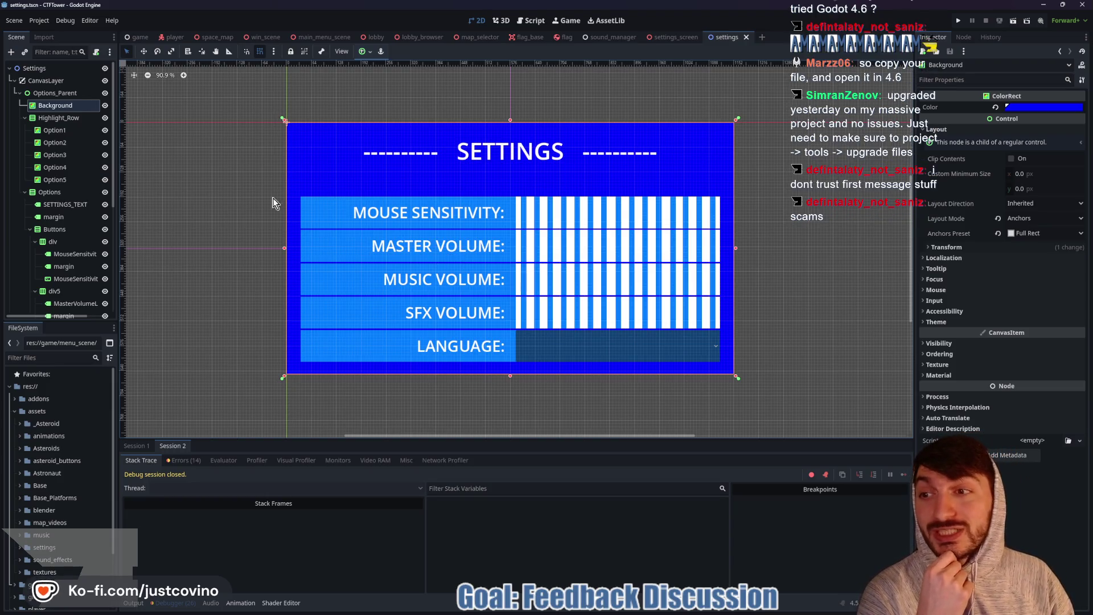
Step: Zoom out over the settings menu, select Highlight_Row and the Settings root, then reopen settings_screen.gd
scroll(319, 200, down, 6)
scroll(272, 251, down, 1)
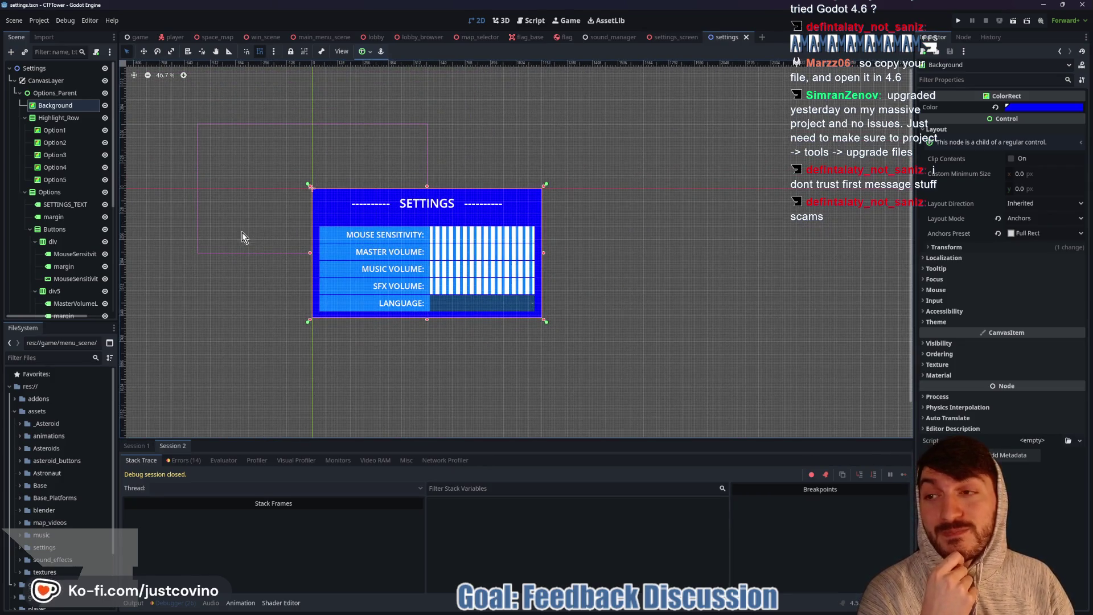
click(59, 118)
click(200, 125)
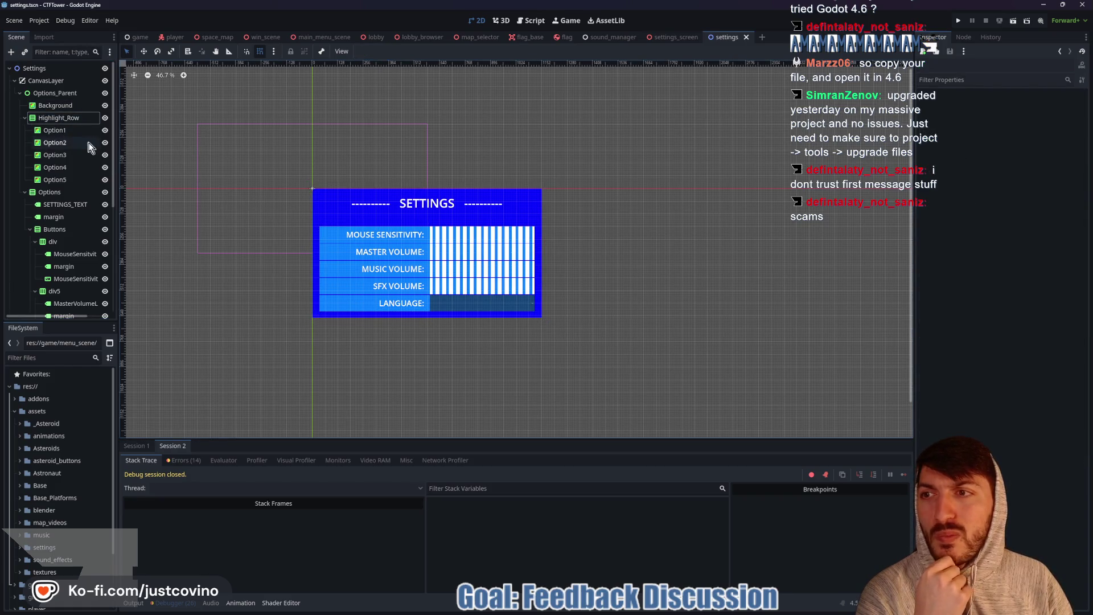
click(52, 69)
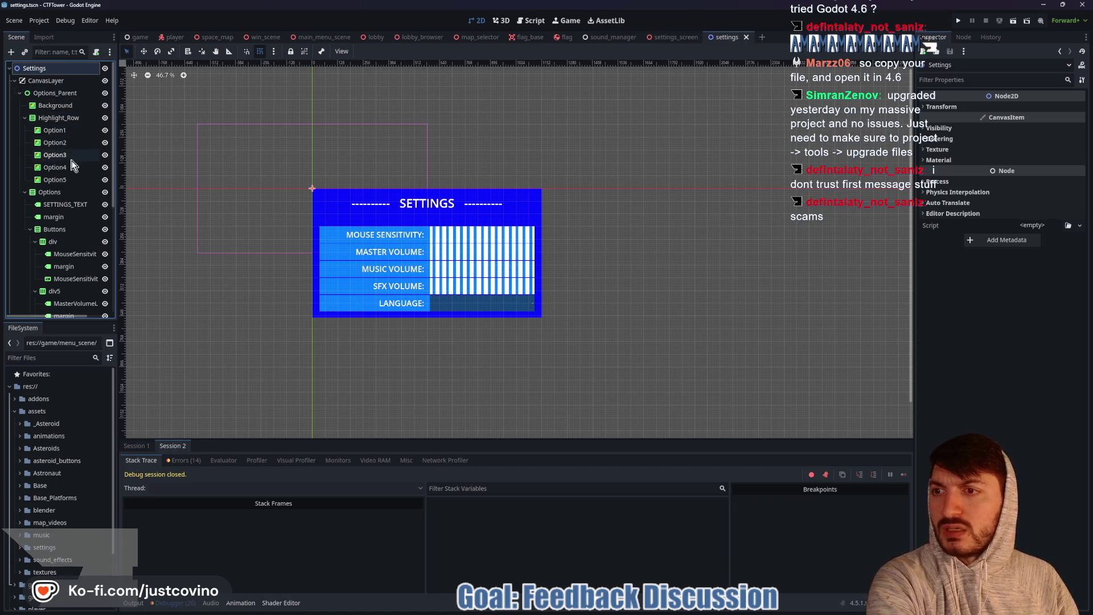
click(666, 36)
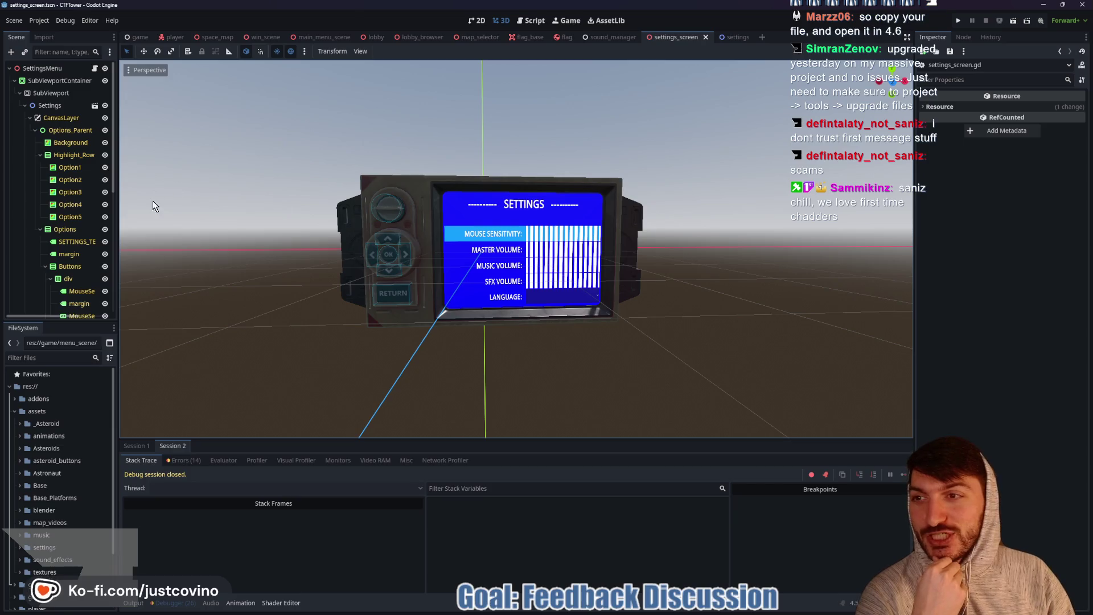
click(95, 68)
Step: Delete the moving_up conditional from line 73 of move_highlight
click(523, 260)
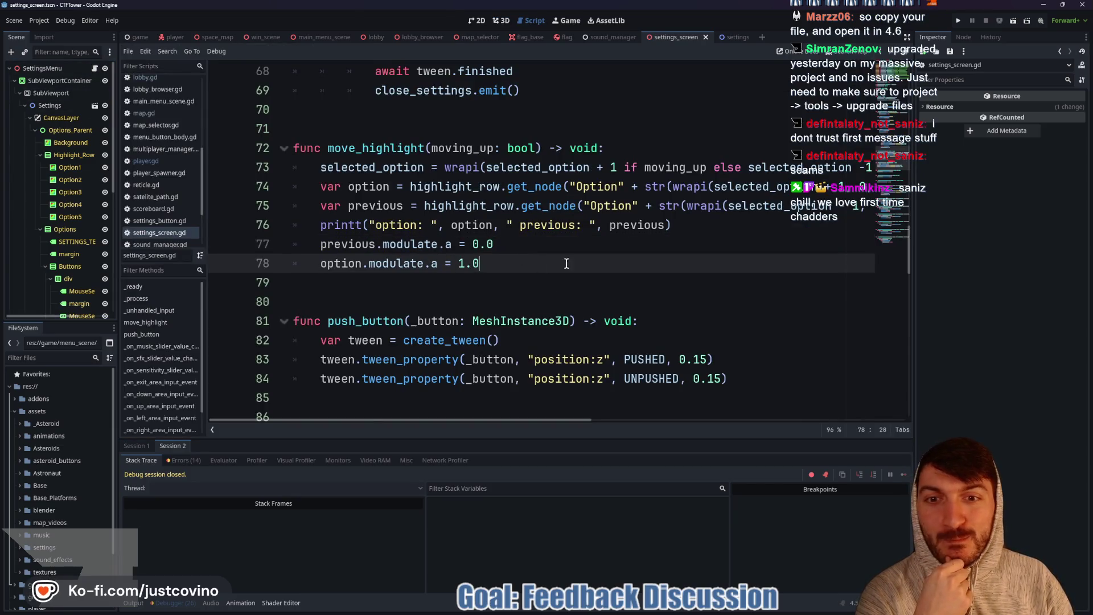
scroll(540, 273, up, 1)
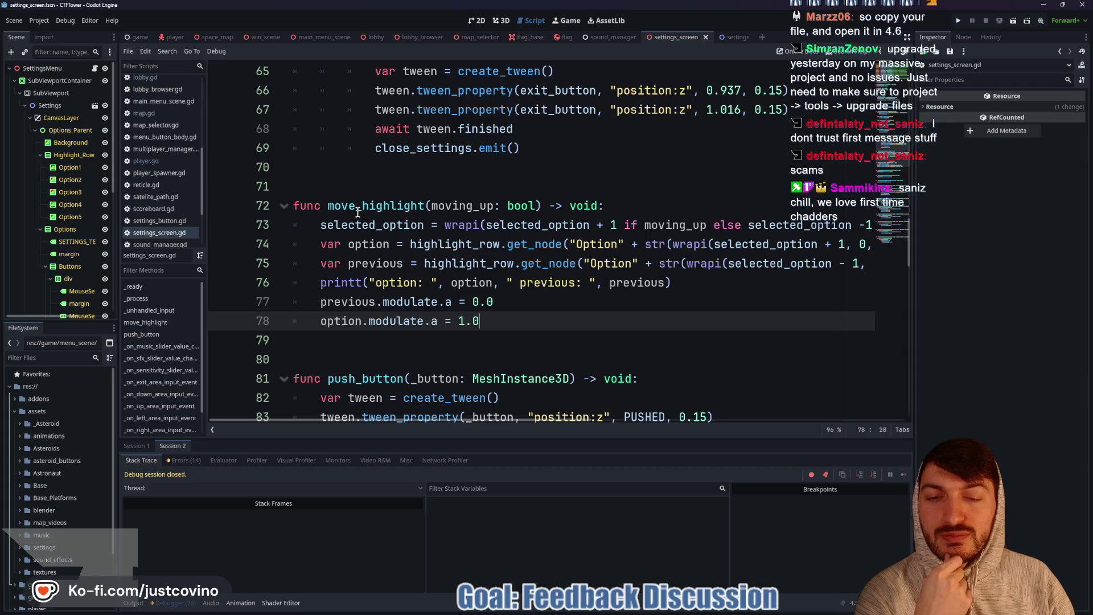
double_click(393, 225)
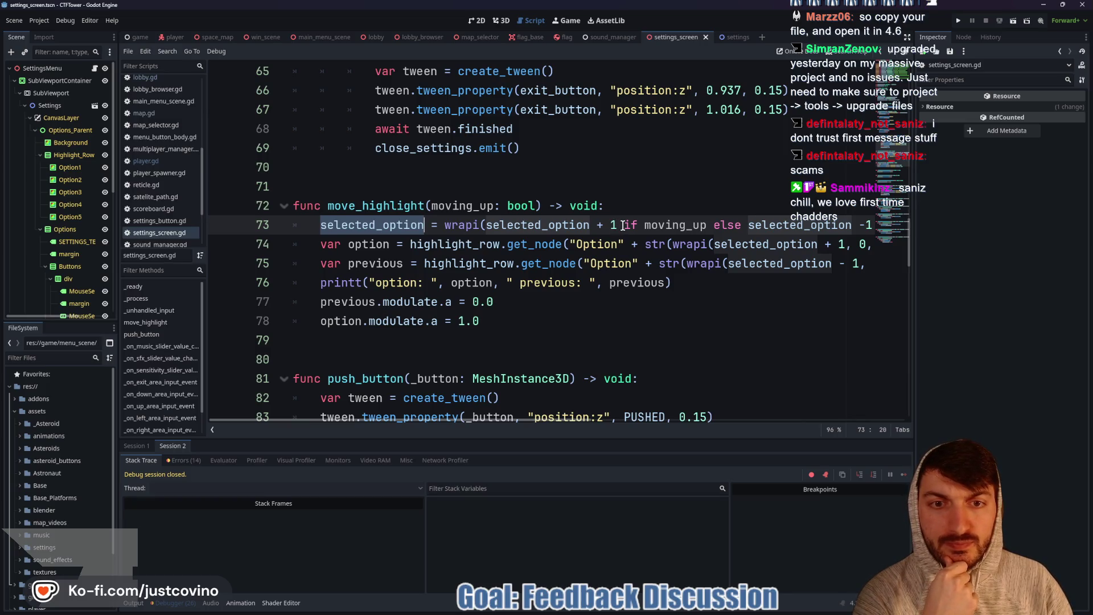
mouse_move(623, 225)
mouse_down()
mouse_move(866, 226)
mouse_move(818, 226)
mouse_up()
key(BackSpace)
key(BackSpace)
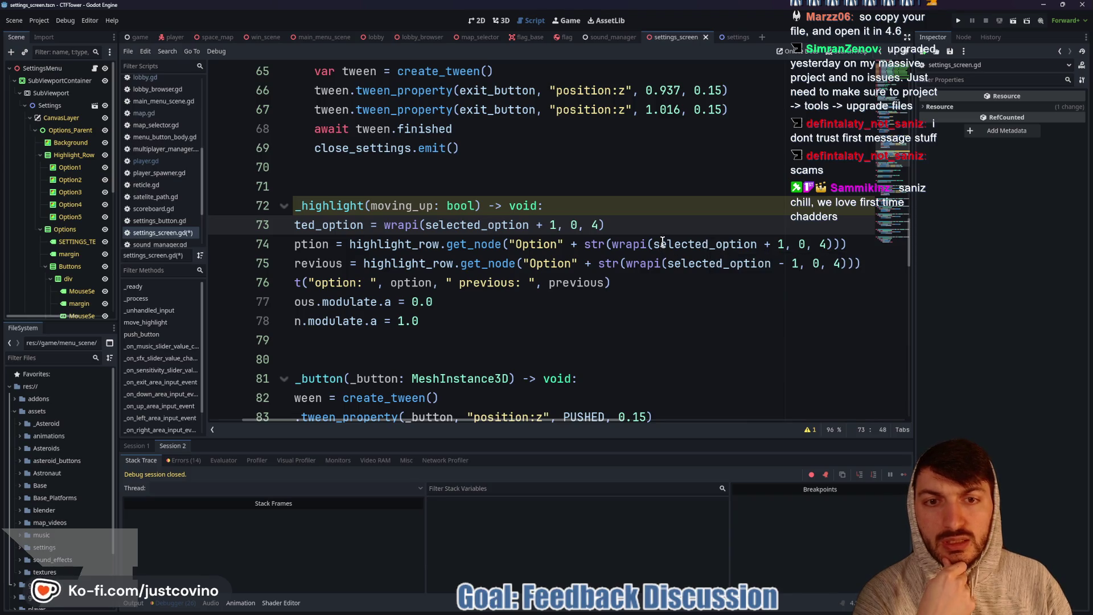
Step: Replace the wrapi expressions on lines 74 and 75 with selected_option
scroll(662, 241, left, 2)
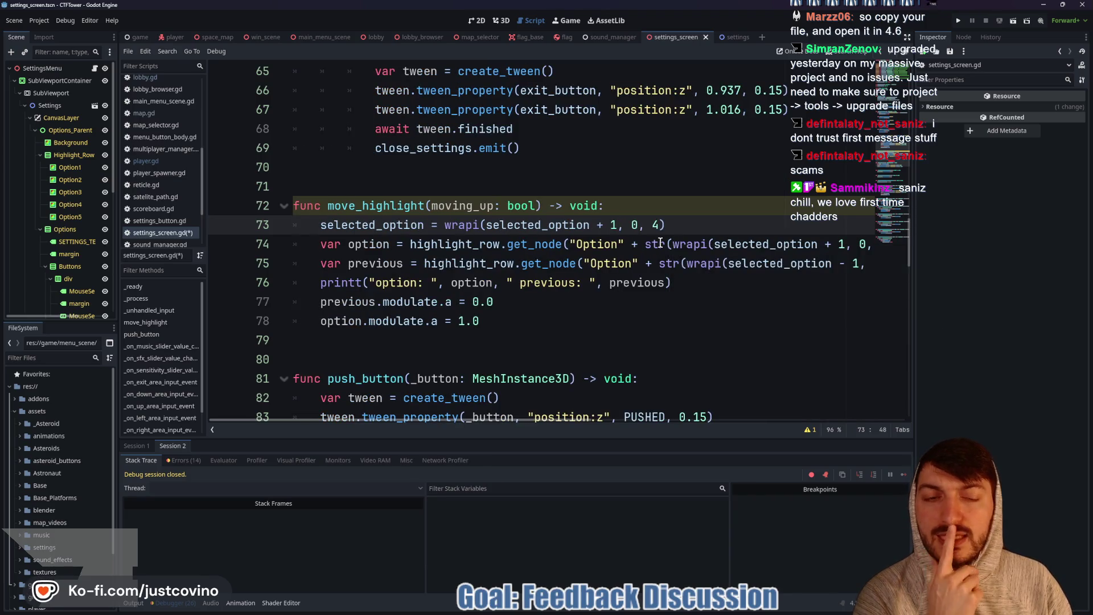
click(693, 244)
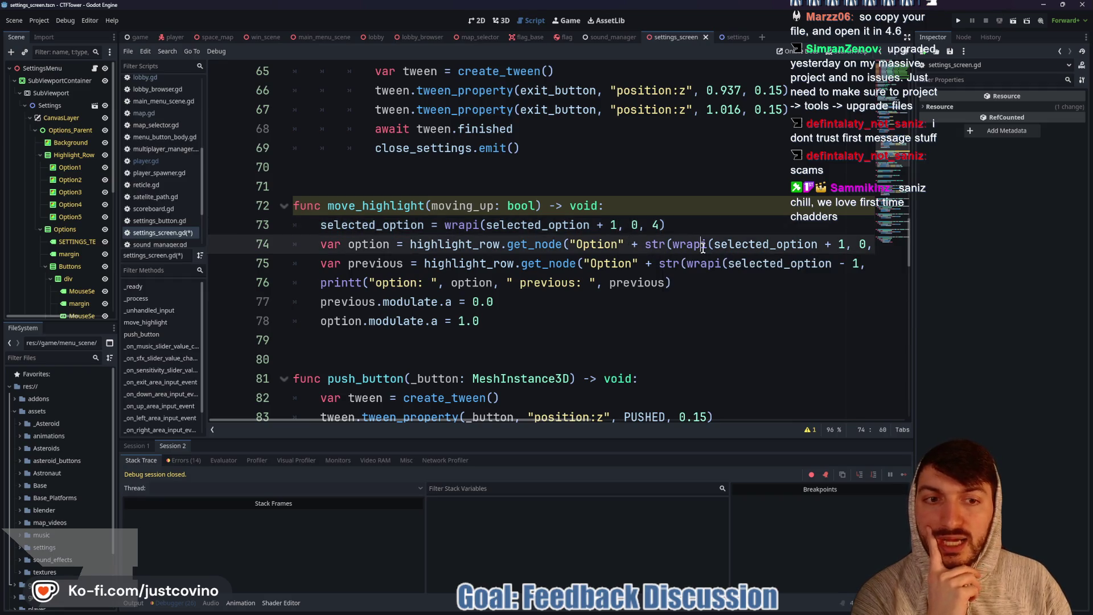
mouse_move(672, 244)
mouse_down()
mouse_move(862, 243)
mouse_move(846, 244)
mouse_up()
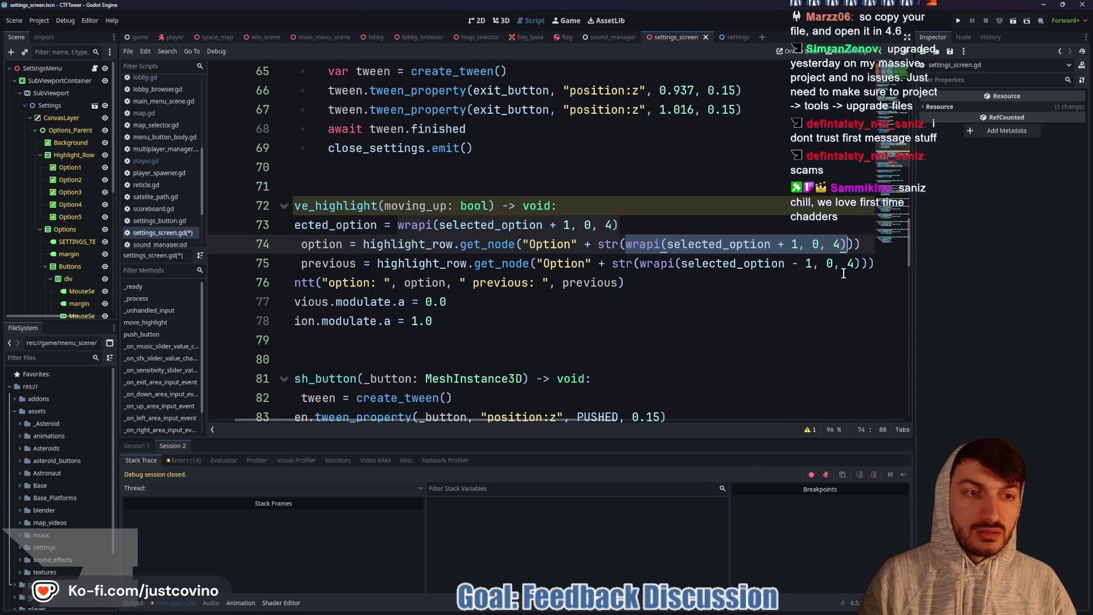
text(sel)
key(Return)
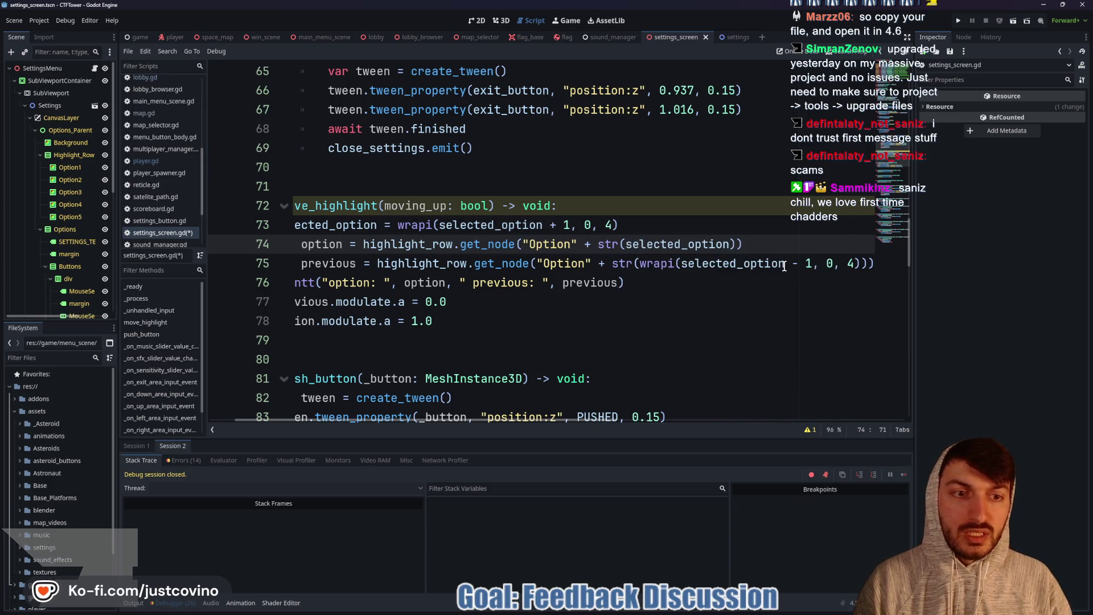
drag(860, 263, 638, 263)
text(sel)
key(Return)
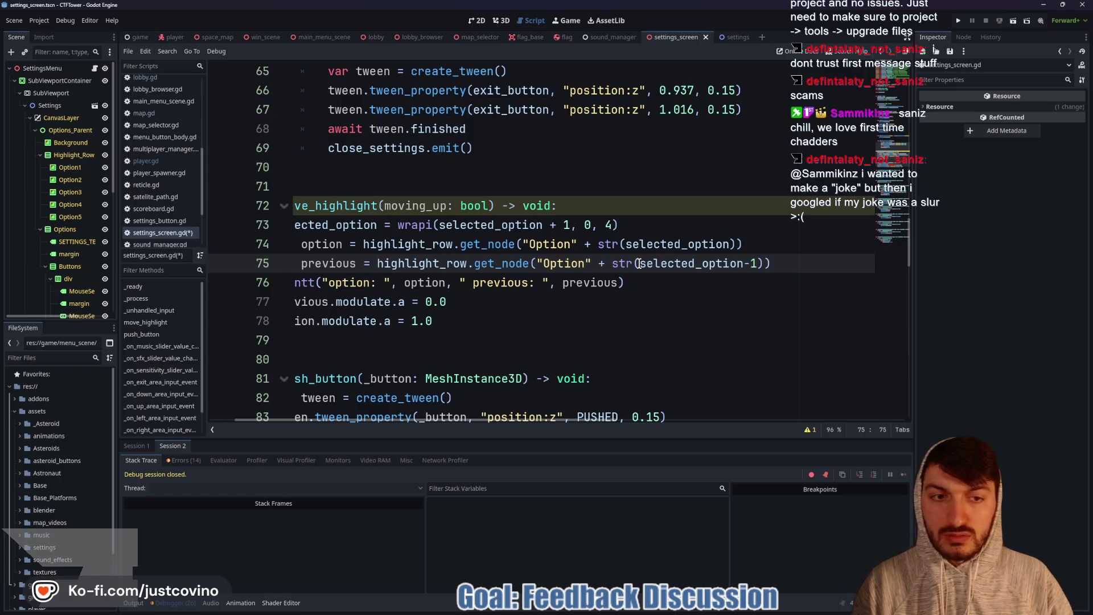
Step: Save settings_screen.gd and launch a new debug run of the game
key(ctrl+s)
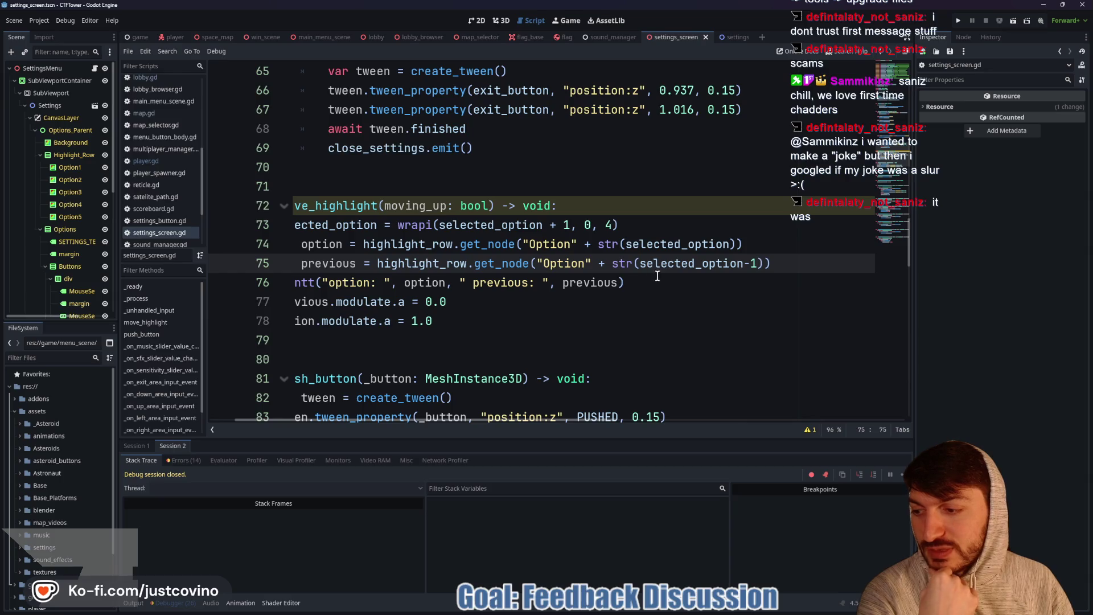
scroll(635, 281, left, 2)
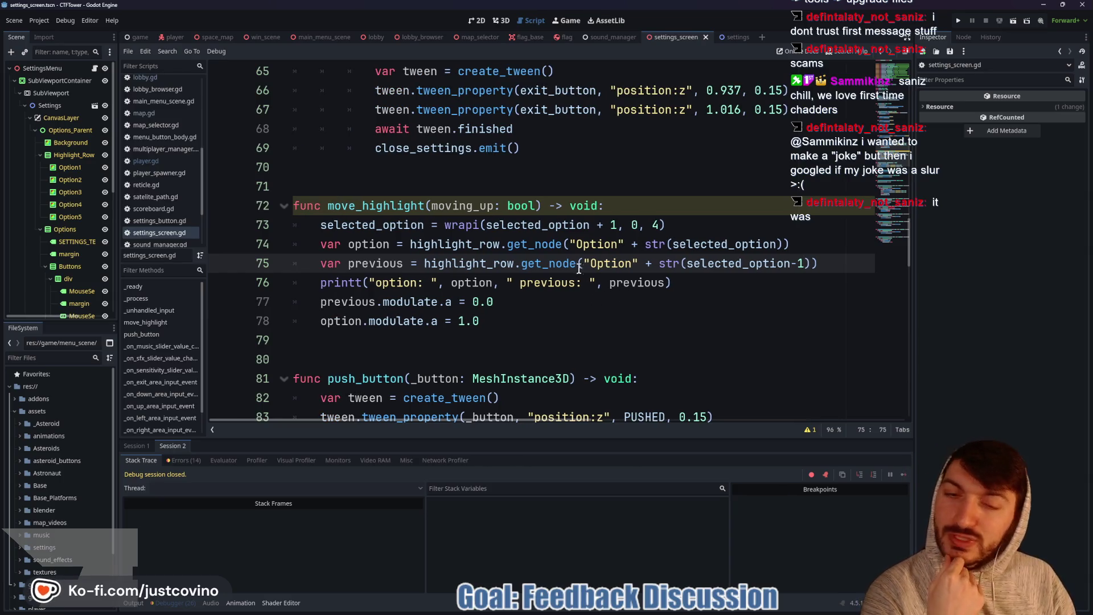
click(536, 313)
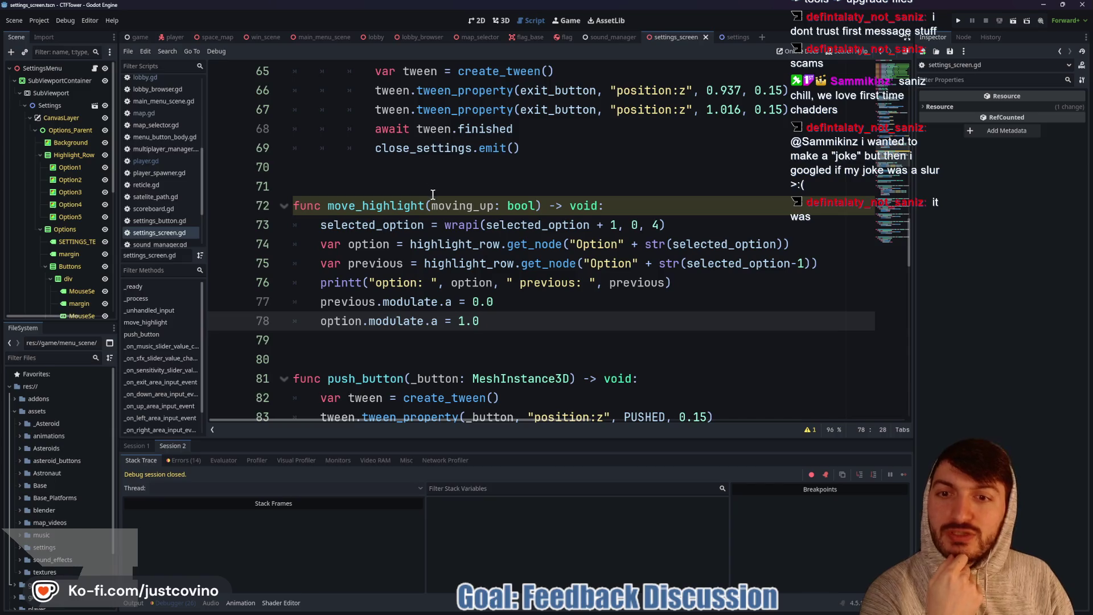
click(957, 21)
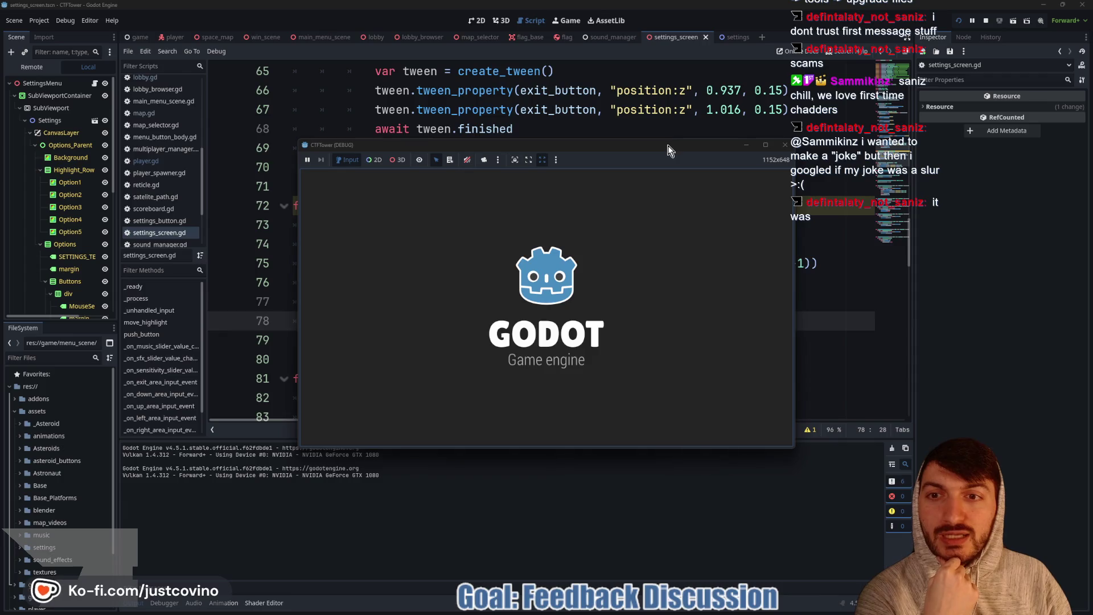
Step: Close the extra game window, open the game's settings screen, and move the highlight up
click(781, 165)
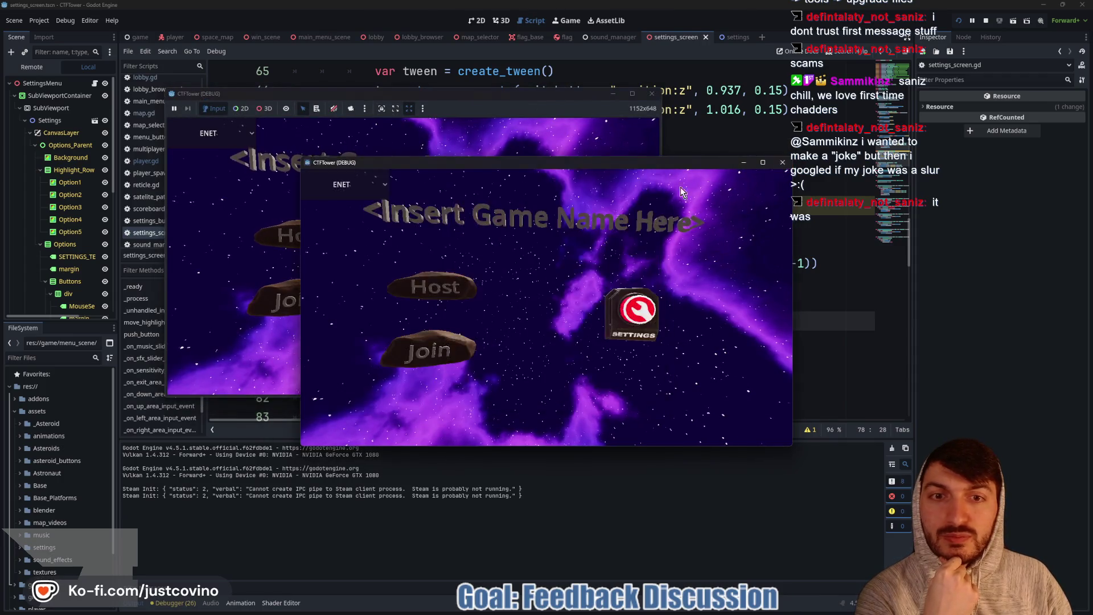
drag(562, 97, 629, 105)
click(580, 277)
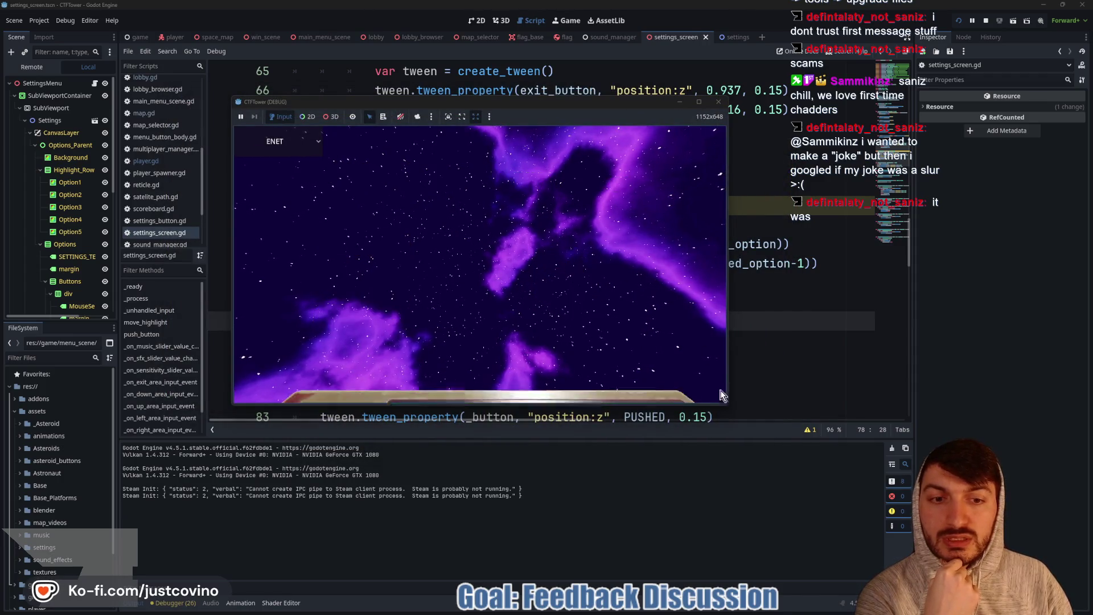
drag(726, 403, 820, 487)
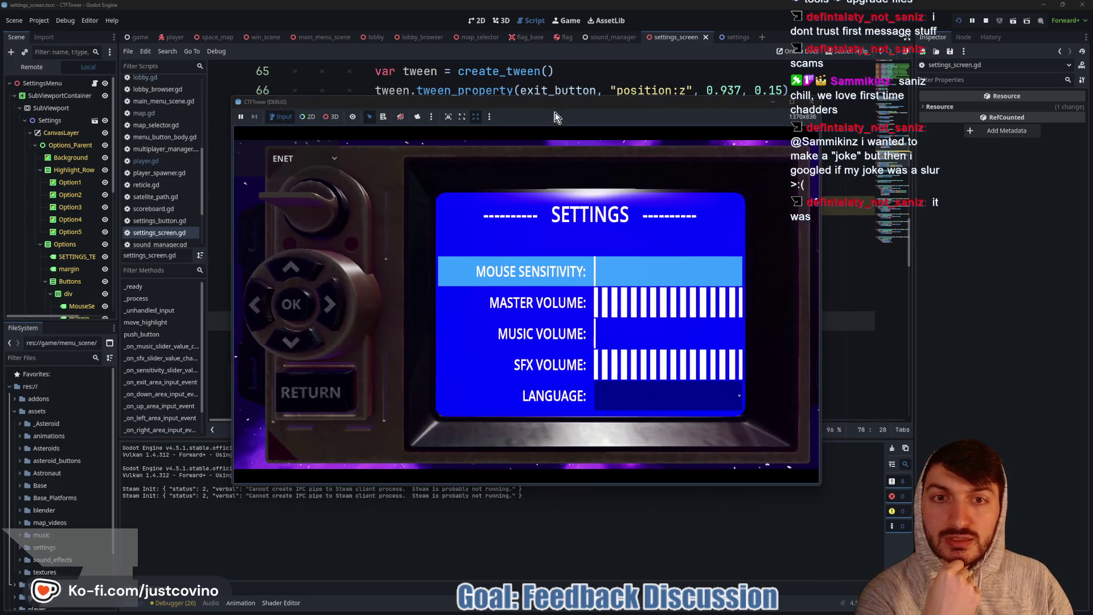
key(Up)
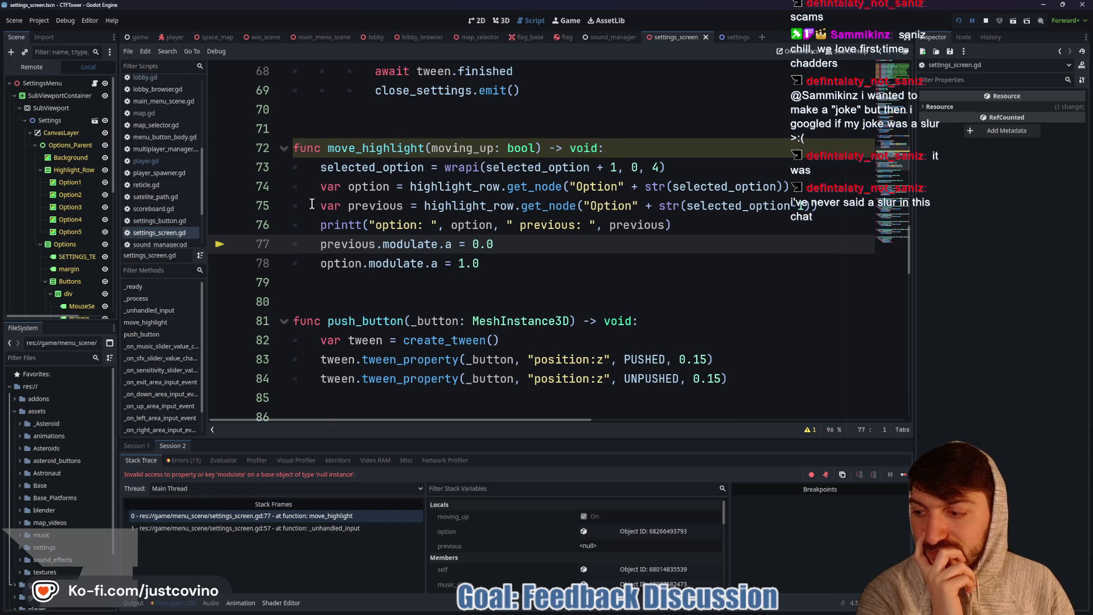
Step: Comment out lines 75–77 (previous lookup, print, fade), save and rerun, then stop the game
click(312, 204)
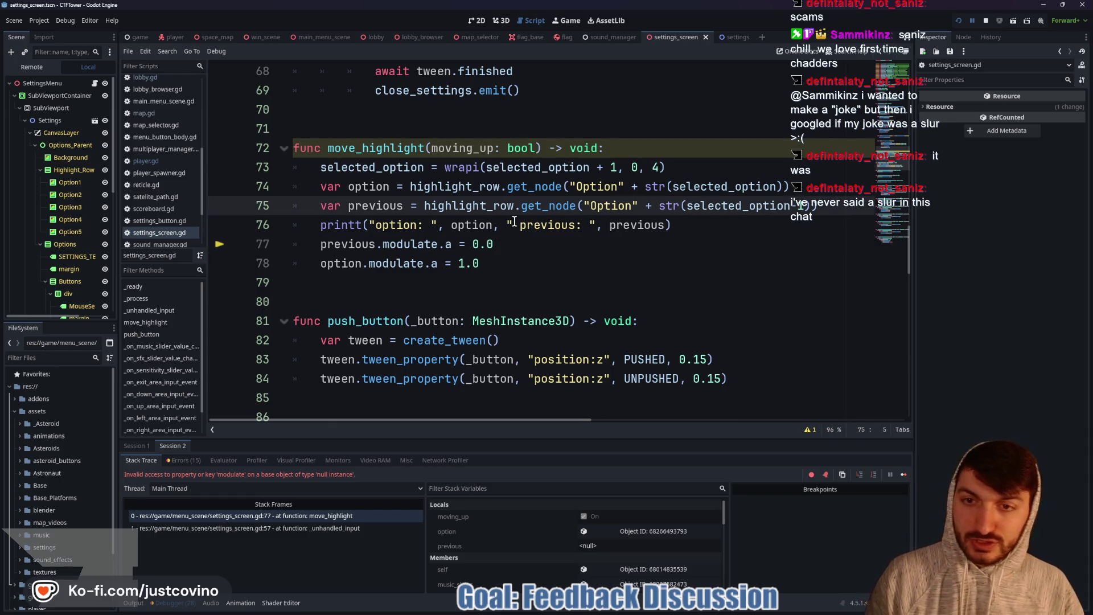
text(#)
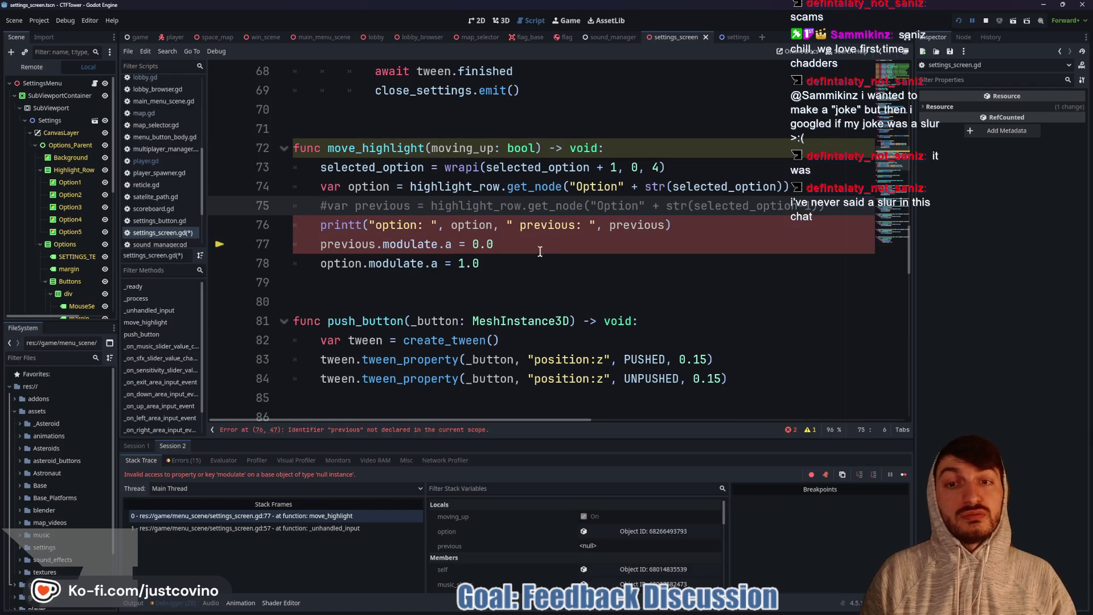
click(313, 244)
text(#)
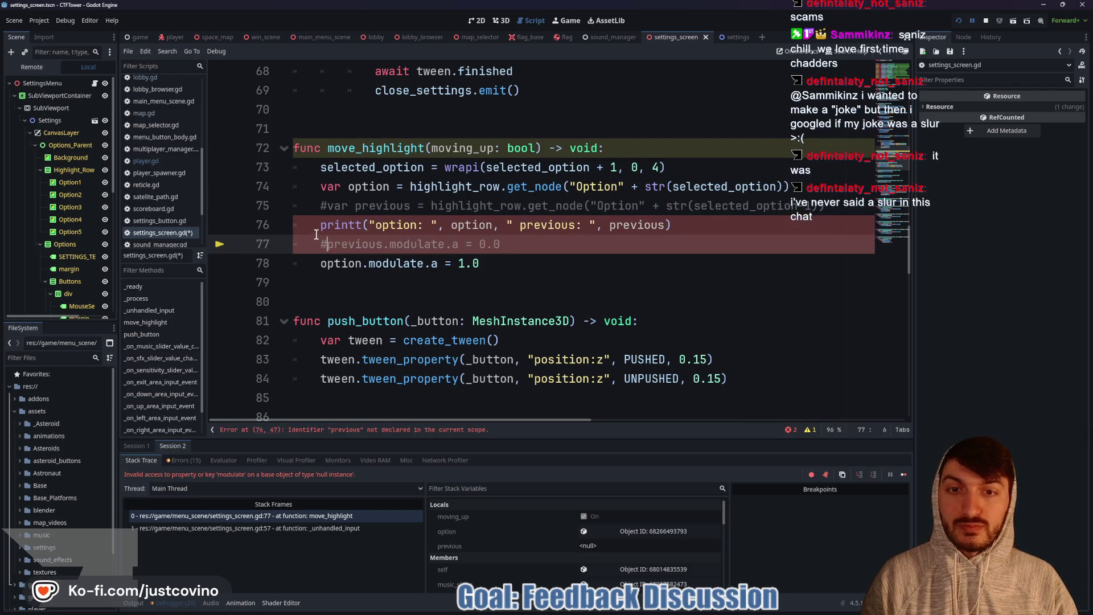
click(317, 225)
text(#)
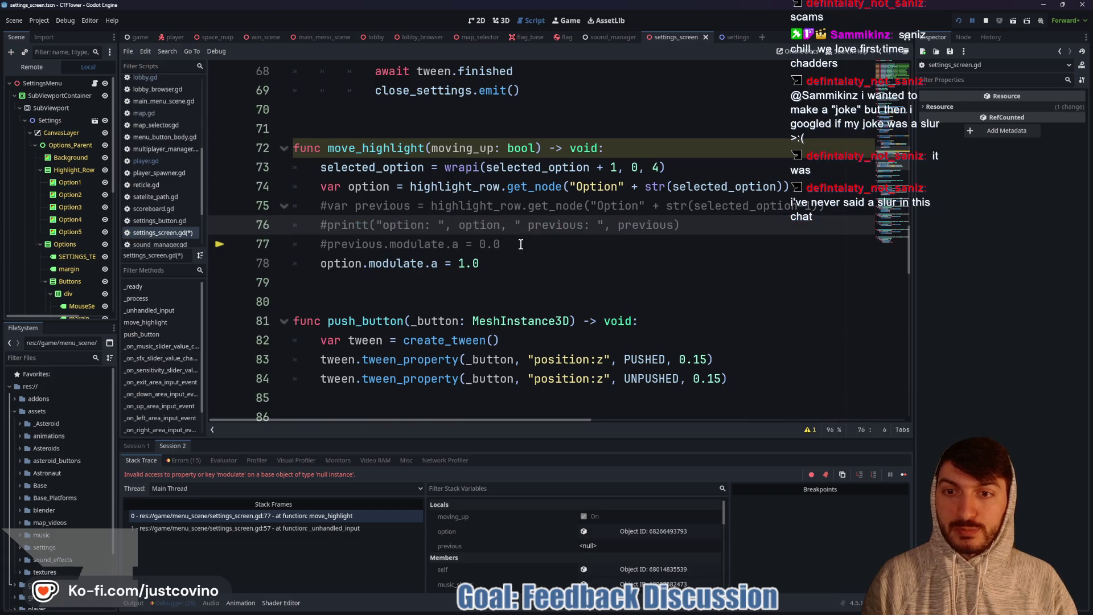
click(959, 20)
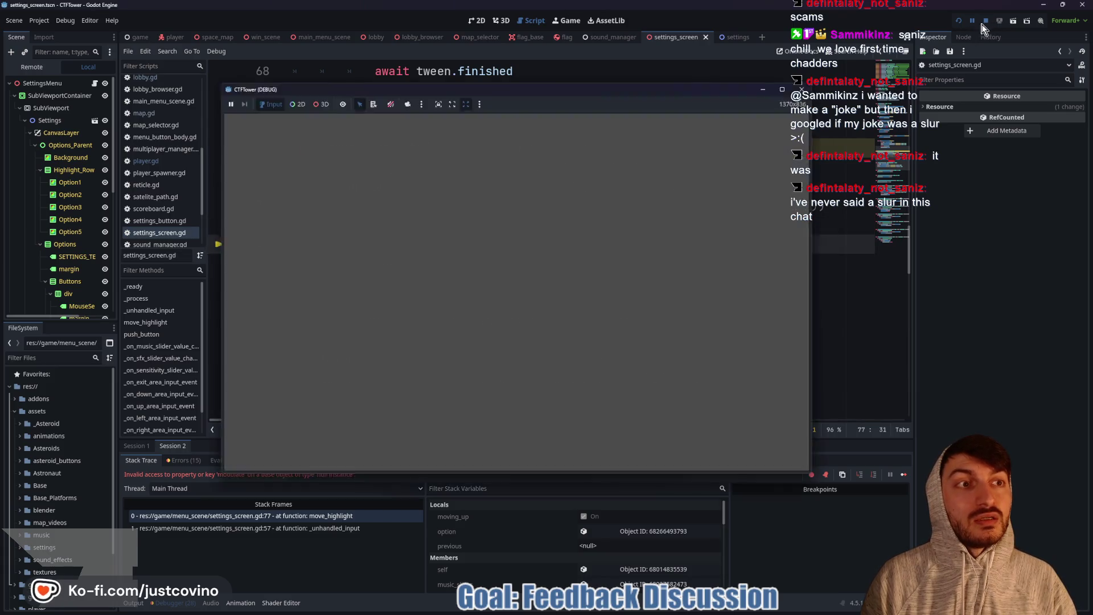
click(984, 22)
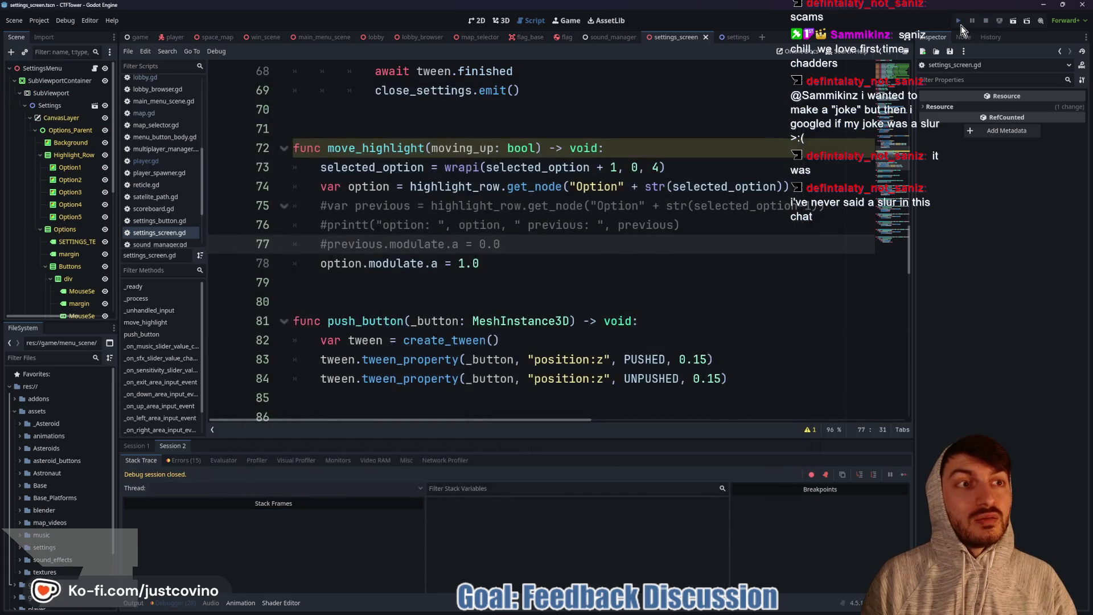
Step: Relaunch the game, open SETTINGS, and step the highlight down three rows
click(960, 25)
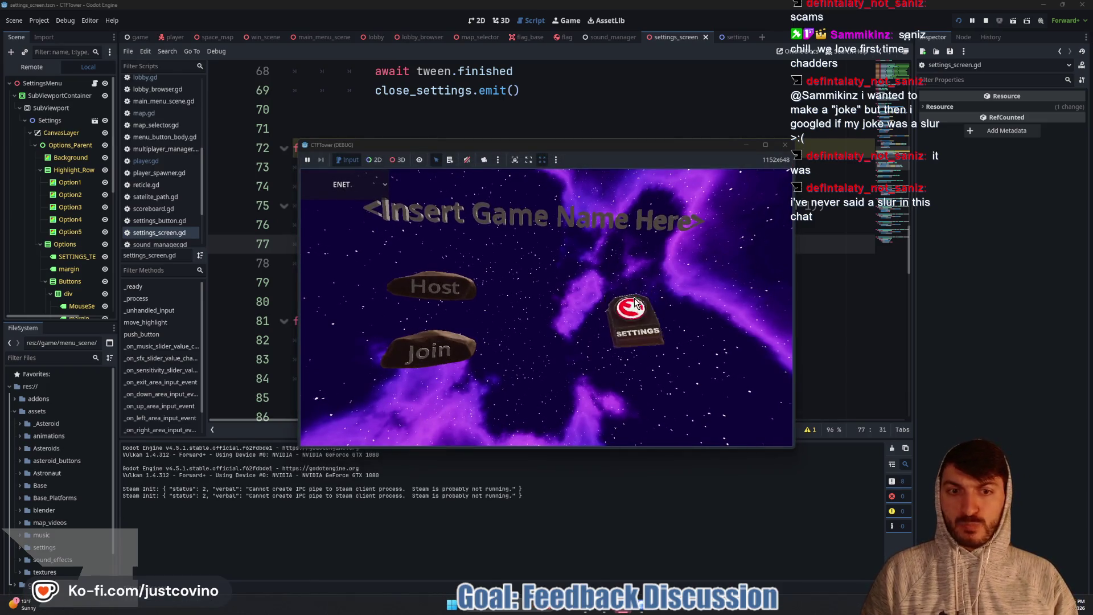
click(633, 312)
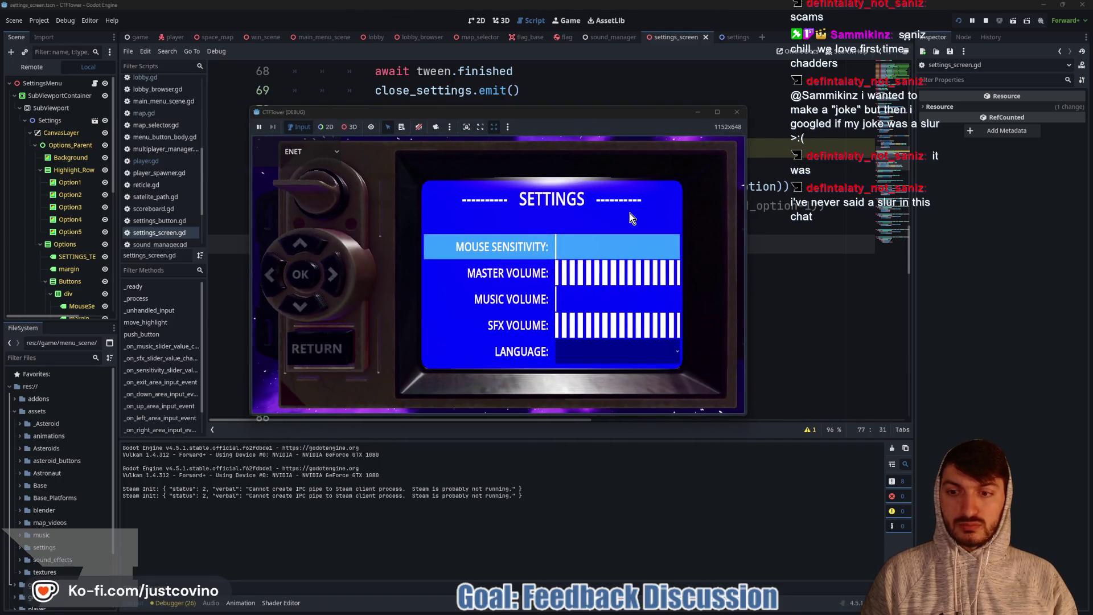
key(Down)
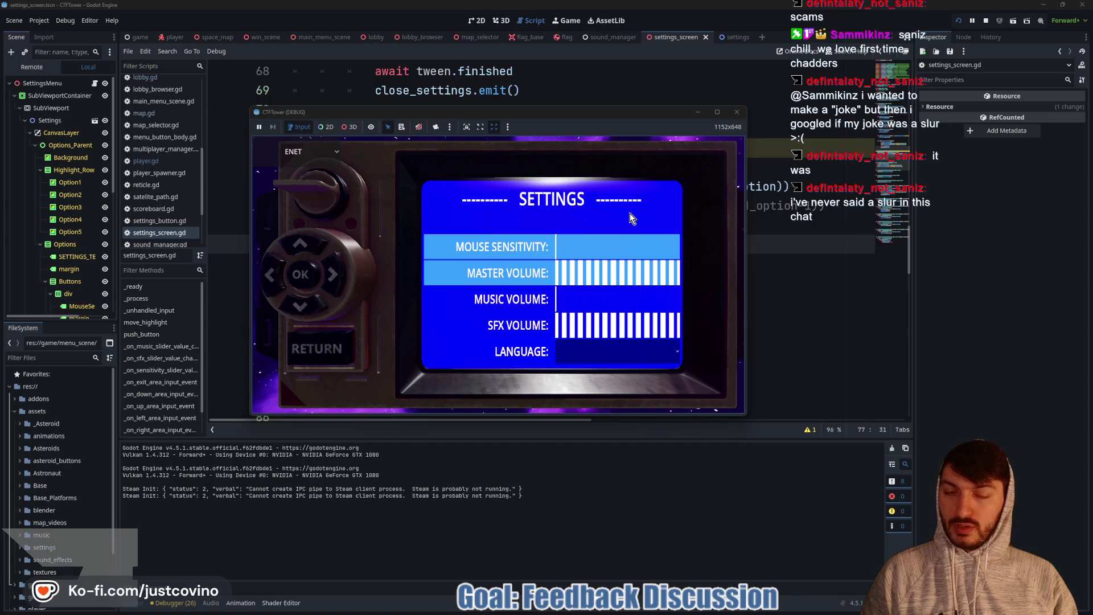
key(Down)
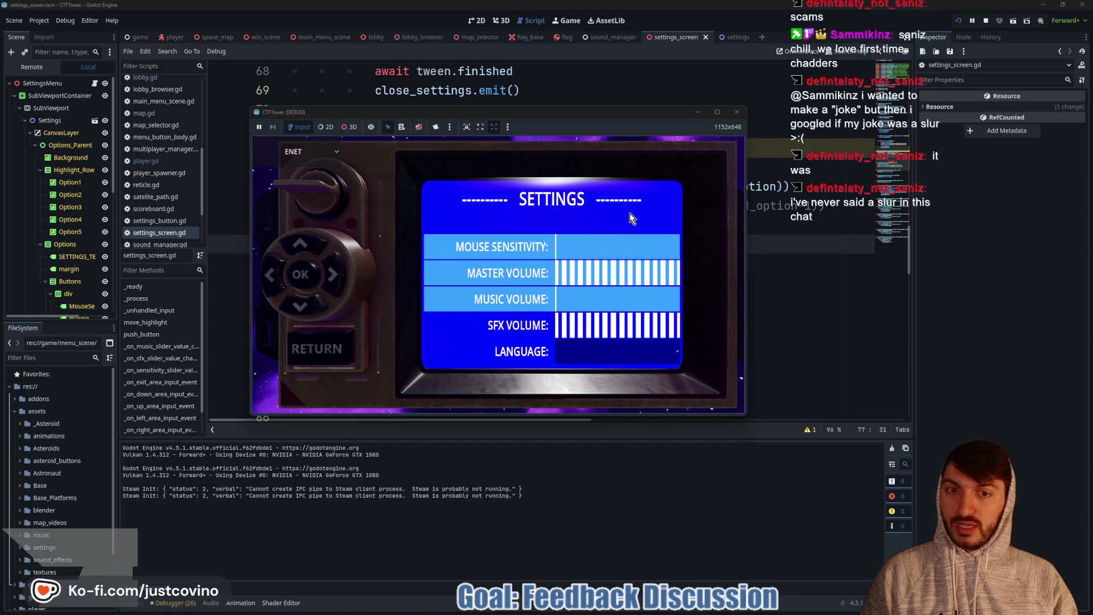
key(Down)
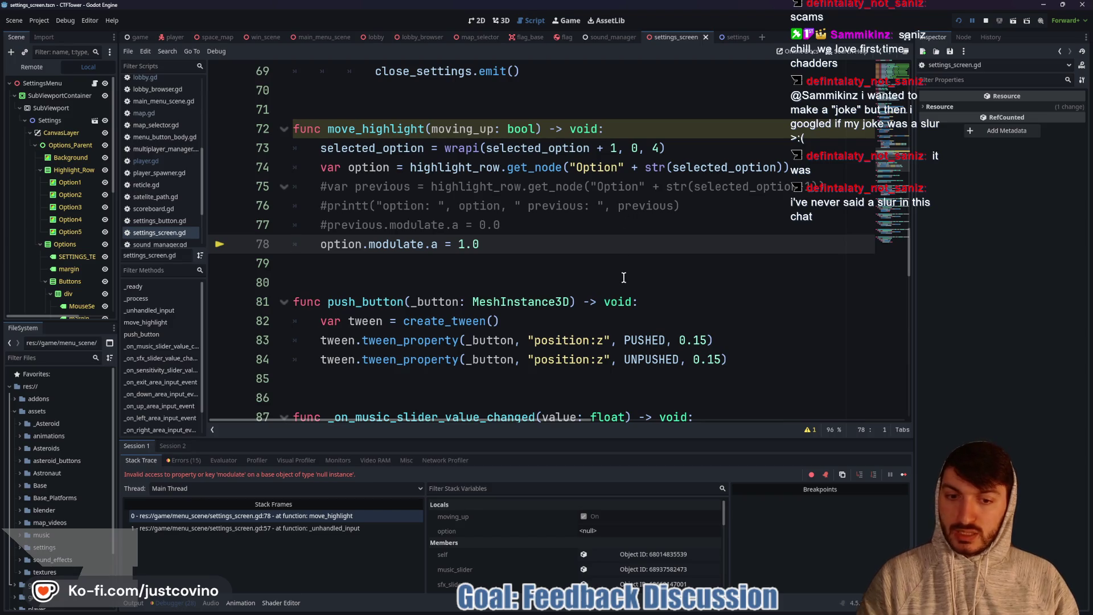
Step: Enlarge the debugger panel, scroll through the variables, then stop the crashed game
drag(550, 440, 539, 207)
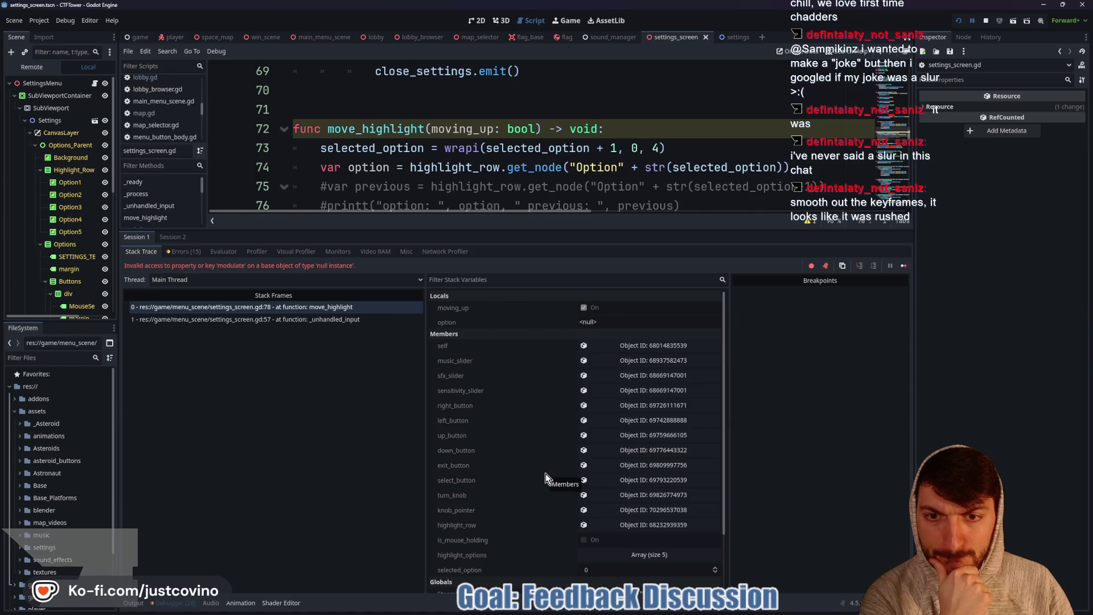
scroll(539, 474, down, 2)
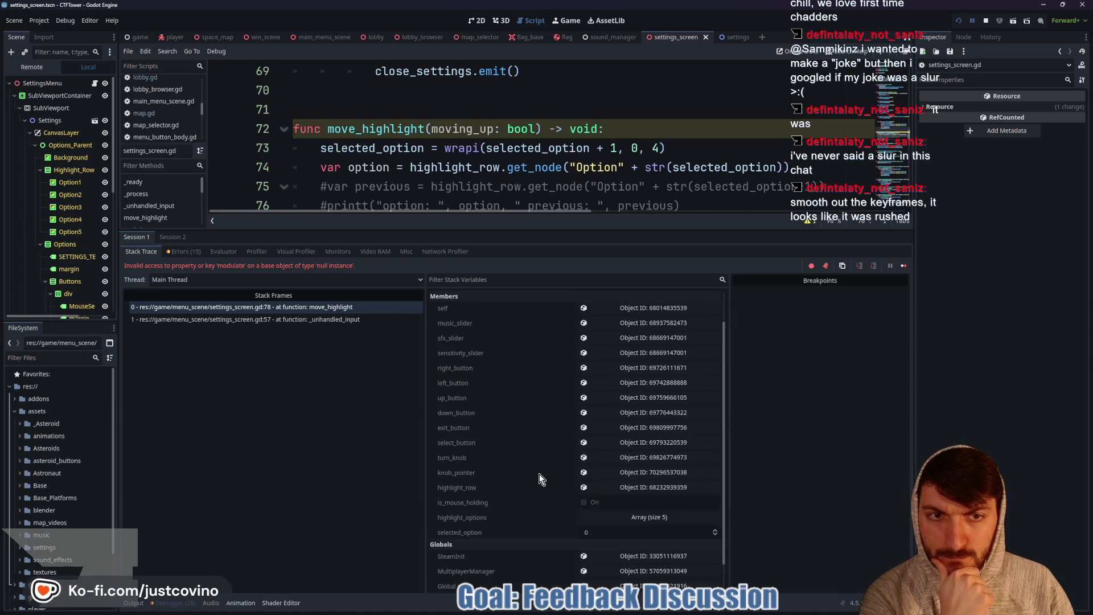
scroll(538, 478, down, 1)
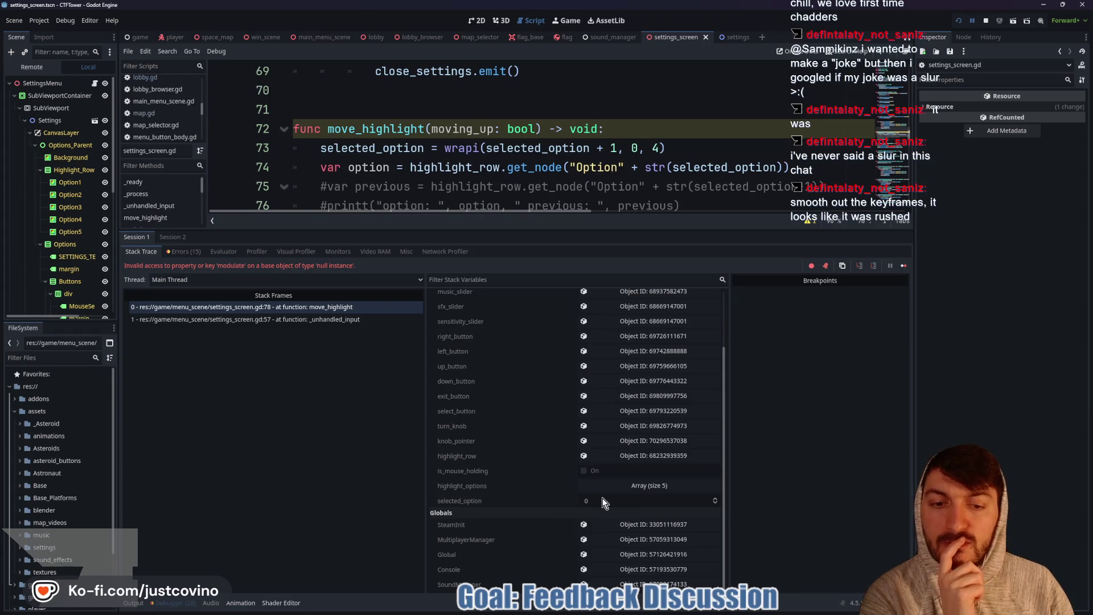
click(961, 21)
click(985, 20)
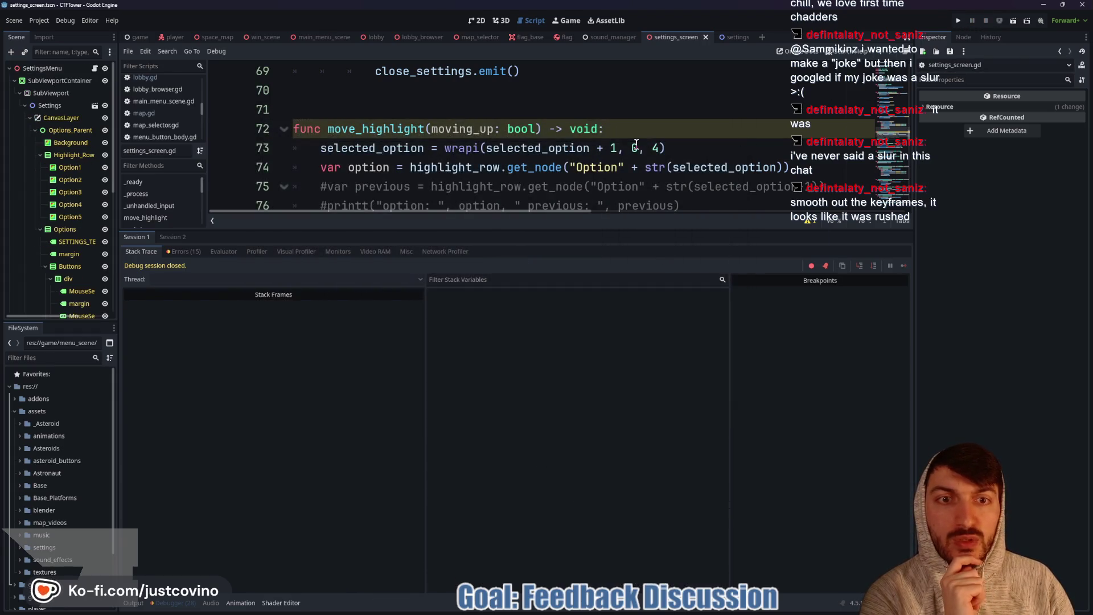
Step: Set the wrapi minimum on line 73 to 1, save, and clear the old maximum 4
text(1)
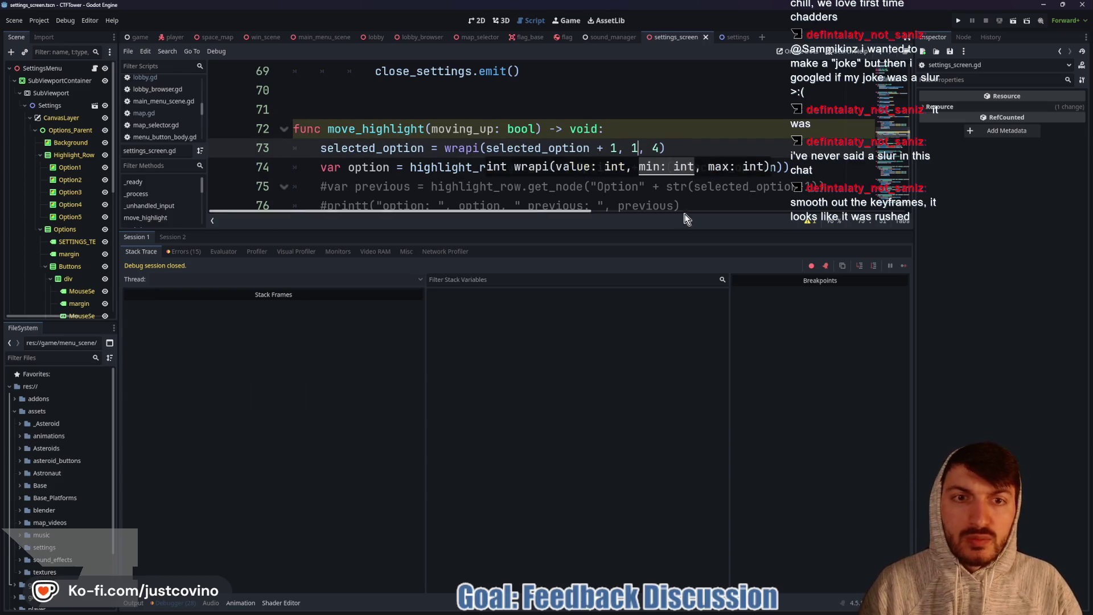
key(ctrl+s)
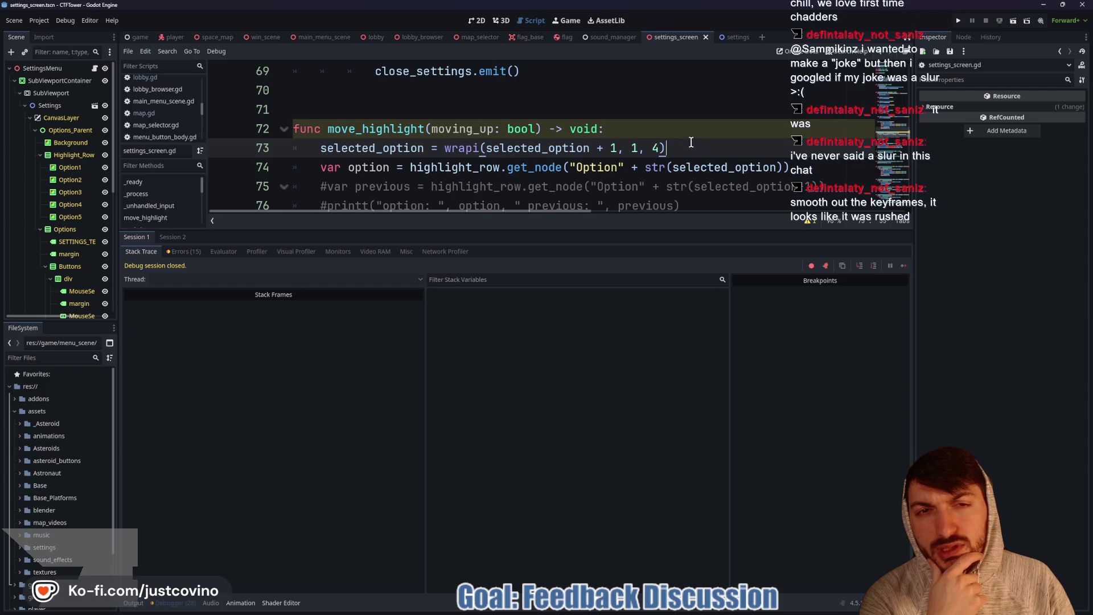
key(BackSpace)
Step: Enter 5 as the wrapi maximum, run the game, open SETTINGS, press Down twice, then stop
text(5)
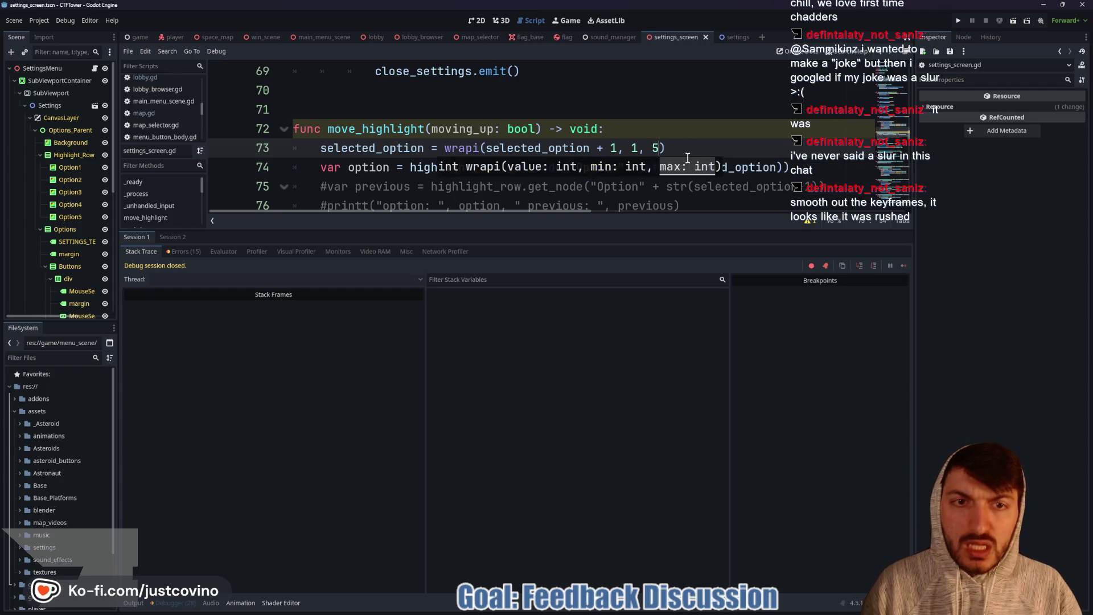
click(956, 23)
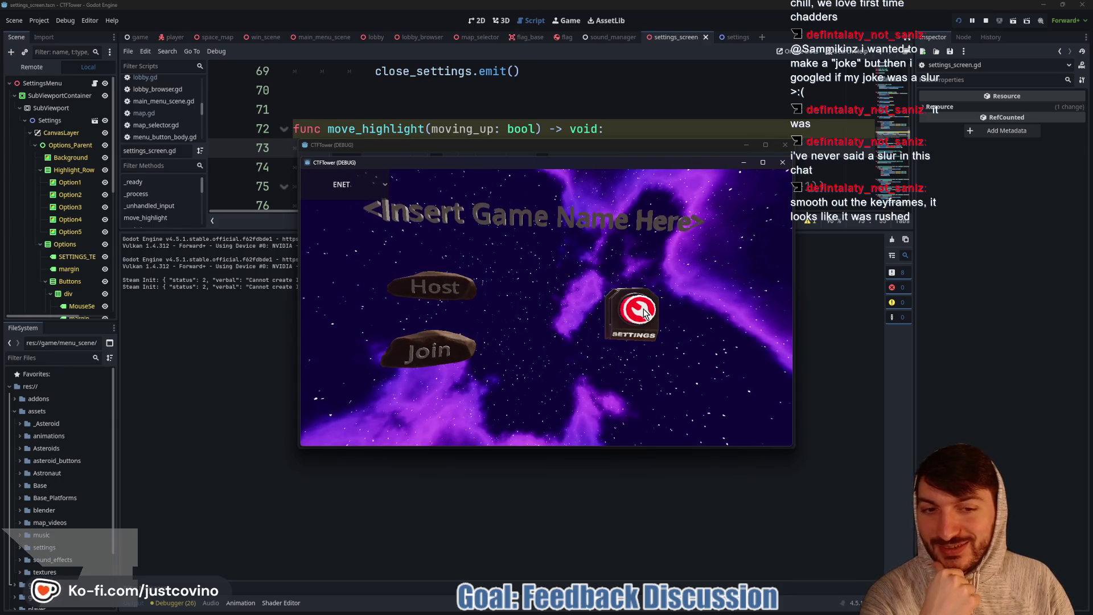
click(637, 309)
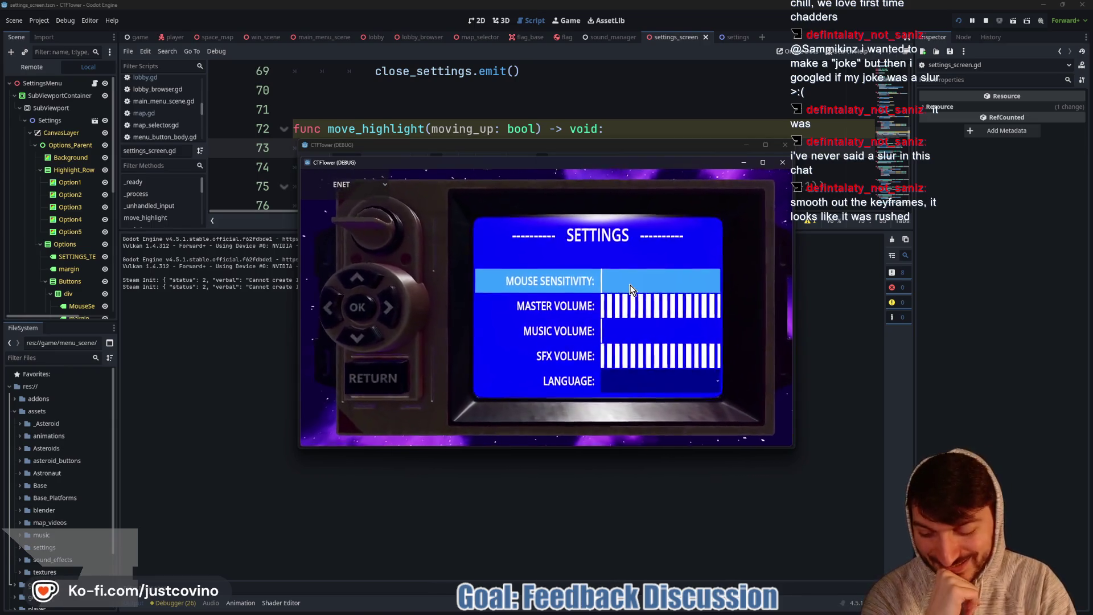
key(Down)
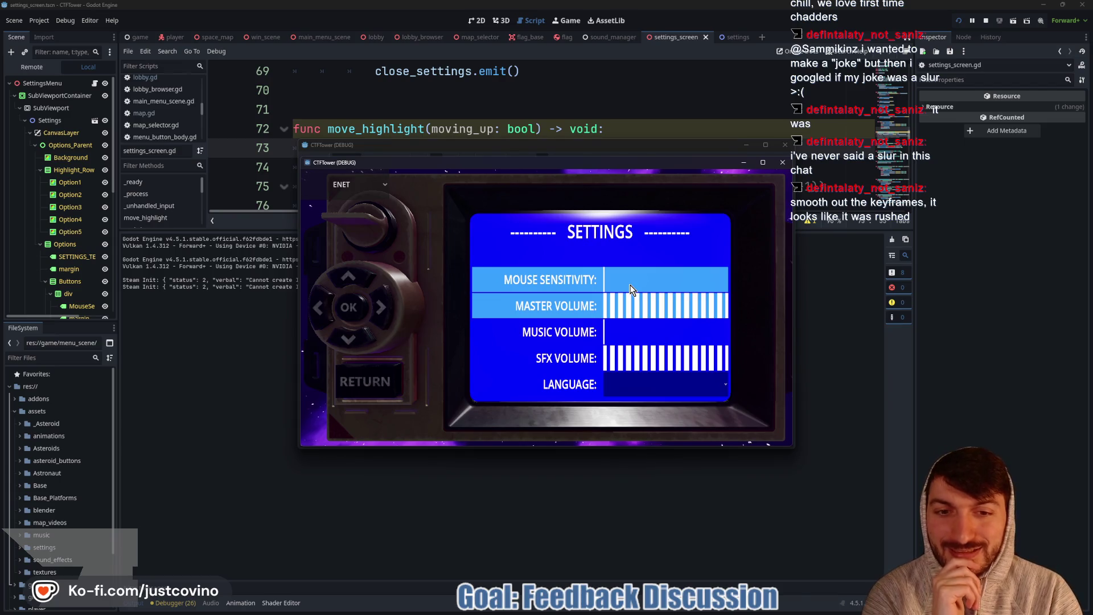
key(Down)
key(Down)
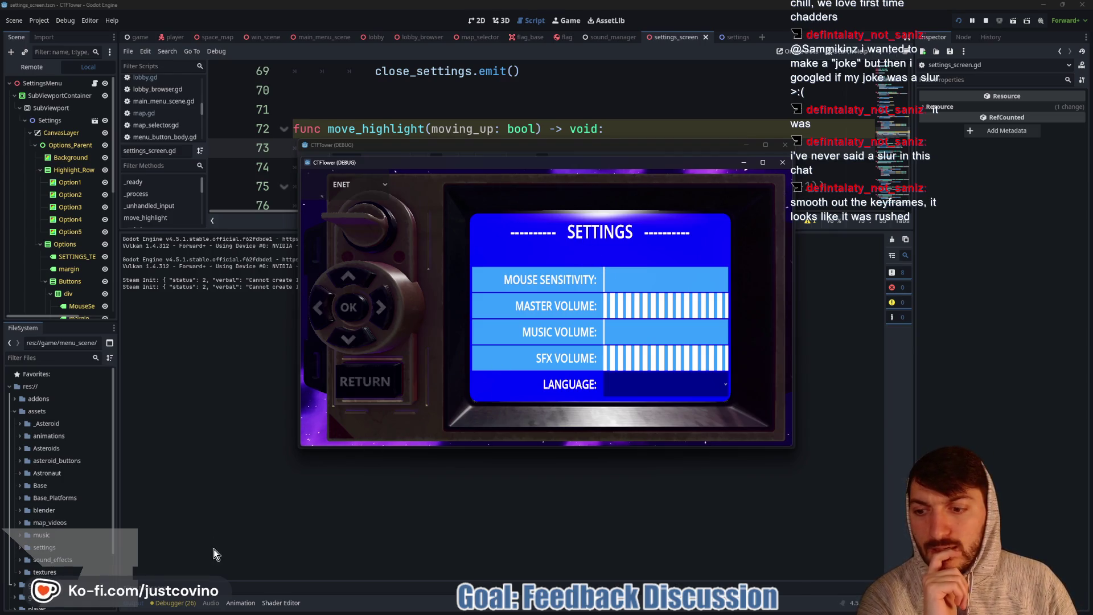
click(986, 22)
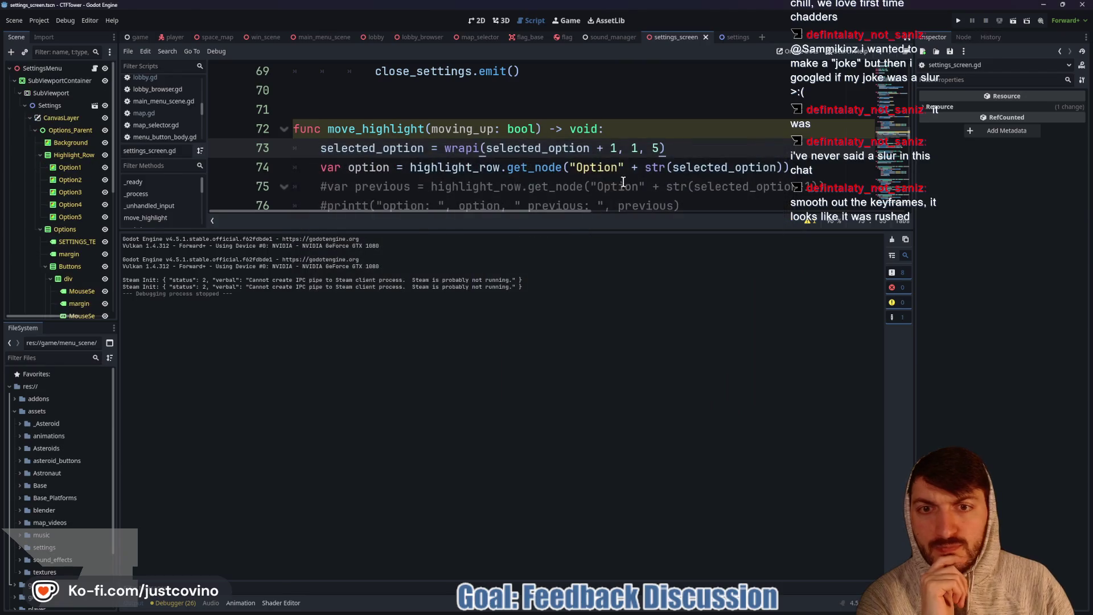
Step: Add print(selected_option) after line 78, save, and give the code editor more room
scroll(615, 192, down, 1)
click(528, 183)
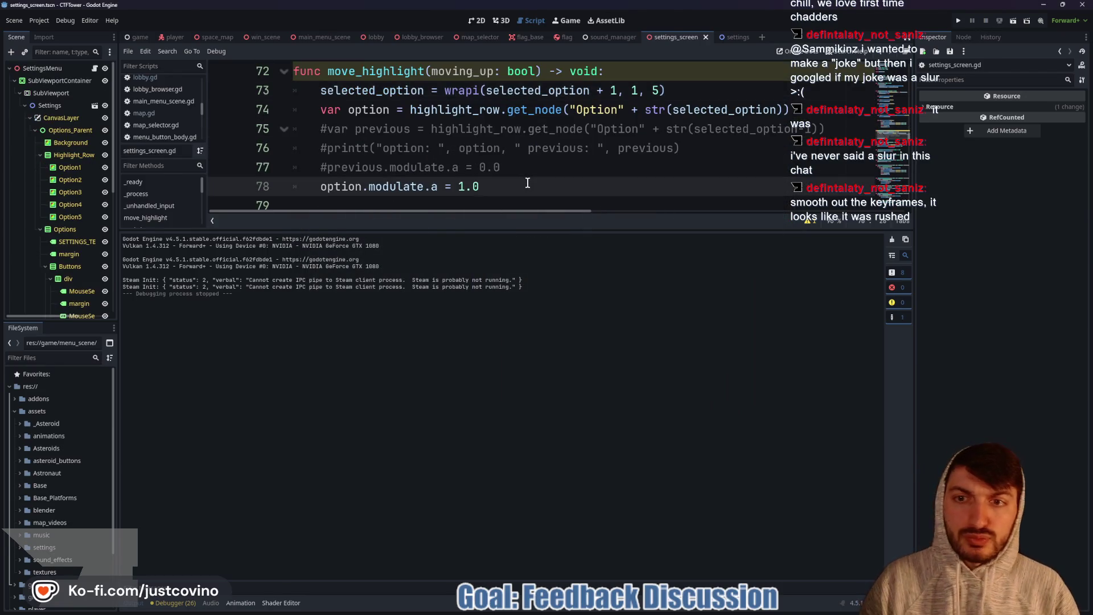
key(Return)
text(print(select)
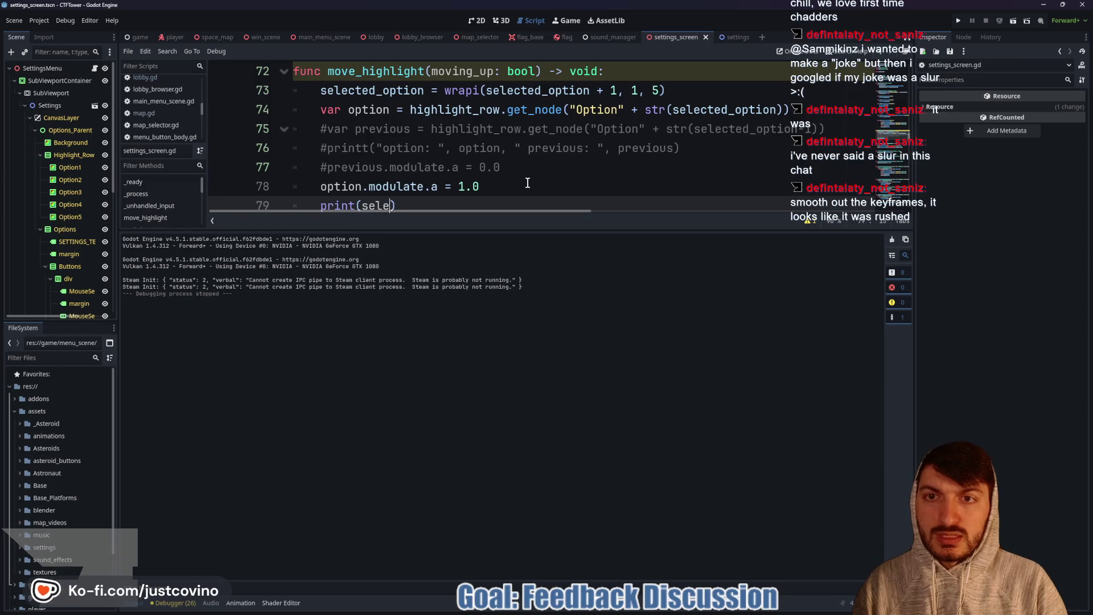
text(ed_)
key(Return)
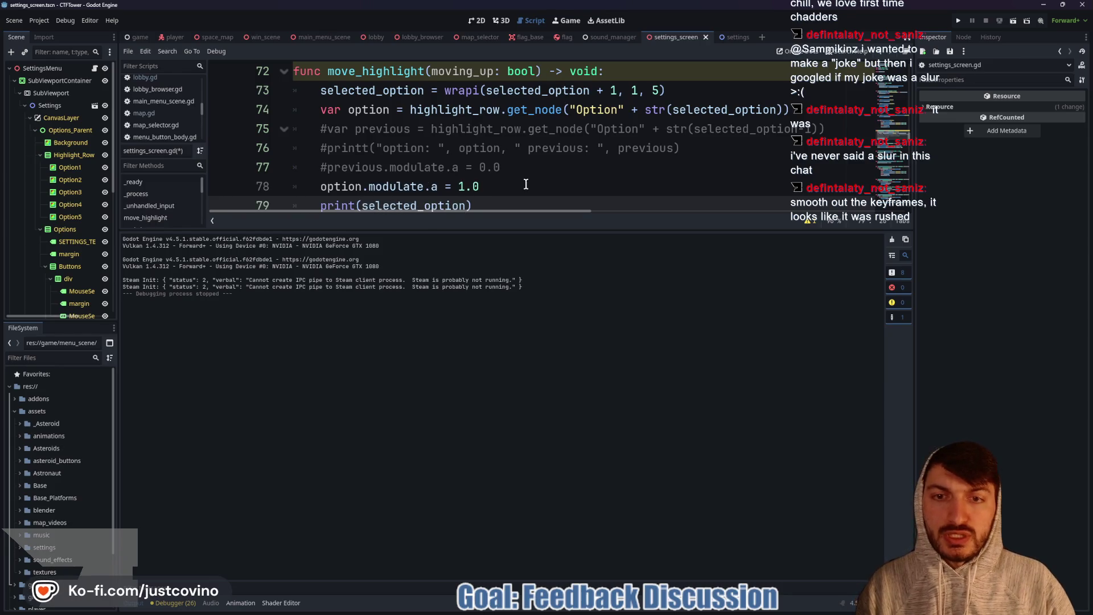
key(ctrl+s)
drag(528, 230, 528, 395)
Step: Uncomment the var previous line and move it above the wrapi line
click(328, 129)
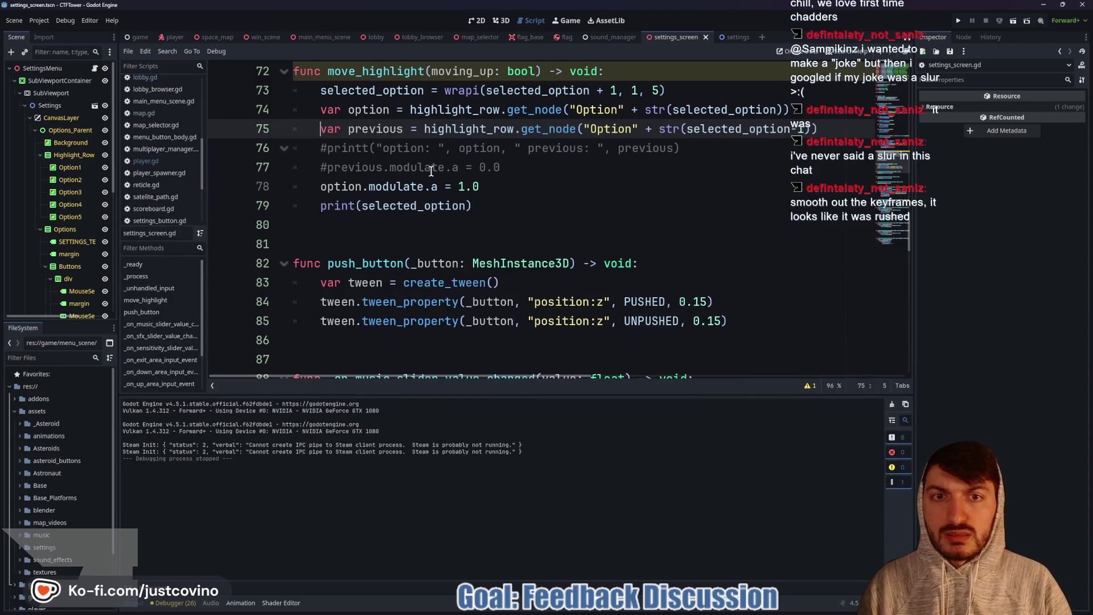
key(BackSpace)
scroll(787, 176, up, 1)
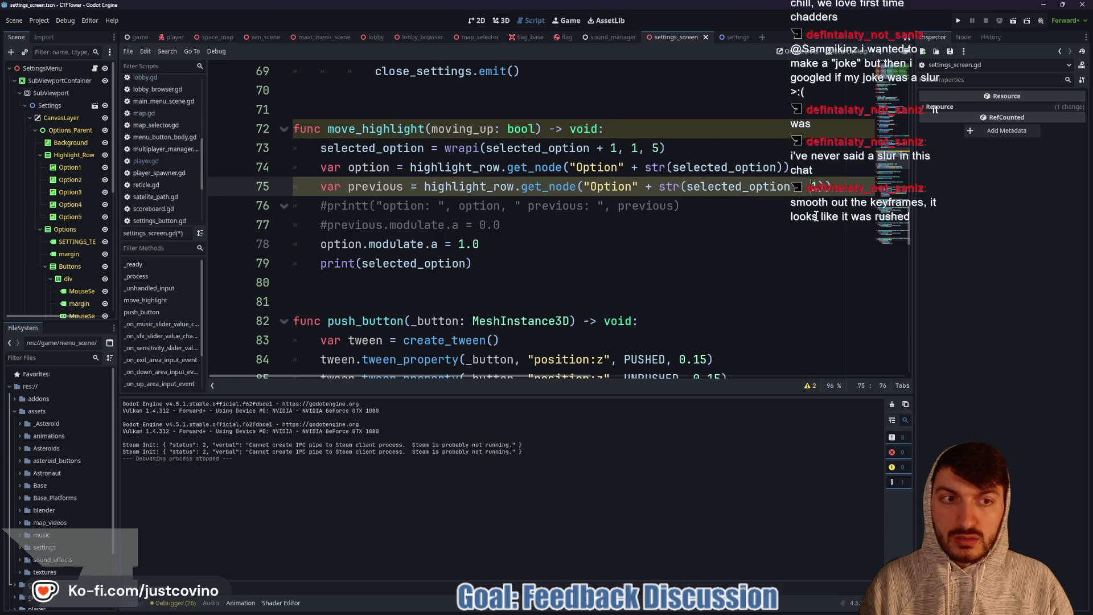
click(729, 206)
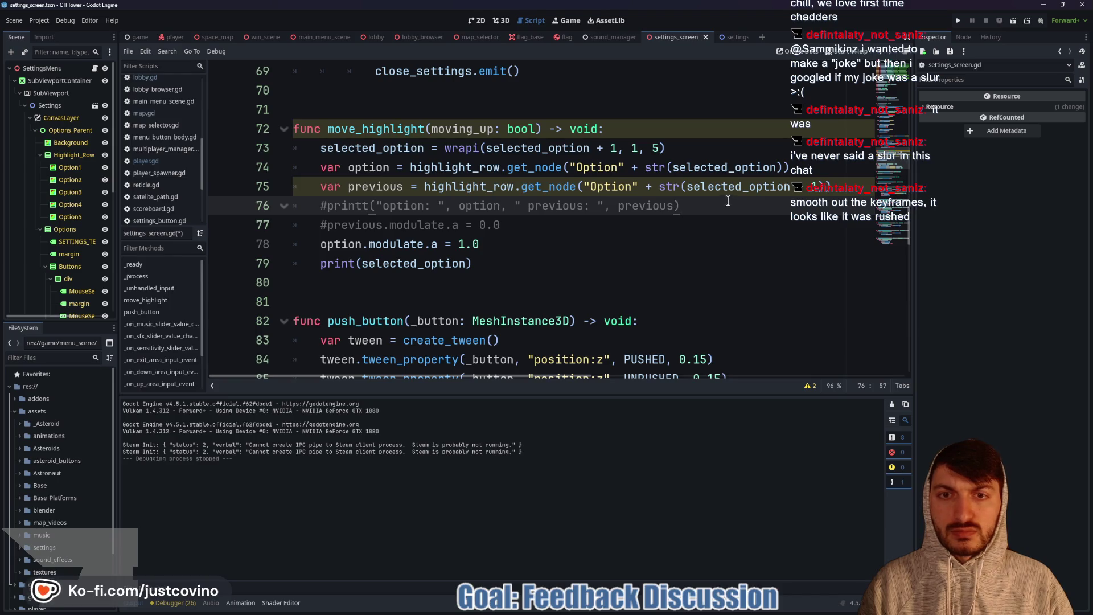
click(828, 186)
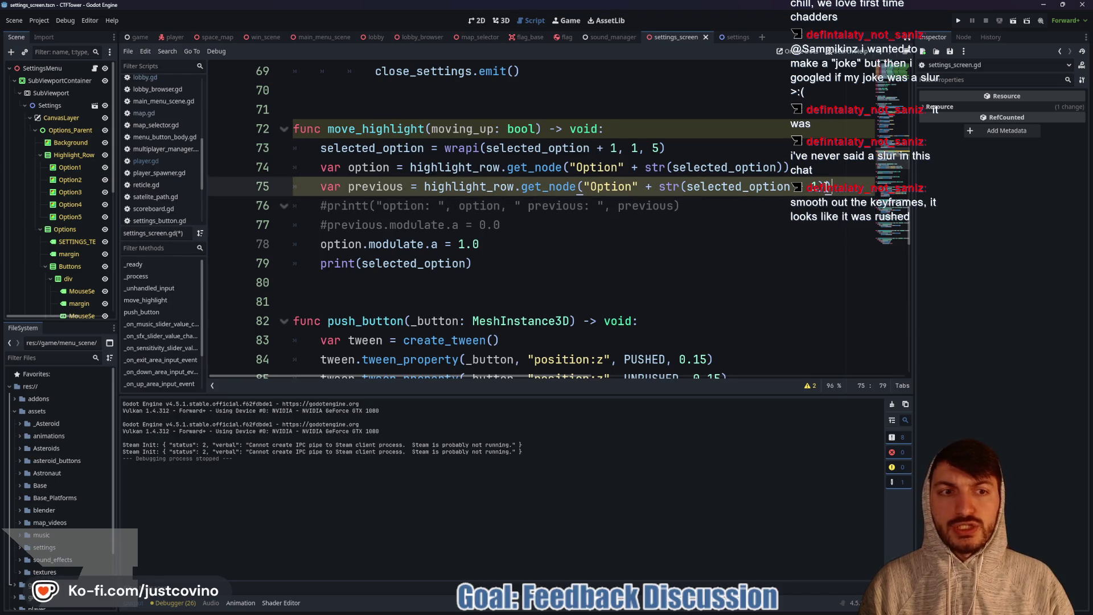
click(792, 187)
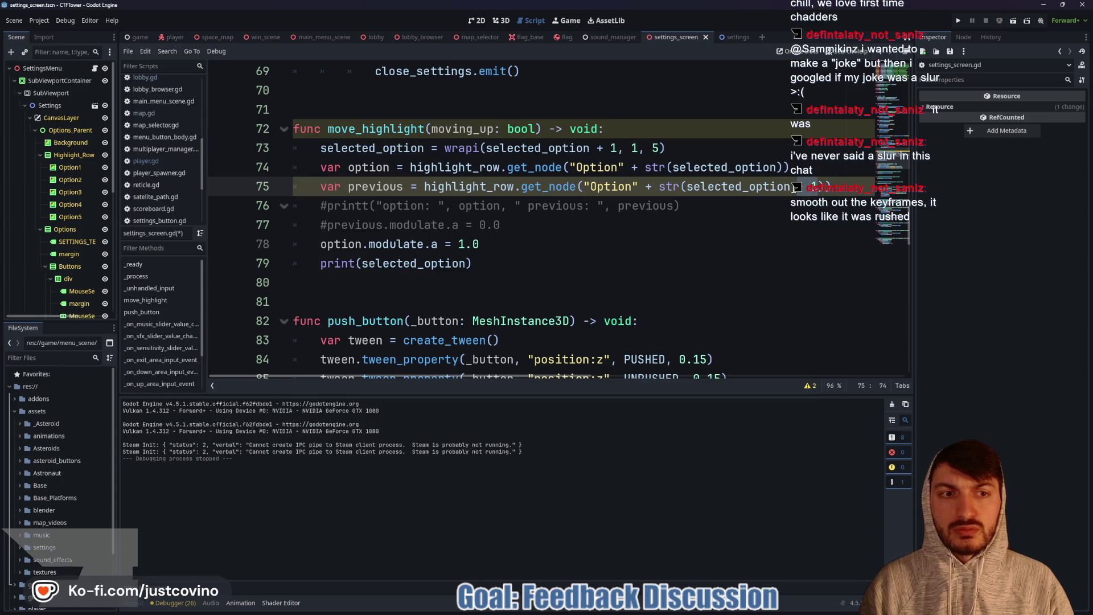
drag(795, 187, 285, 186)
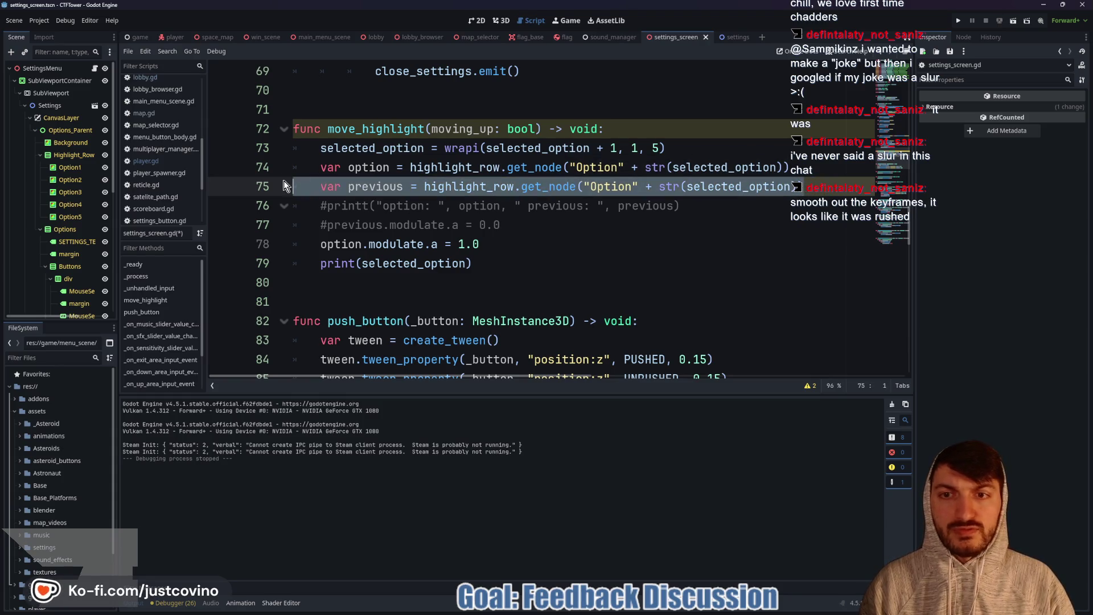
key(alt+Up)
key(alt+Up)
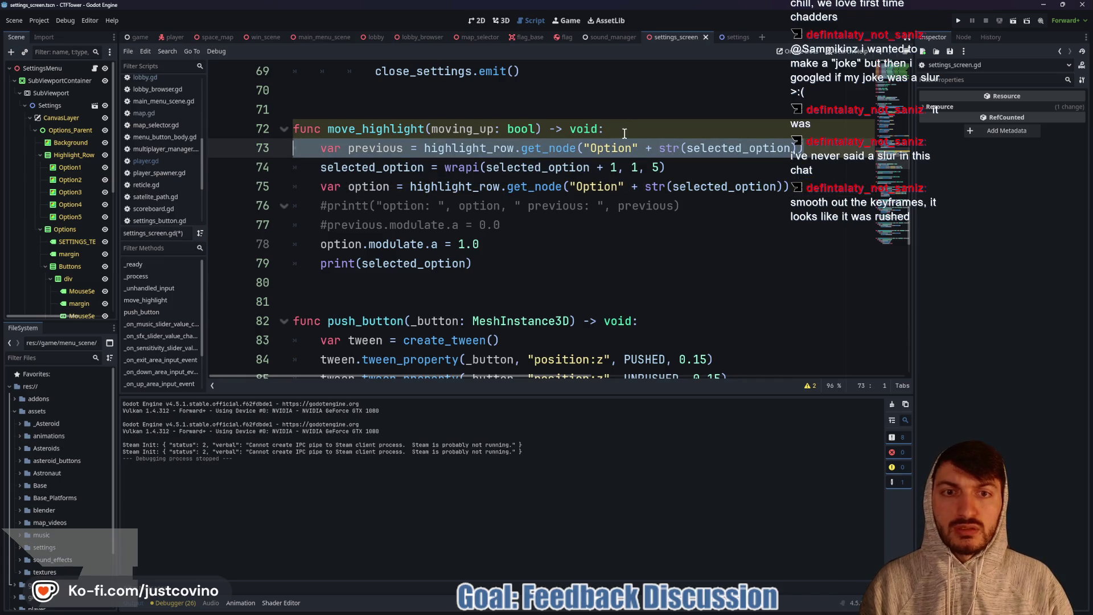
click(624, 134)
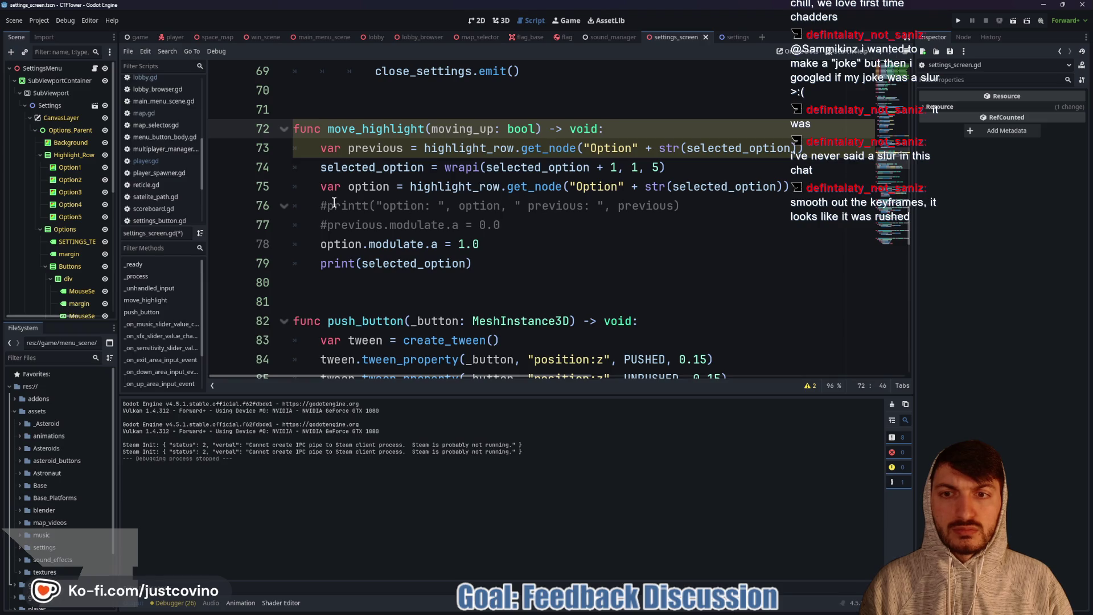
Step: Uncomment previous.modulate.a = 0.0, save the script, and run the game to test
click(327, 225)
key(BackSpace)
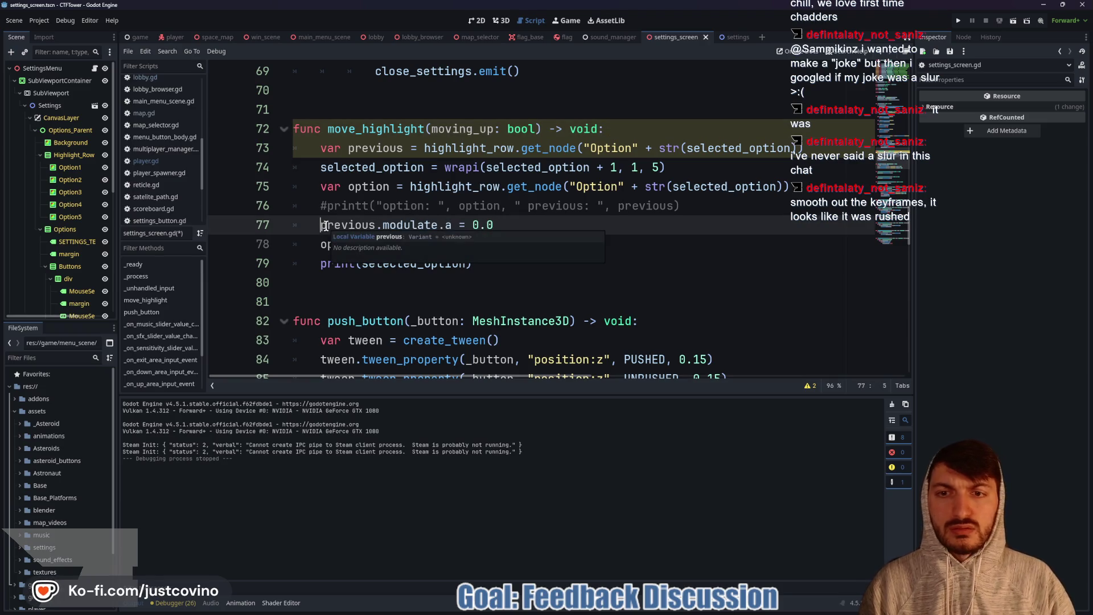
click(535, 221)
key(ctrl+s)
click(957, 21)
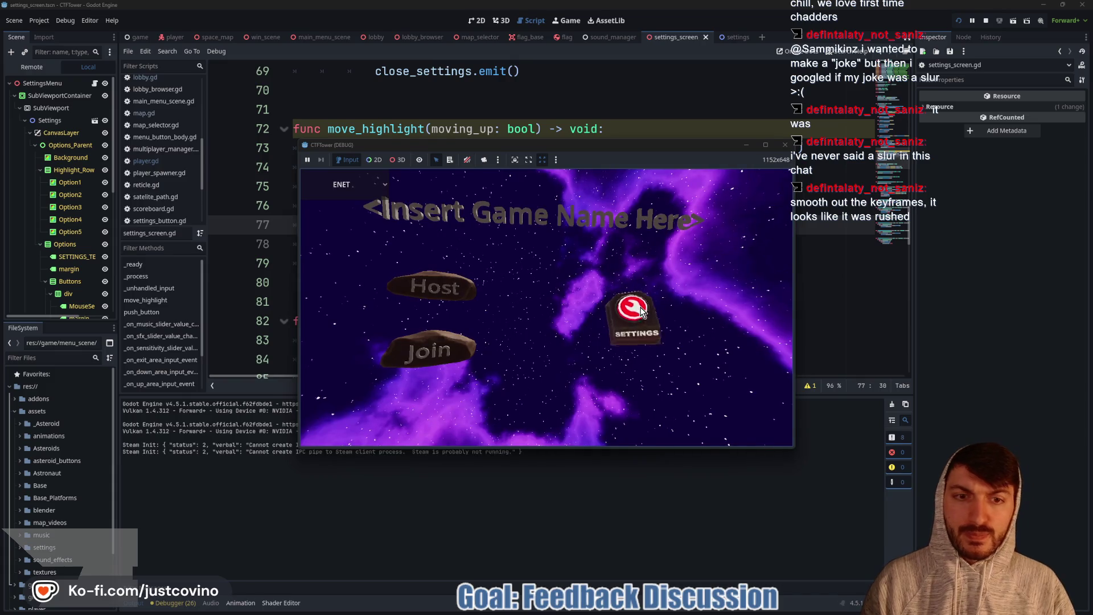
Step: Open Settings in the game and press Up to hit the line 77 error, then enlarge Stack Variables
click(639, 303)
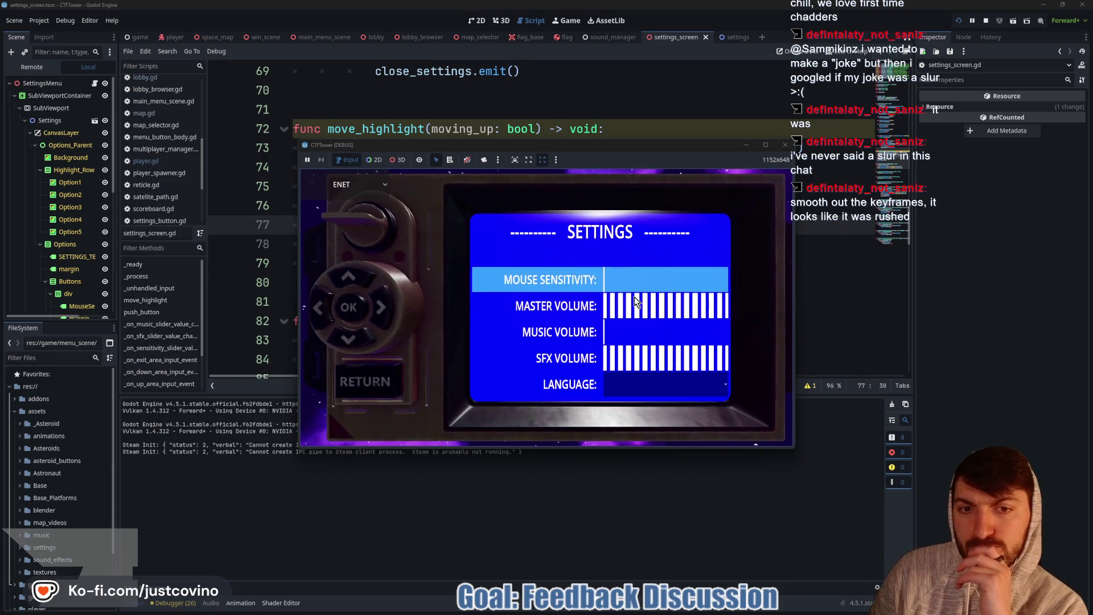
key(Up)
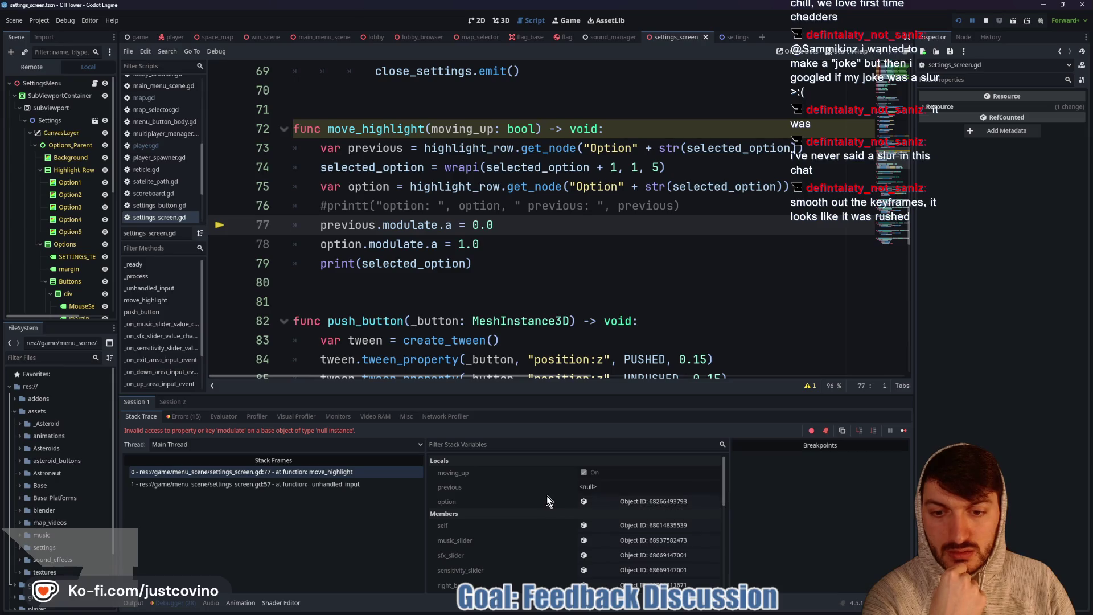
scroll(547, 495, down, 1)
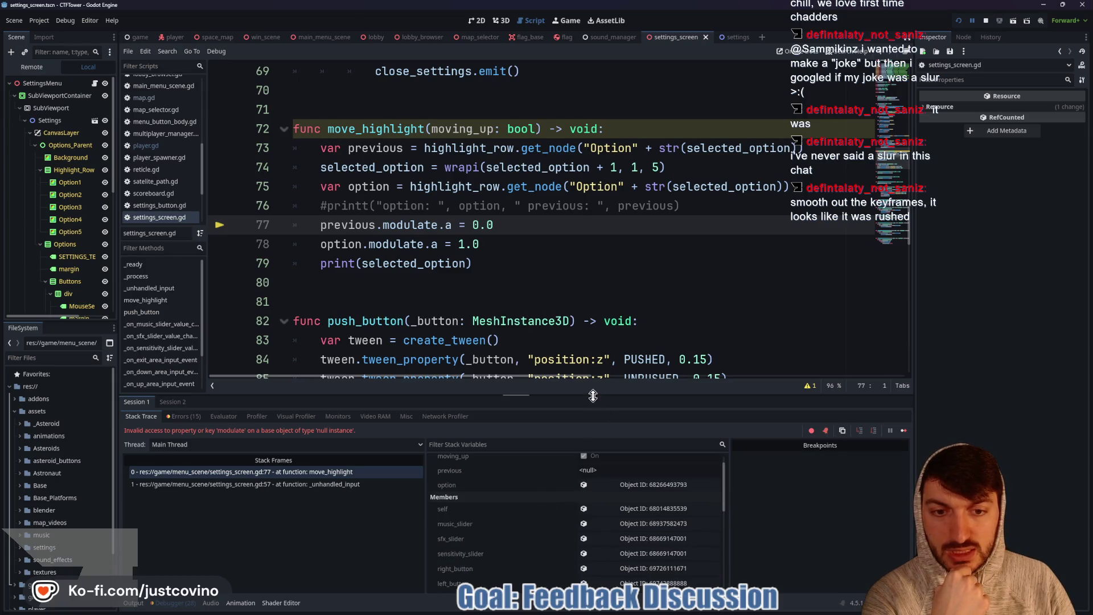
drag(593, 395, 593, 226)
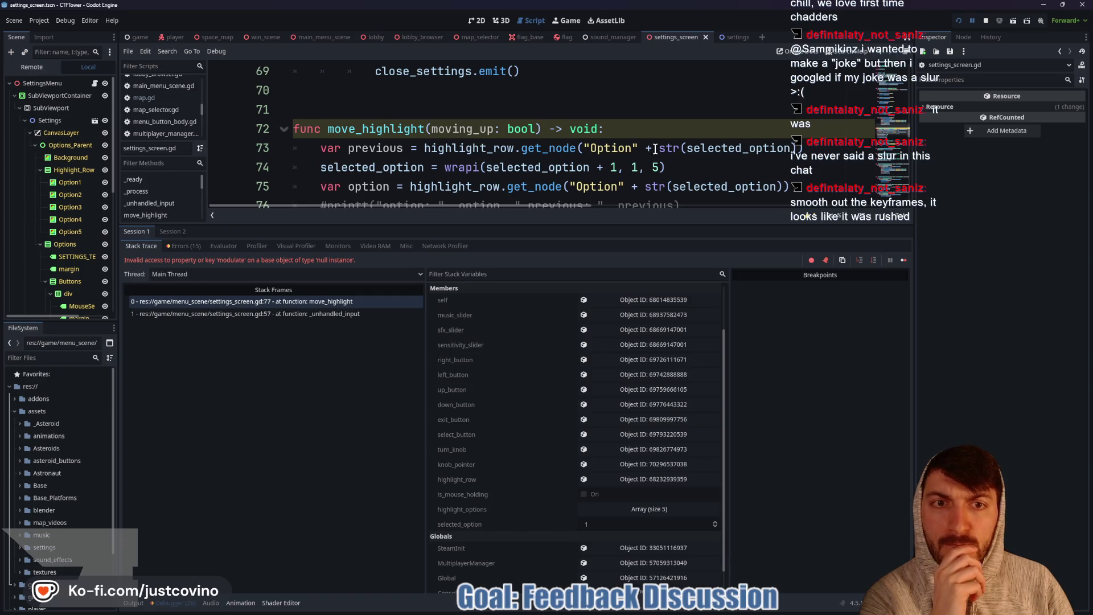
Step: Change line 73's lookup to "Option%s" % selected_option instead of + str()
click(634, 147)
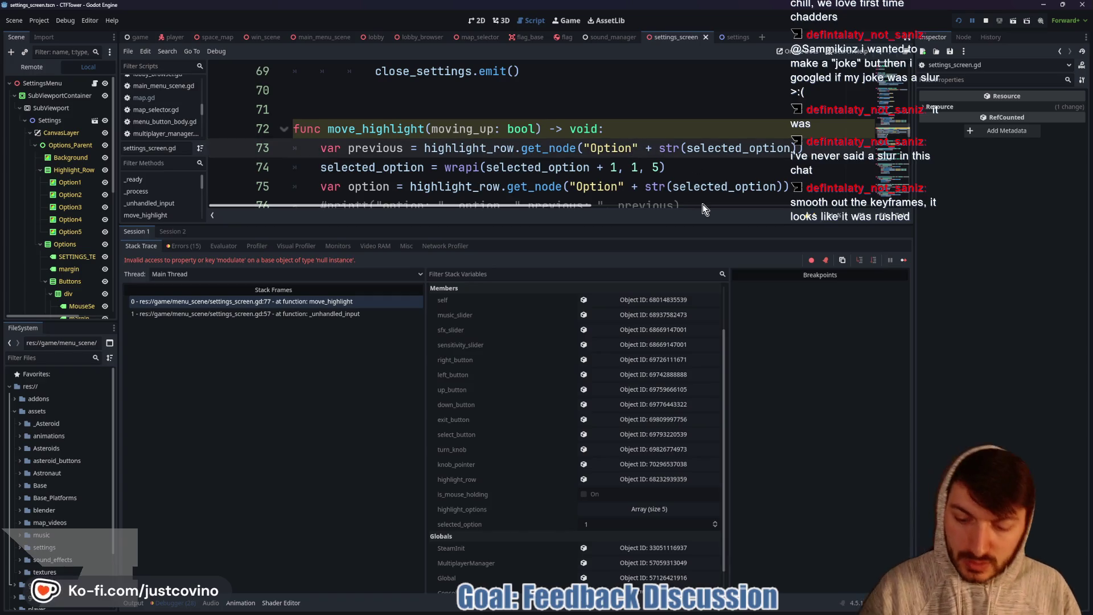
text(%s)
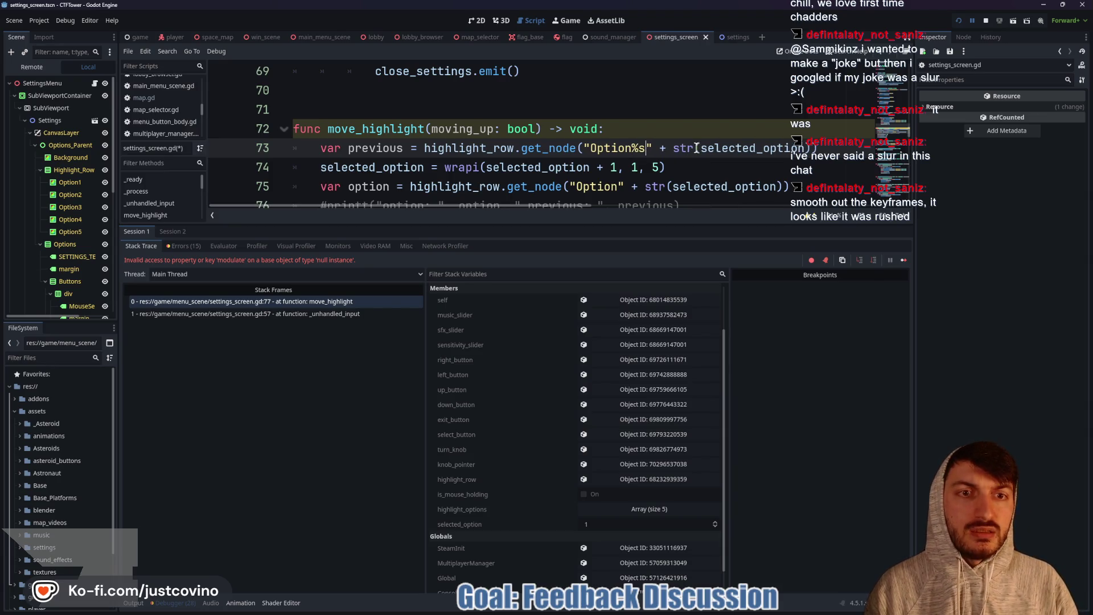
drag(673, 147, 658, 148)
key(BackSpace)
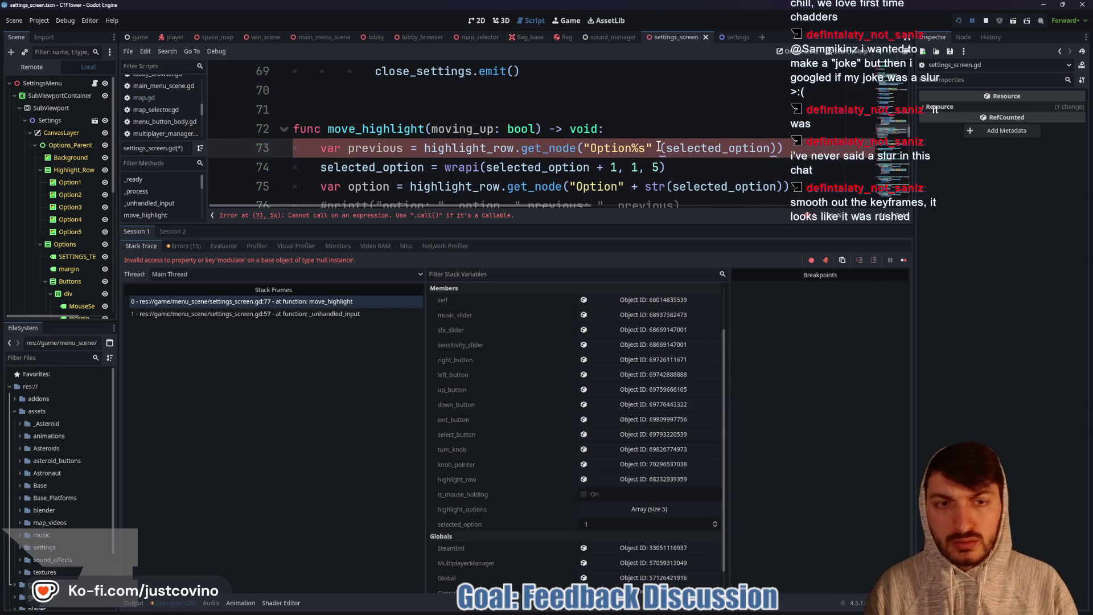
text(%)
click(692, 167)
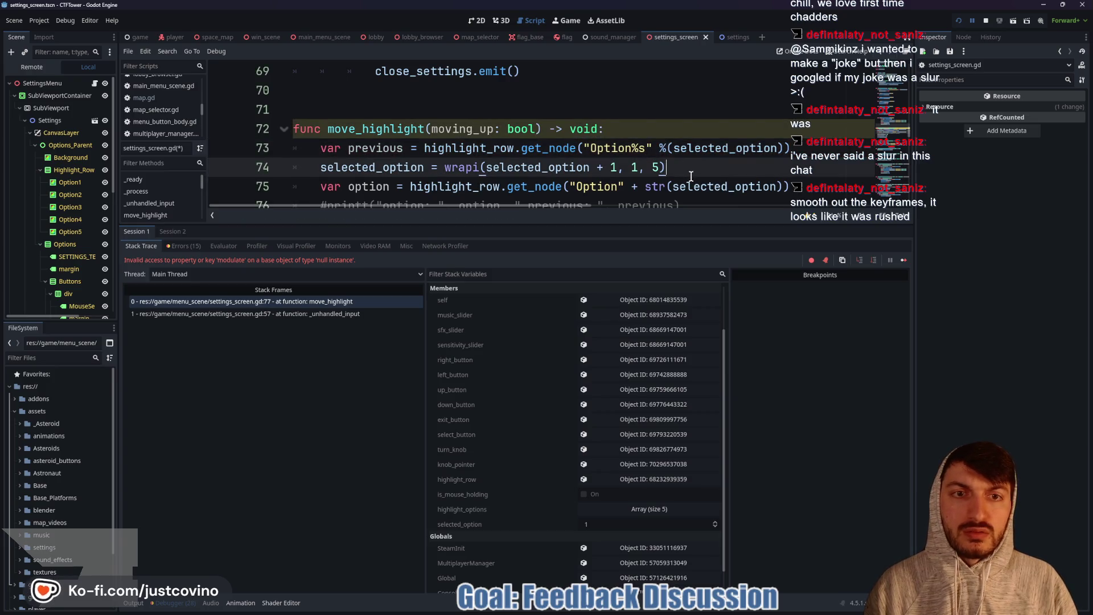
Step: Change line 75's lookup to "Option%s" % selected_option, removing its opening parenthesis
click(624, 186)
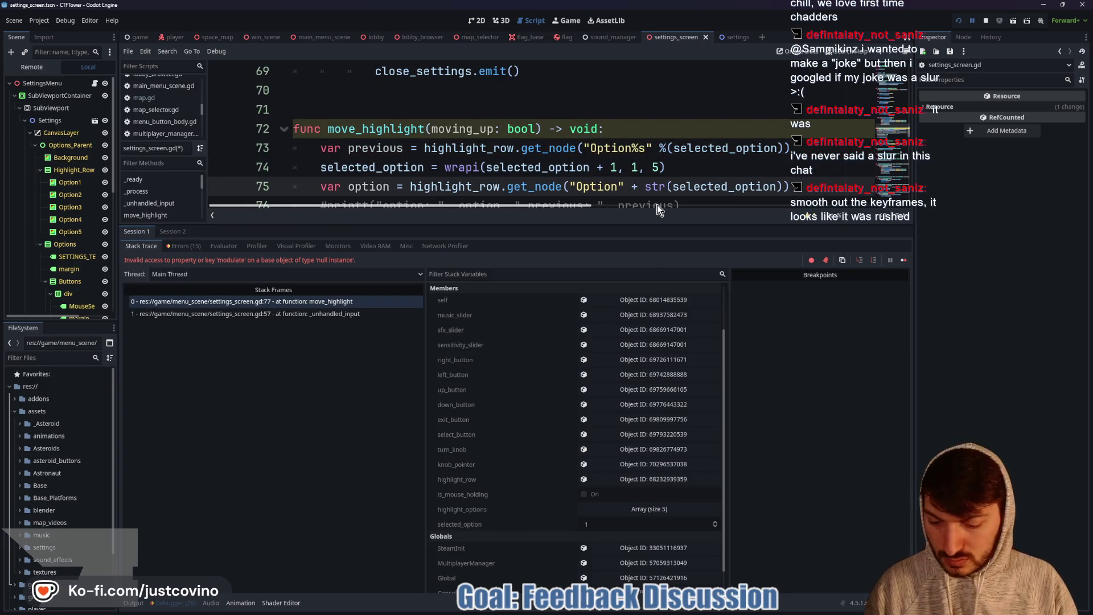
text(%s)
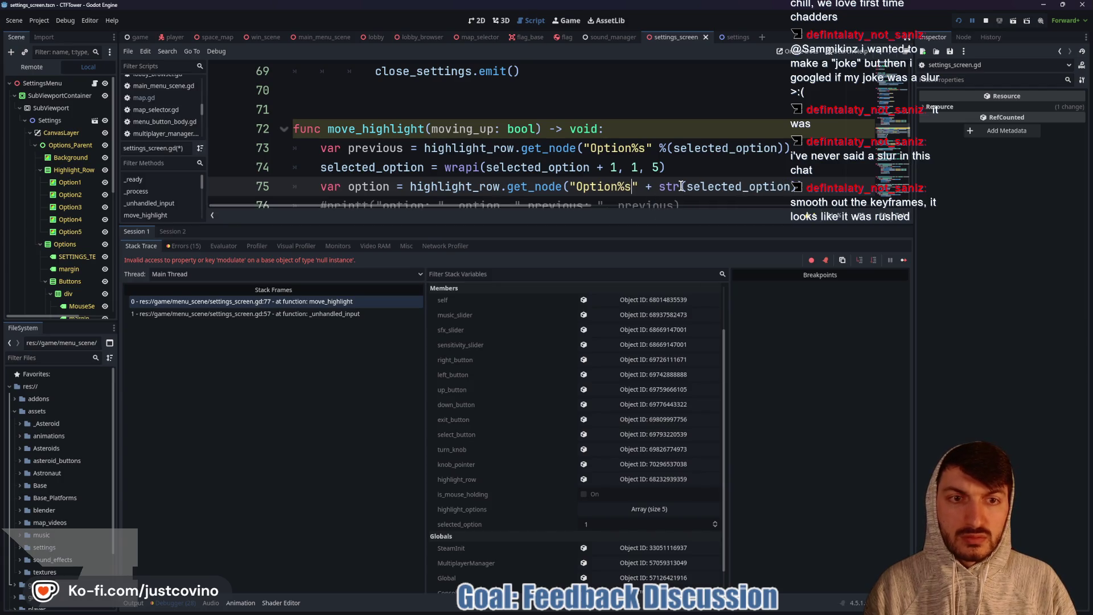
drag(681, 186, 645, 186)
text(%)
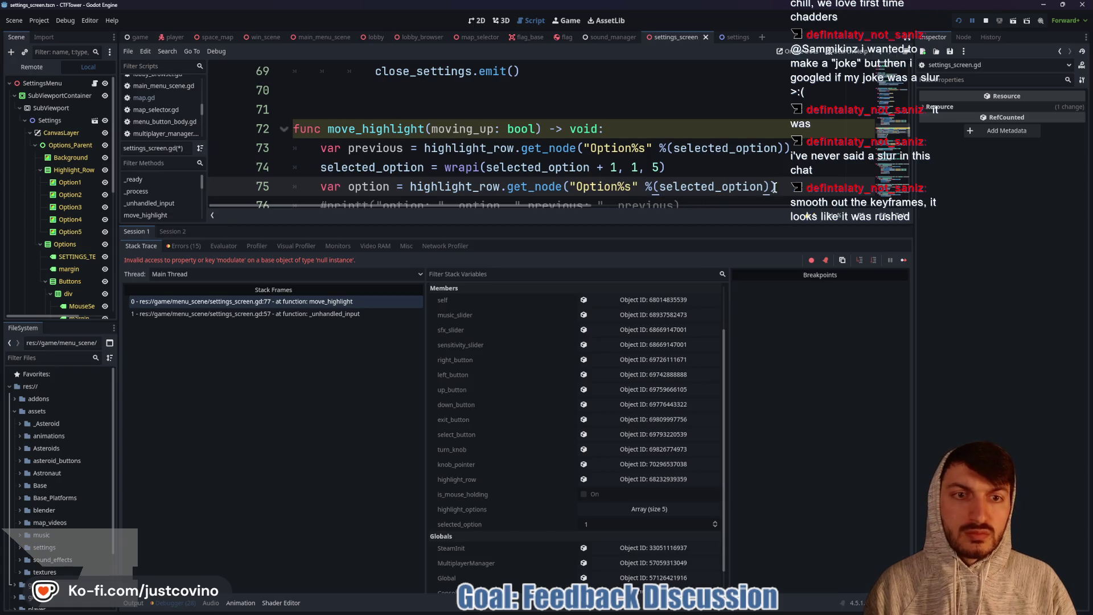
click(660, 186)
key(BackSpace)
Step: Remove the leftover parentheses on line 73 and relaunch the game
click(666, 148)
key(BackSpace)
key(BackSpace)
click(773, 168)
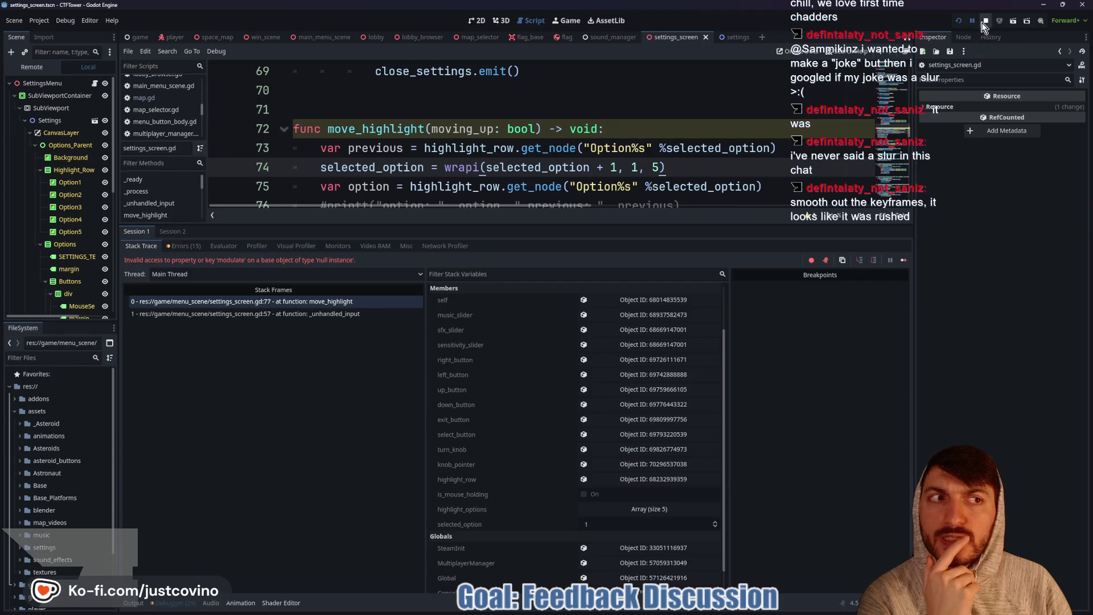
click(961, 20)
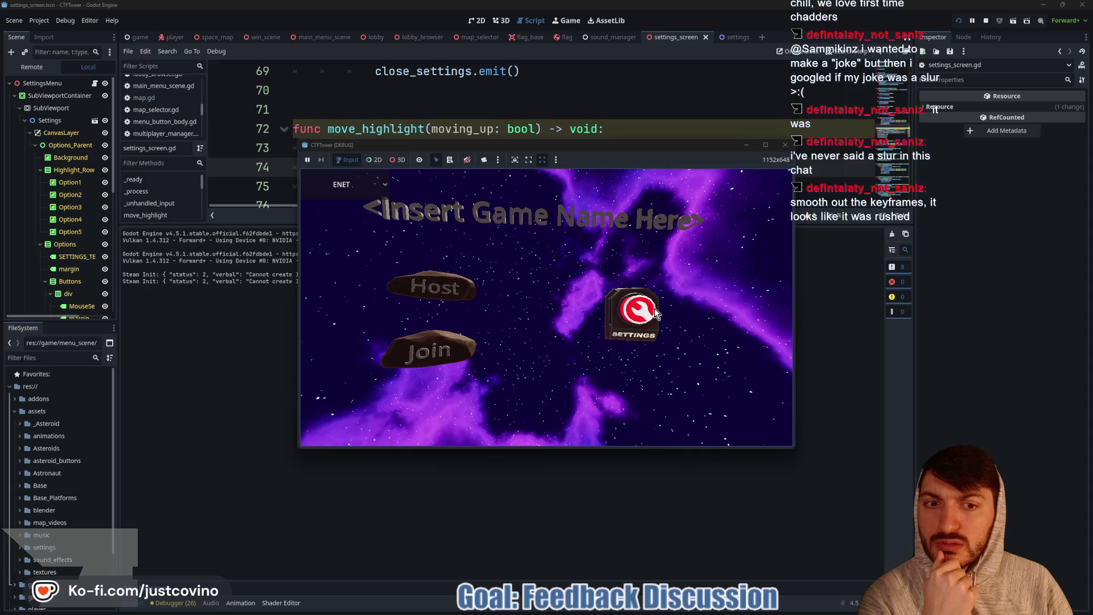
Step: Reproduce the crash via Settings and the Up key, then inspect the null previous variable
click(654, 308)
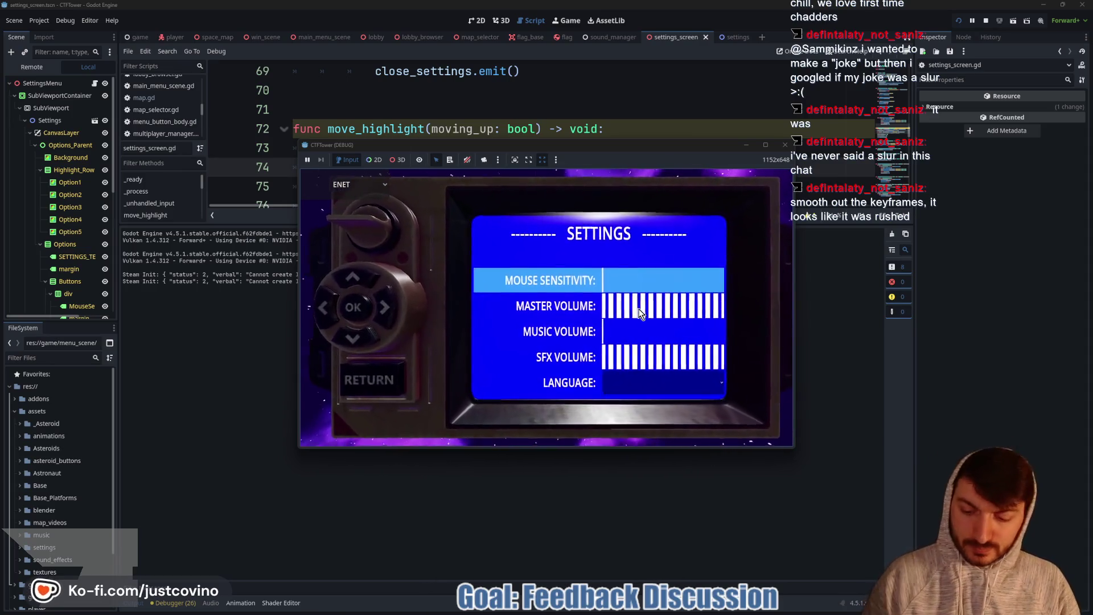
key(Up)
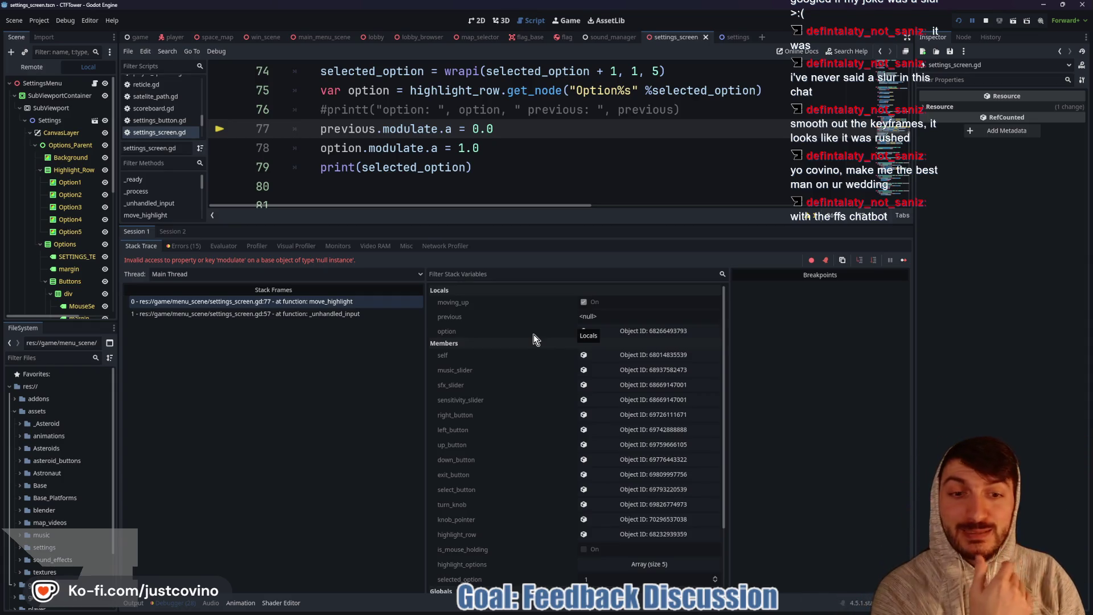
click(586, 317)
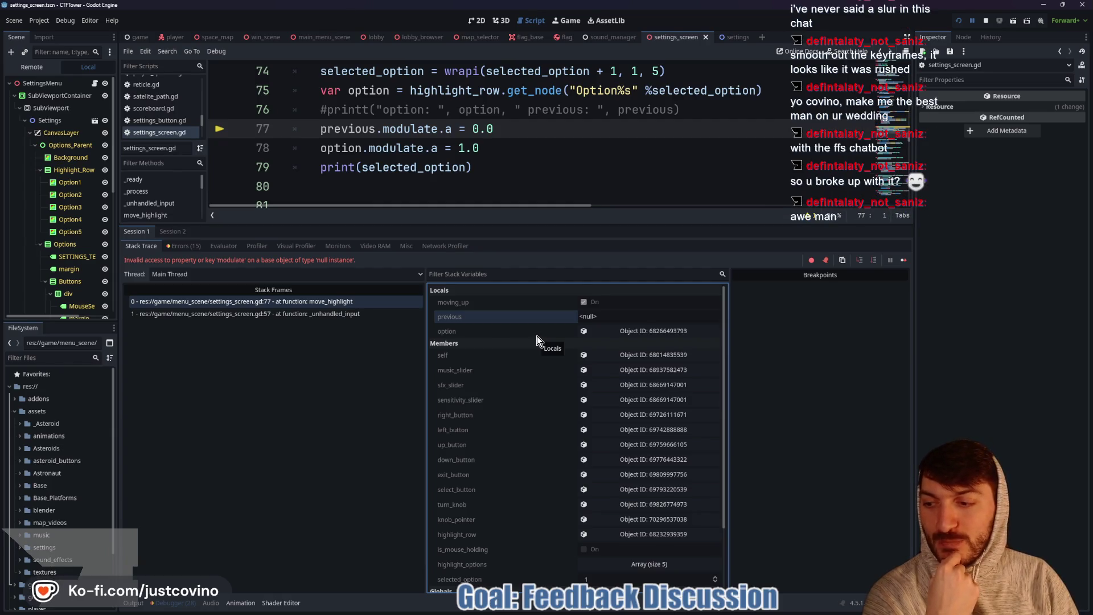
Step: Check that selected_option is 1 and highlight every use of previous in the script
scroll(538, 340, down, 2)
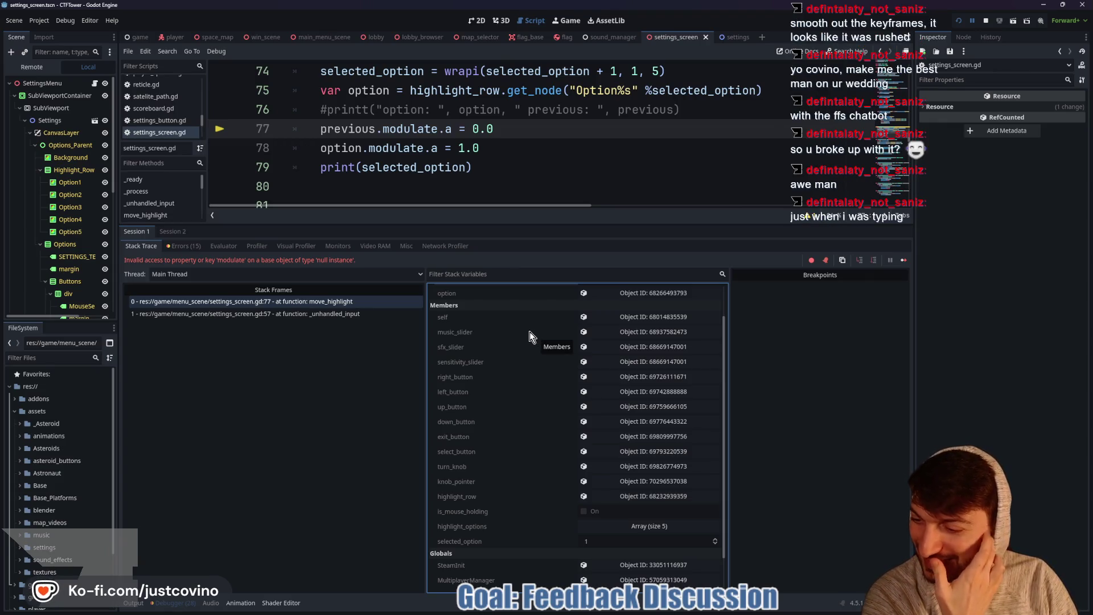
scroll(512, 347, down, 2)
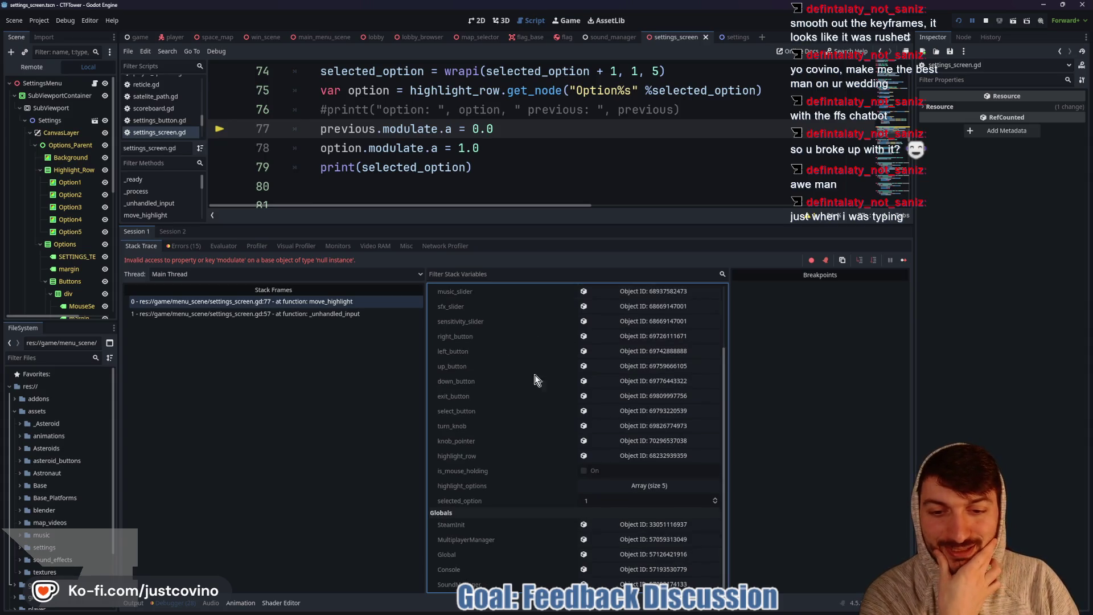
click(596, 500)
scroll(516, 427, up, 4)
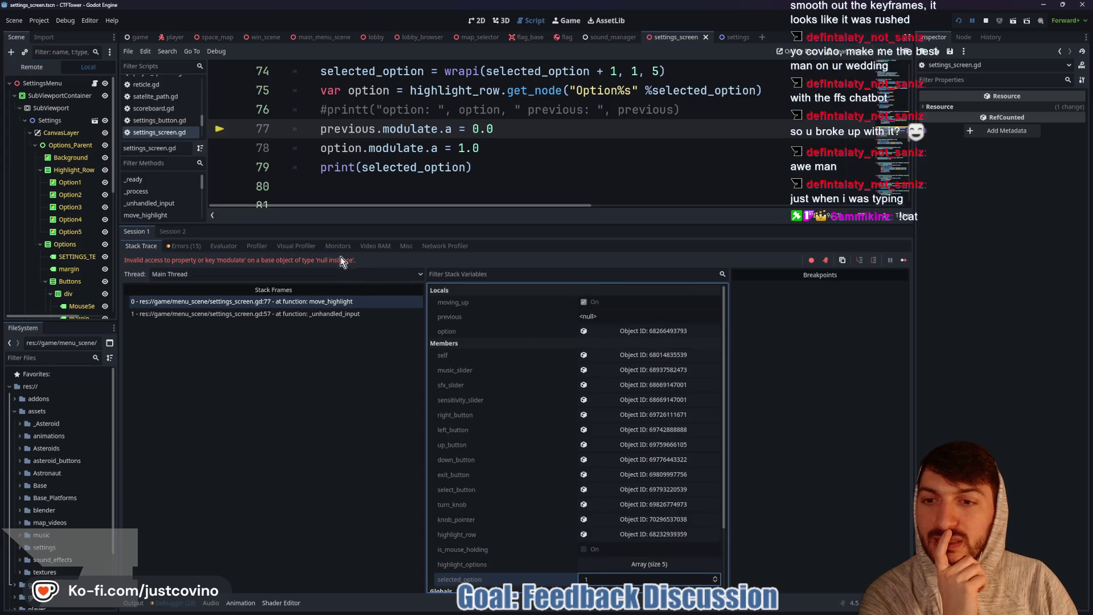
double_click(345, 129)
scroll(443, 183, up, 2)
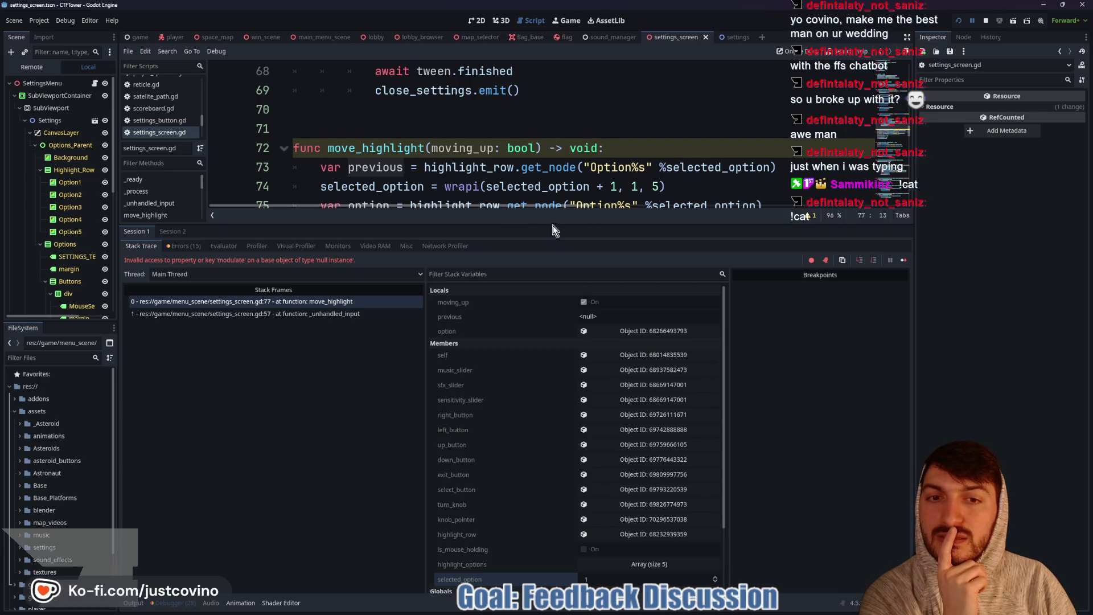
Step: Uncomment the printt debug line on line 76 and stop the running game
drag(552, 224, 564, 351)
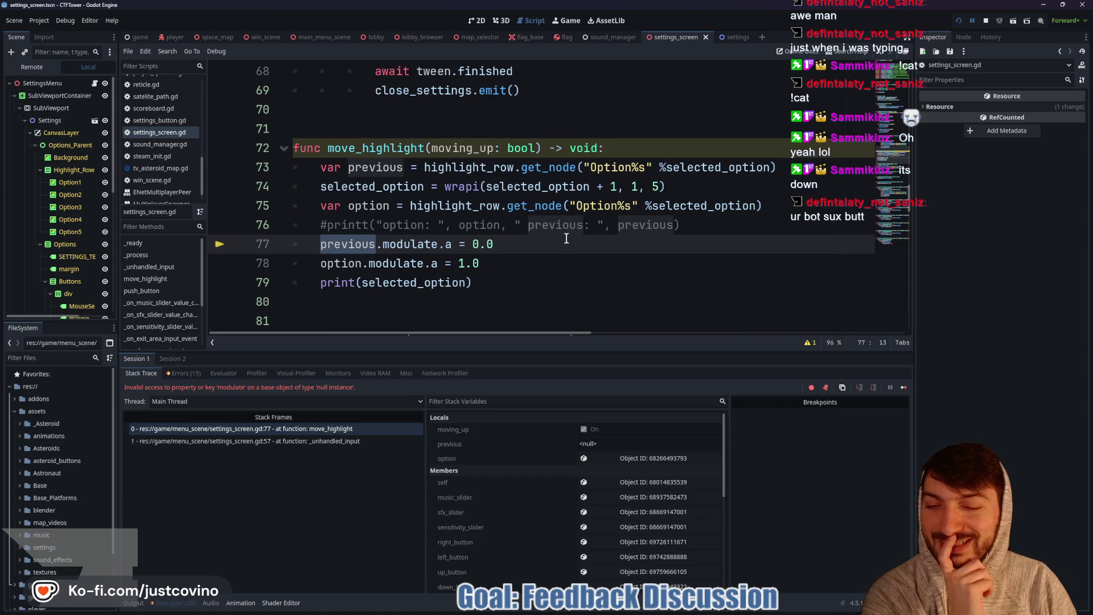
click(327, 225)
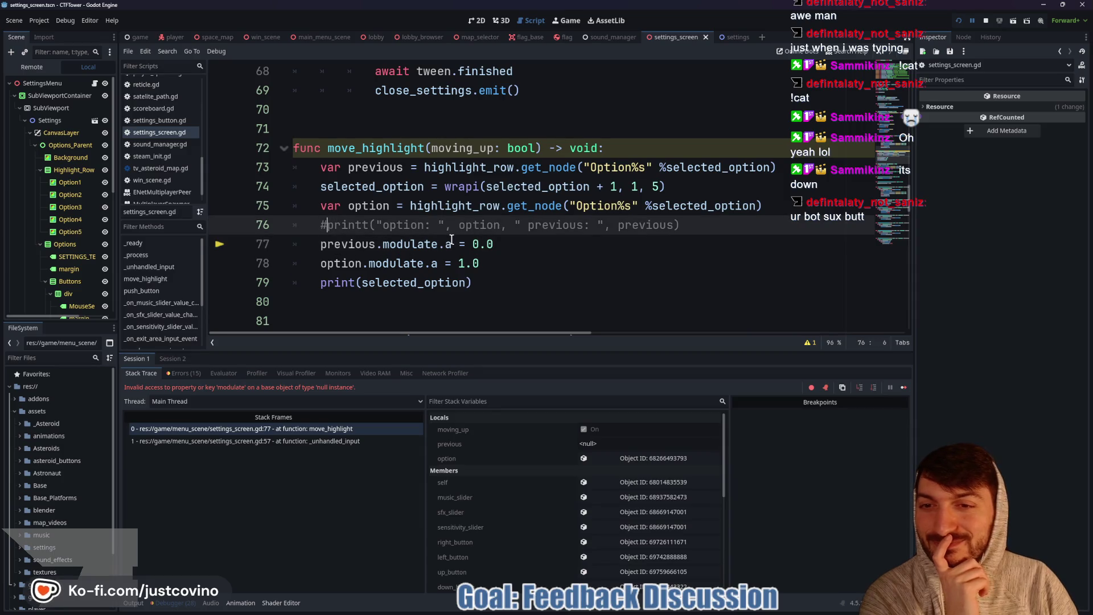
key(BackSpace)
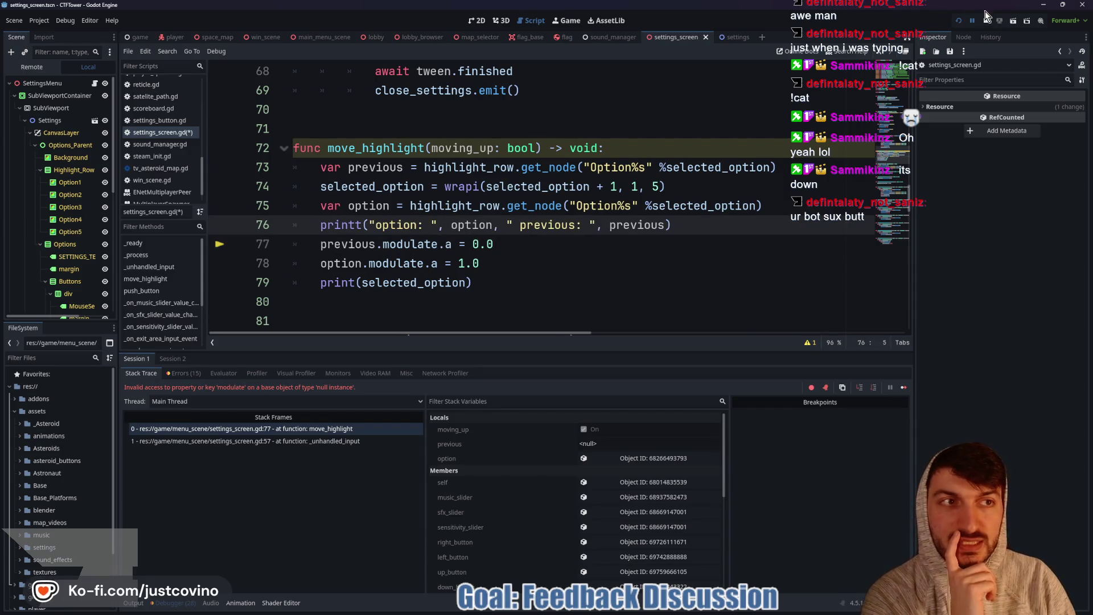
click(986, 20)
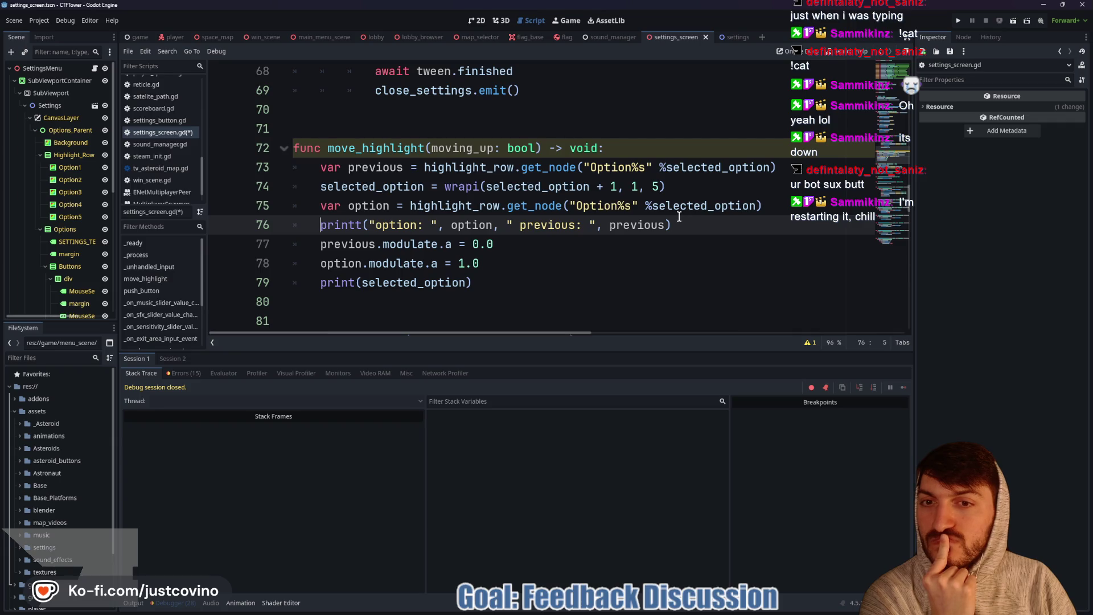
mouse_move(677, 215)
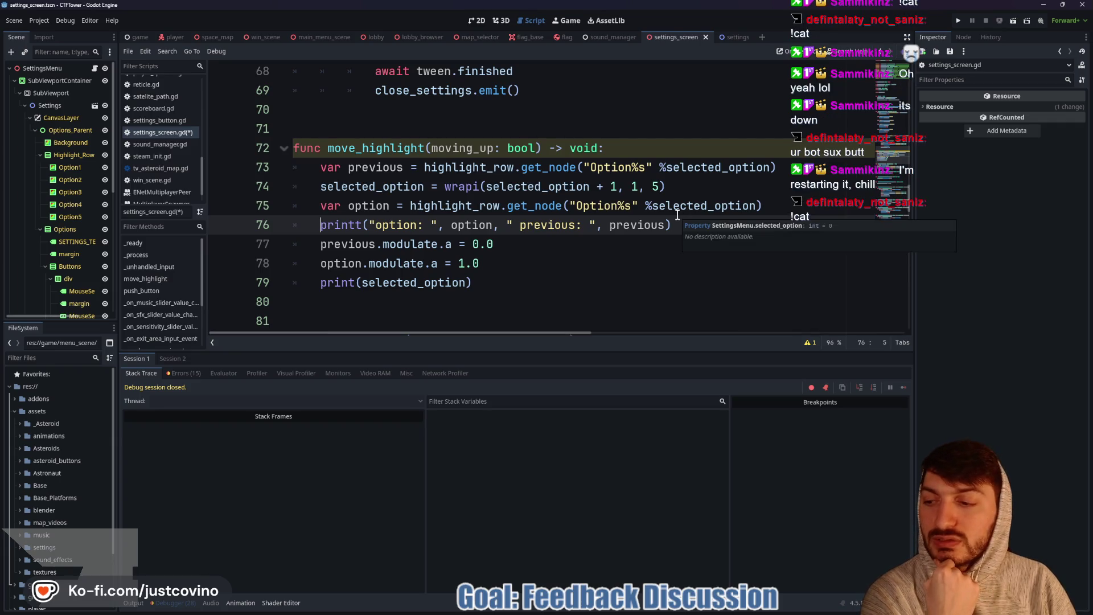
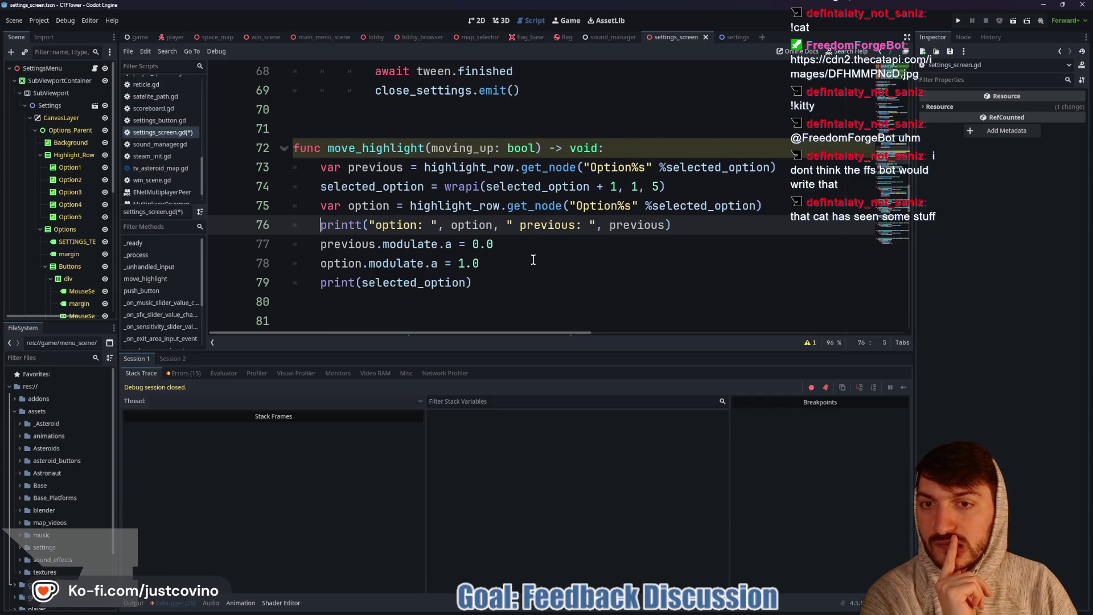
Step: On line 73, replace get_node("Option%s" % selected_option) with get_child(selected_option)
click(493, 166)
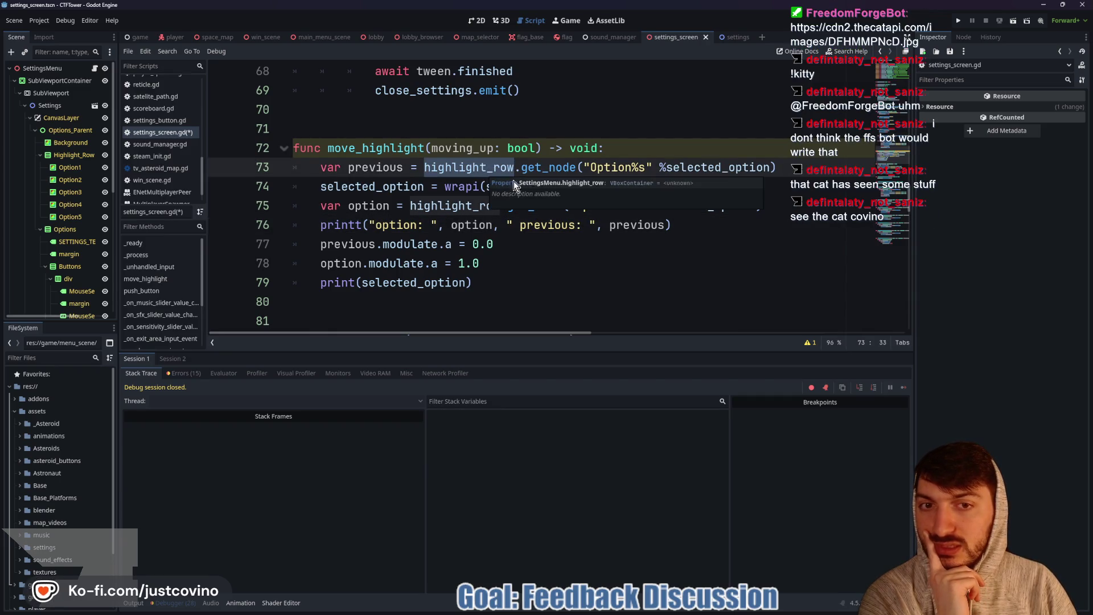
double_click(556, 166)
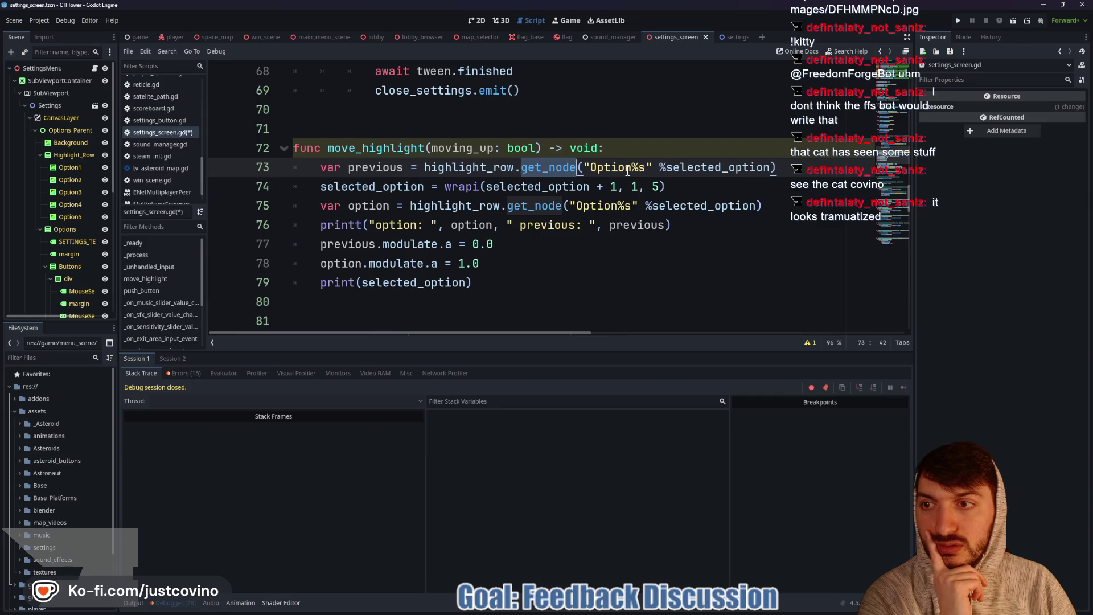
click(576, 169)
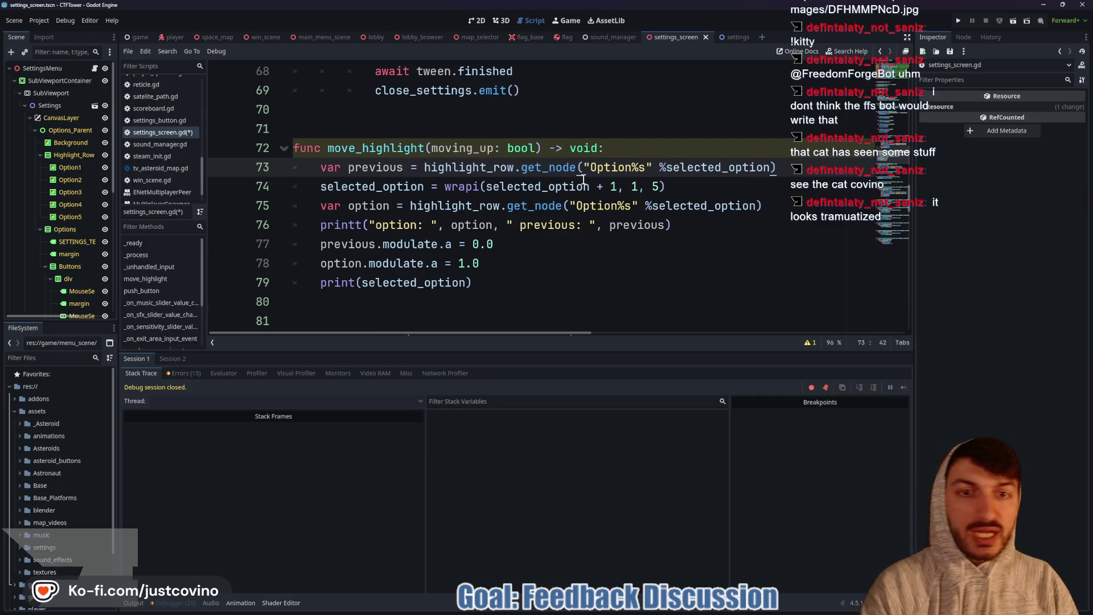
key(BackSpace)
key(BackSpace)
key(BackSpace)
text(child)
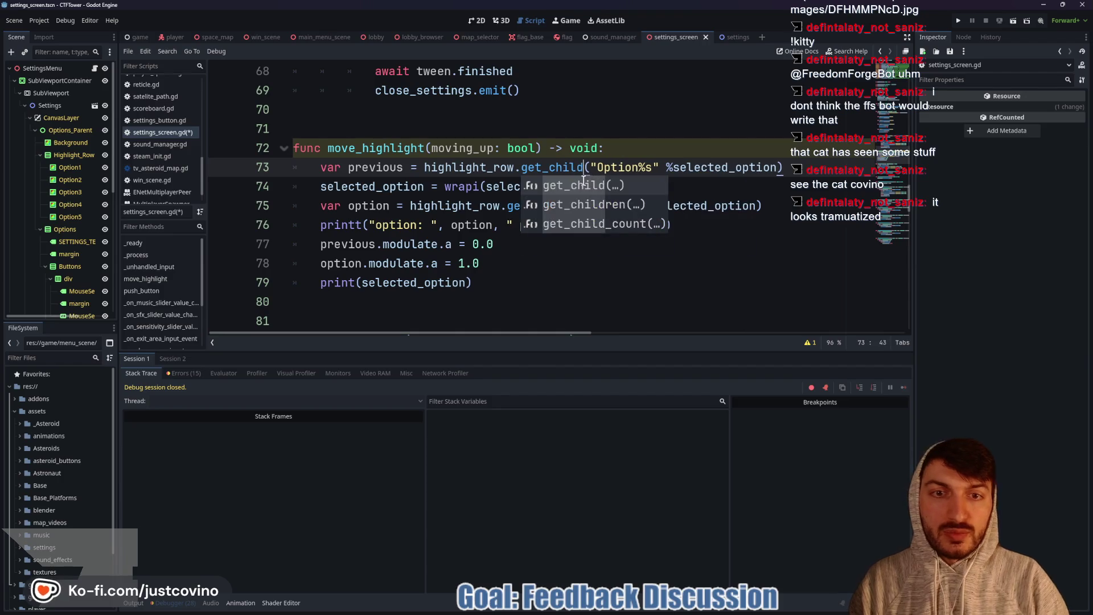
drag(673, 165, 594, 167)
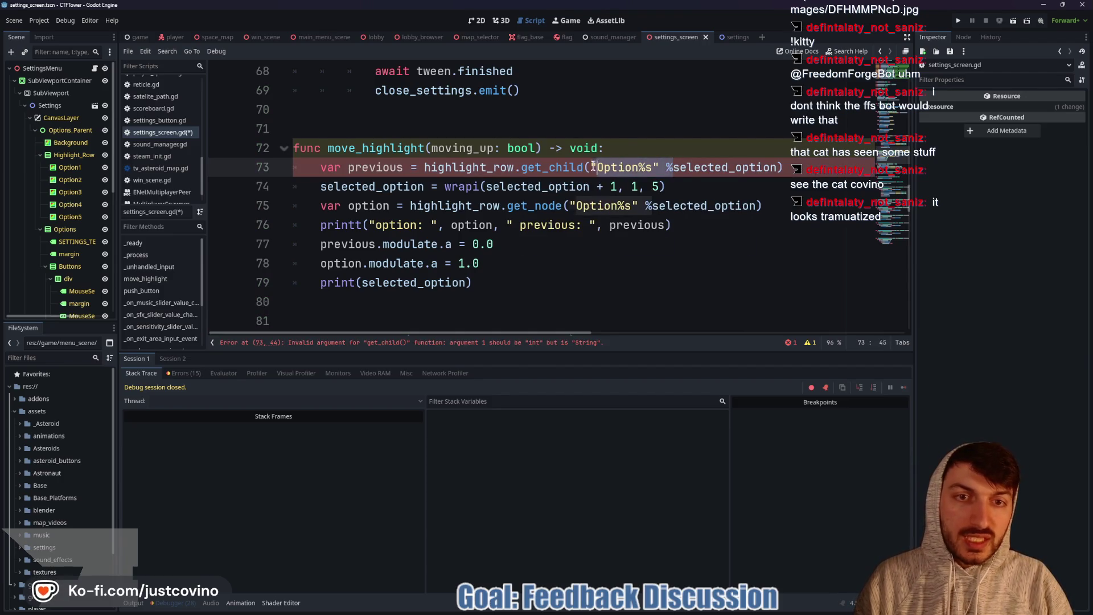
key(BackSpace)
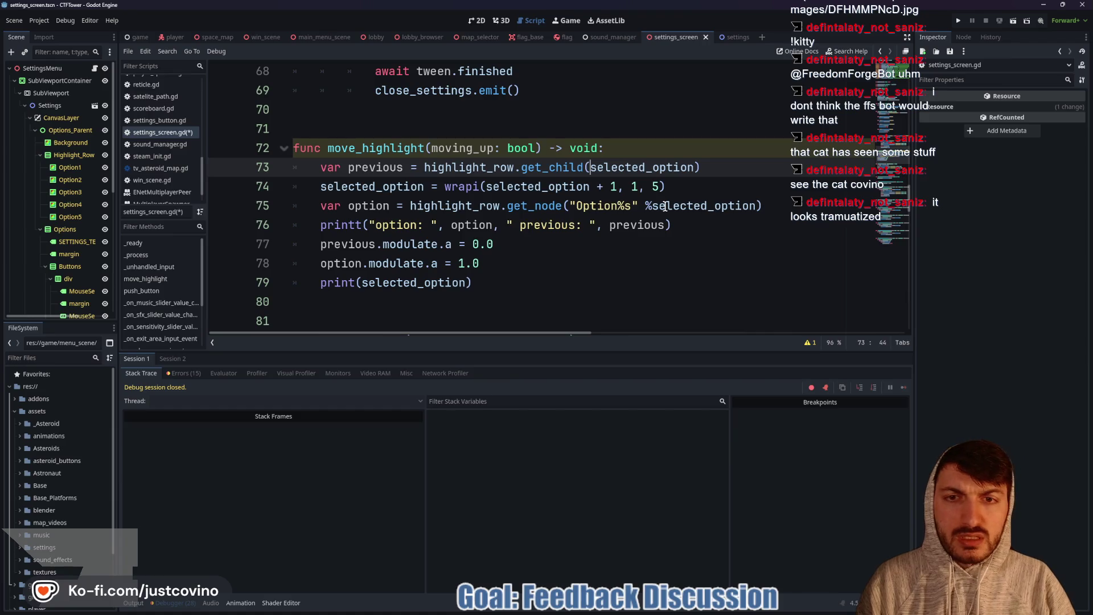
Step: Make the same get_child(selected_option) change on line 75, save the script, and run the game
drag(651, 206, 575, 205)
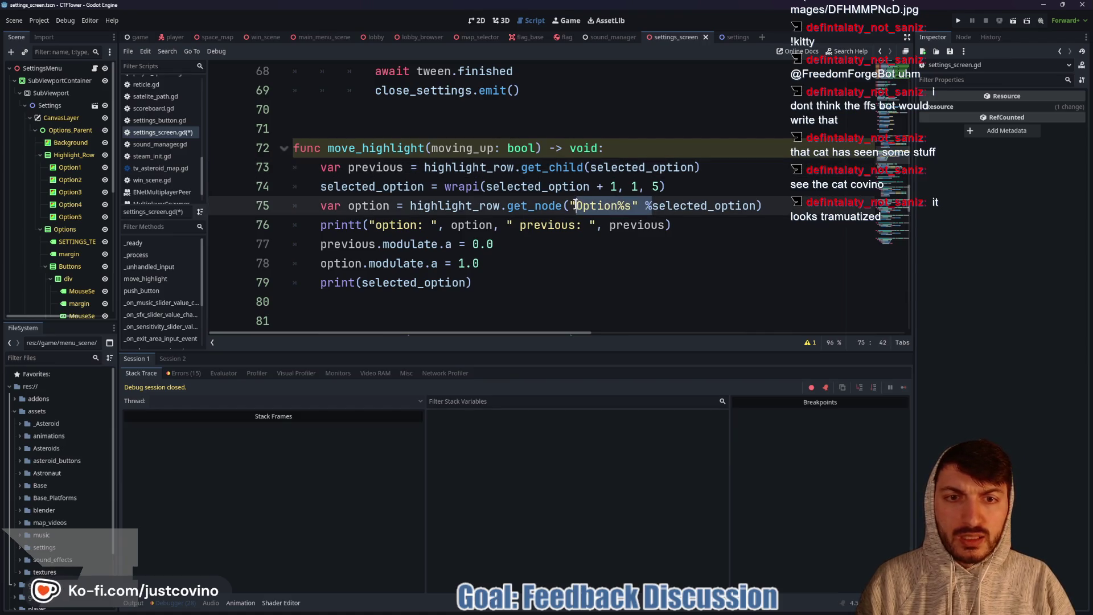
key(BackSpace)
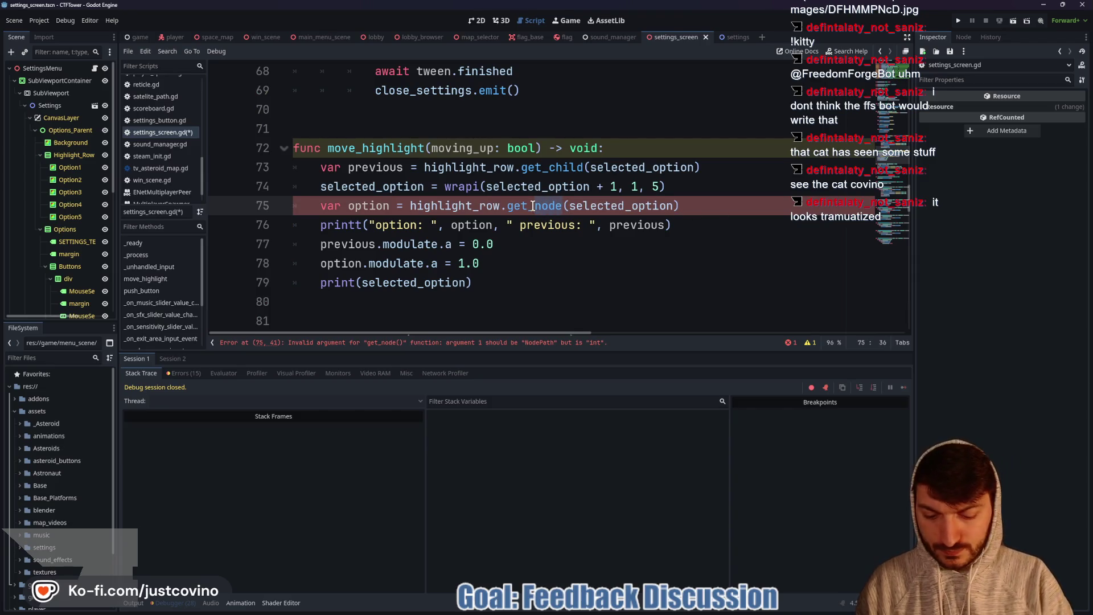
text(chikld)
key(BackSpace)
key(BackSpace)
key(BackSpace)
text(ld)
click(759, 210)
key(ctrl+s)
click(965, 23)
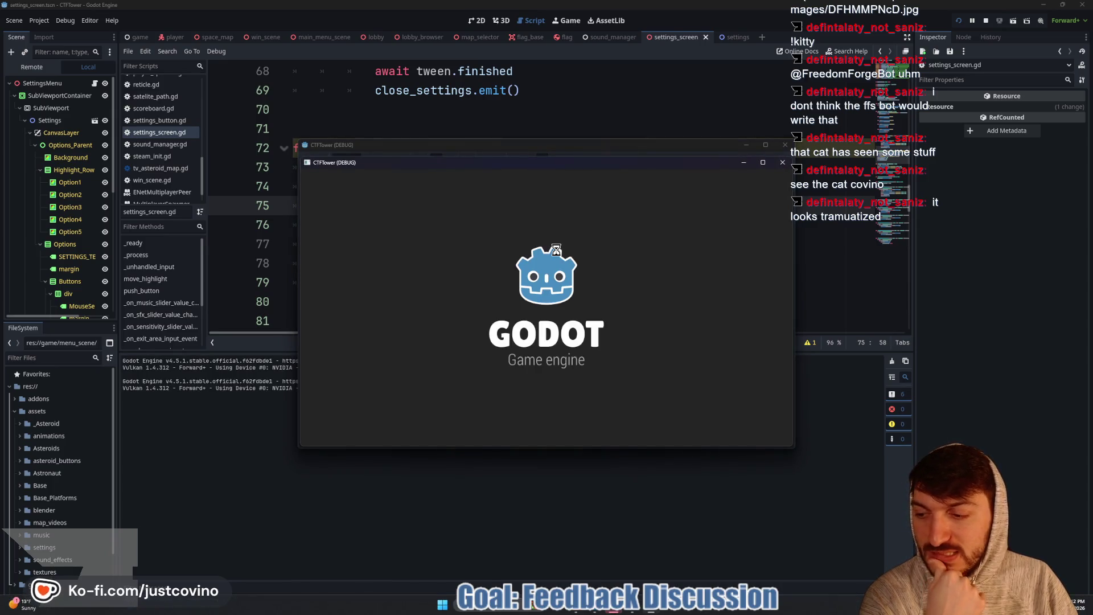
Step: Open the in-game Settings screen and move the highlight down through Master, Music and SFX Volume
click(634, 301)
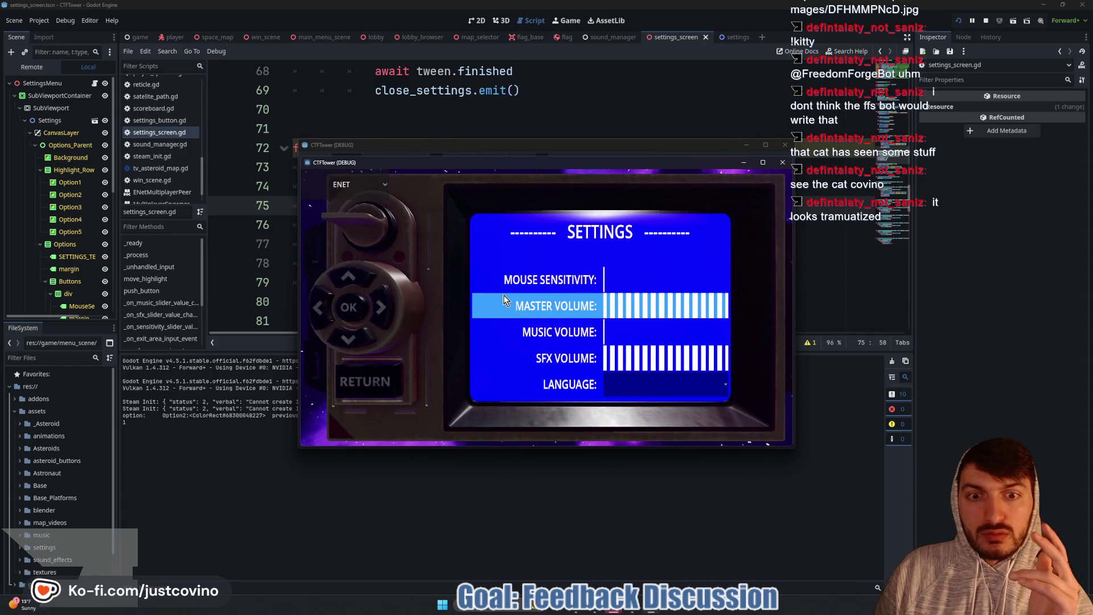
key(Down)
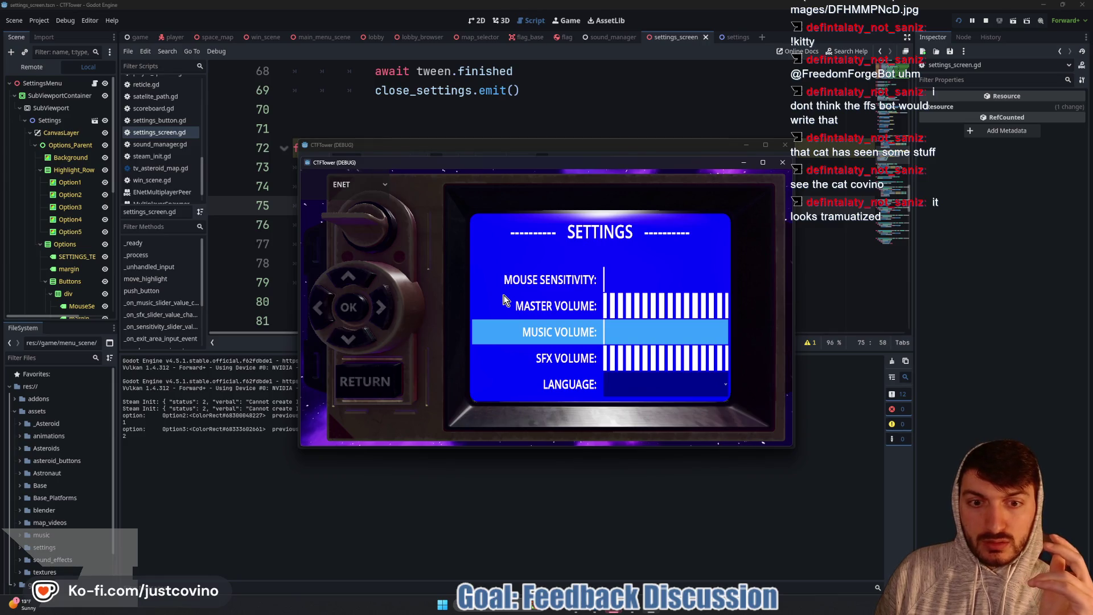
key(Down)
key(Down)
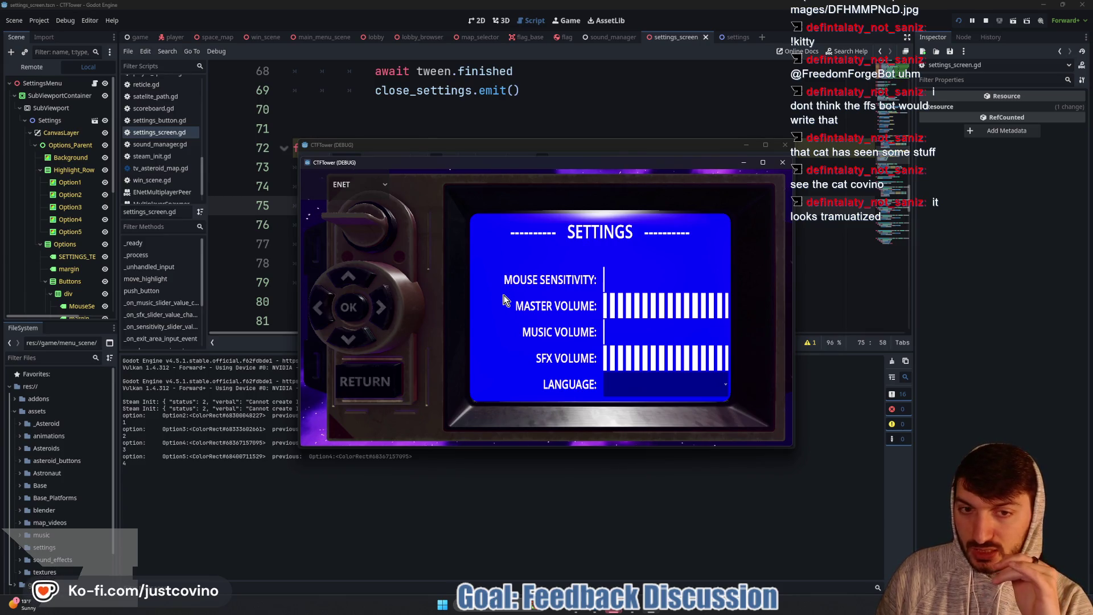
click(503, 300)
key(Down)
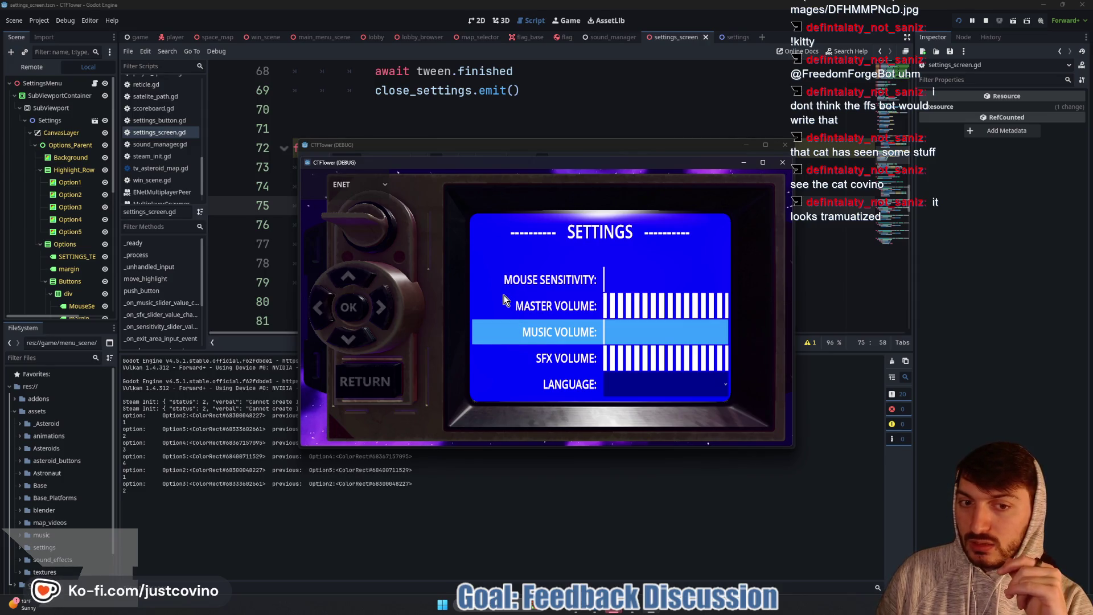
key(Down)
key(Down)
key(Down)
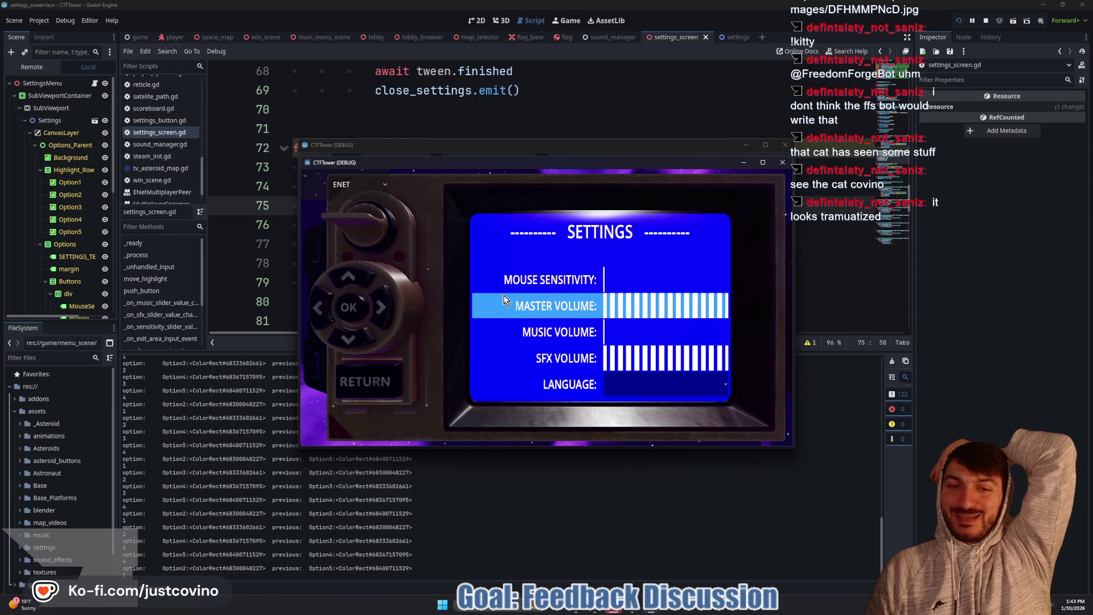
Step: Keep pressing Down to check the highlight wraps around the option rows, then stop the game
key(Down)
key(Down)
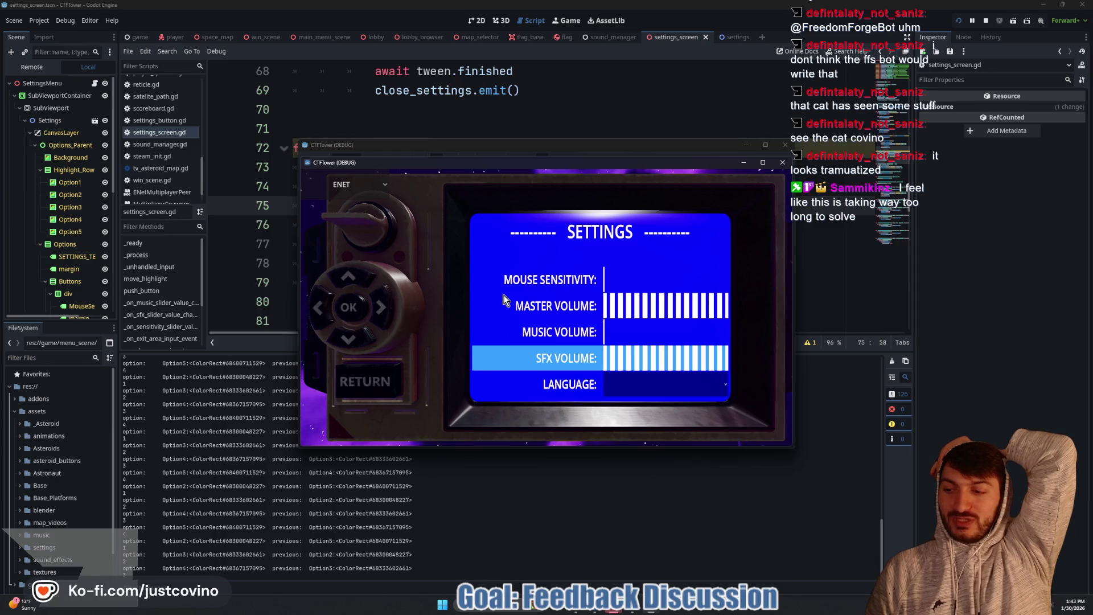
key(Down)
key(Down)
key(Down)
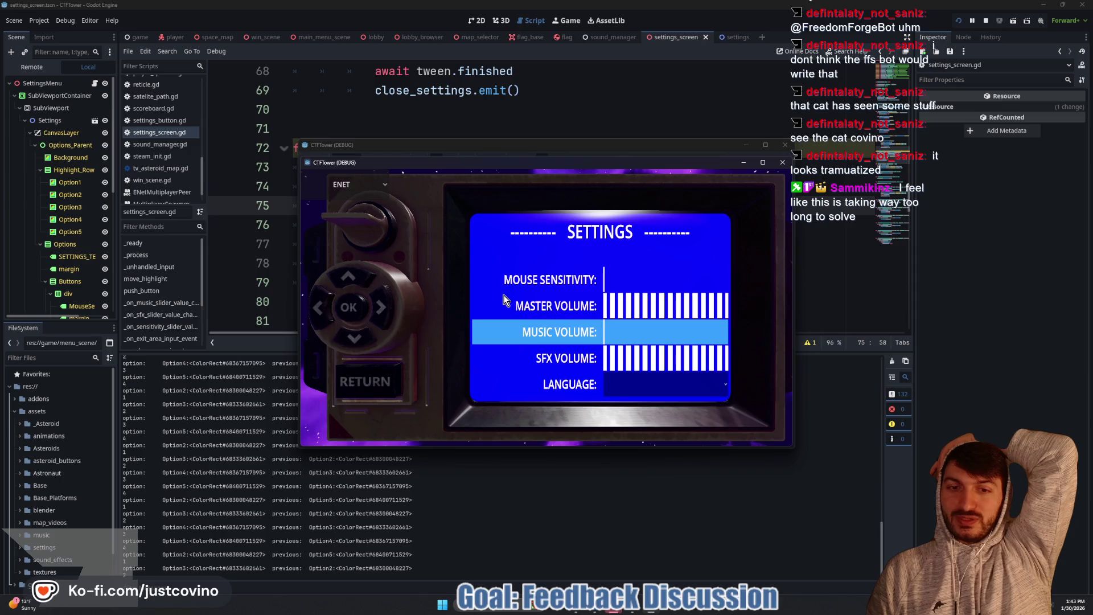
key(Down)
key(Down)
key(Down)
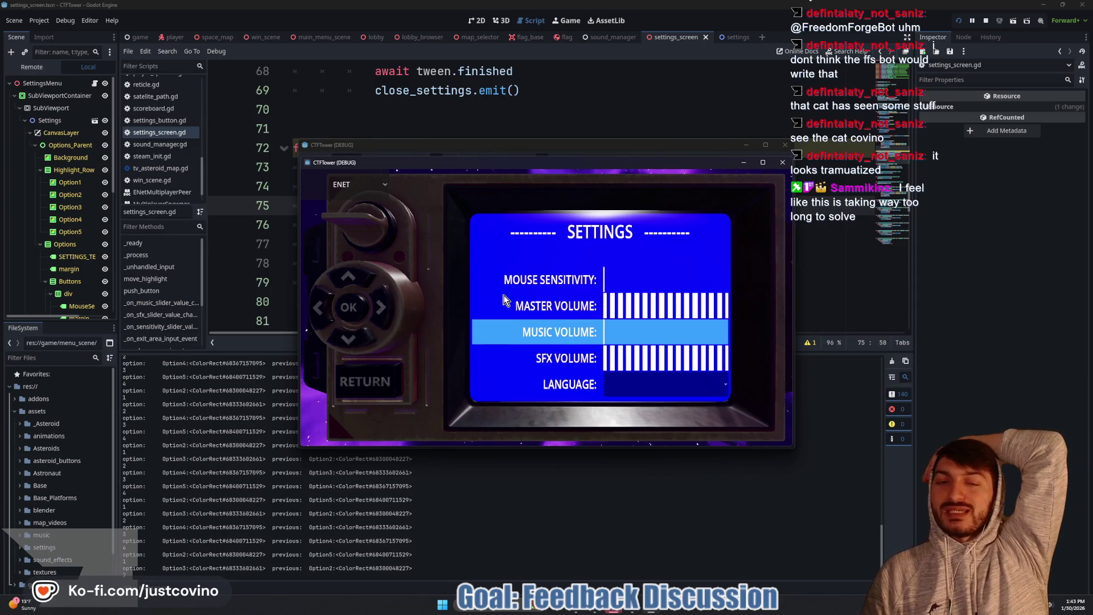
key(Down)
key(Down)
key(Down)
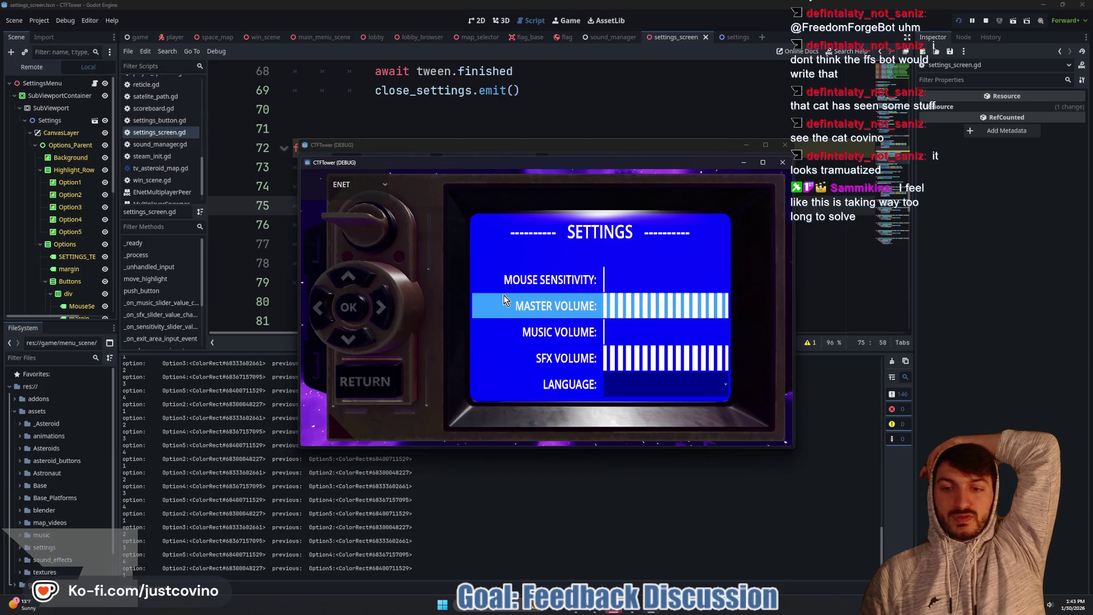
key(Down)
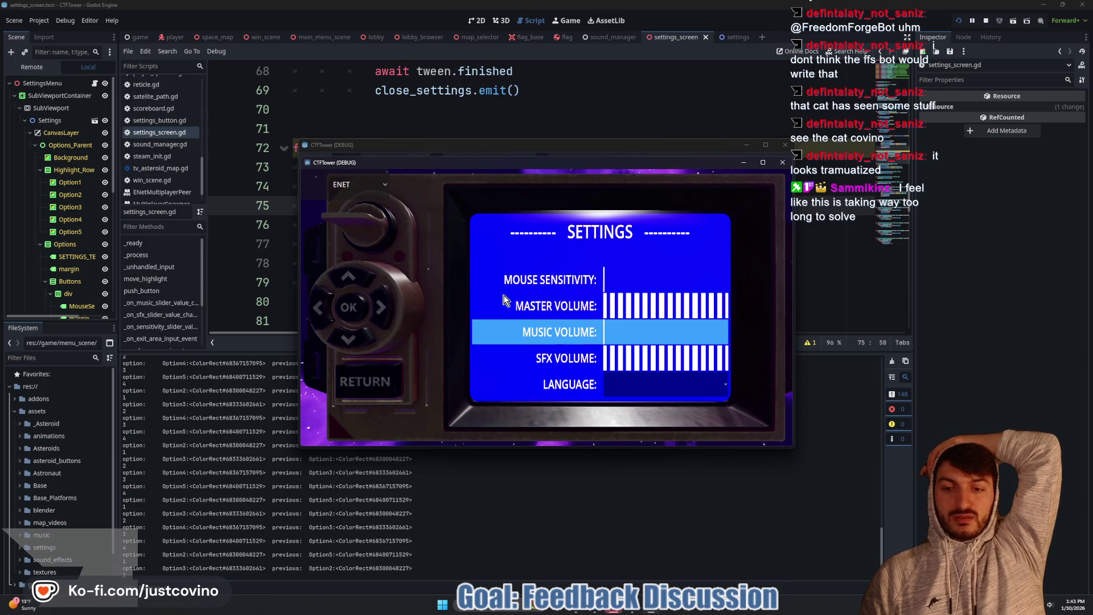
key(Down)
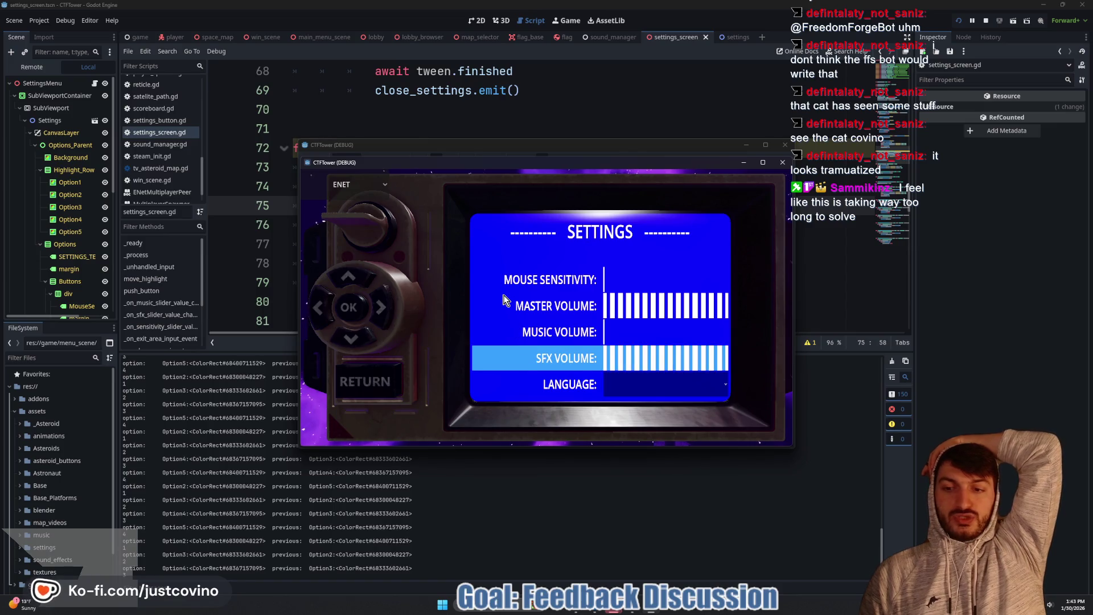
key(Down)
key(Down)
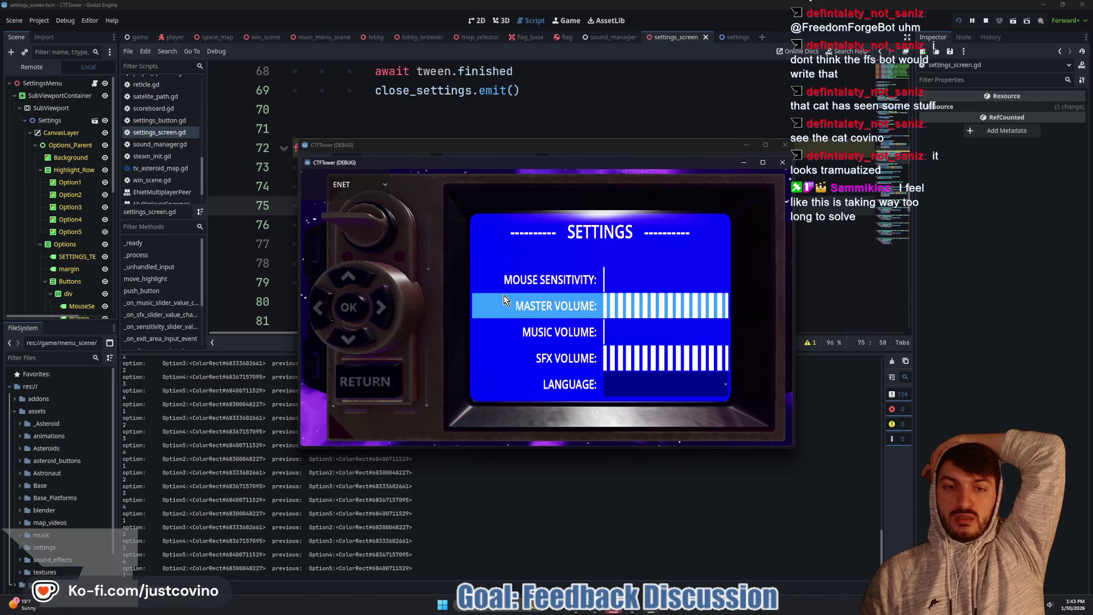
key(Down)
key(Down)
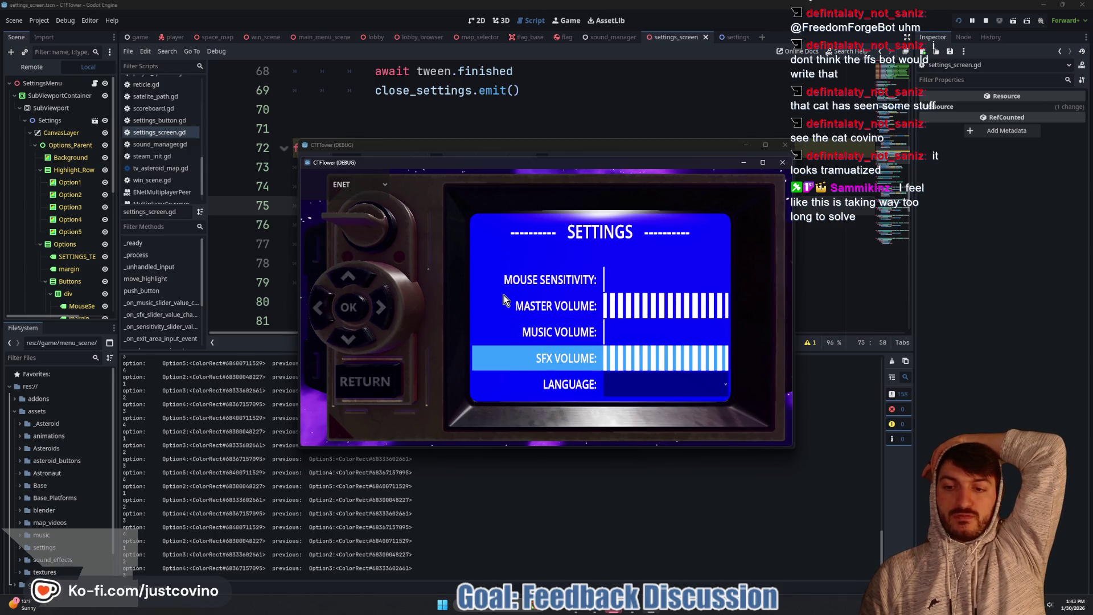
key(Down)
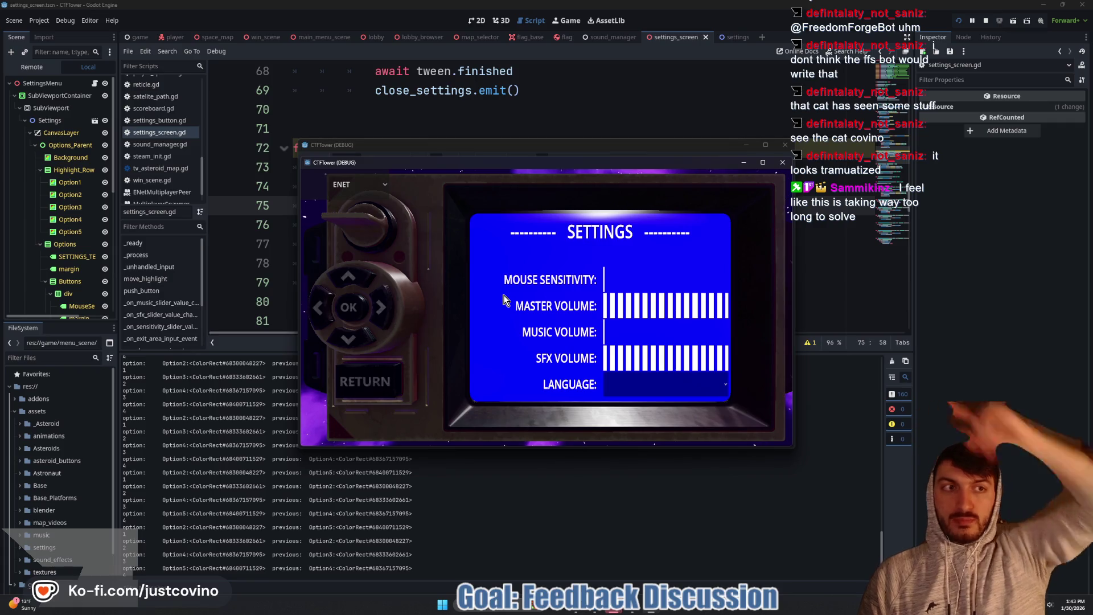
click(986, 20)
Step: Open the settings scene and set Option5's Color alpha to 0, hiding the Language row highlight
click(472, 21)
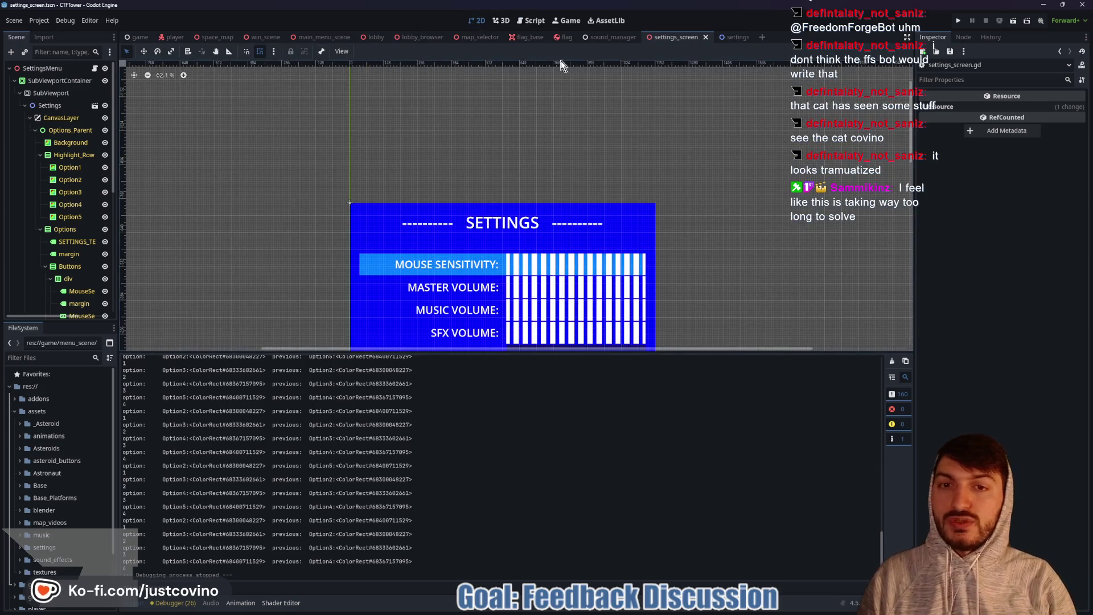
click(733, 37)
click(57, 180)
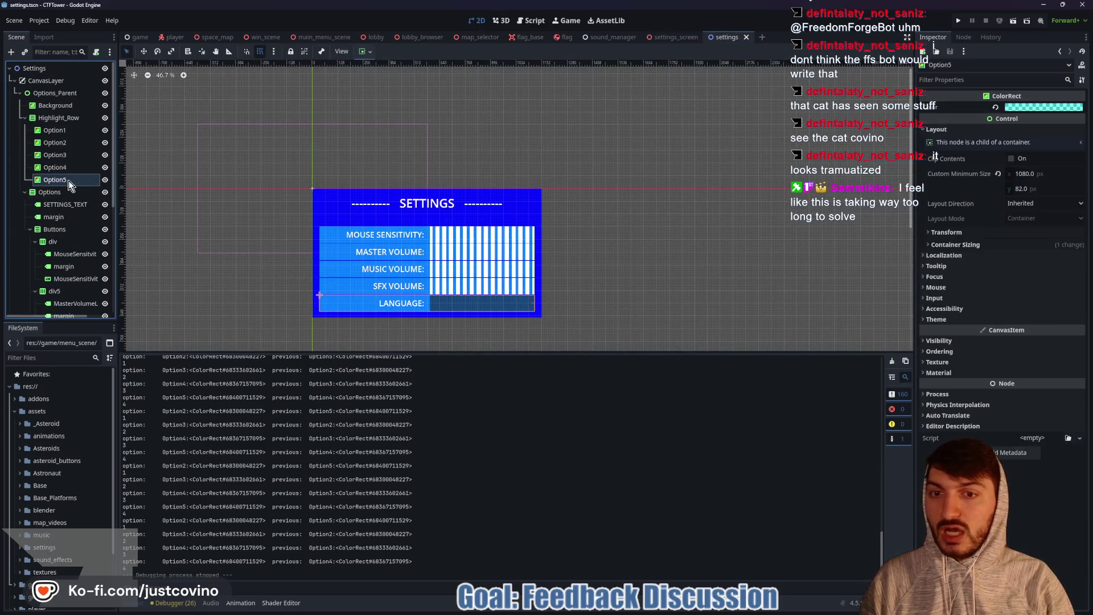
scroll(500, 292, up, 5)
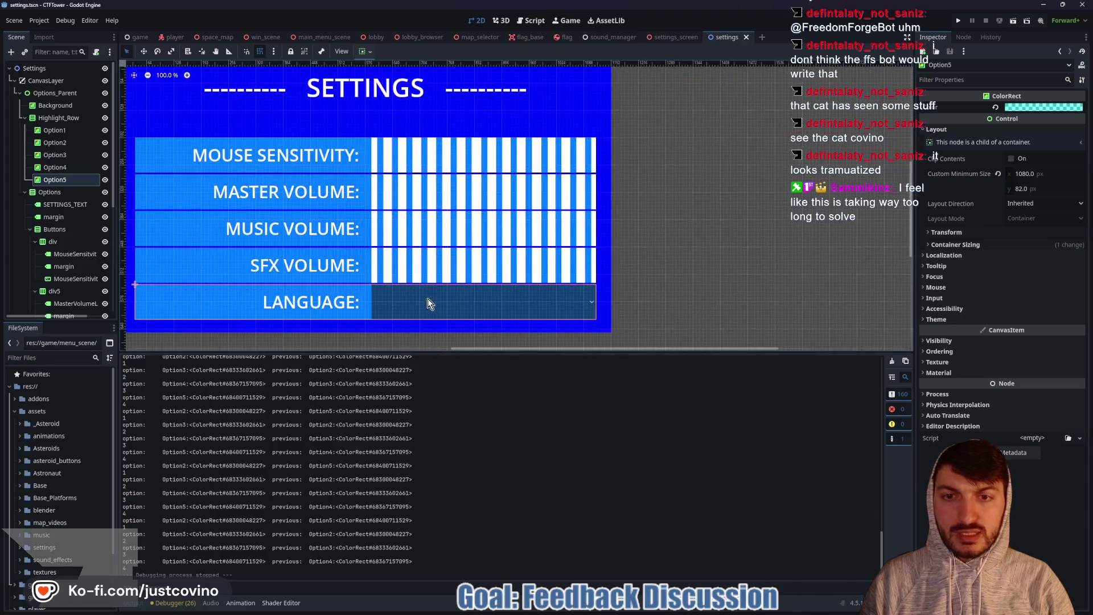
click(1039, 107)
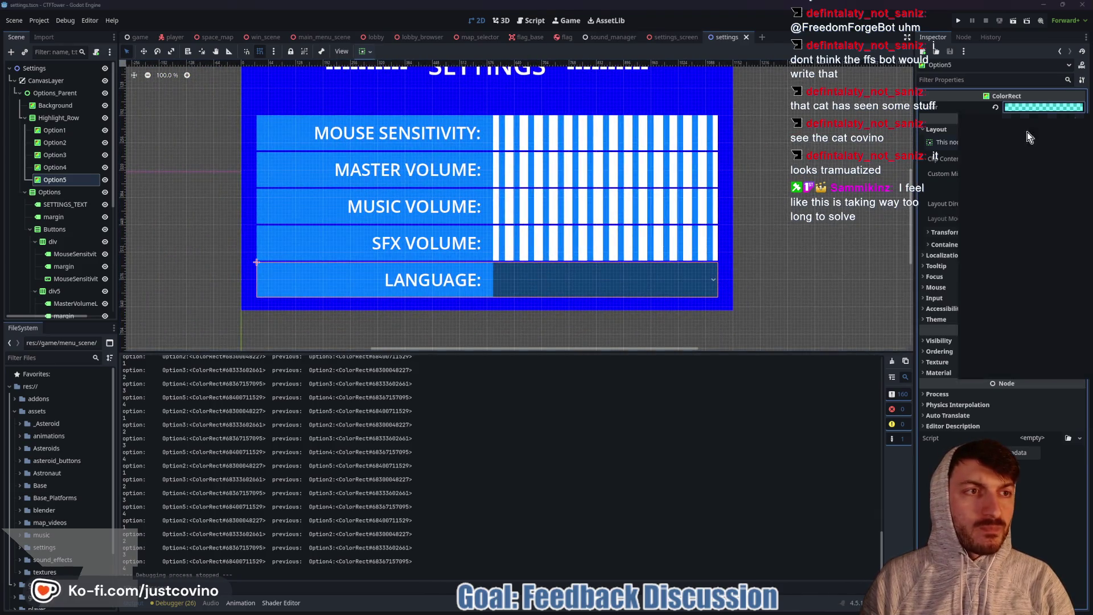
mouse_move(1009, 323)
mouse_down()
mouse_move(1090, 323)
mouse_move(916, 329)
mouse_up()
click(917, 326)
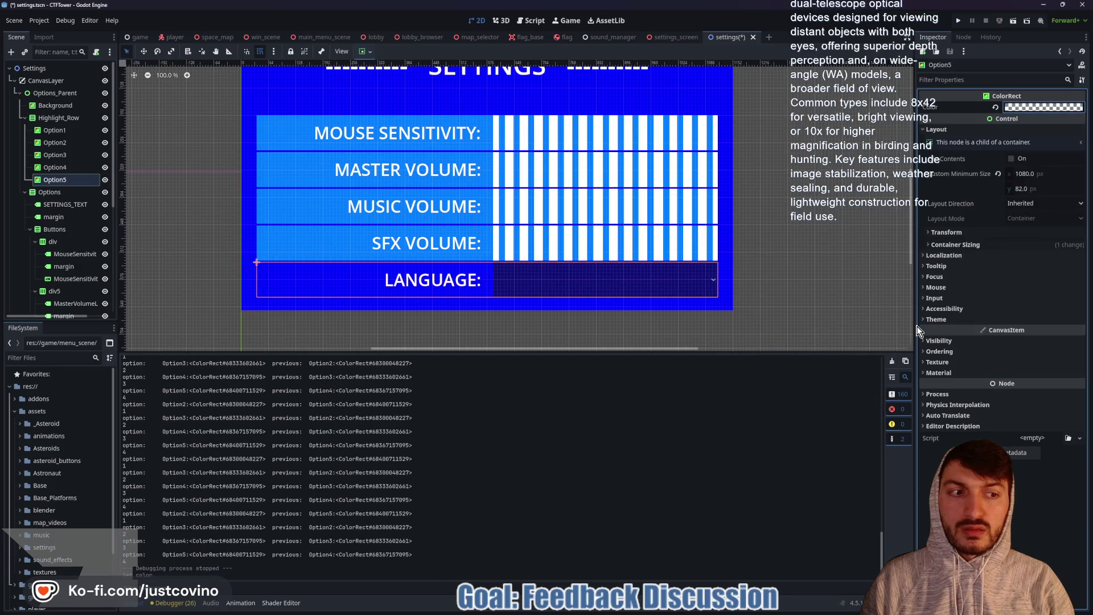
click(56, 167)
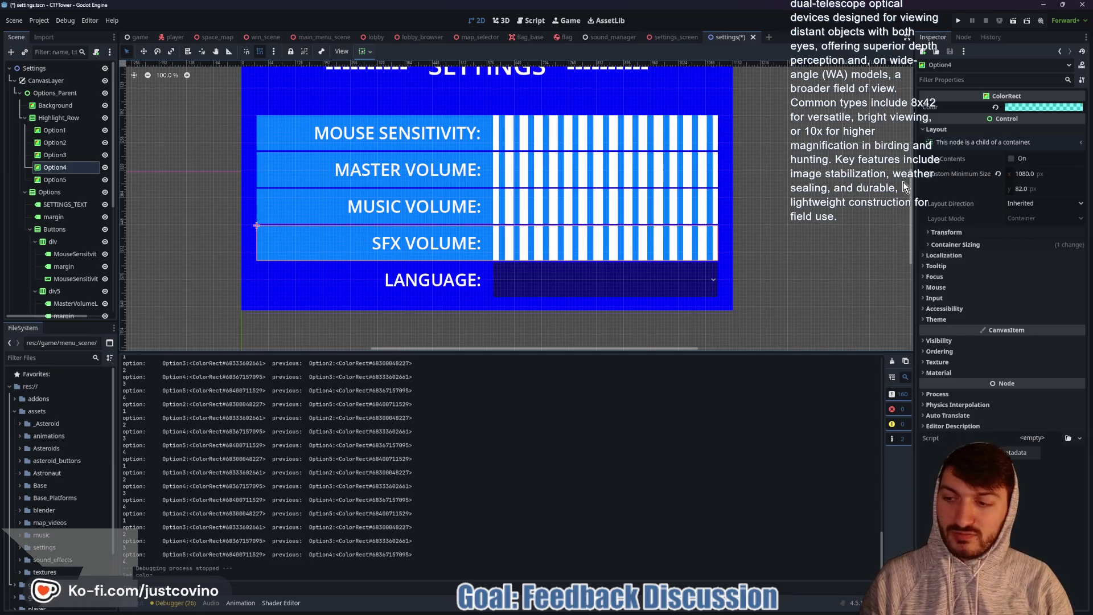
Step: Make the Option4 and Option3 highlight colours transparent as well
click(1045, 108)
drag(1000, 329, 942, 326)
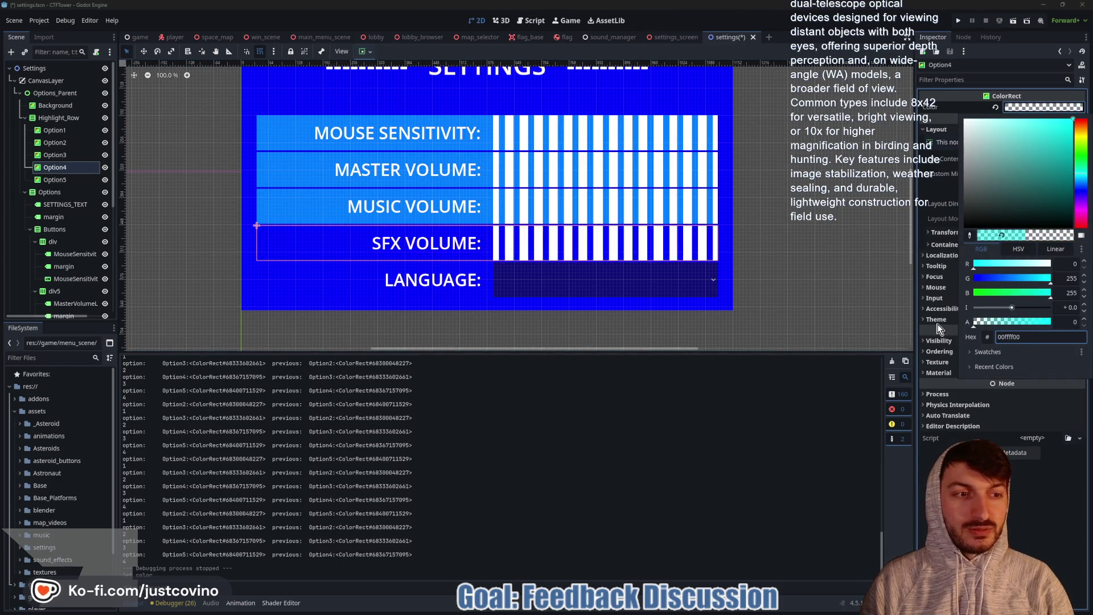
click(58, 157)
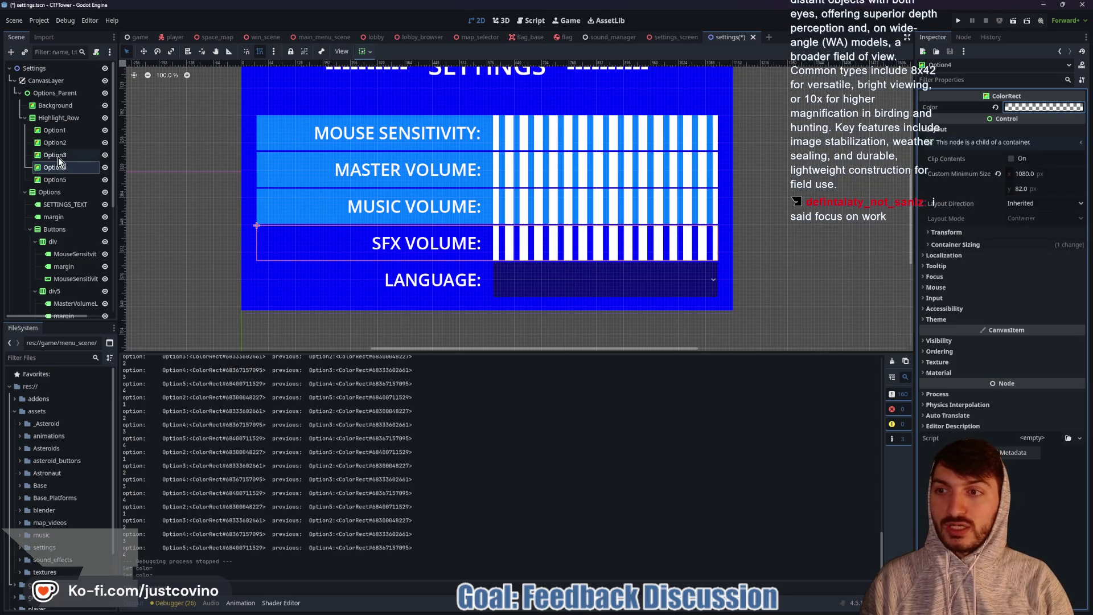
click(58, 156)
click(1030, 108)
drag(1014, 322, 970, 322)
Step: Check Option2's colour value and reset Option3's colour to default white
click(64, 144)
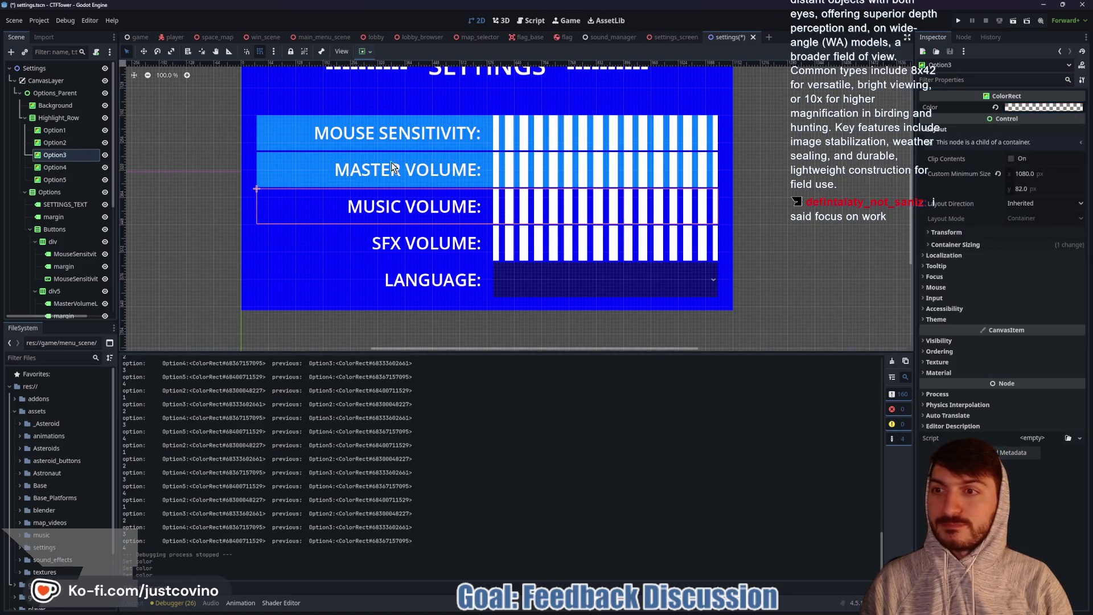
click(64, 142)
click(1039, 109)
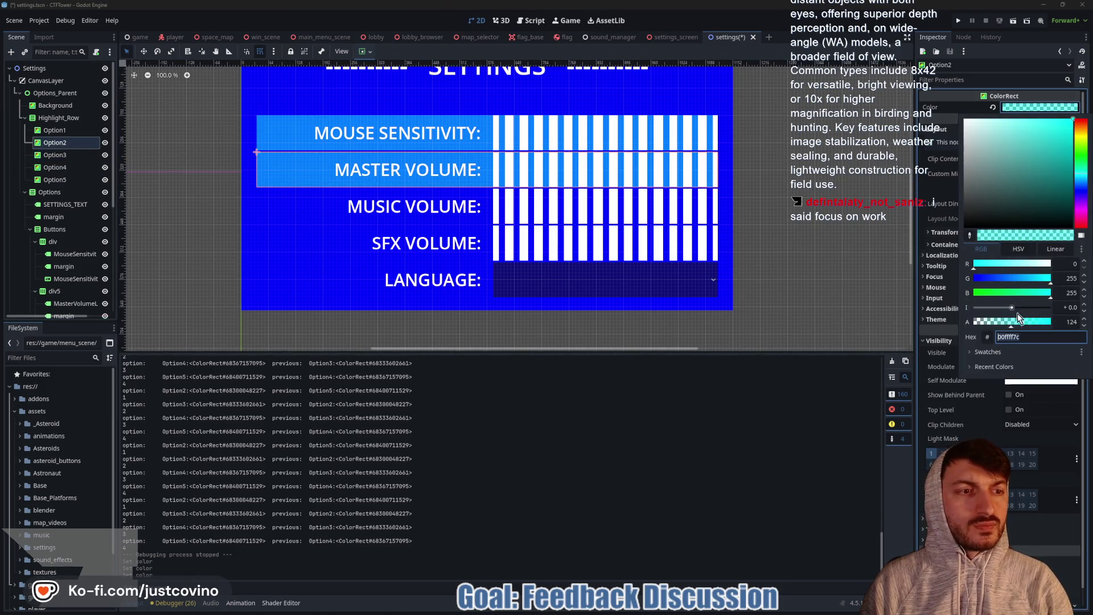
click(1022, 108)
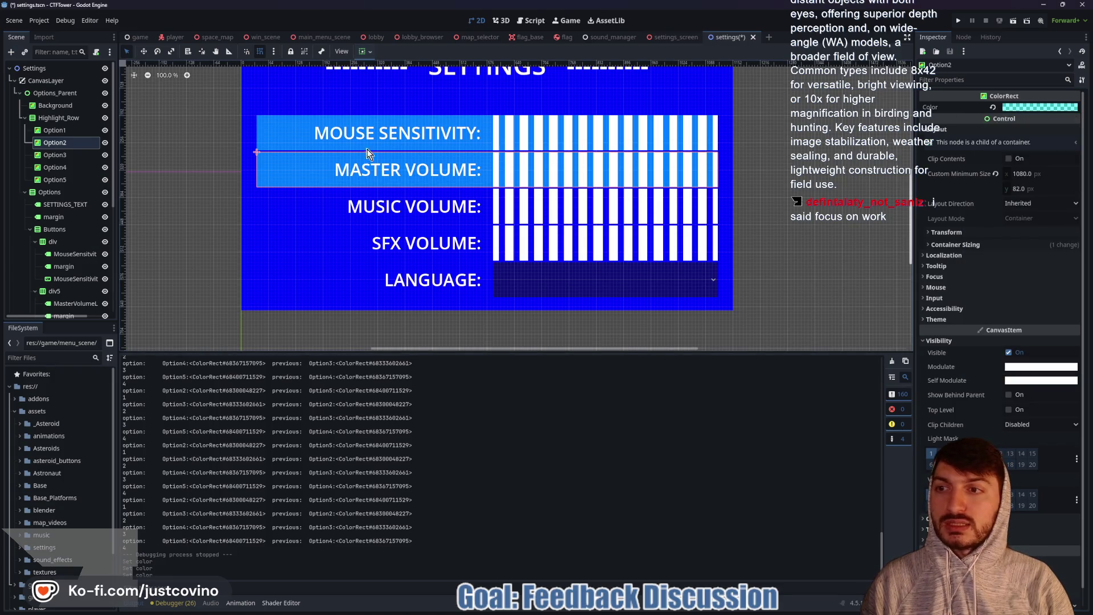
click(55, 155)
click(995, 107)
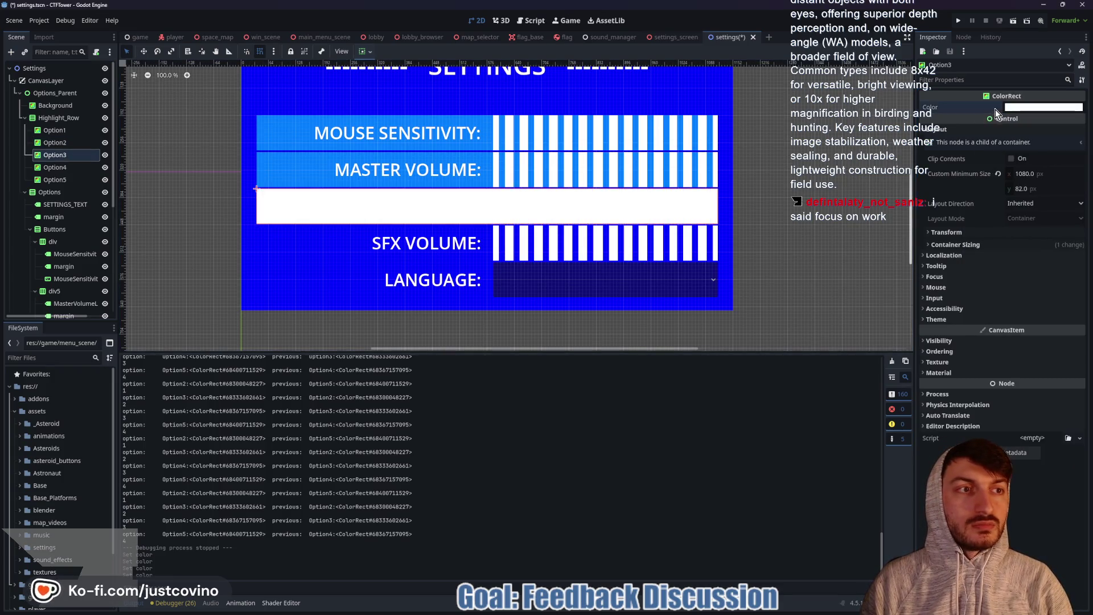
click(54, 143)
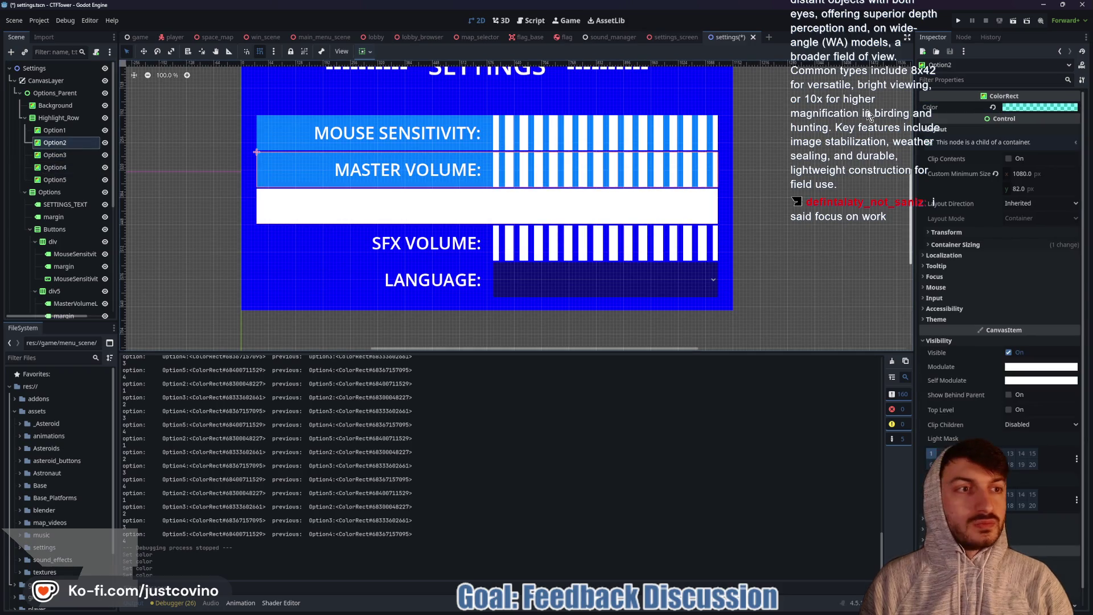
click(1039, 107)
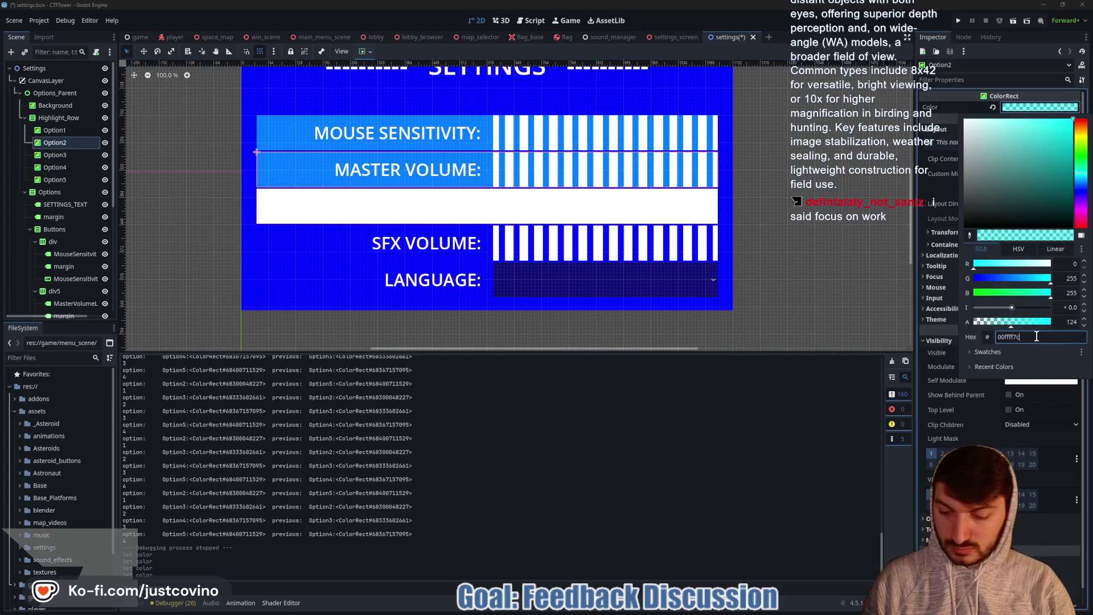
click(197, 199)
Step: Give Option3, Option4 and Option5 the translucent cyan colour 00ffff7c and save the scene
click(296, 205)
click(1042, 107)
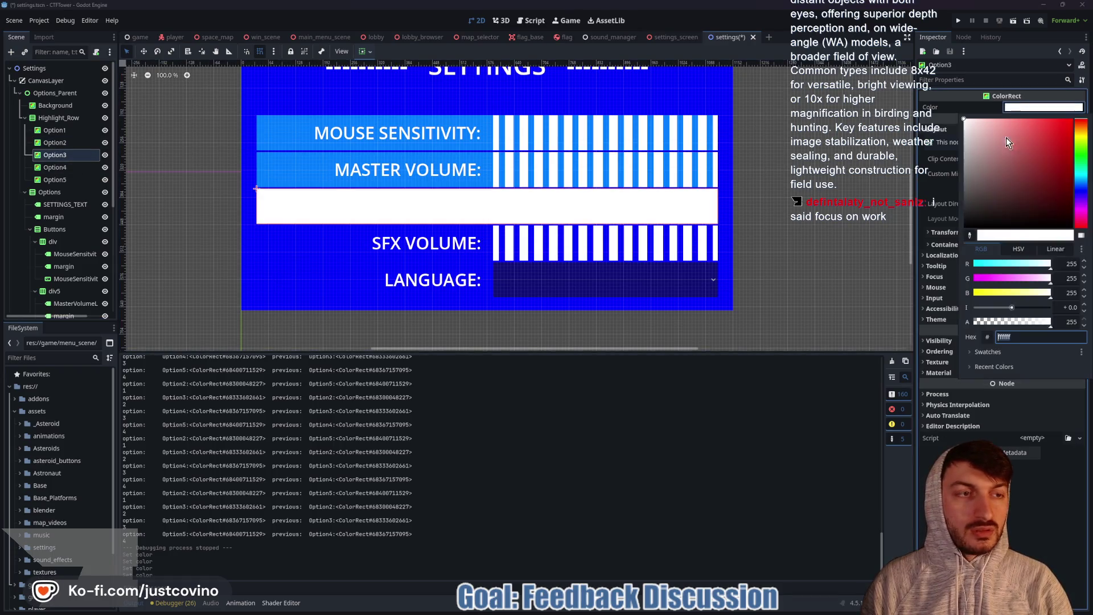
key(Return)
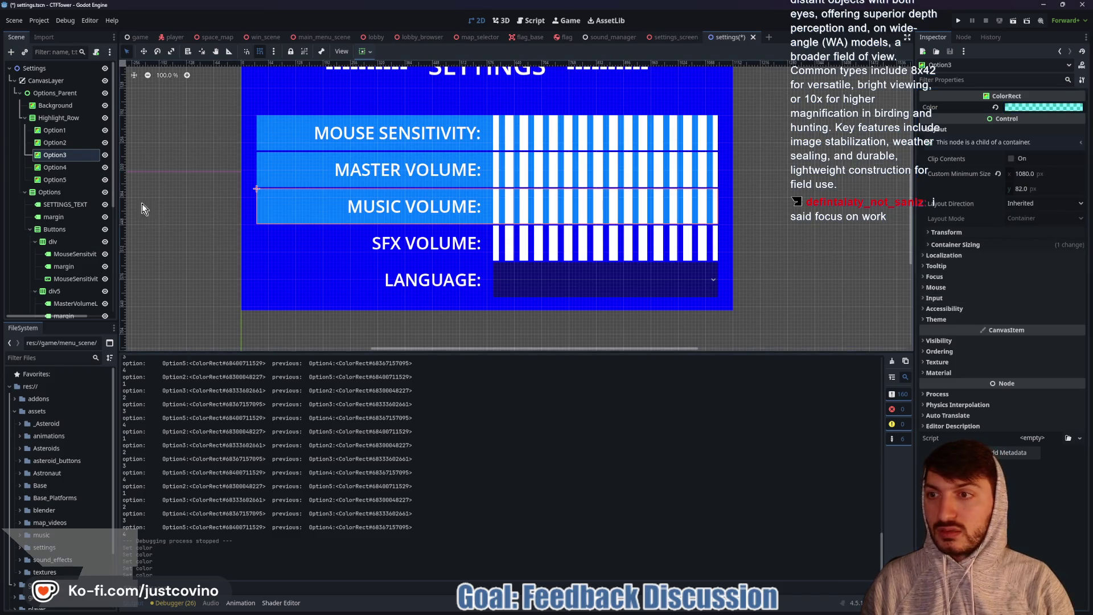
click(86, 167)
click(1042, 107)
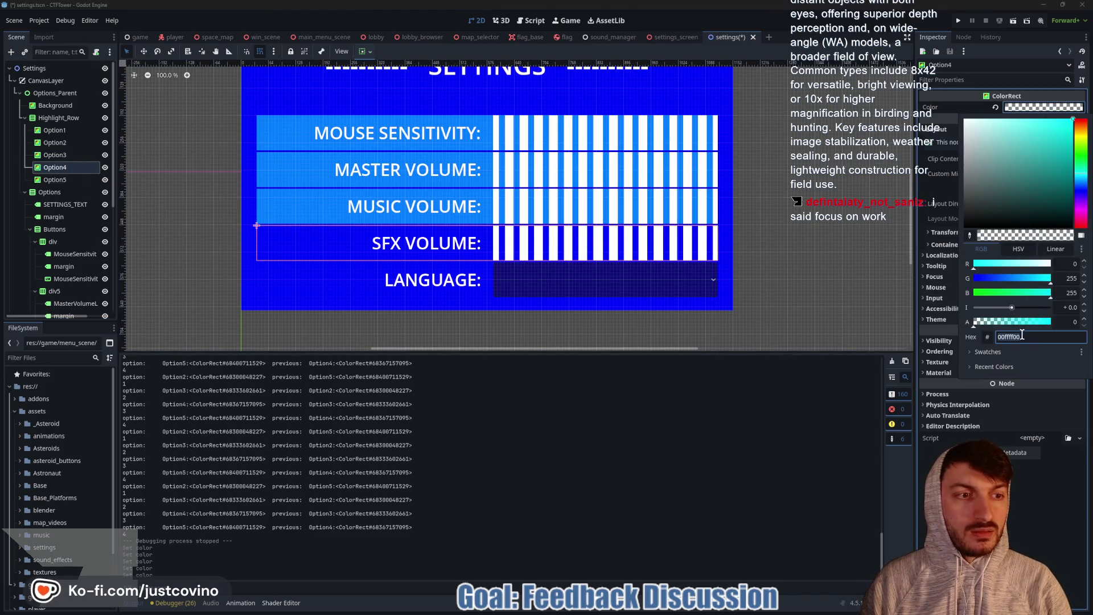
click(1023, 333)
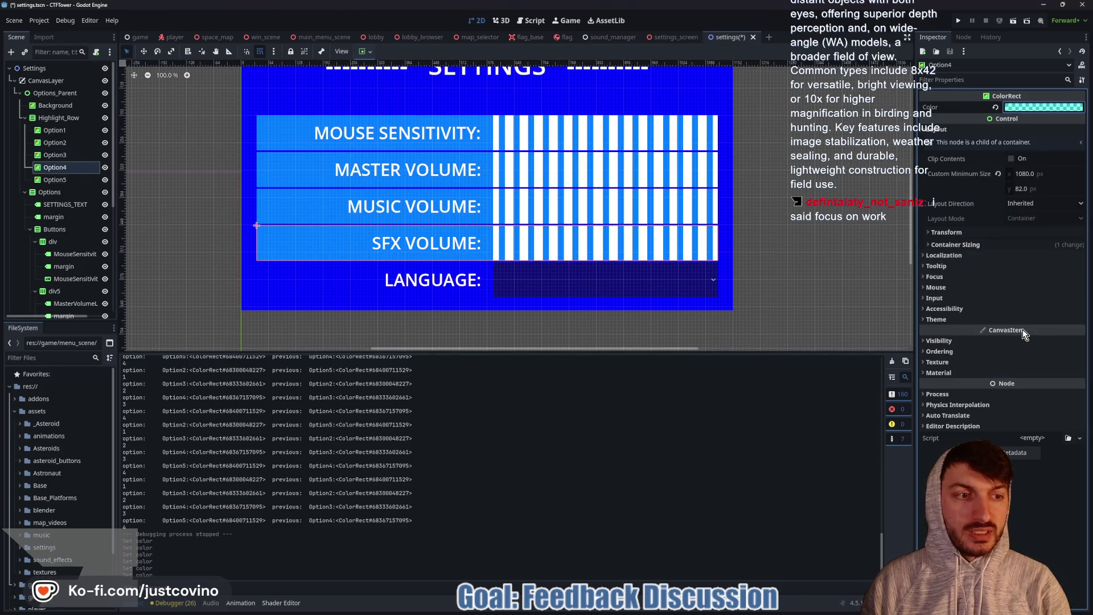
click(73, 180)
click(1025, 109)
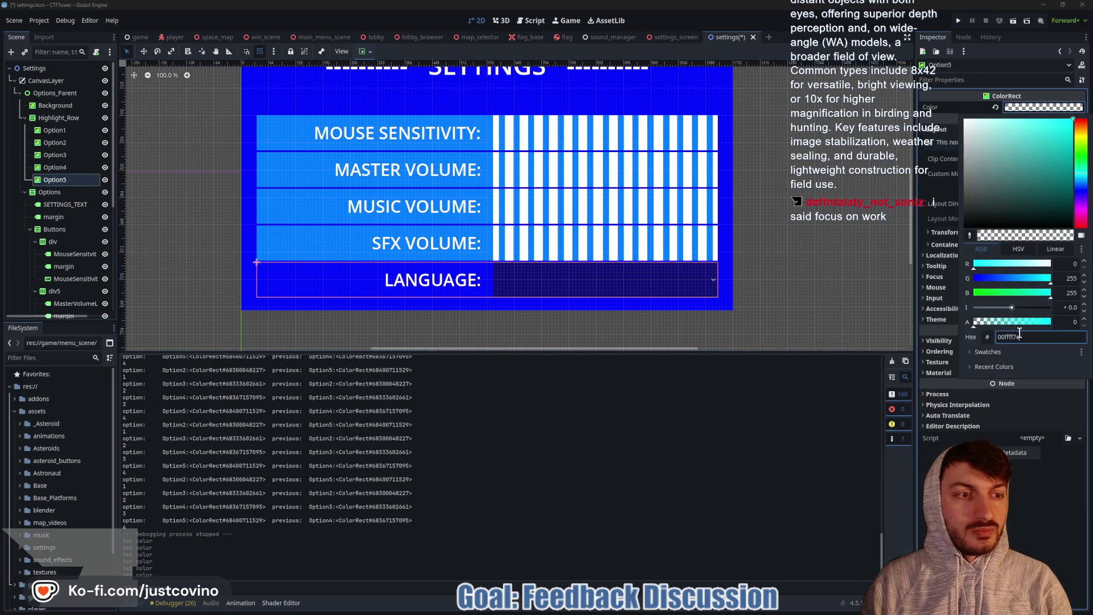
click(942, 344)
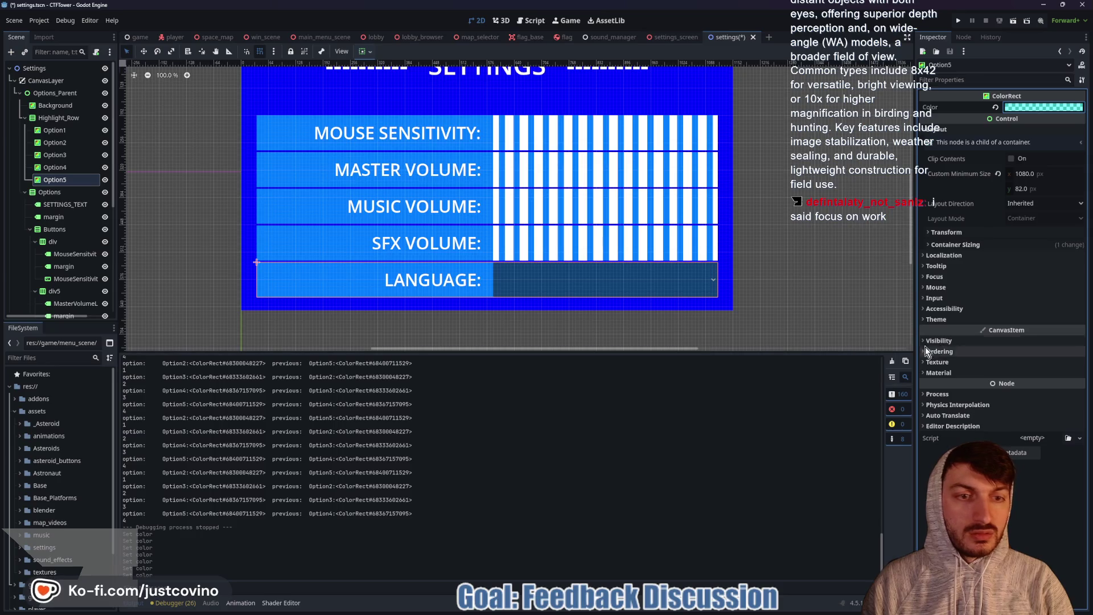
key(ctrl+s)
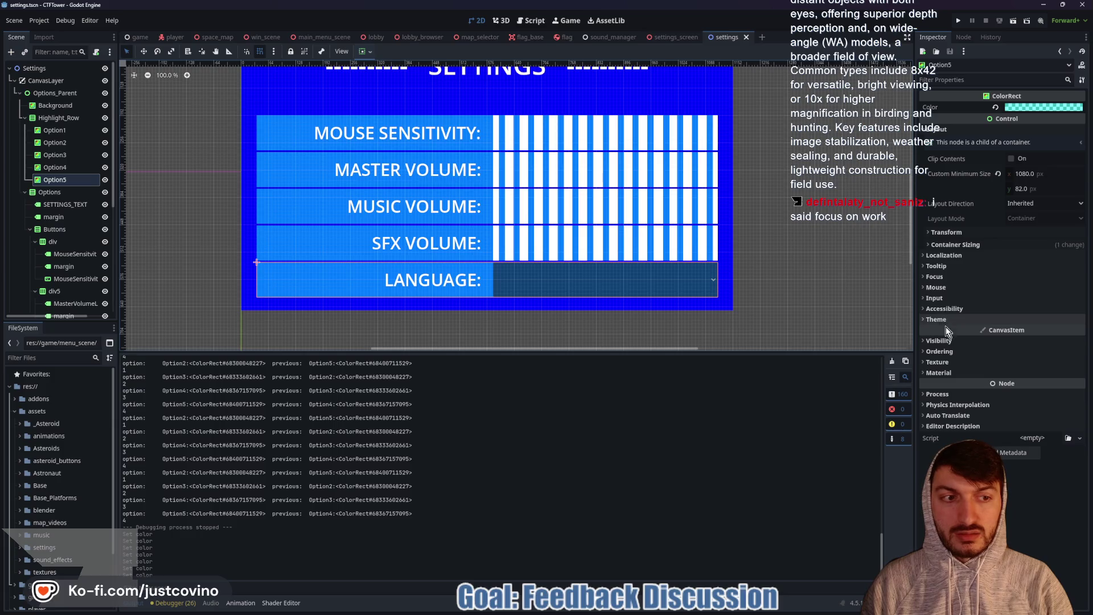
Step: Set the Modulate alpha to 0 on Option5 and Option4
click(939, 340)
click(1029, 365)
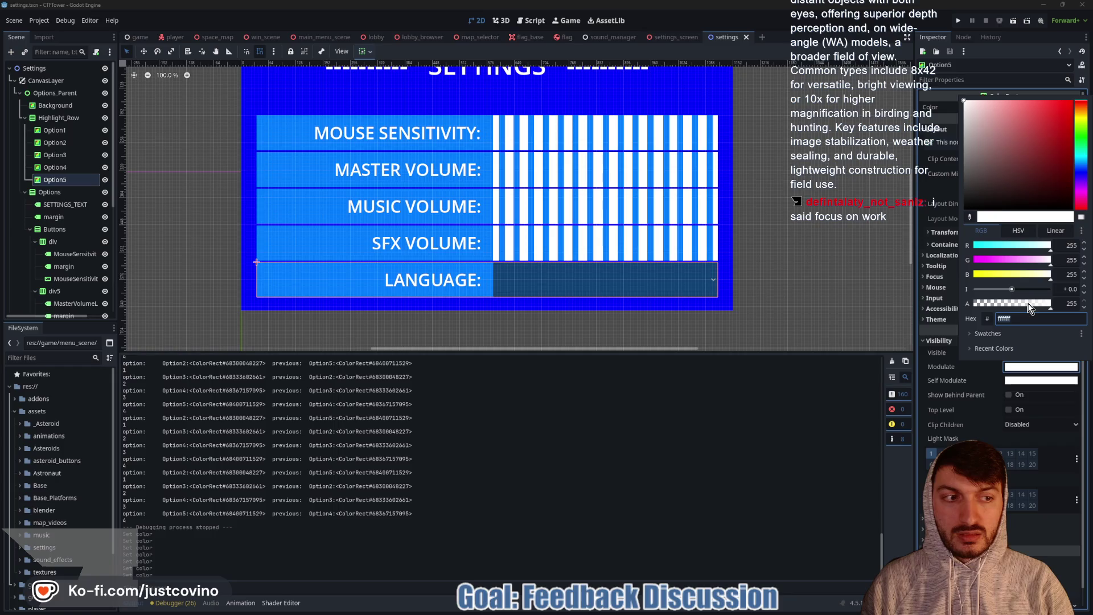
drag(1029, 308, 850, 311)
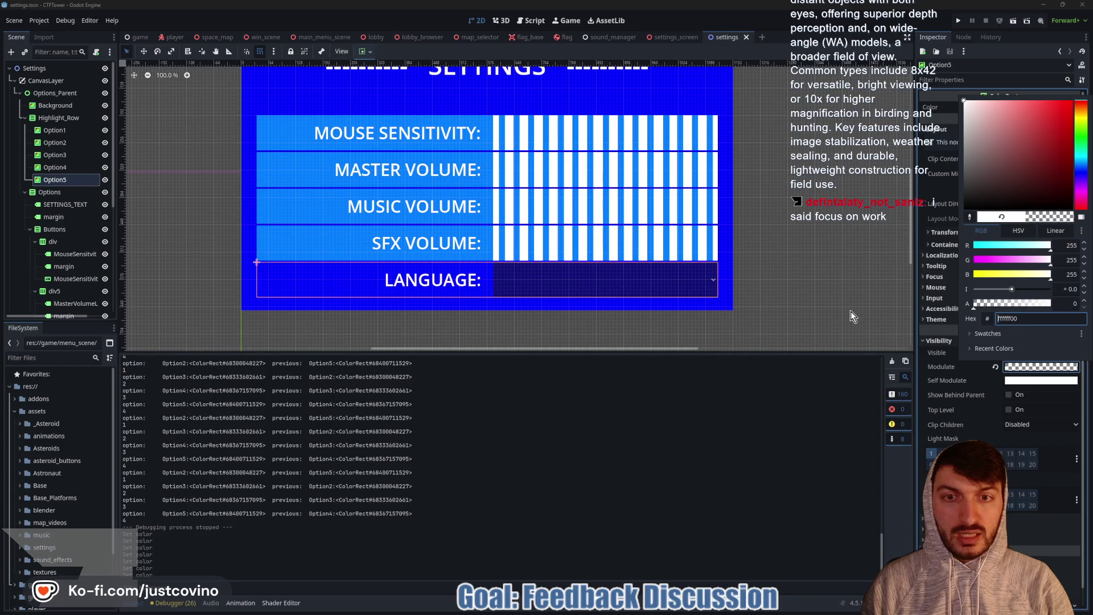
click(49, 170)
click(49, 170)
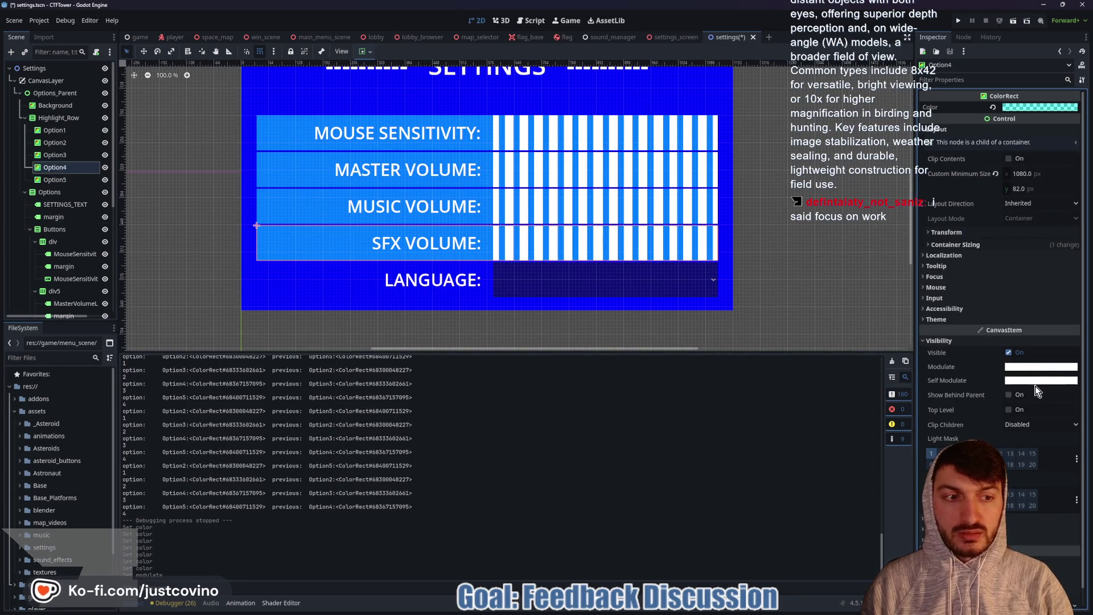
click(1022, 371)
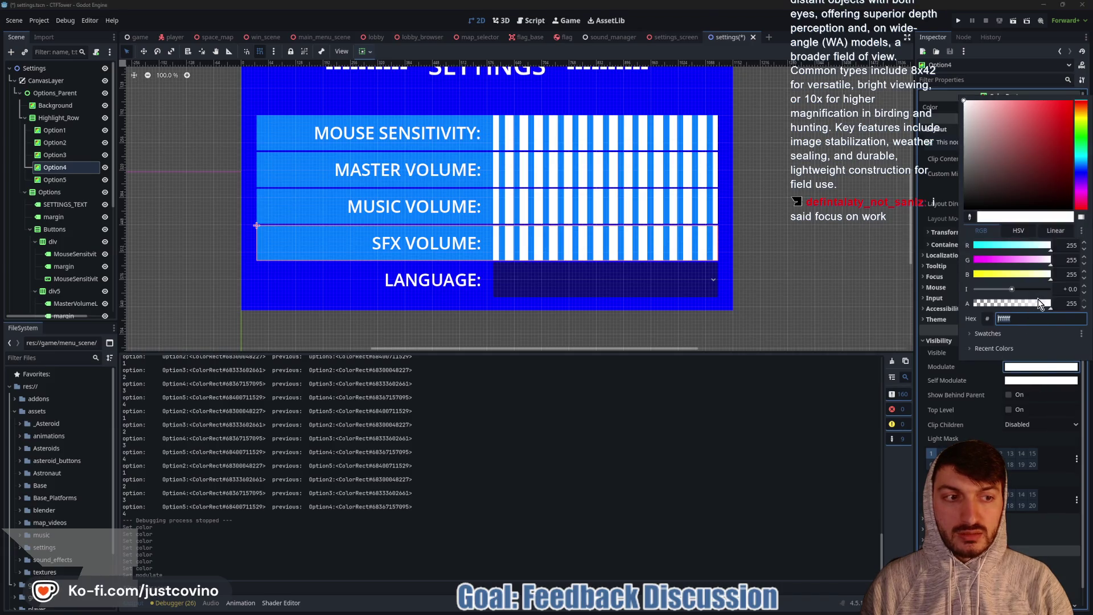
drag(1014, 303, 971, 303)
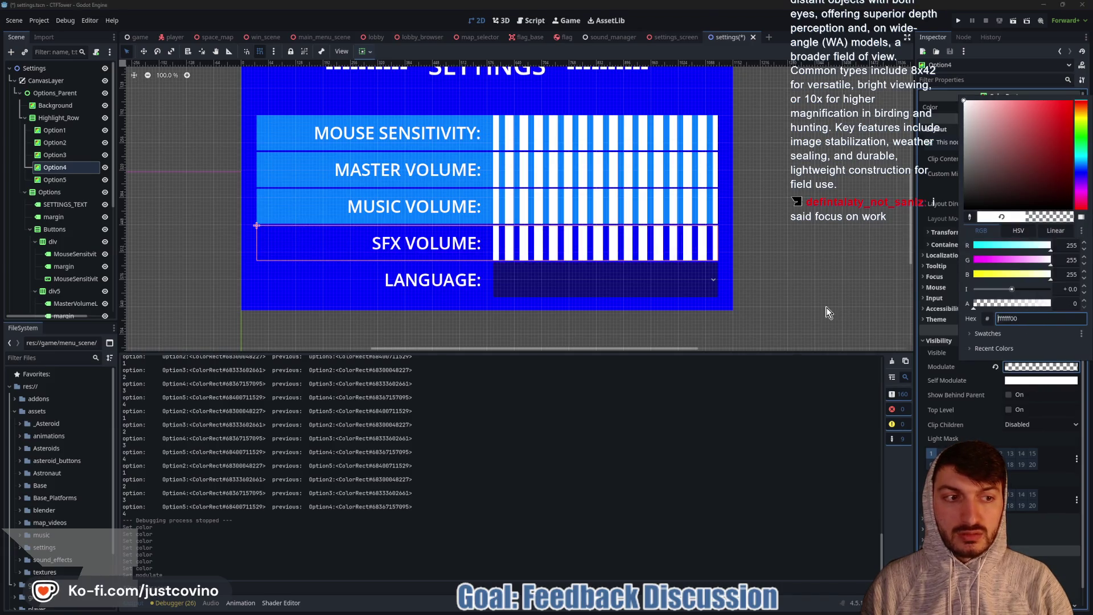
click(934, 371)
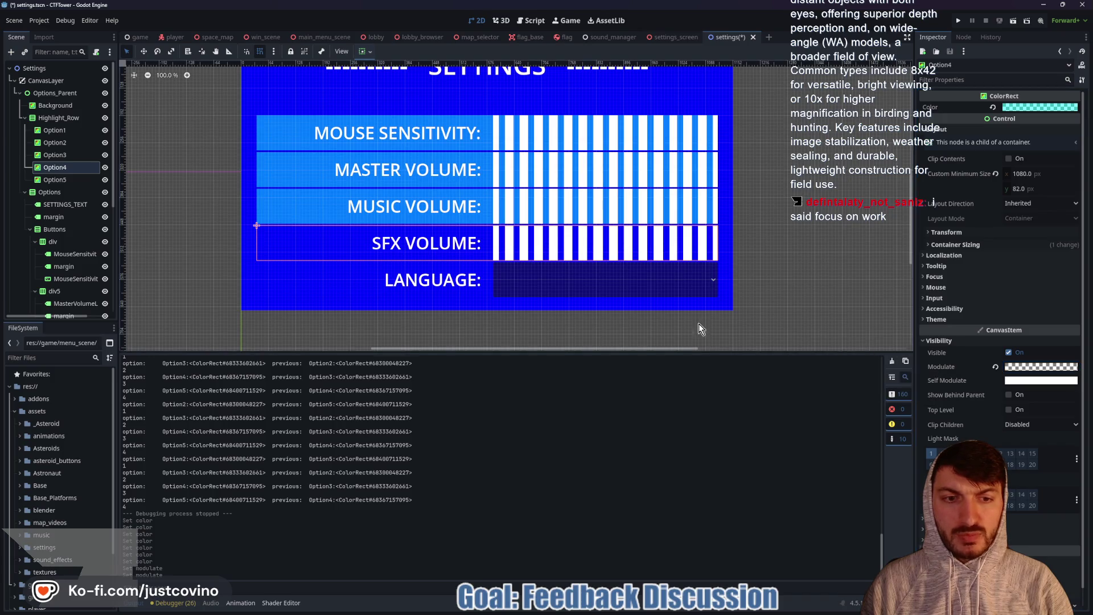
Step: Set the Modulate alpha to 0 on Option3 and Option2, then save the scene
click(59, 153)
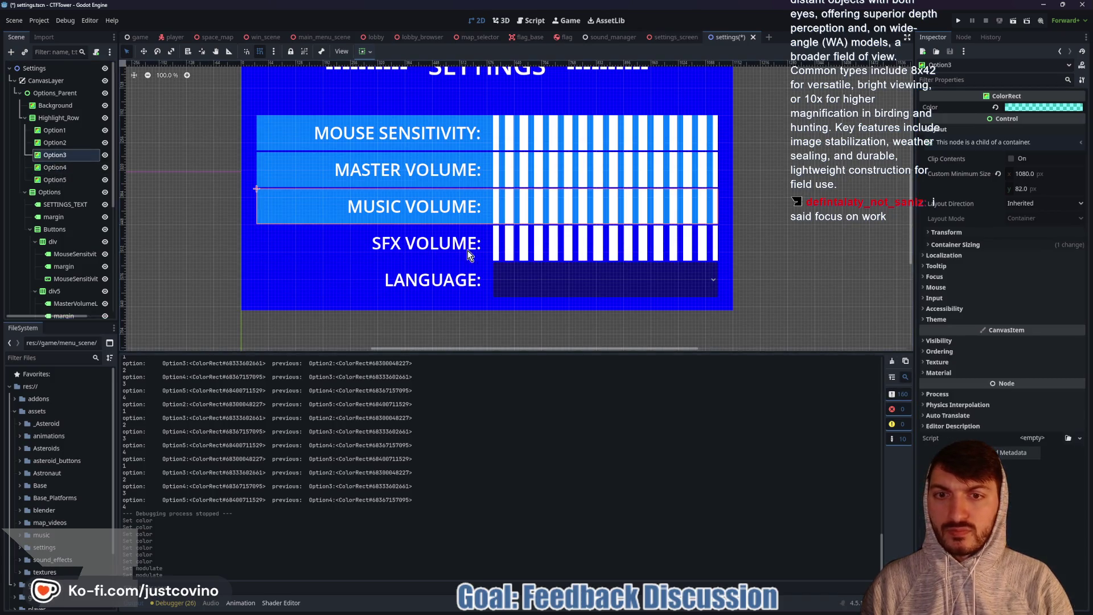
click(962, 342)
click(1023, 367)
drag(1027, 302, 892, 302)
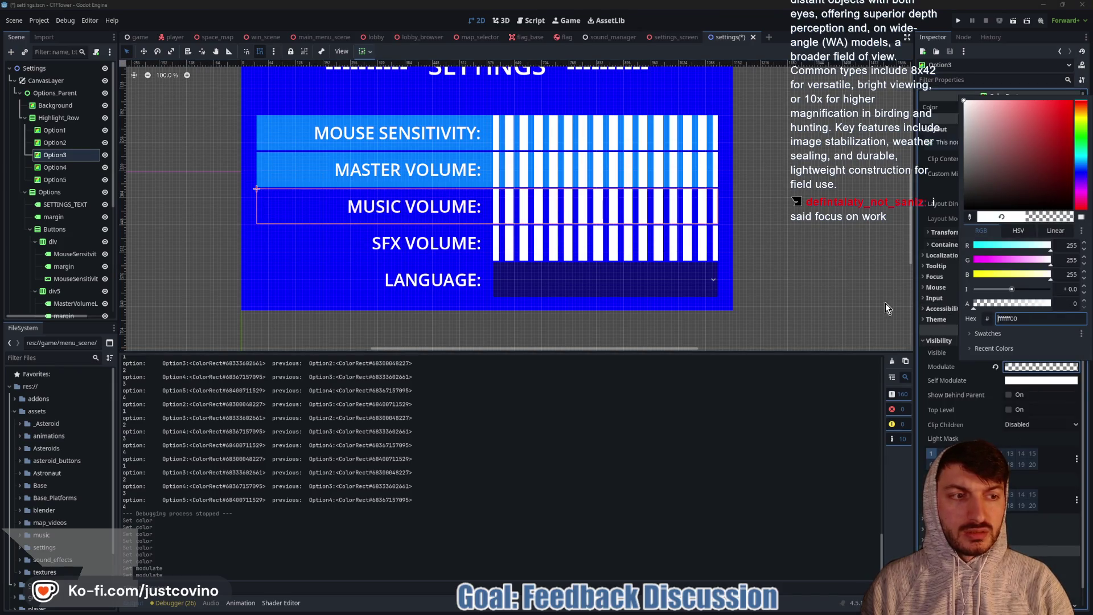
click(84, 140)
click(68, 143)
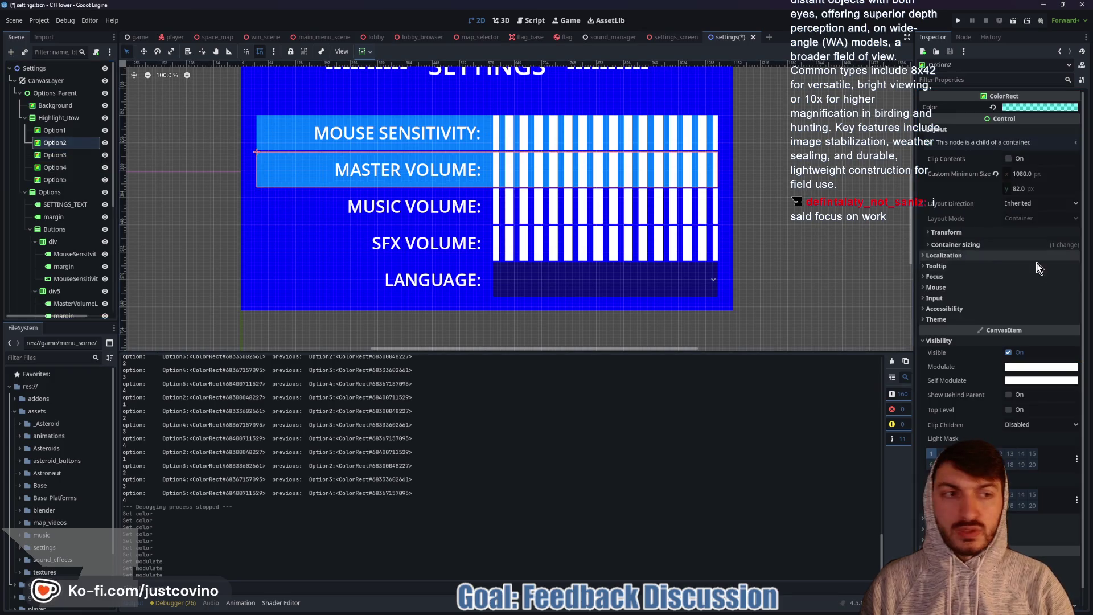
click(1018, 371)
drag(1011, 303, 911, 305)
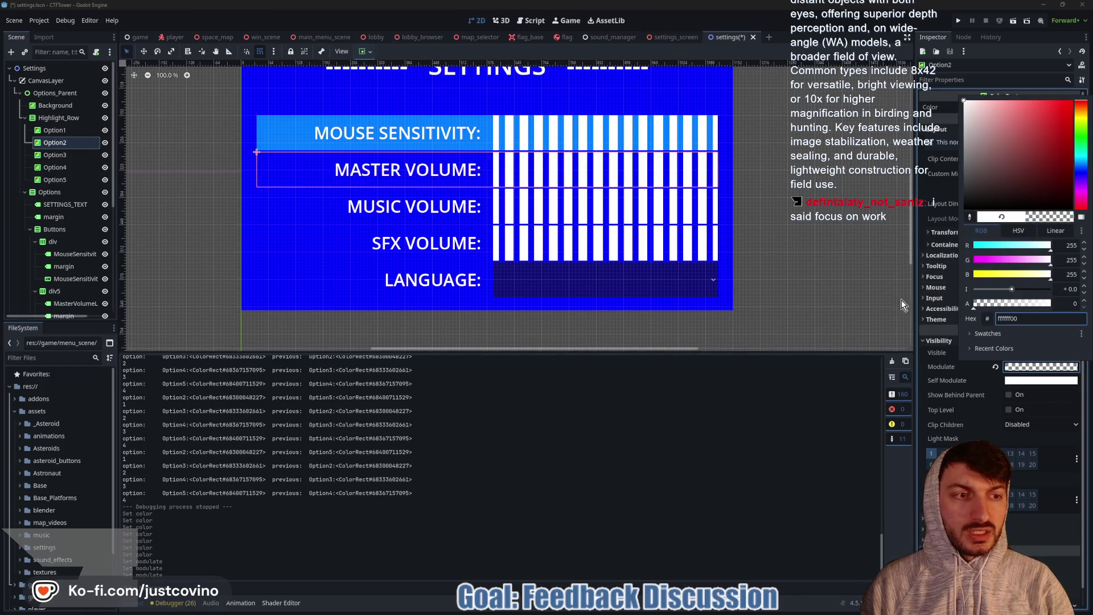
click(539, 375)
key(ctrl+s)
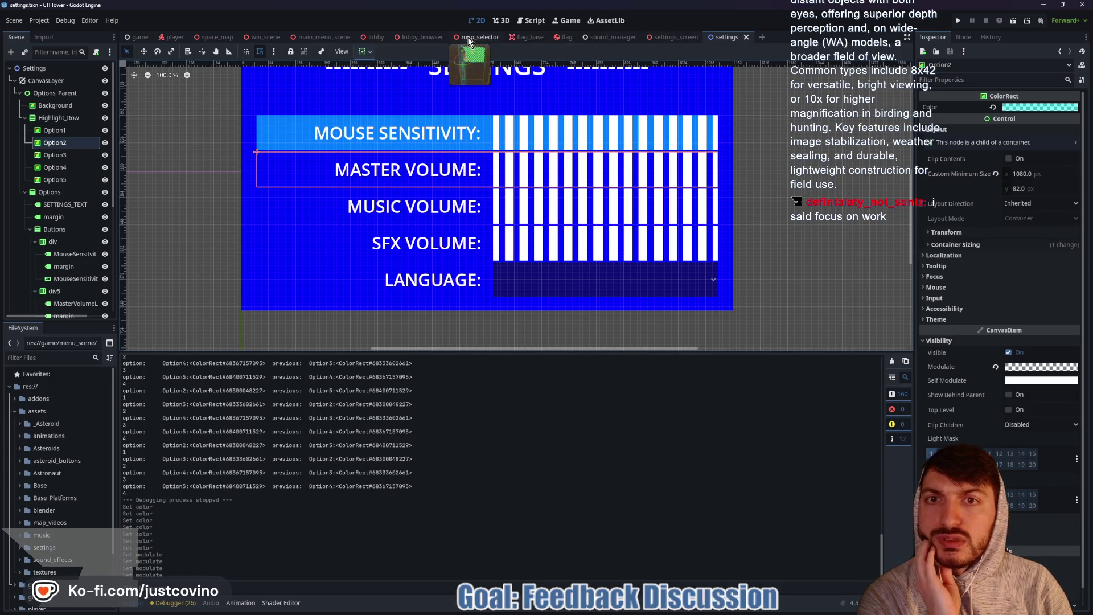
Step: In settings_screen.gd, change line 74's wrapi bounds from 1, 5 to 0, 4, save, and run the game
click(333, 38)
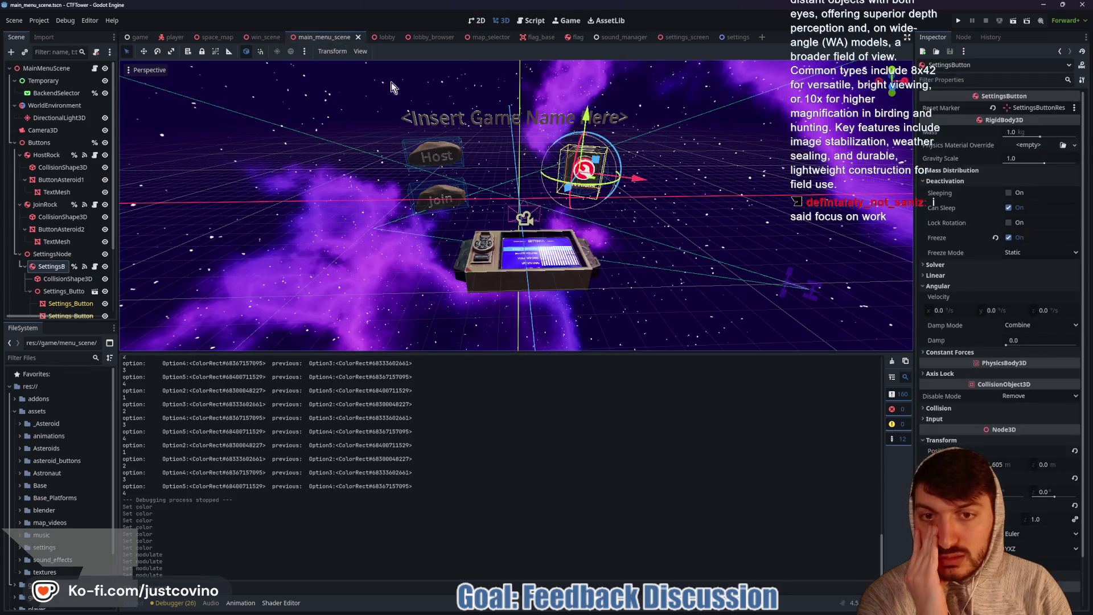
click(689, 38)
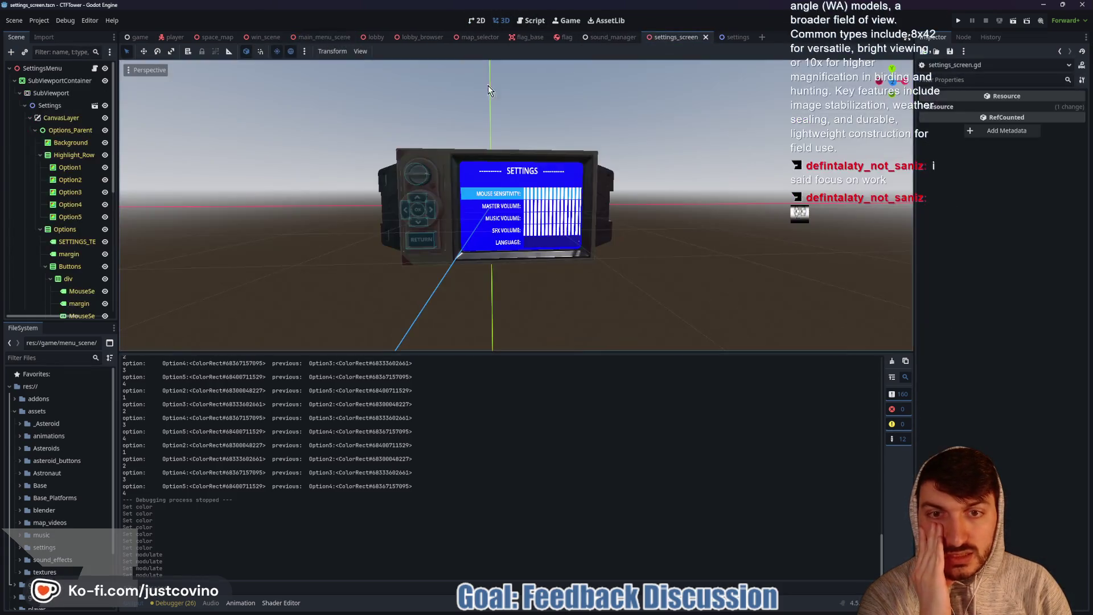
click(95, 70)
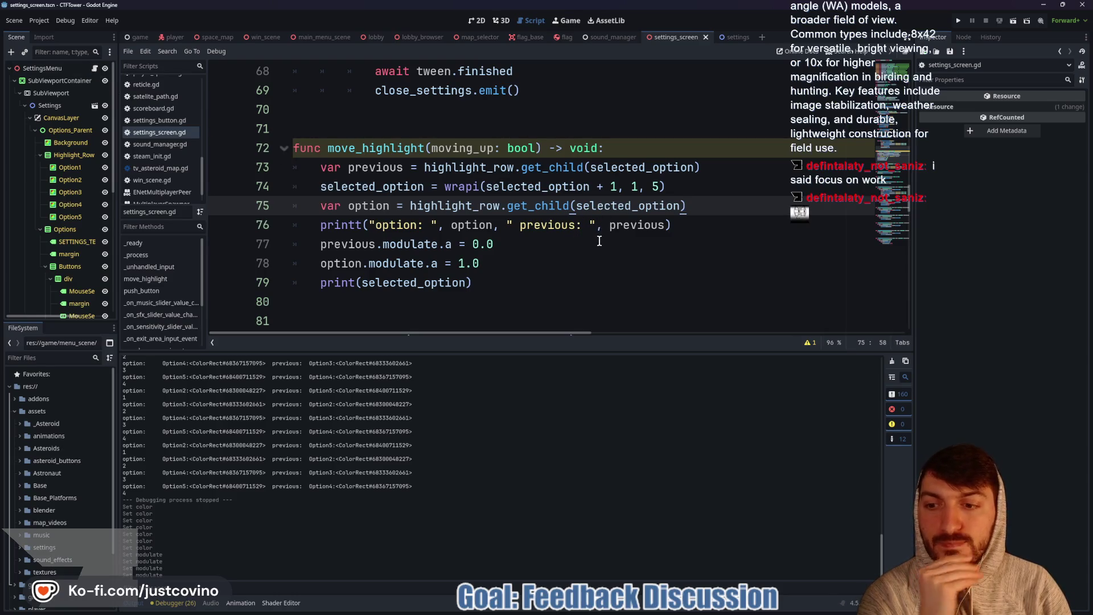
click(636, 187)
key(BackSpace)
text(0)
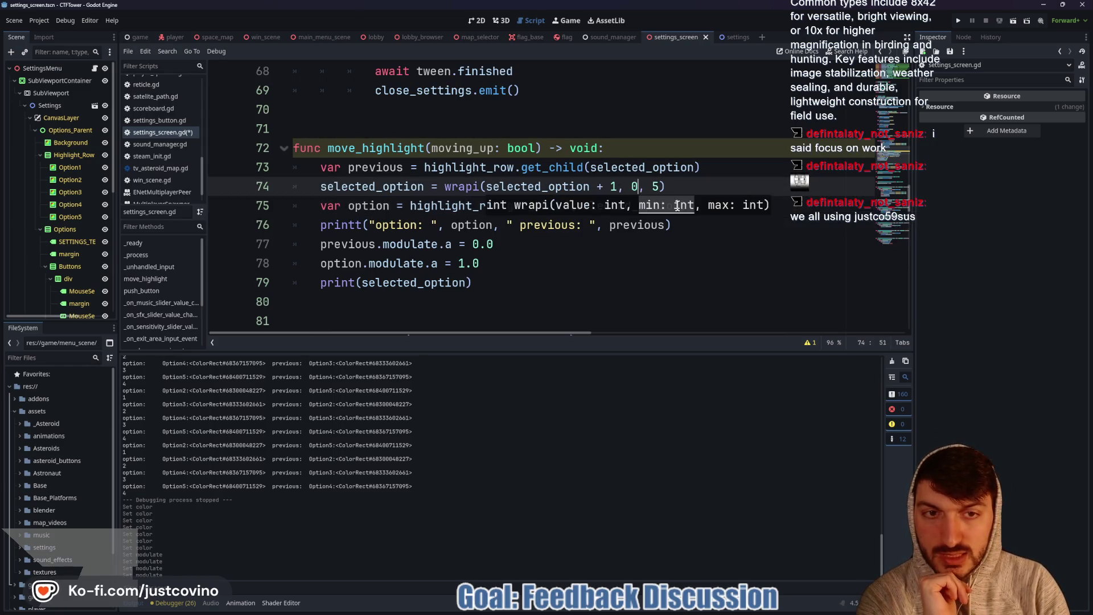
click(660, 188)
key(BackSpace)
text(4)
key(ctrl+s)
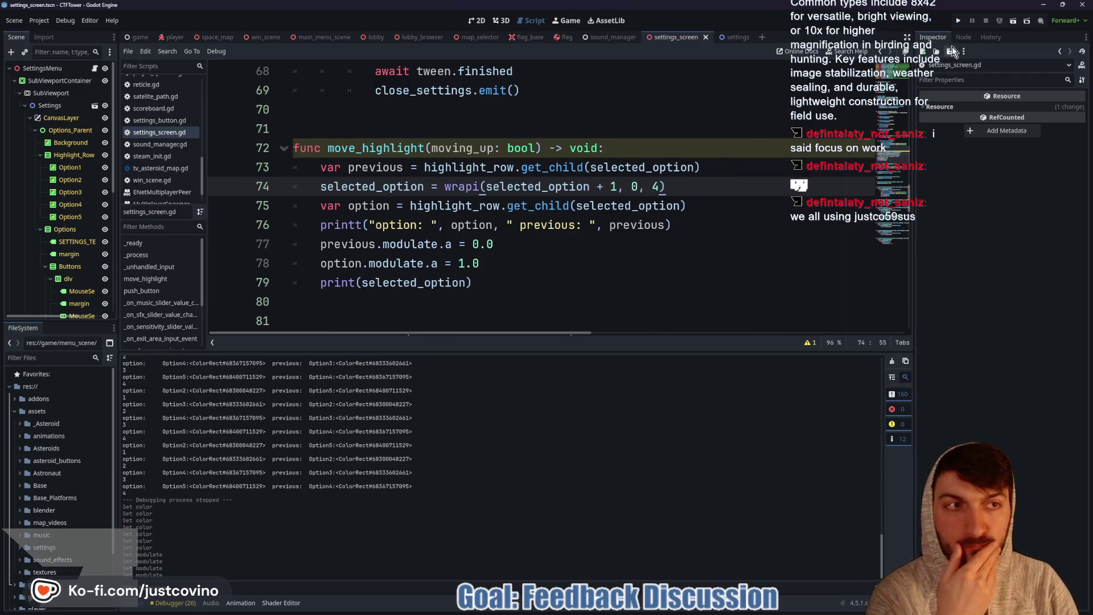
click(955, 21)
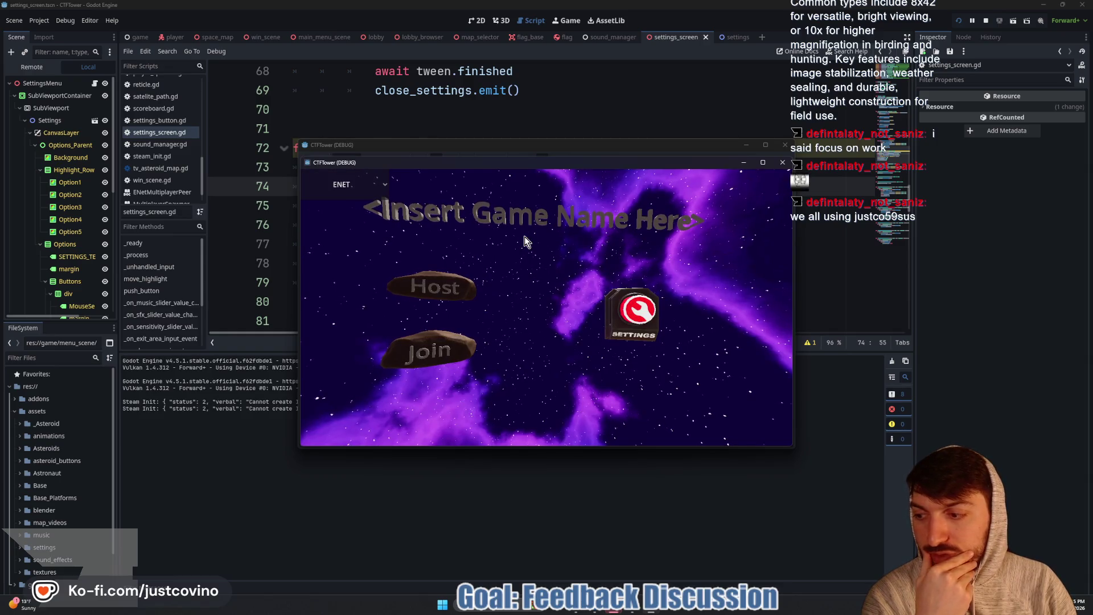
Step: Open the in-game Settings screen, press Down five times to test wrapping, then stop the game
click(636, 313)
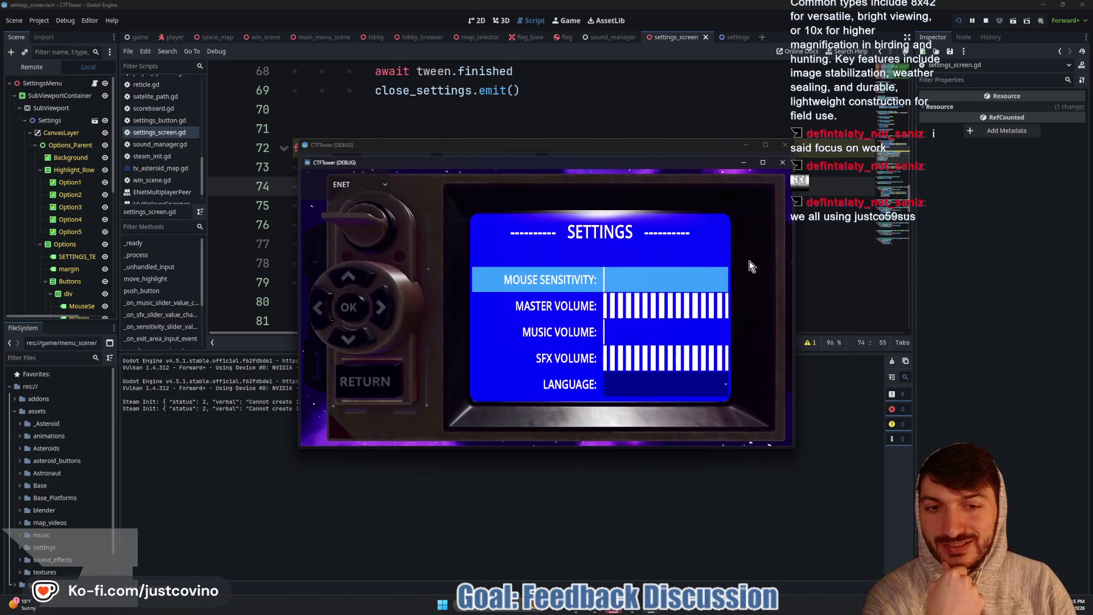
key(Down)
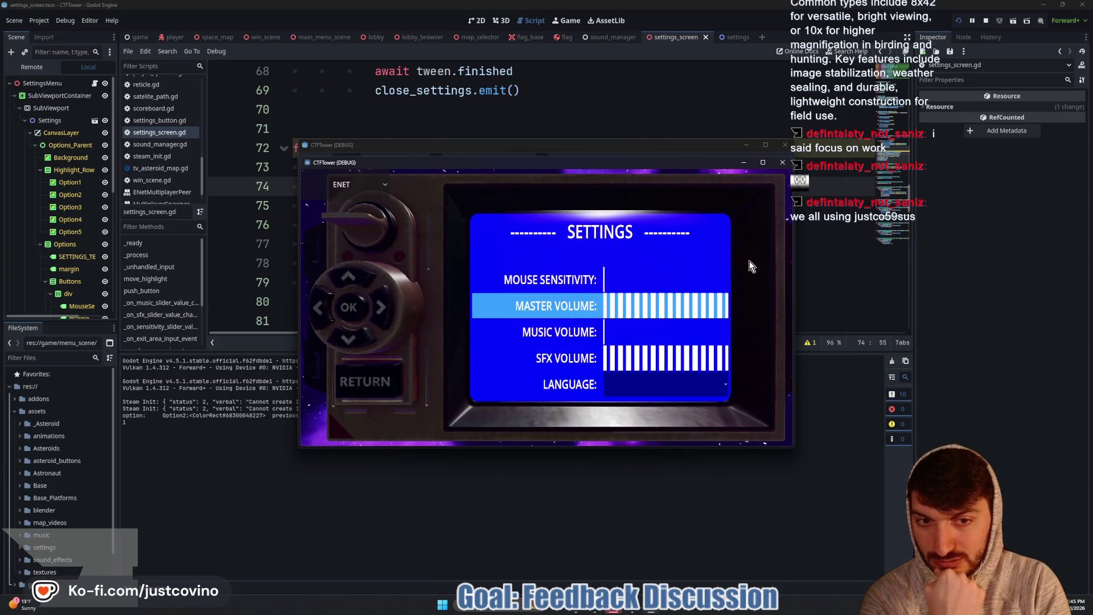
key(Down)
key(Down)
key(Down)
key(Down)
key(Down)
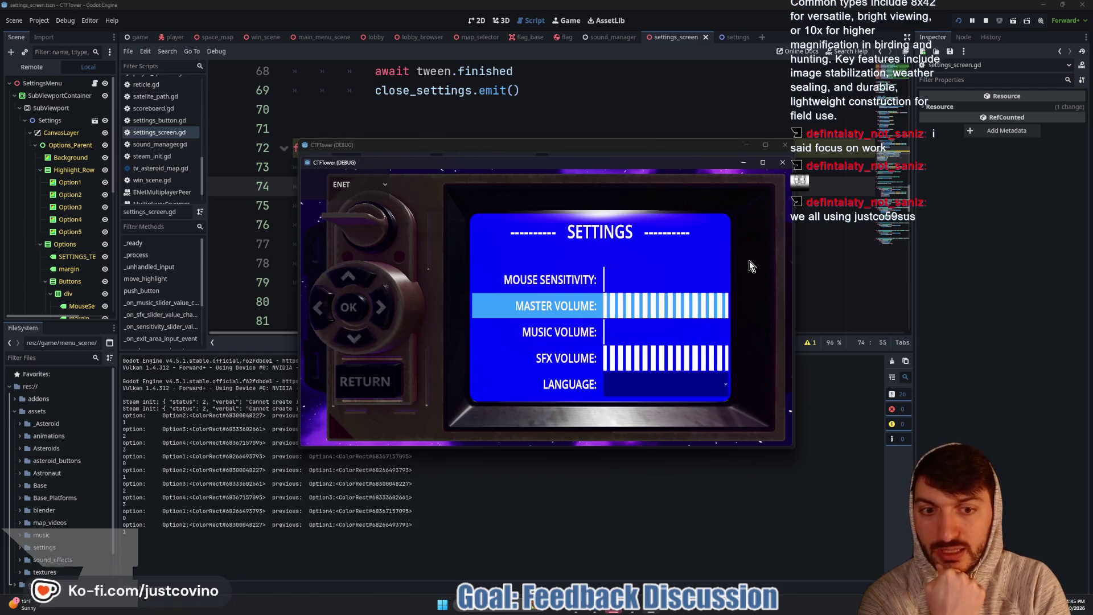
key(Down)
key(Down)
key(Down)
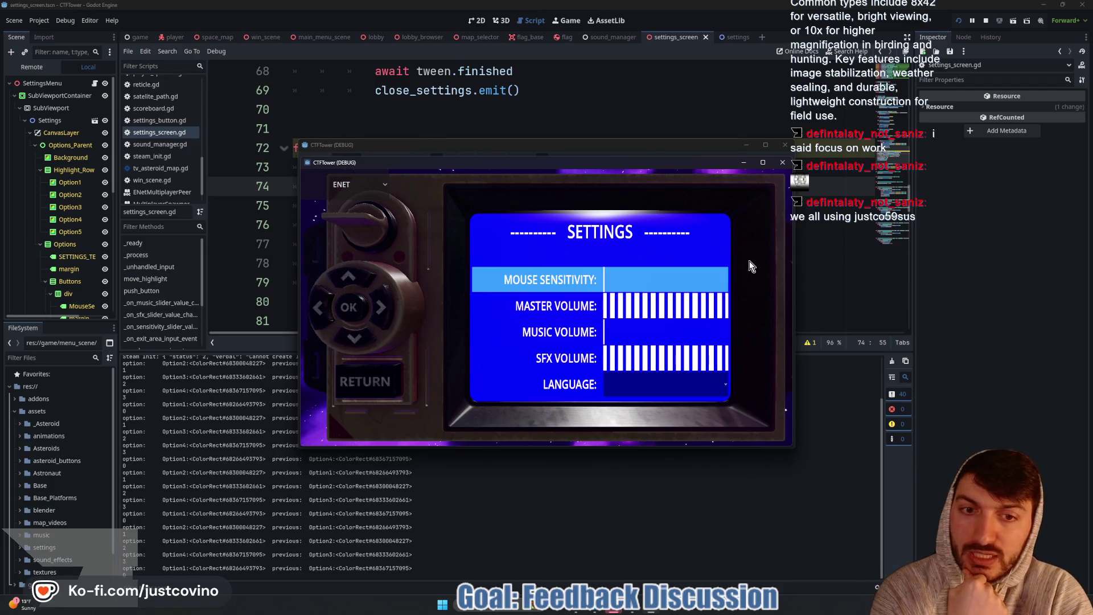
key(Down)
key(Down)
key(Down)
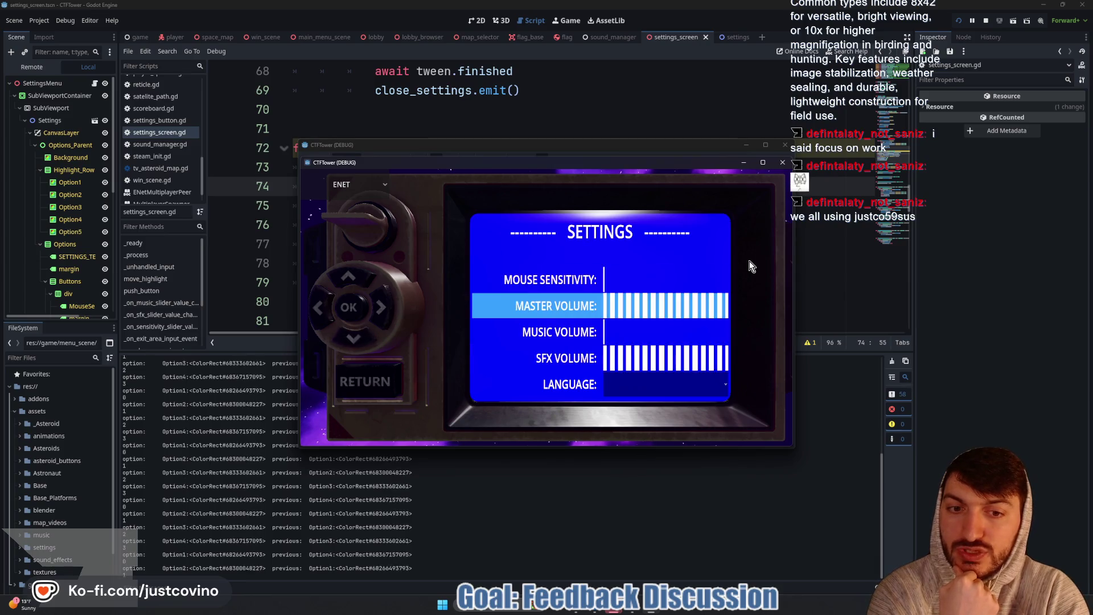
key(Down)
key(Down)
key(Down)
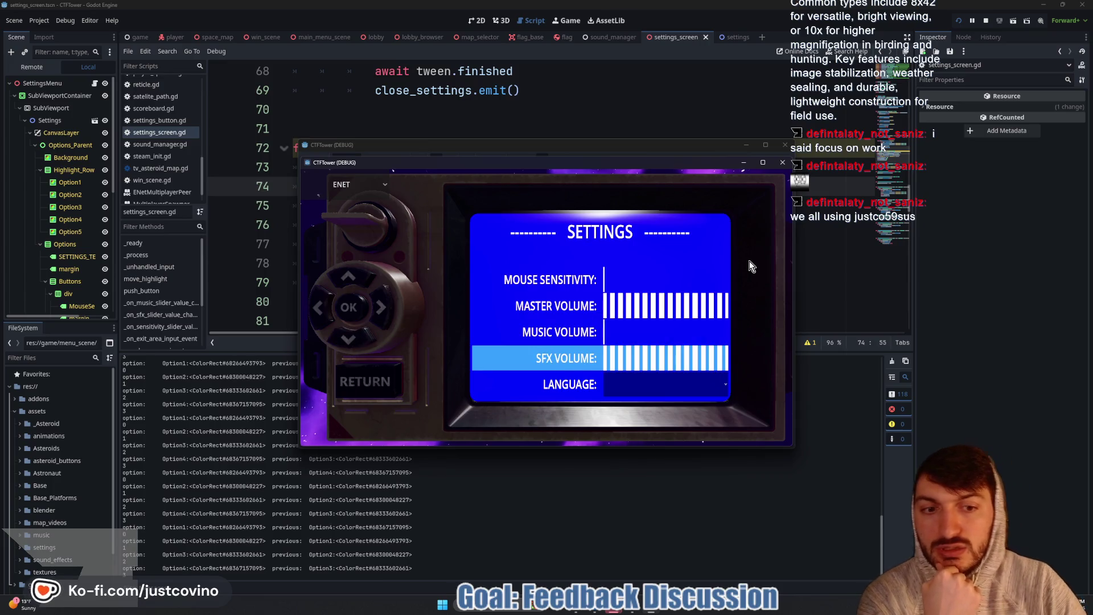
click(985, 20)
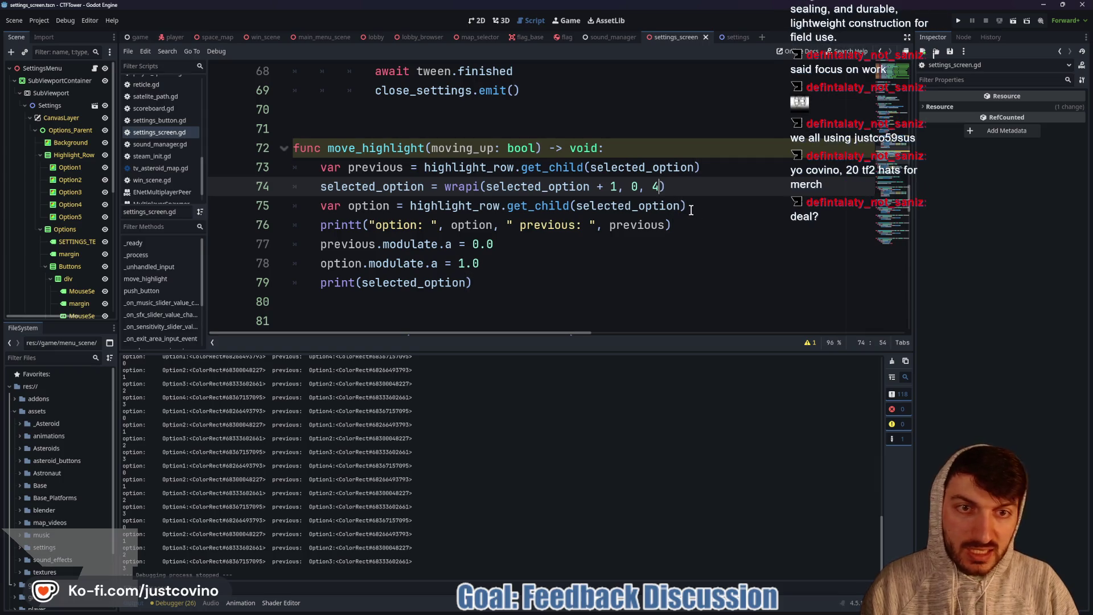
Step: Change the wrapi maximum on line 74 from 4 to 5, save, and run the game
key(BackSpace)
text(5)
click(694, 189)
key(ctrl+s)
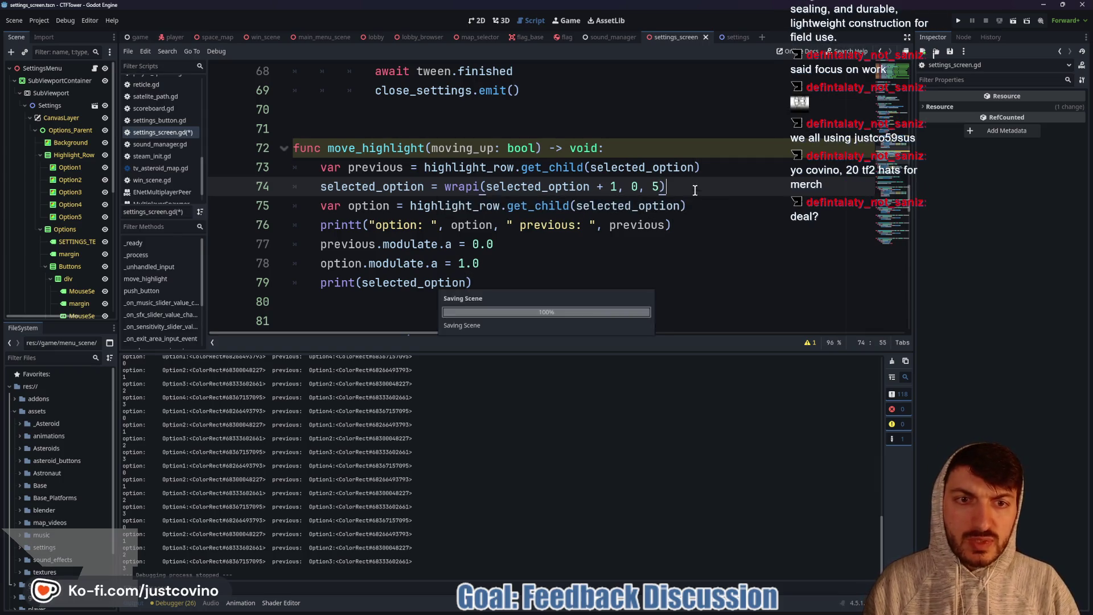
click(958, 21)
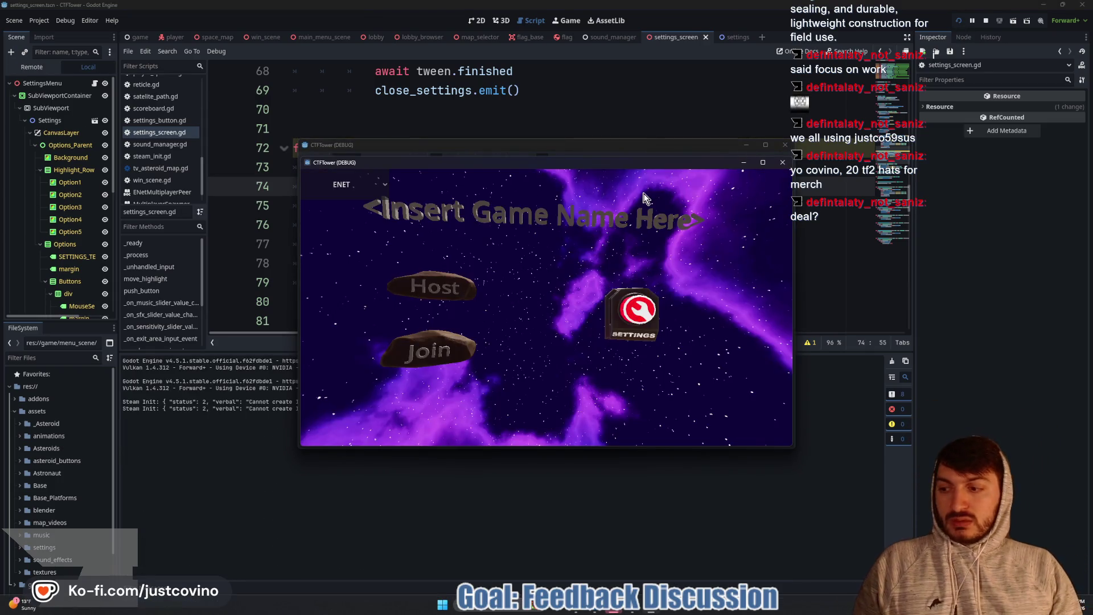
Step: Open Settings and press Down repeatedly to confirm the highlight reaches Language and wraps, then stop
click(641, 308)
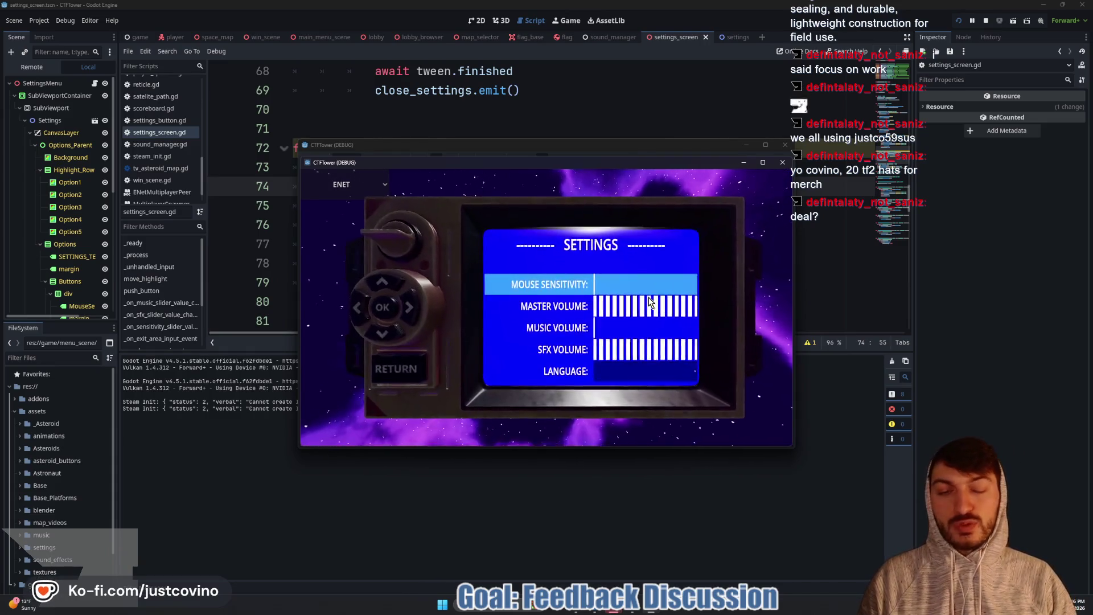
key(Down)
key(Down)
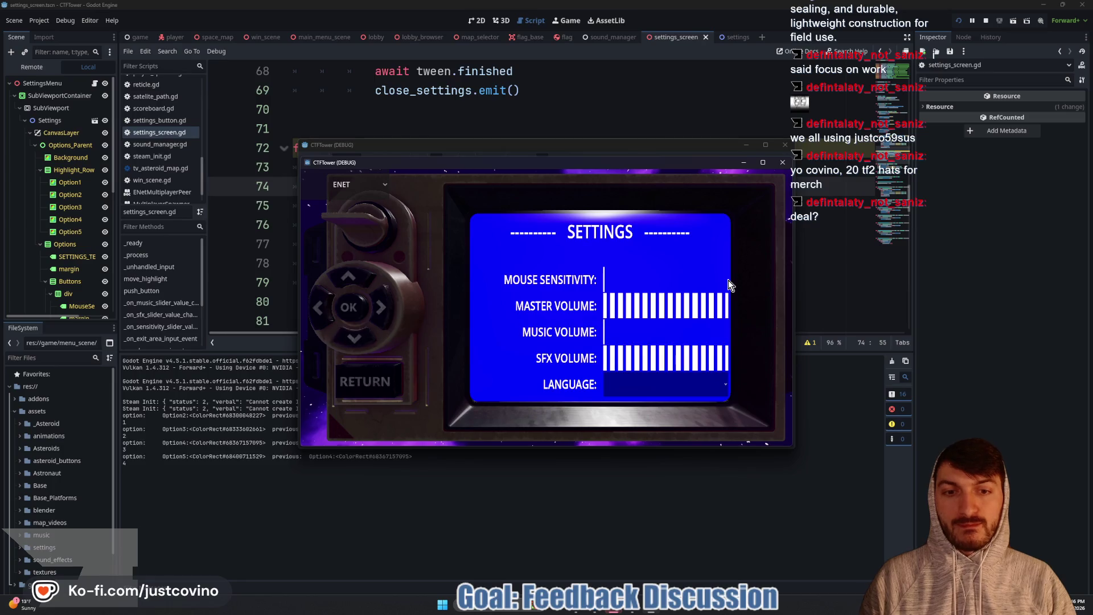
key(Down)
key(Down)
key(Down)
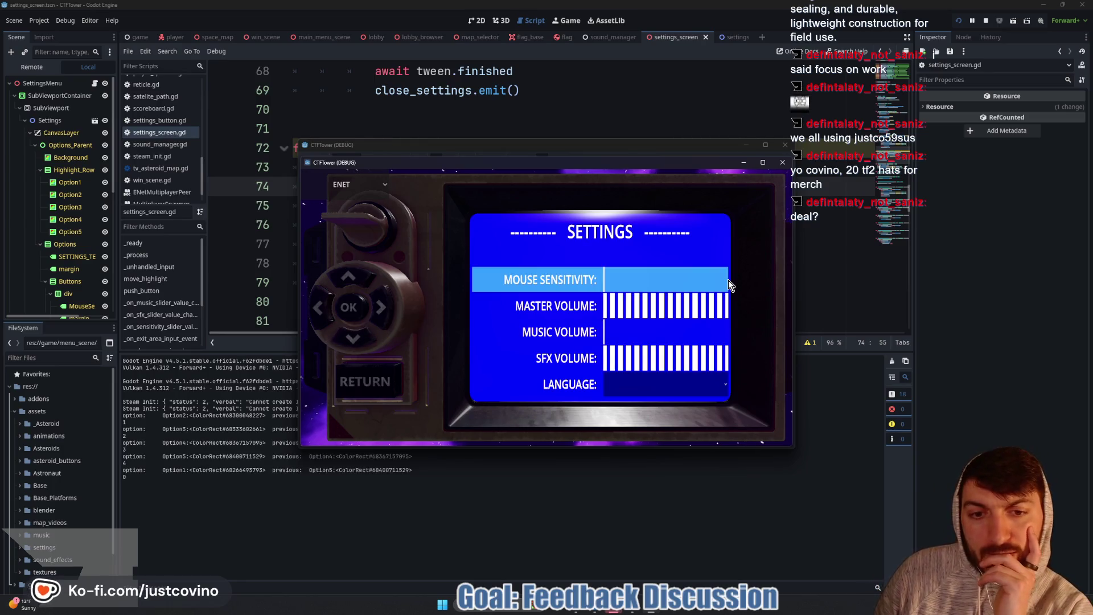
key(Down)
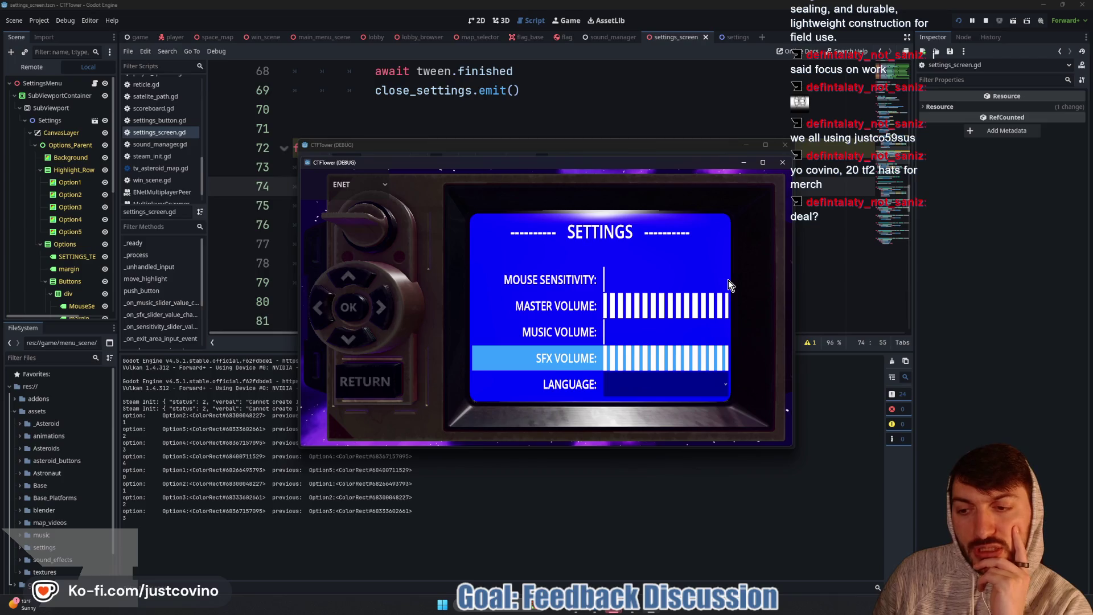
key(Down)
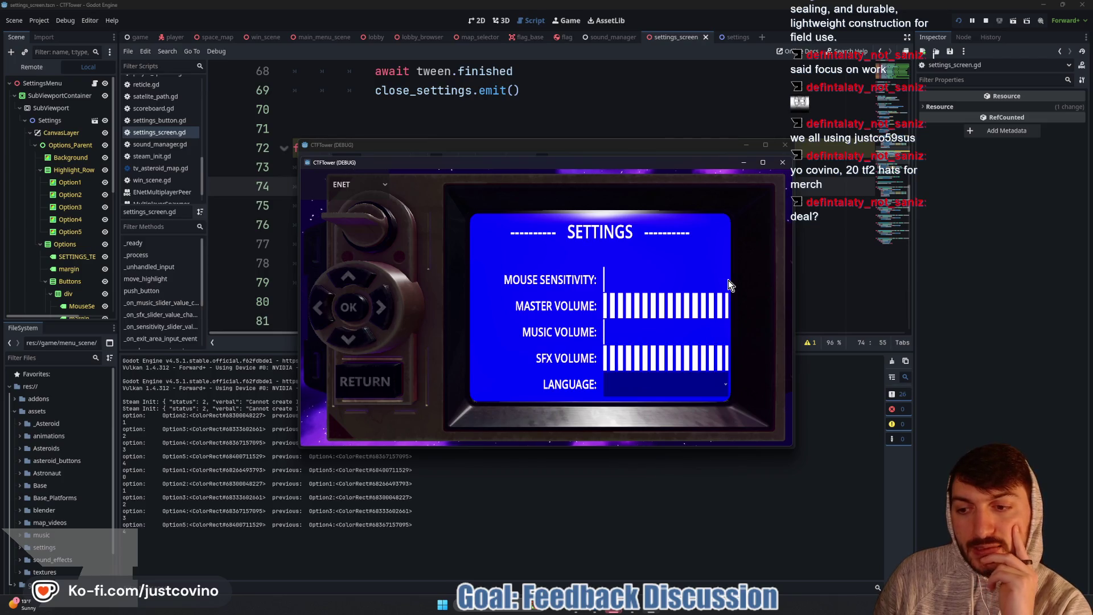
key(Down)
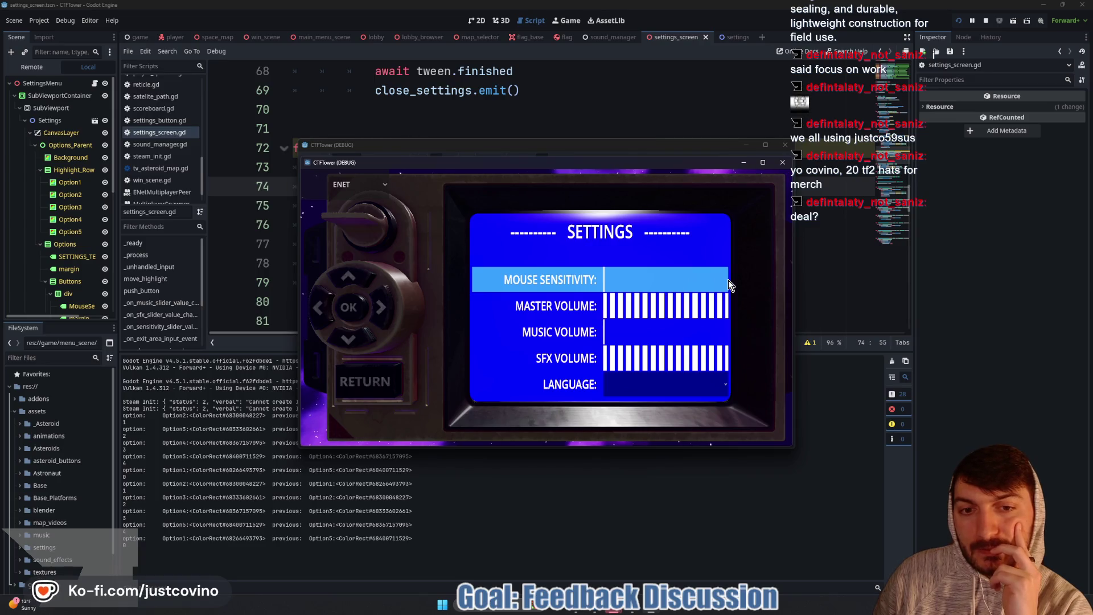
key(Down)
key(Down)
key(Down)
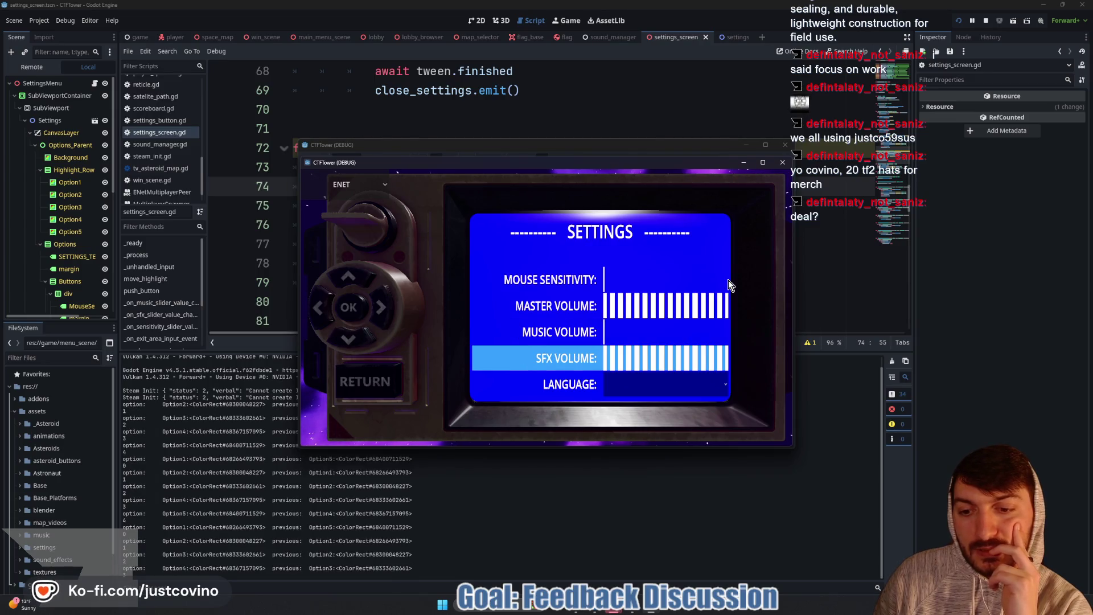
key(Down)
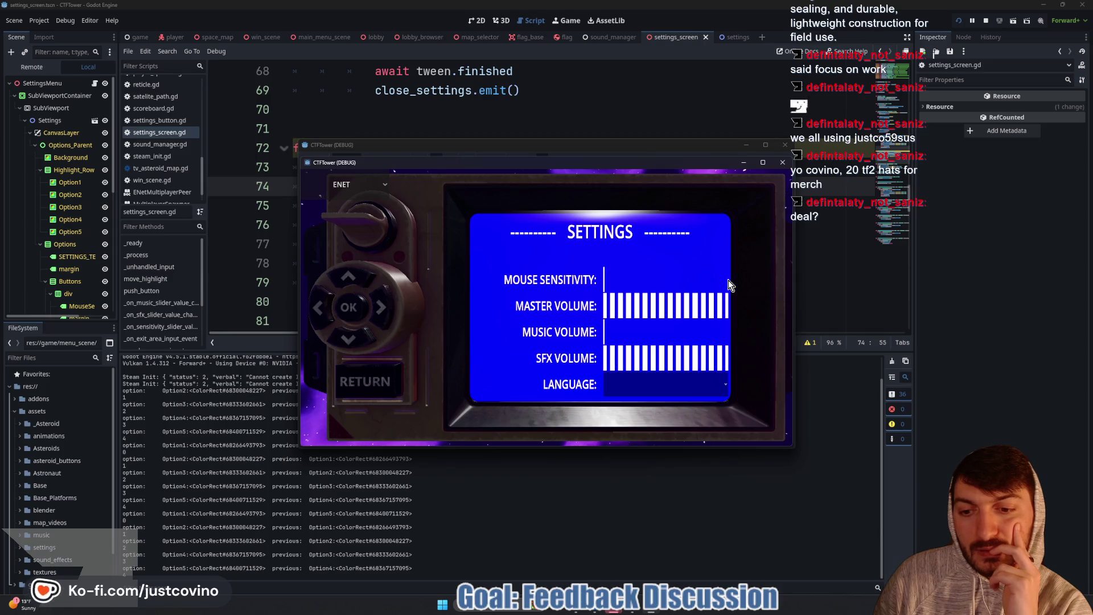
key(Down)
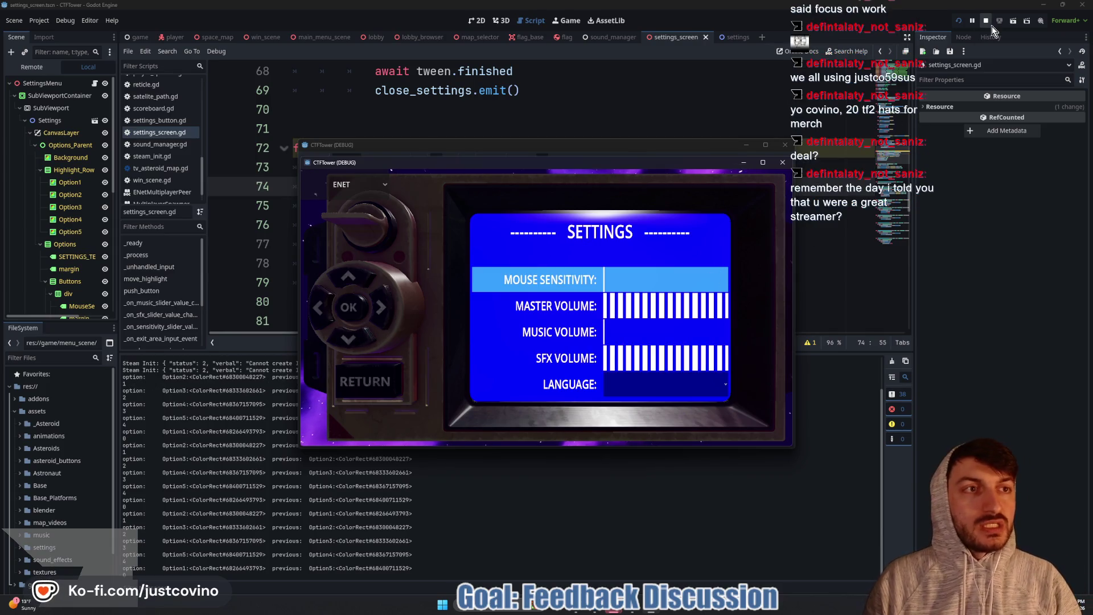
click(986, 20)
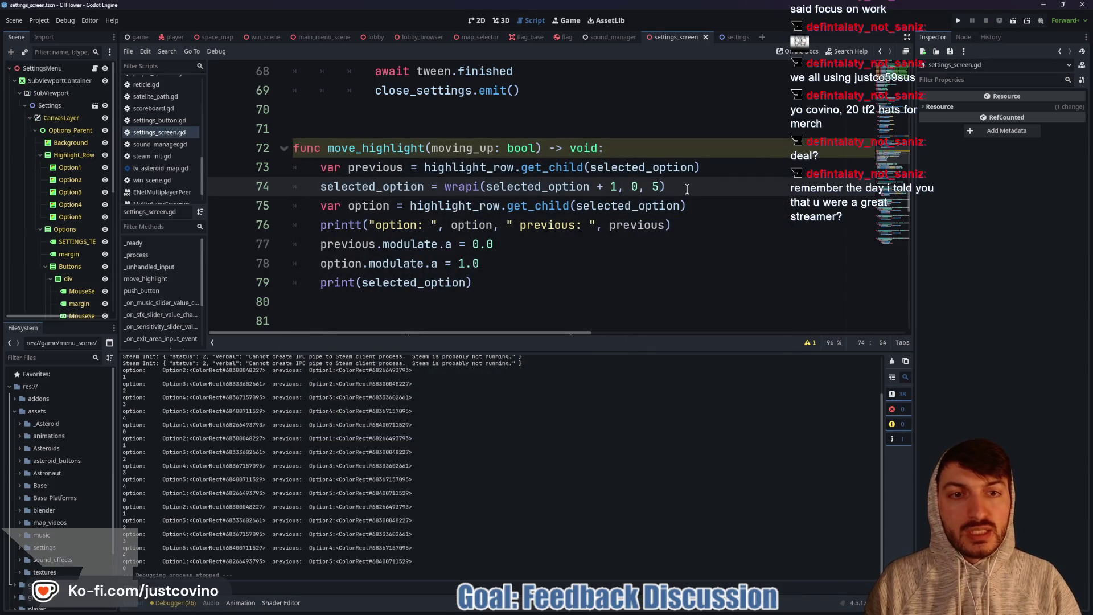
Step: Replace the 5 in line 74's wrapi call with highlight_row.get_child_count() using autocomplete
key(BackSpace)
text(high)
key(Down)
key(Return)
text(.)
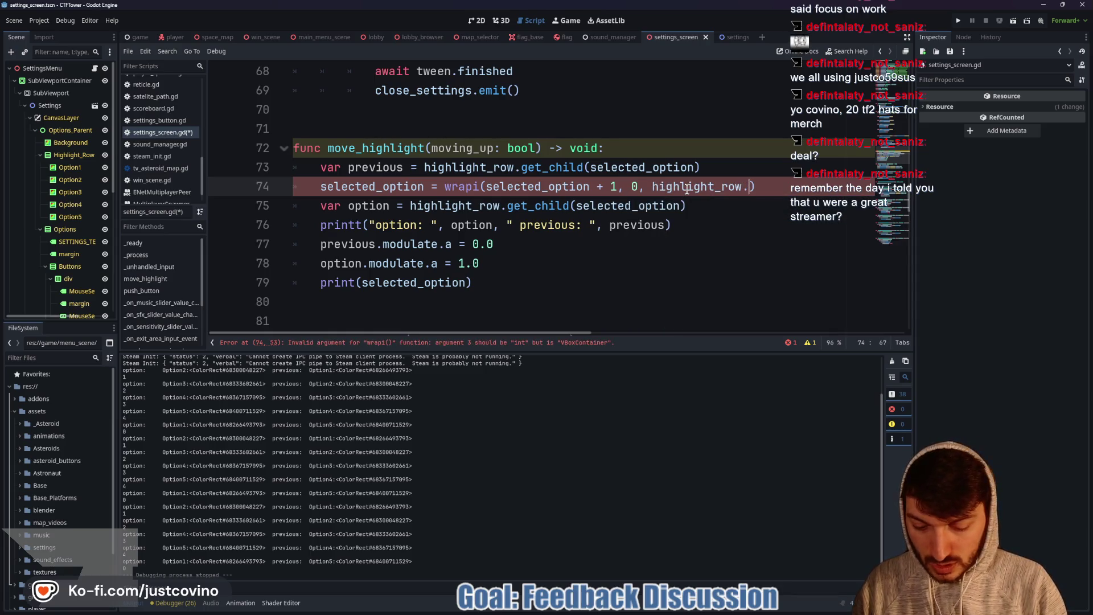
text(get_child)
key(BackSpace)
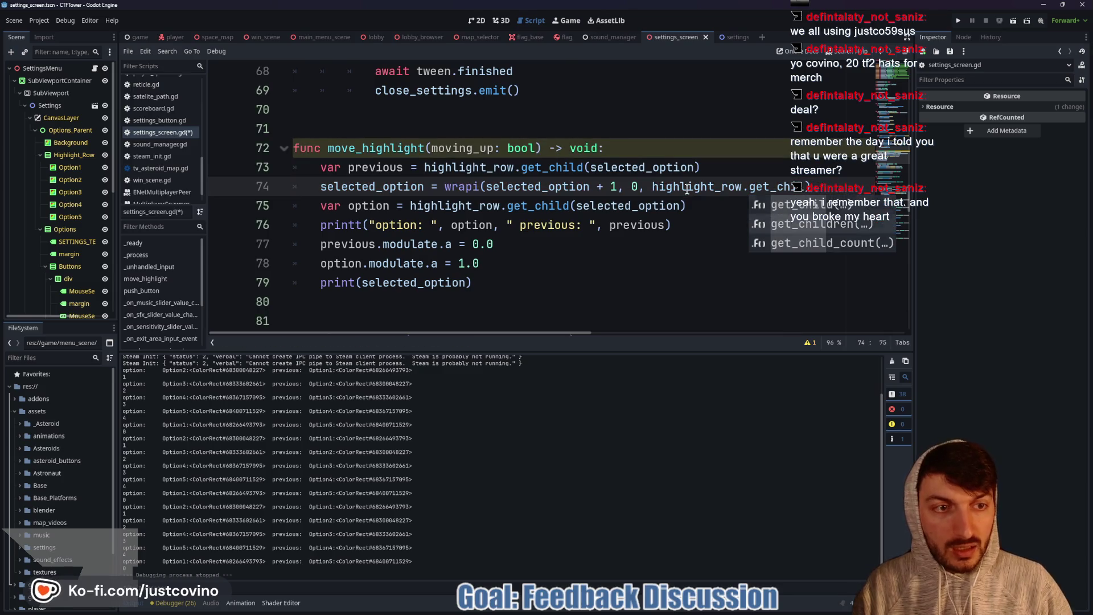
key(Down)
key(Down)
key(Return)
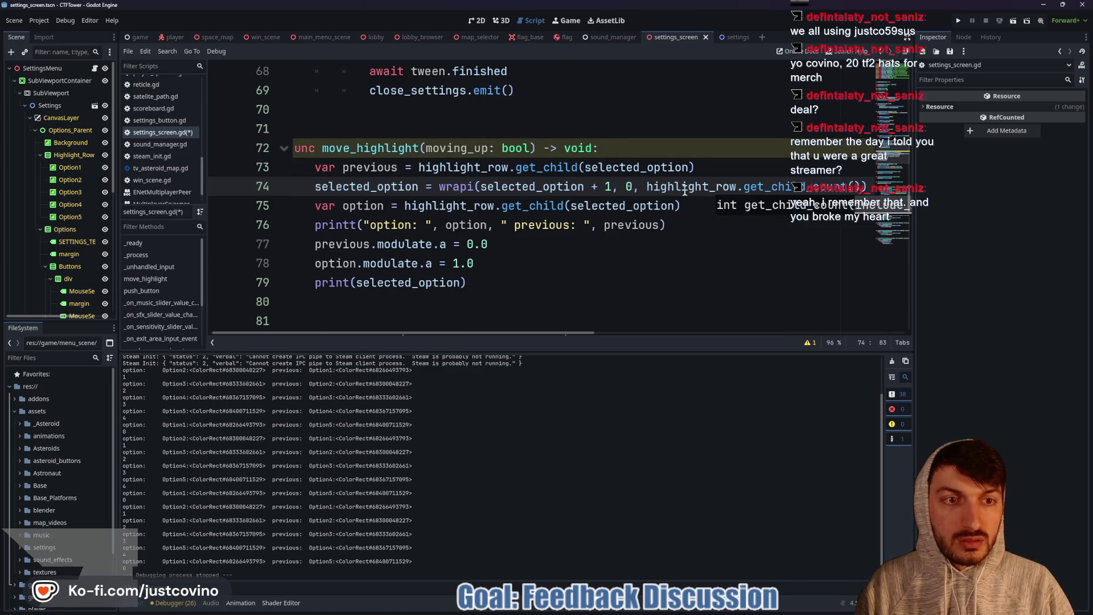
scroll(679, 211, right, 5)
Step: Save settings_screen.gd and run the game to test the get_child_count() wrap
scroll(619, 225, left, 3)
click(593, 245)
key(ctrl+s)
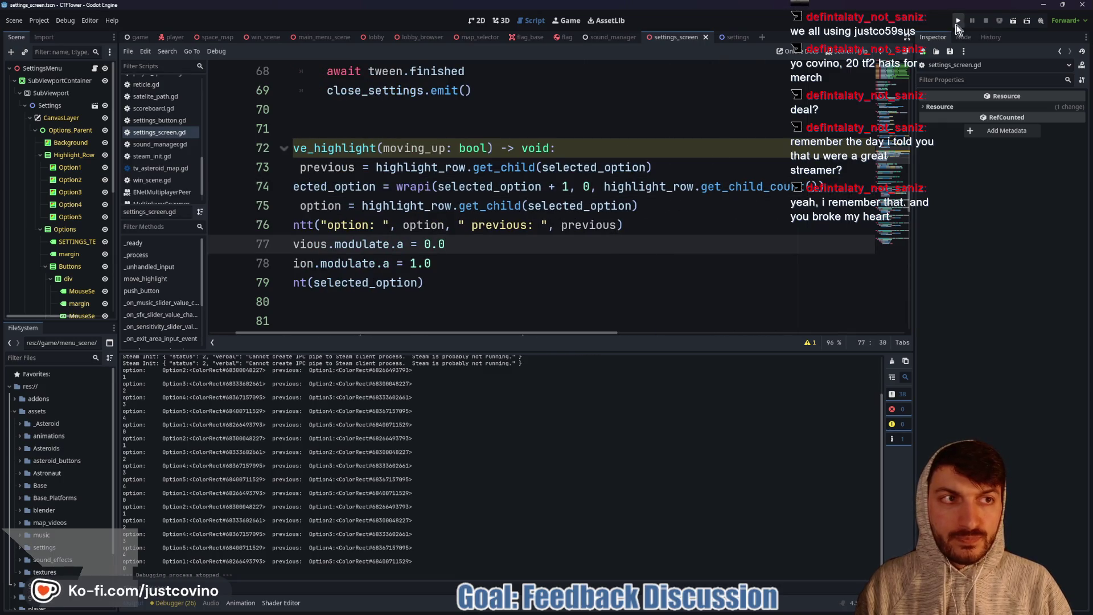
click(956, 23)
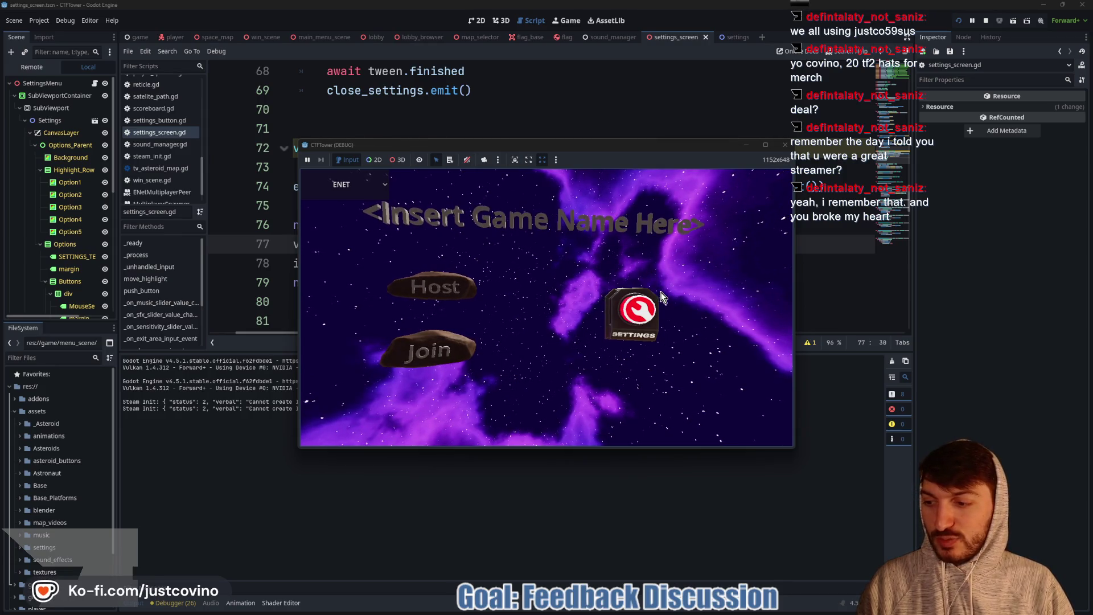
Step: Open Settings, cycle the highlight with Down and Up through all rows including Language, then stop
click(642, 297)
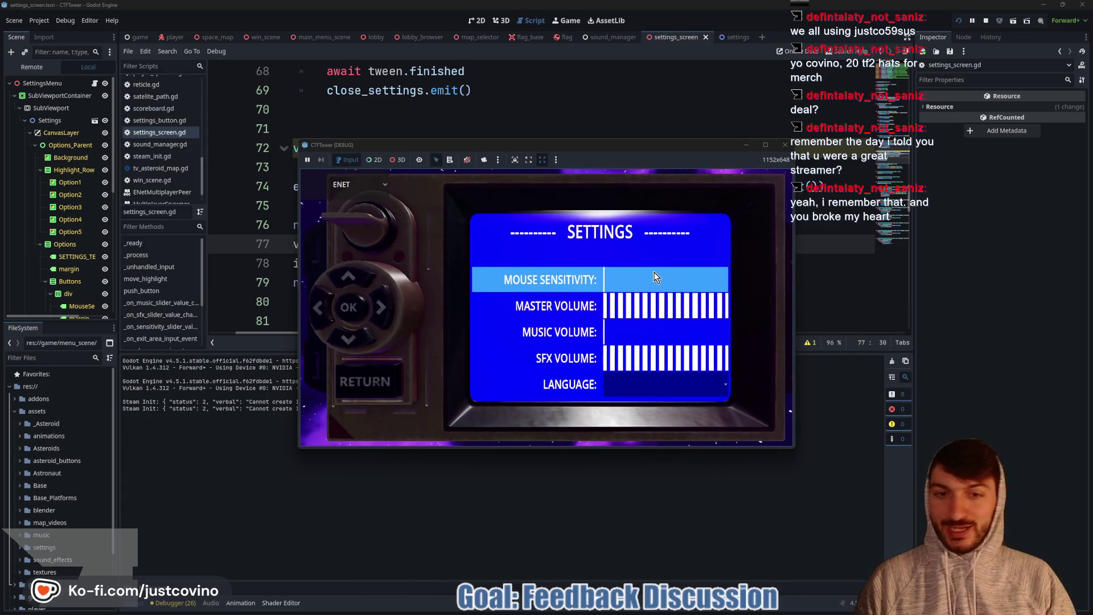
key(Down)
key(Down)
key(Down)
key(Down)
key(Down)
key(Down)
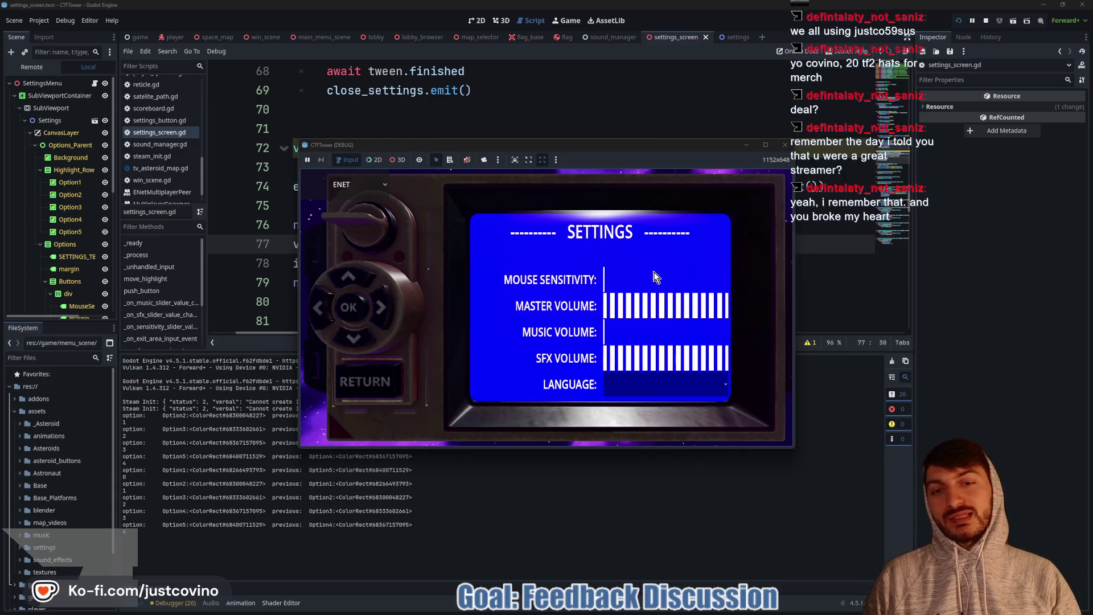
key(Down)
key(Down)
key(Down)
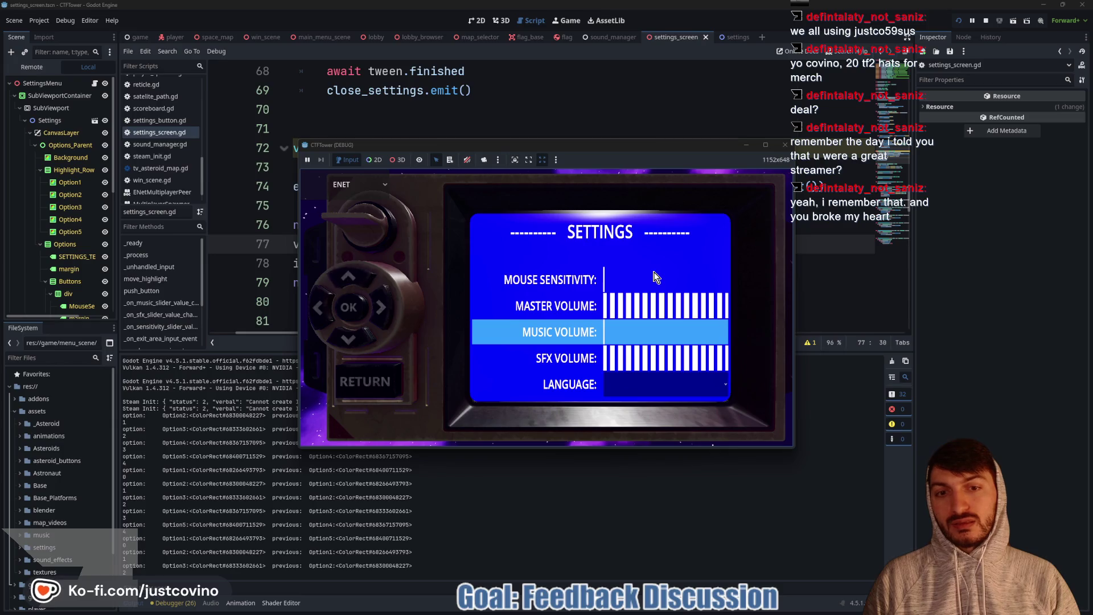
key(Down)
key(Down)
key(Down)
key(Down)
key(Down)
key(Down)
key(Down)
key(Down)
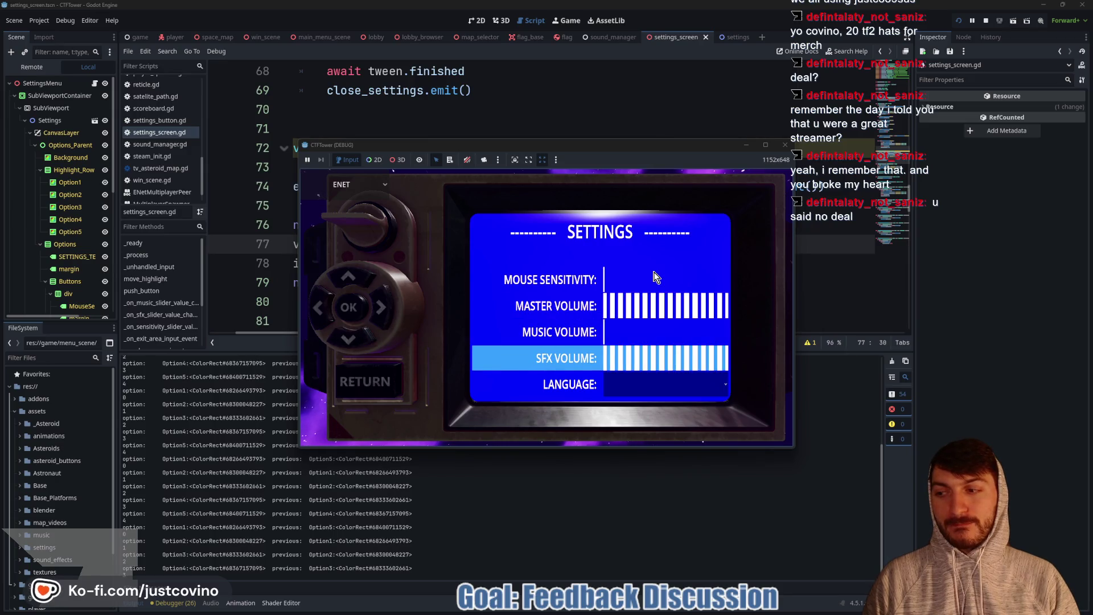
key(Down)
key(Down)
key(Down)
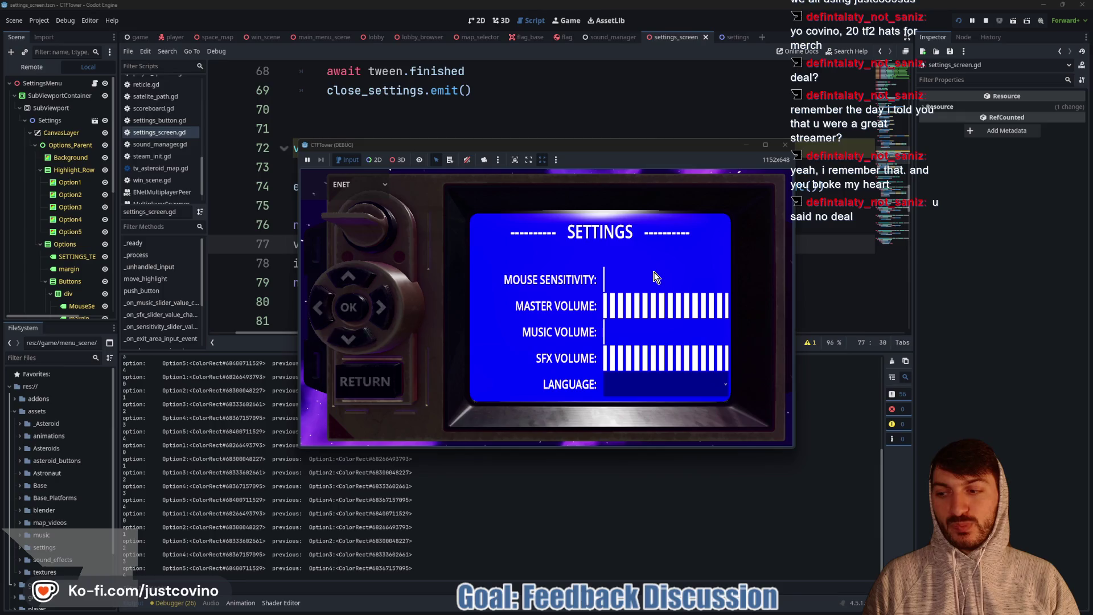
key(Down)
key(Down)
key(Down)
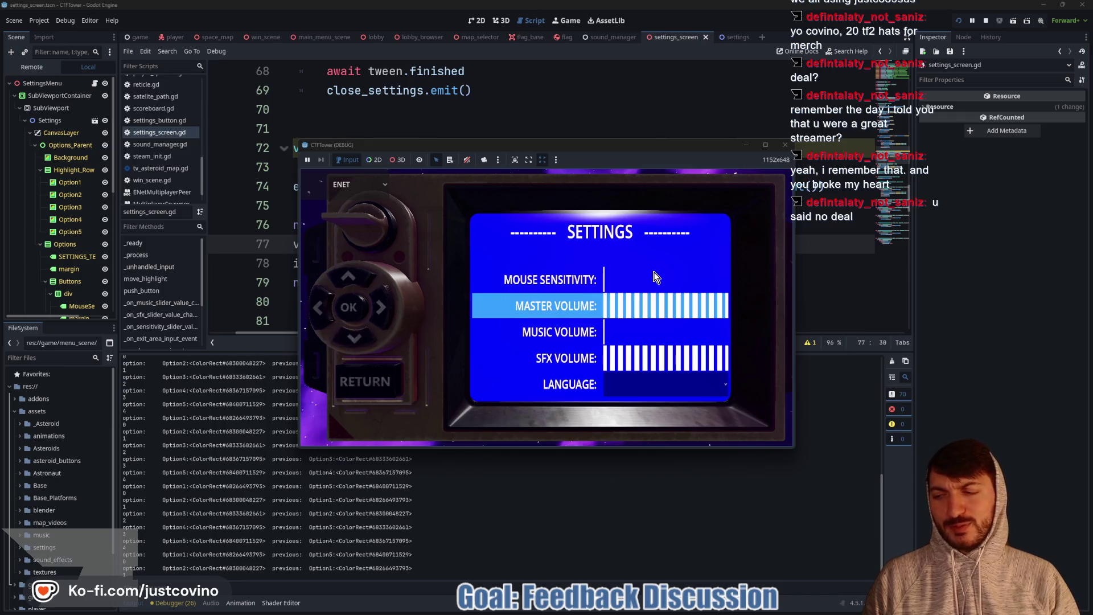
key(Down)
key(Down)
key(Down)
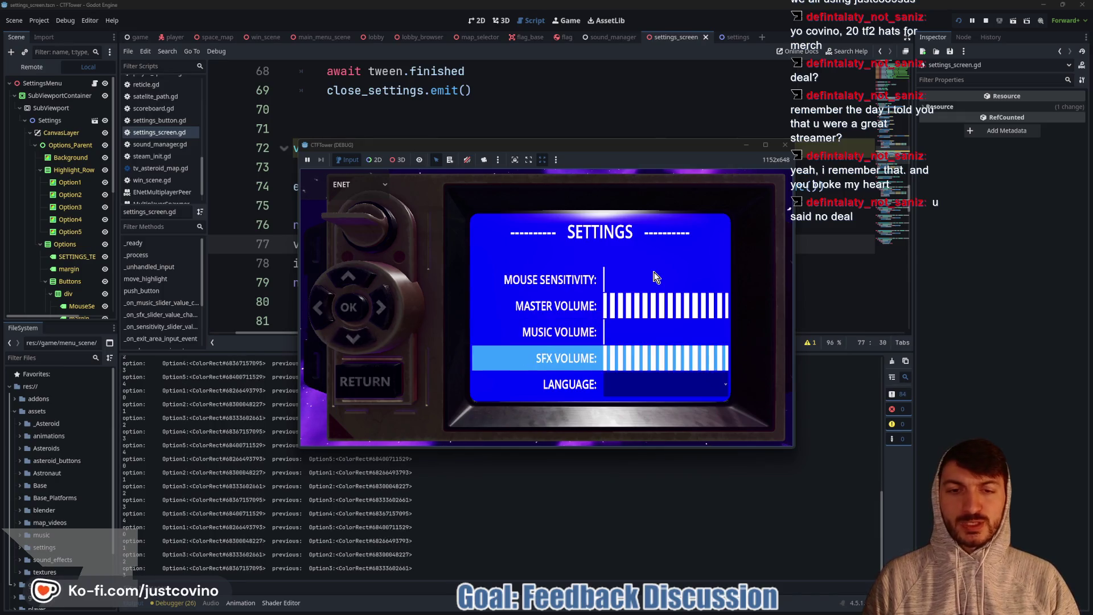
key(Down)
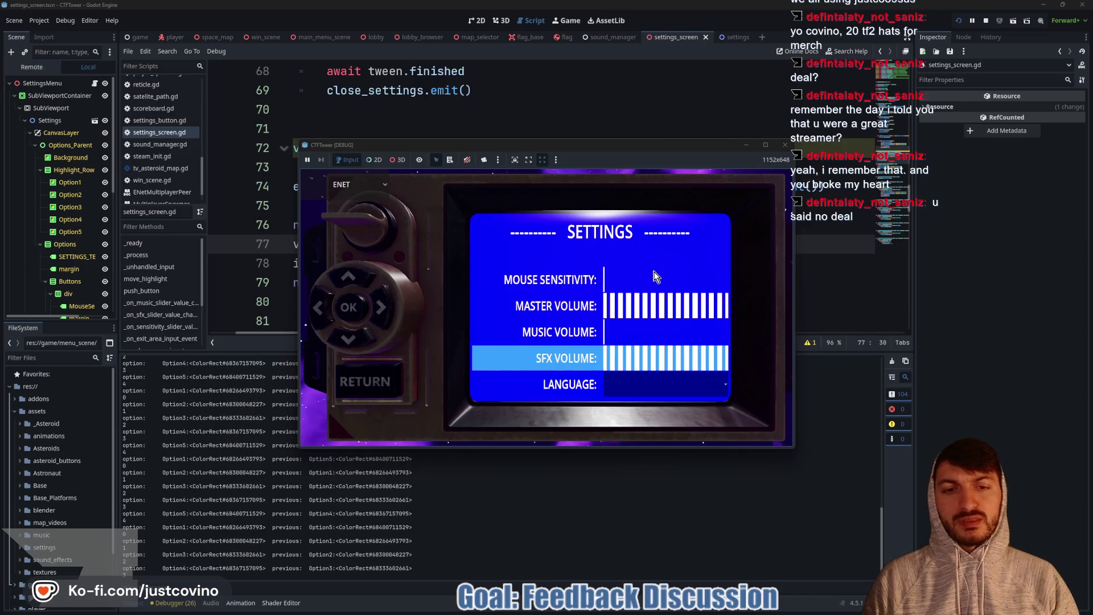
key(Up)
key(Up)
key(Down)
key(Down)
key(Down)
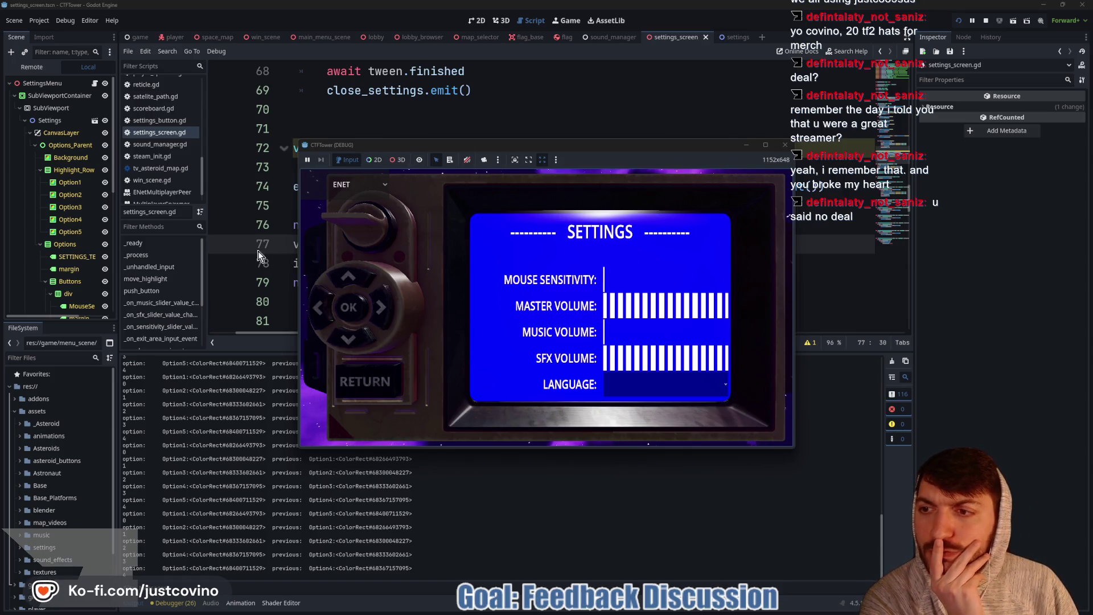
click(986, 22)
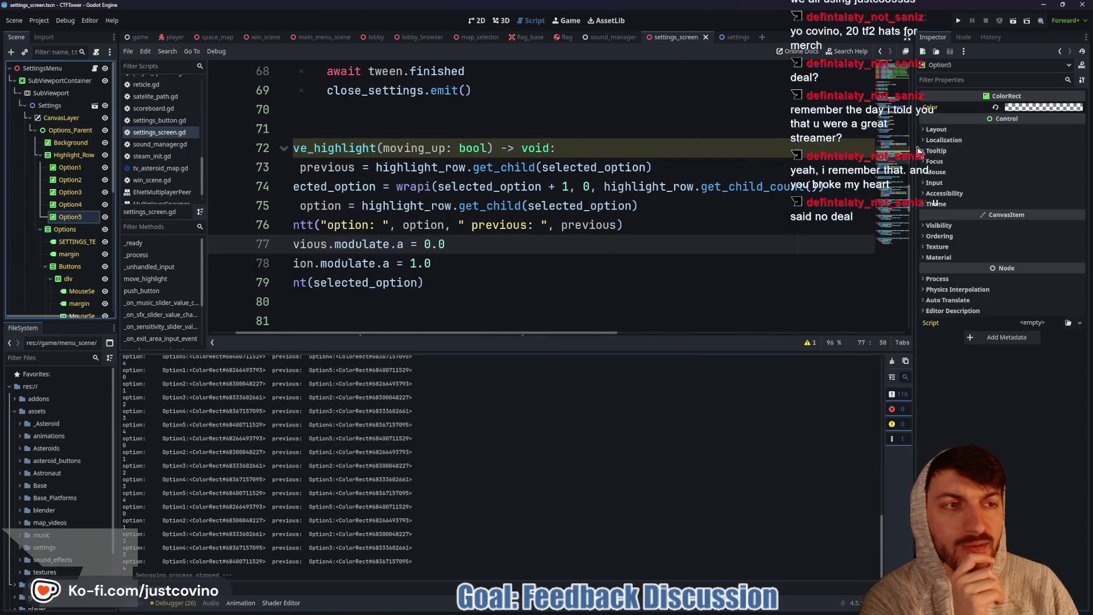
Step: Copy Option4's colour 00ffff7c onto the Option5 highlight row
click(70, 204)
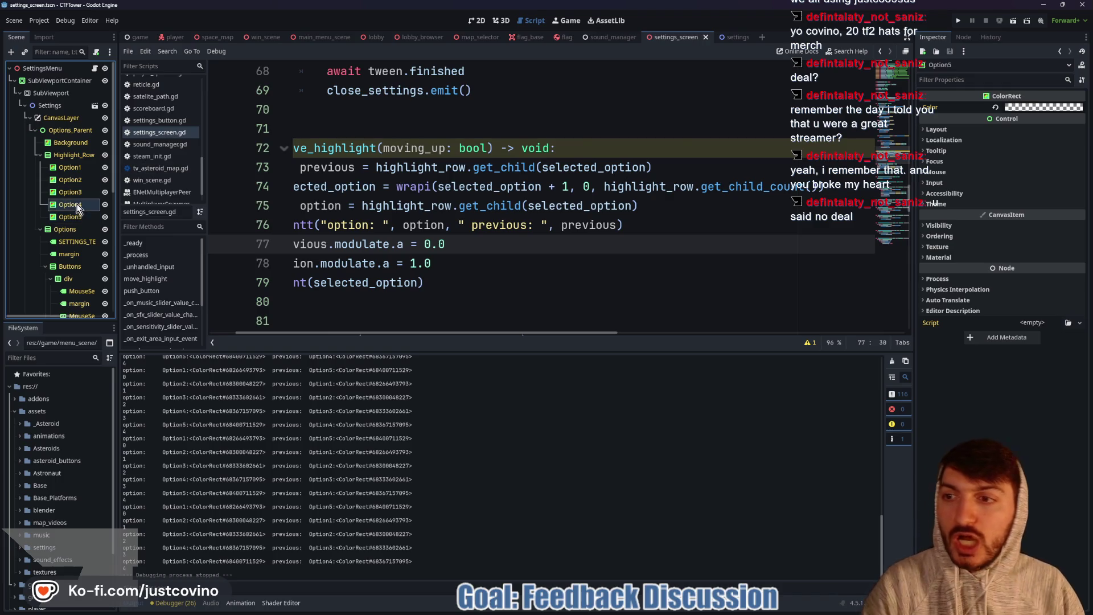
click(1034, 109)
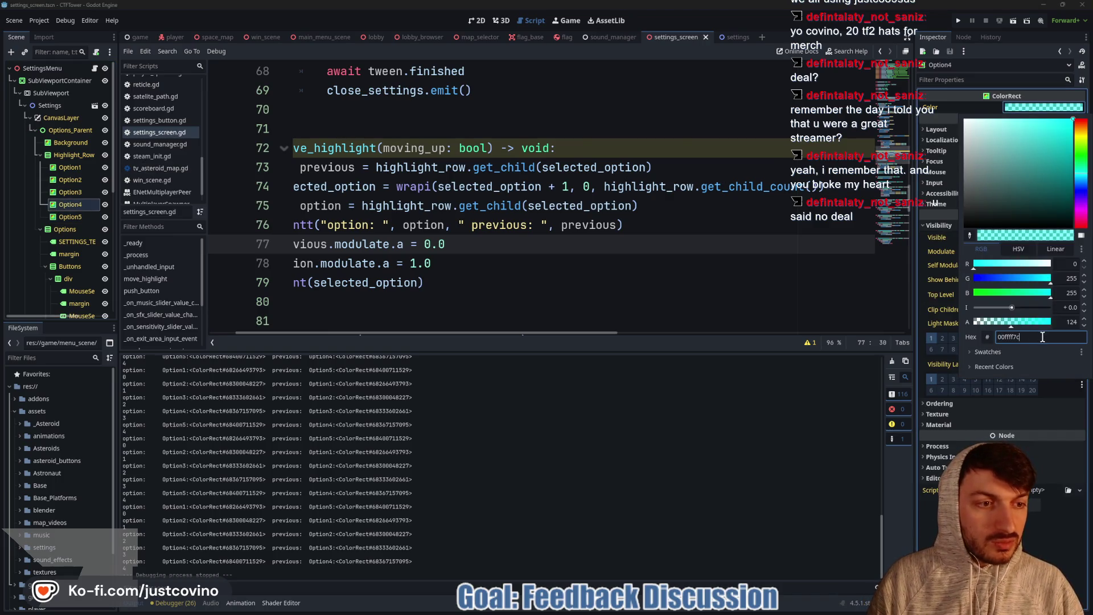
key(Return)
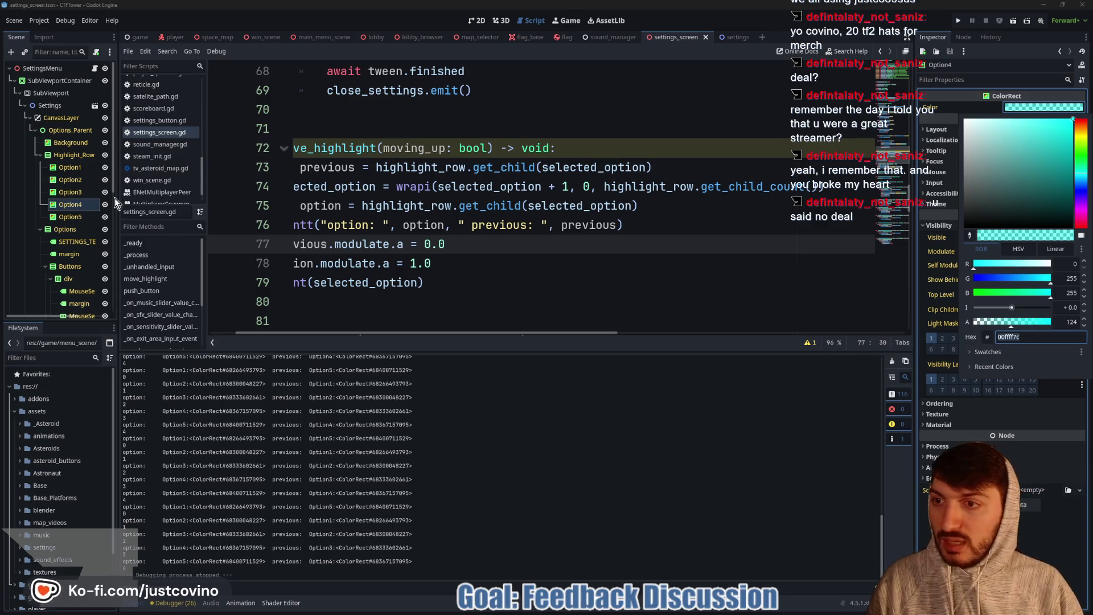
click(70, 218)
click(70, 217)
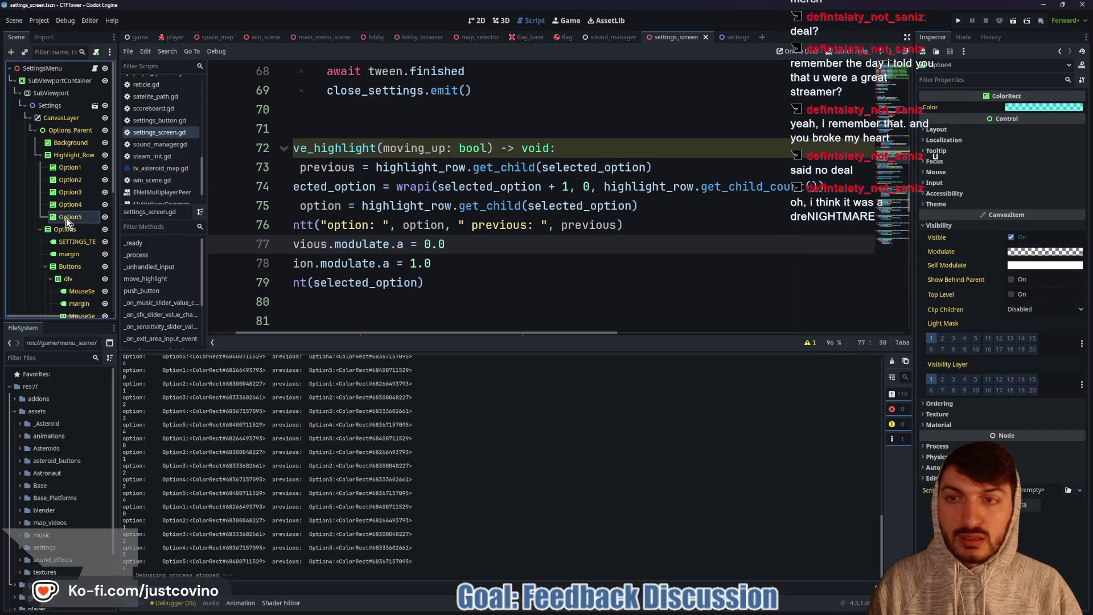
click(1024, 108)
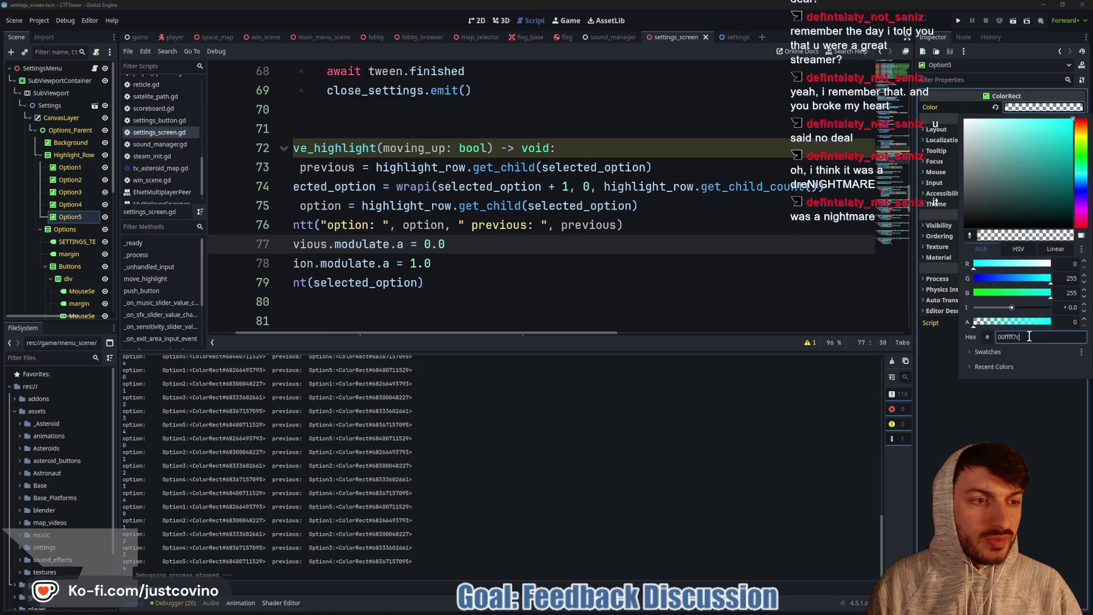
text(00ffff7c)
key(Return)
click(615, 226)
Step: Save the scene, select Option5 in the settings scene, and run the game
key(ctrl+s)
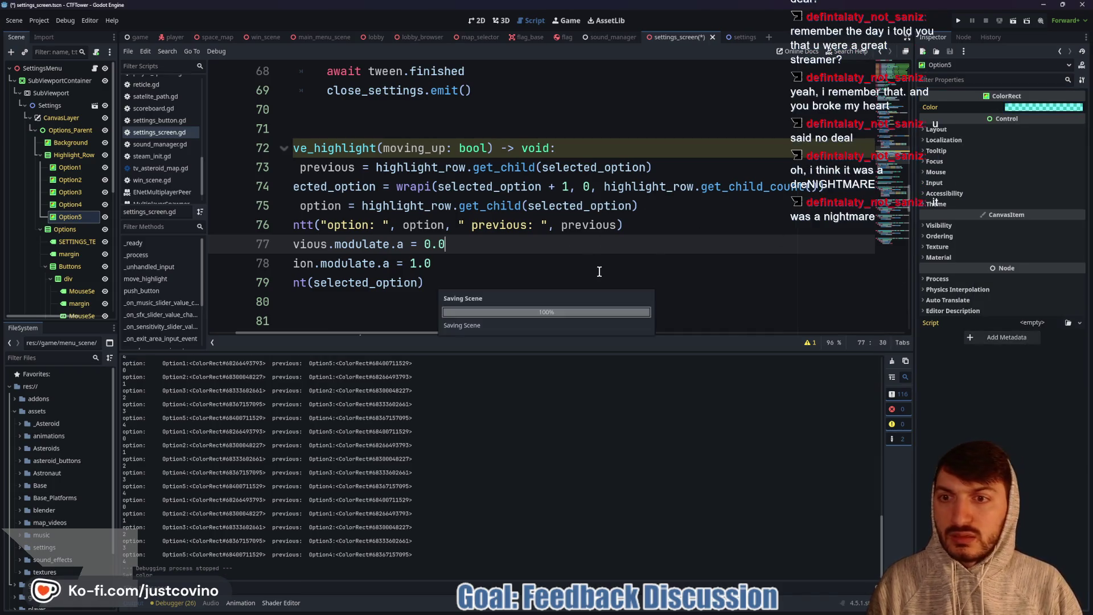
click(728, 38)
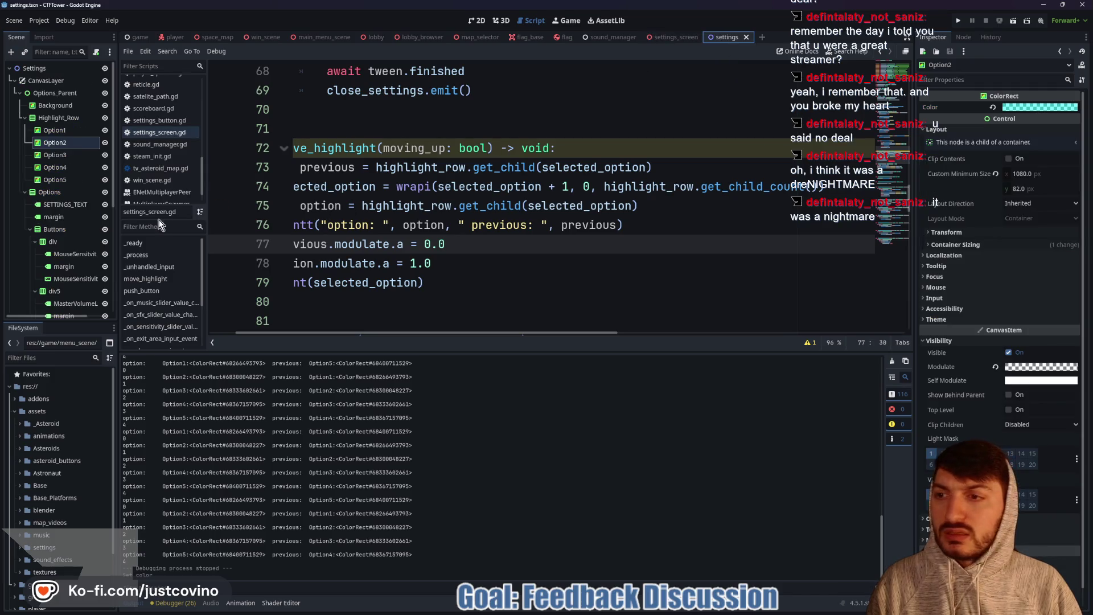
click(54, 180)
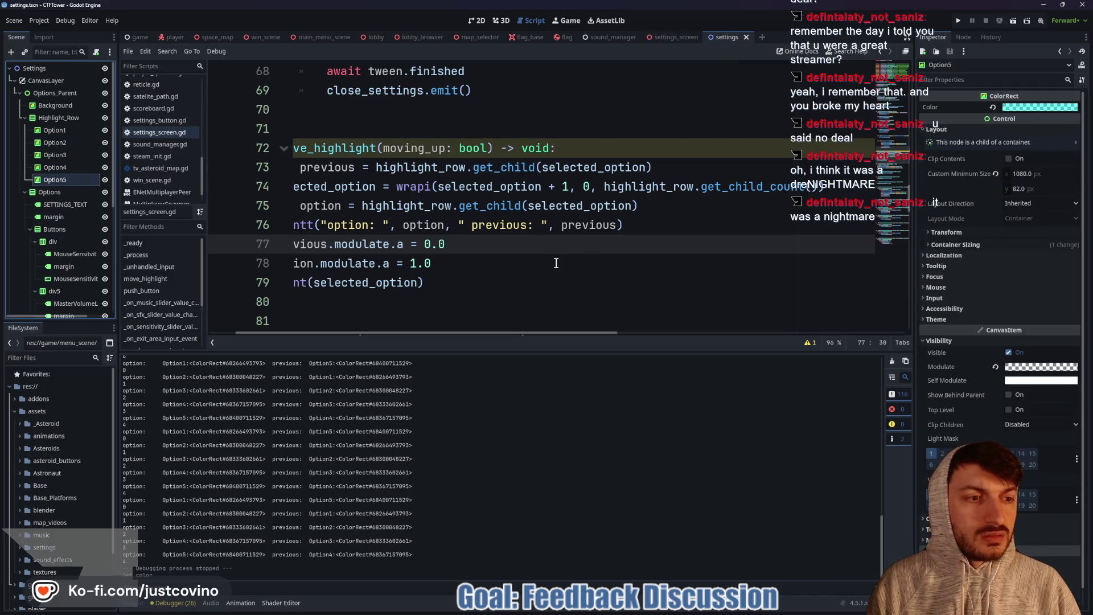
key(F5)
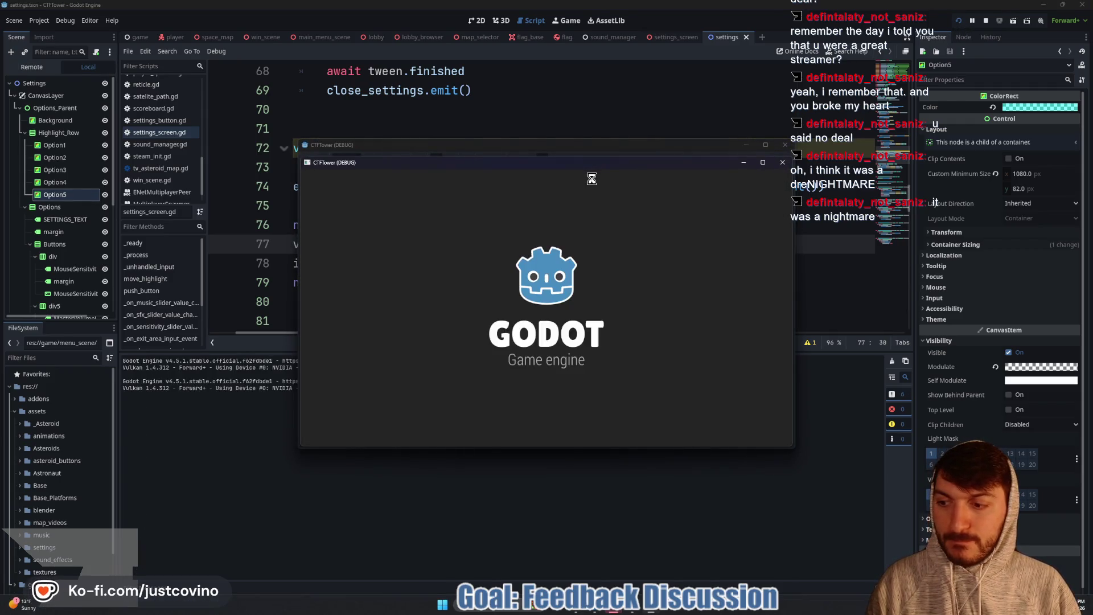
click(634, 306)
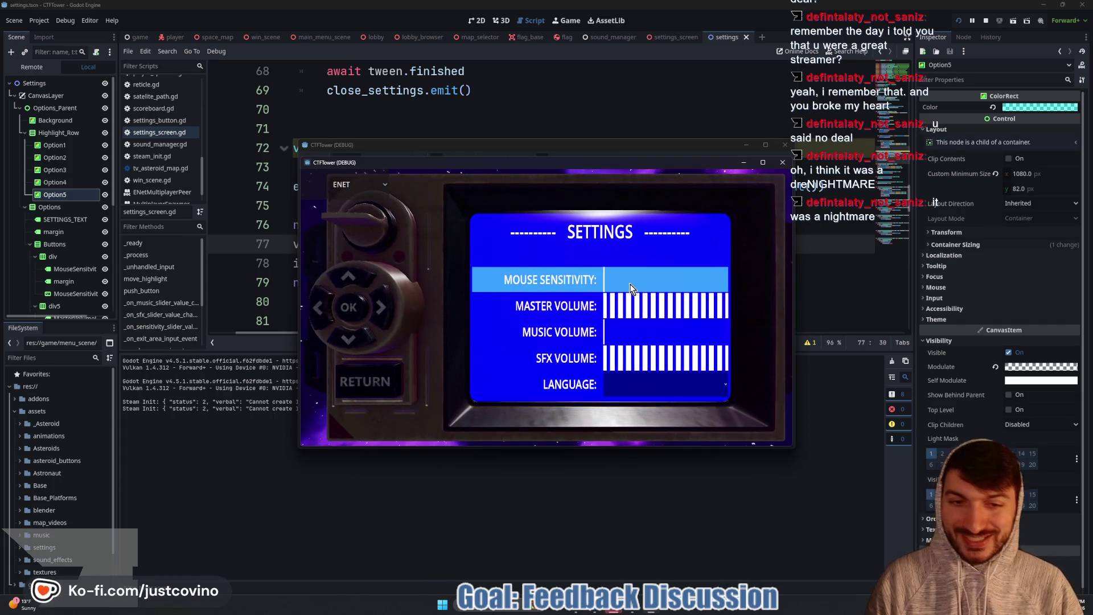
key(Down)
key(Down)
key(Down)
key(Down)
key(Down)
key(Down)
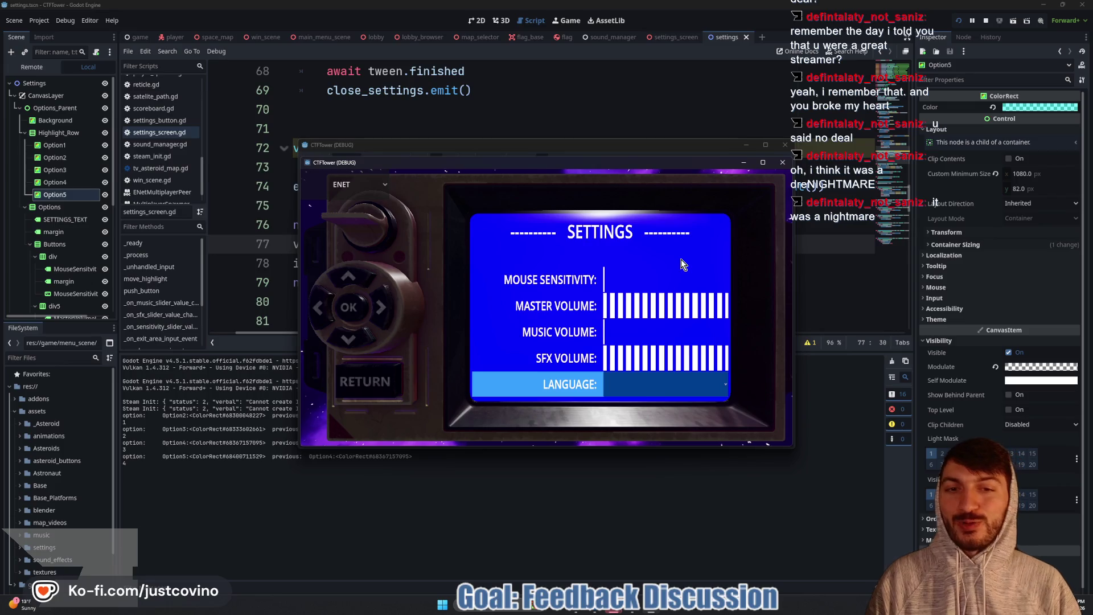
key(Down)
key(Down)
key(Down)
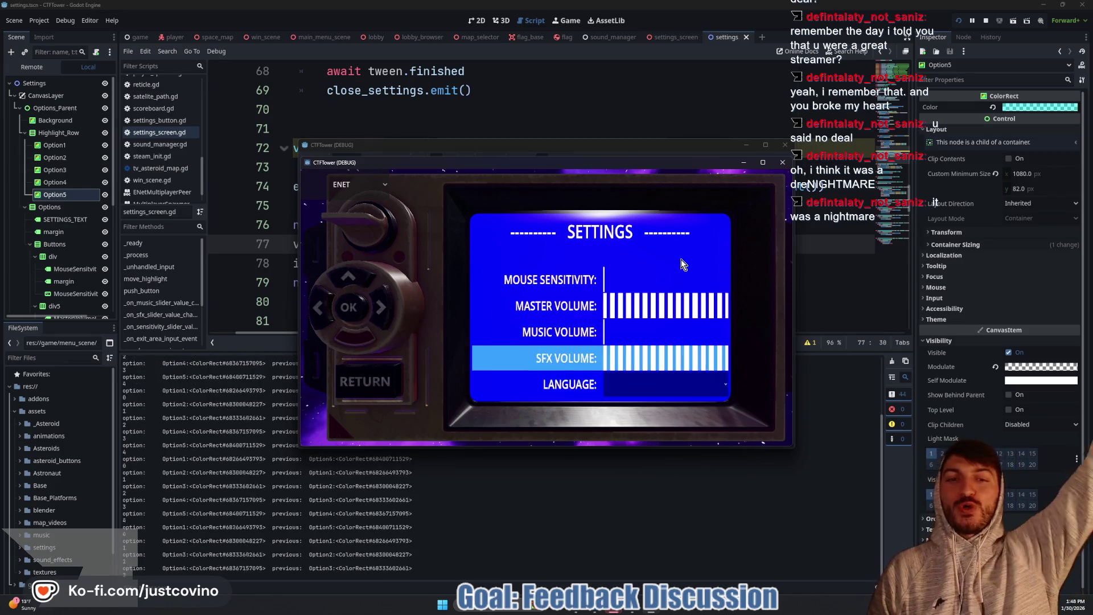
key(Down)
key(Down)
key(Down)
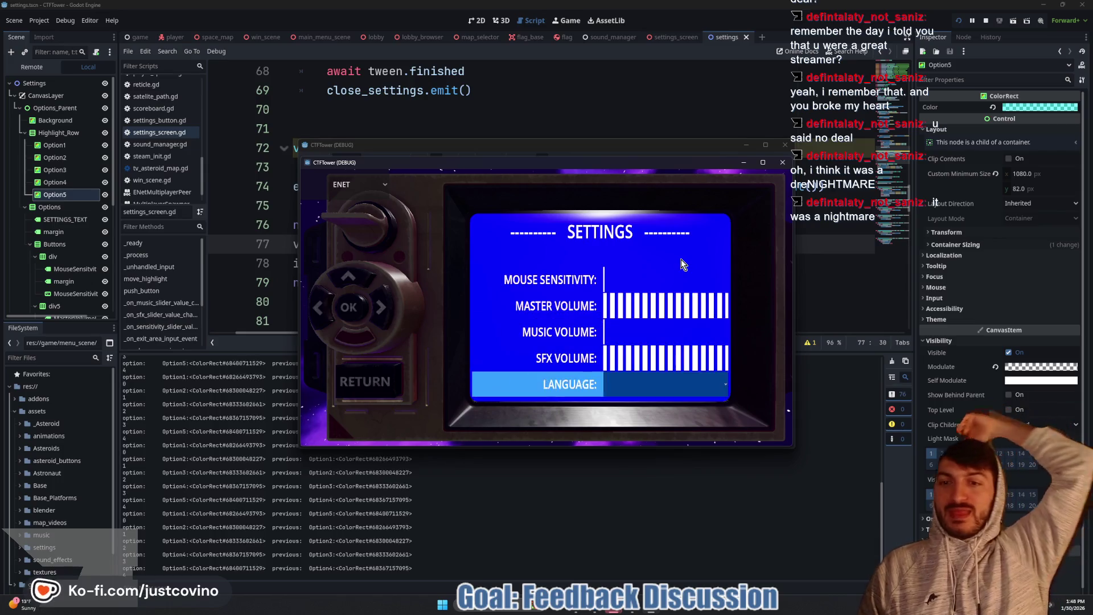
key(Down)
key(Down)
key(Down)
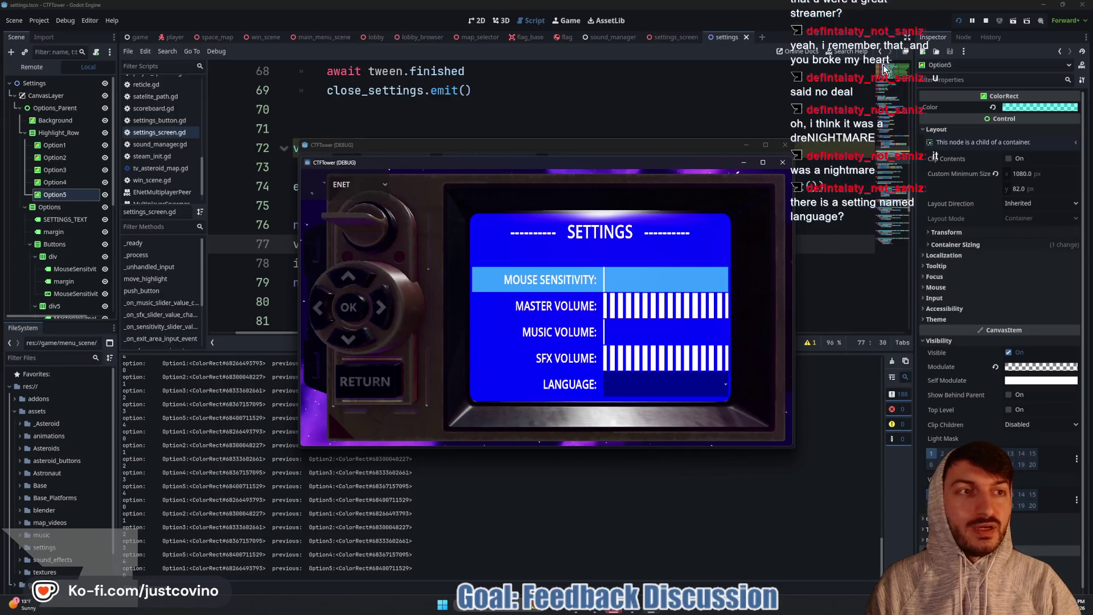
click(986, 21)
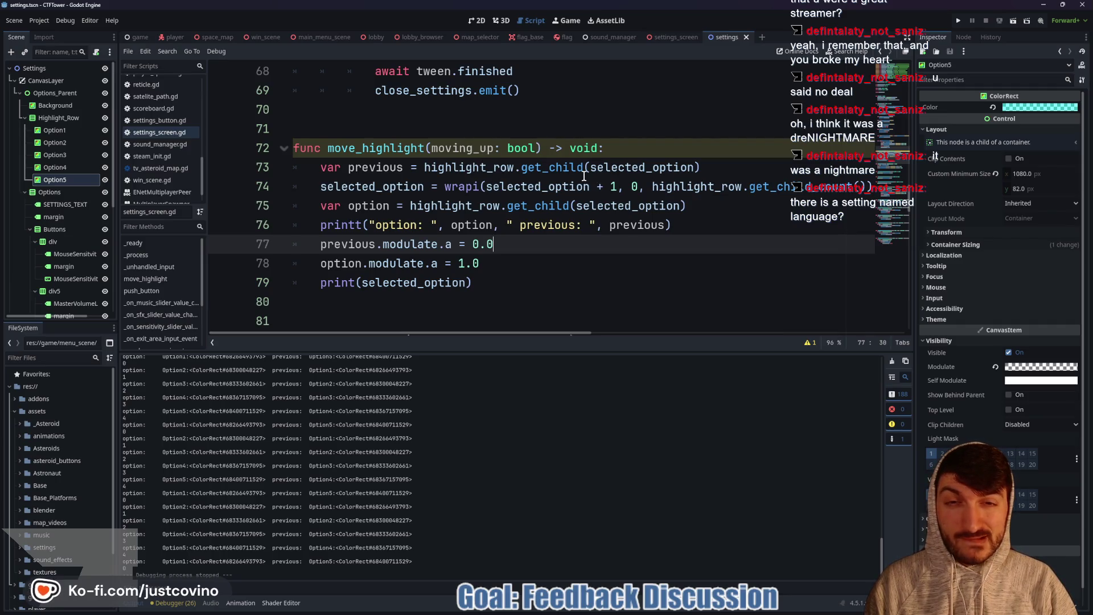
Step: Change line 74's wrapi step to '+ 1 if moving_up else -1' and run the project
mouse_move(584, 176)
scroll(702, 218, right, 3)
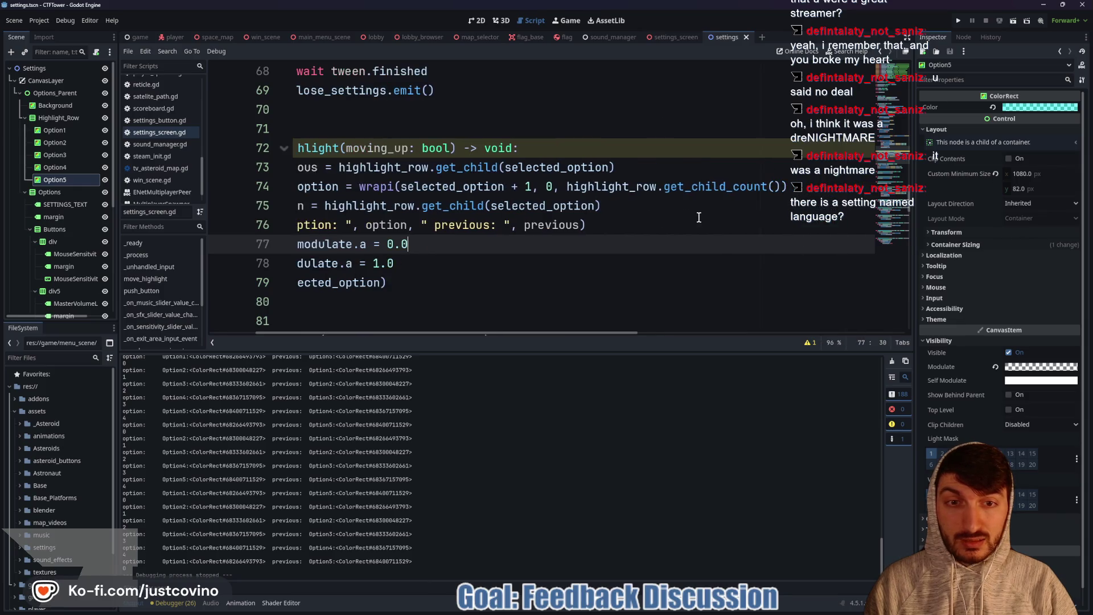
scroll(668, 214, left, 3)
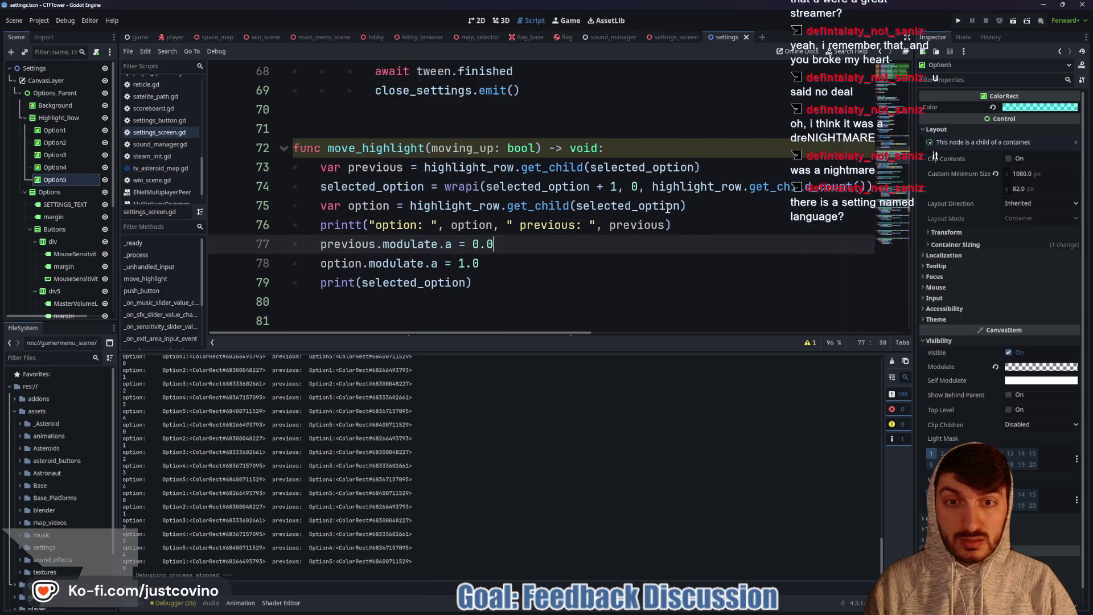
click(622, 185)
mouse_move(689, 182)
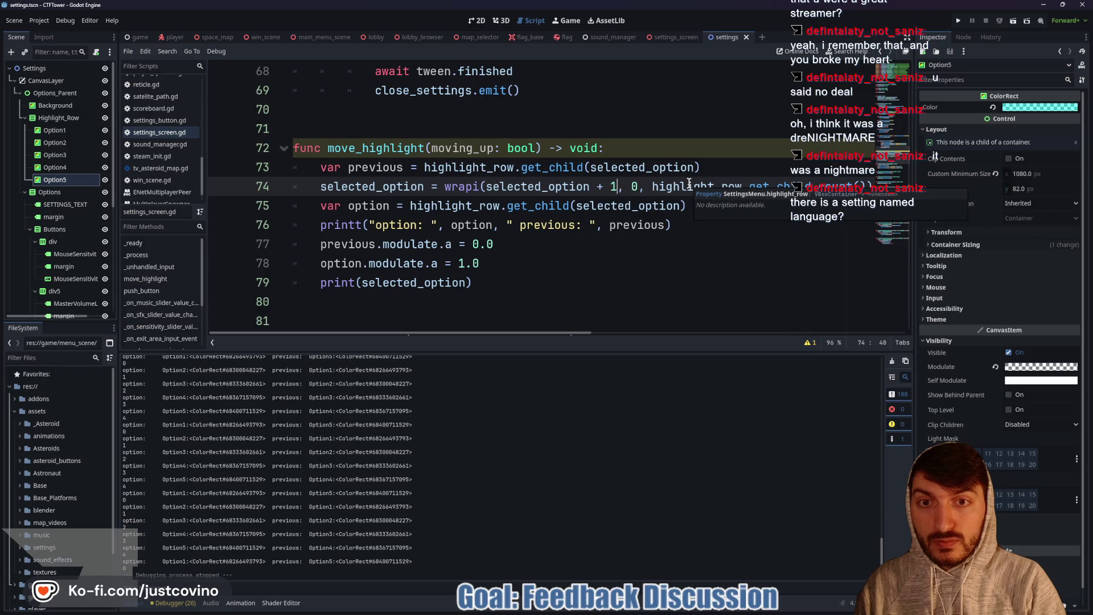
text(if moving)
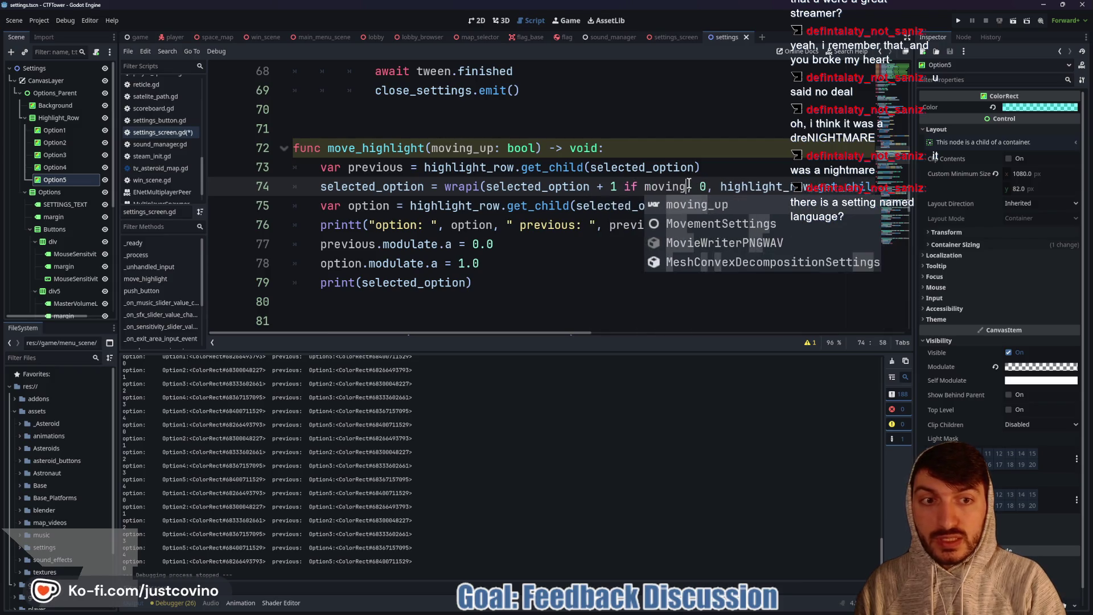
key(Return)
text(else )
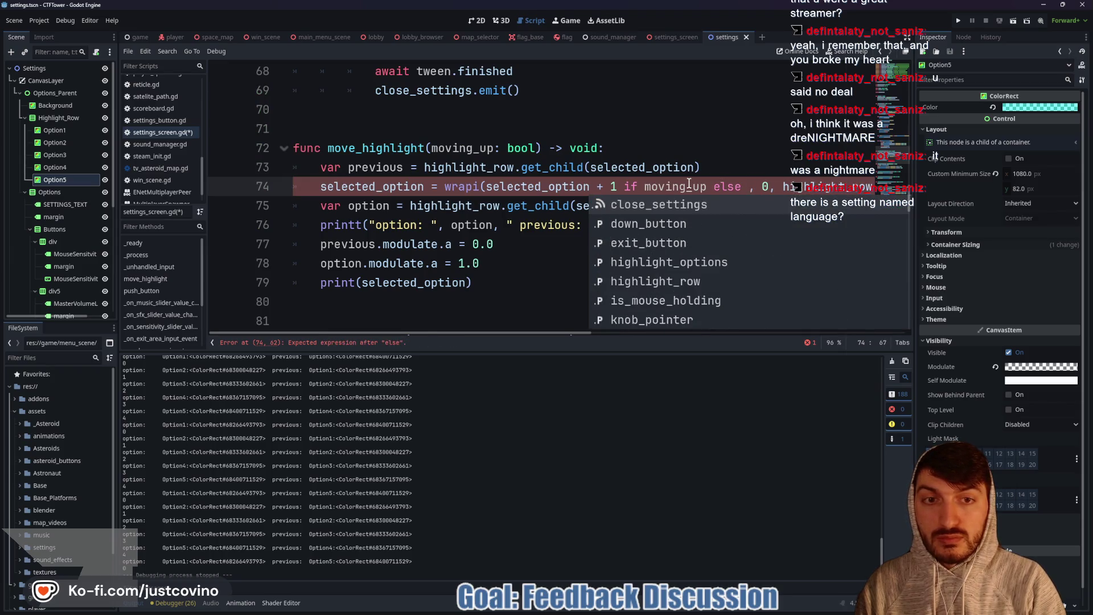
text(-1)
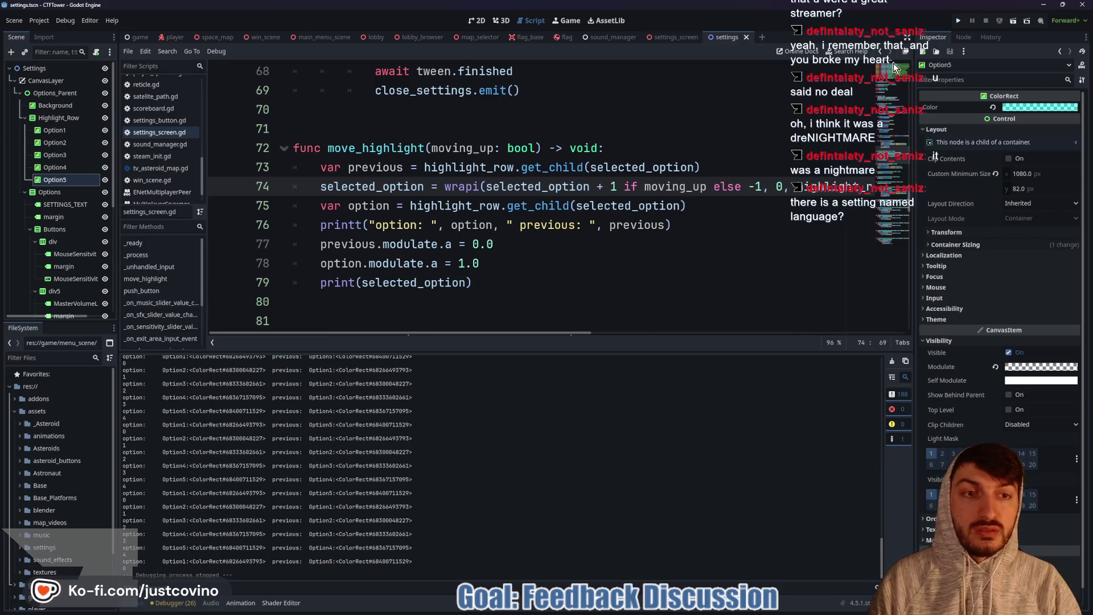
click(959, 24)
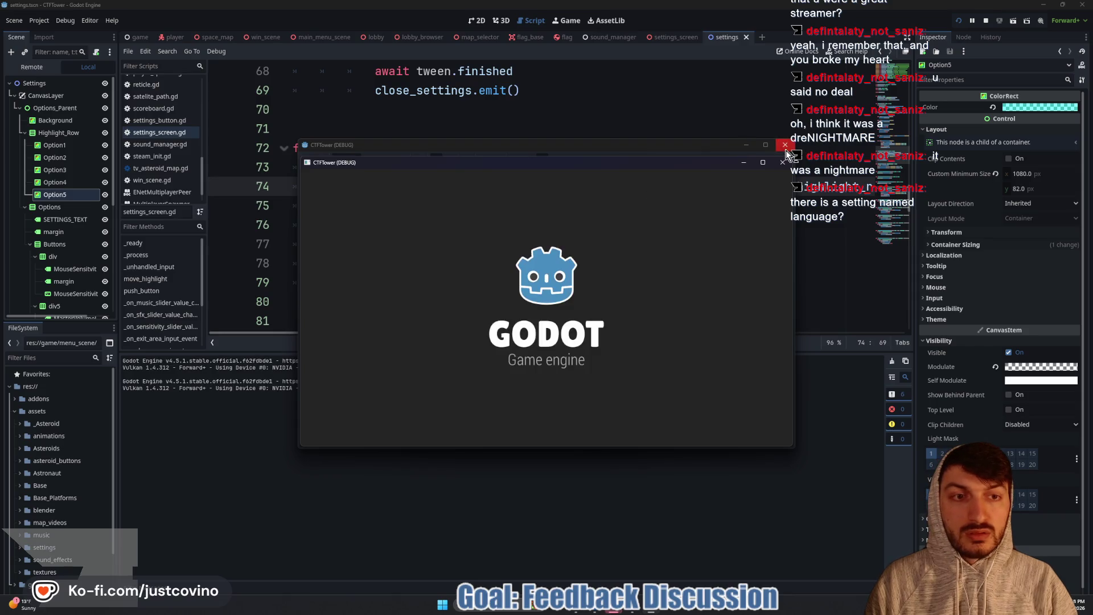
Step: Open the game's settings screen, cycle the highlight with Up/Down arrows, then close and stop the game
click(629, 312)
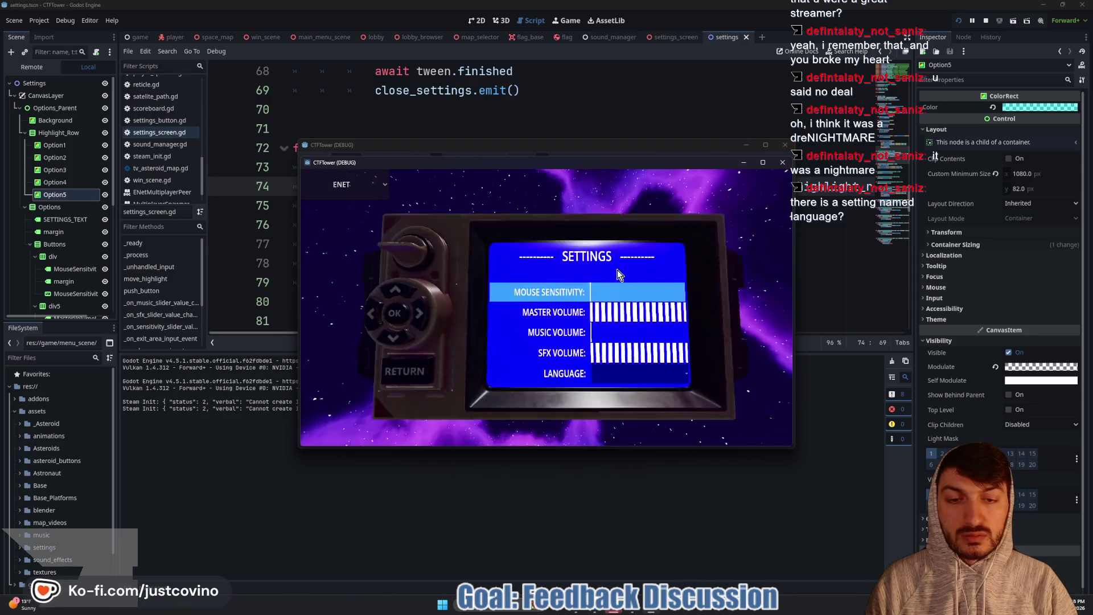
key(Up)
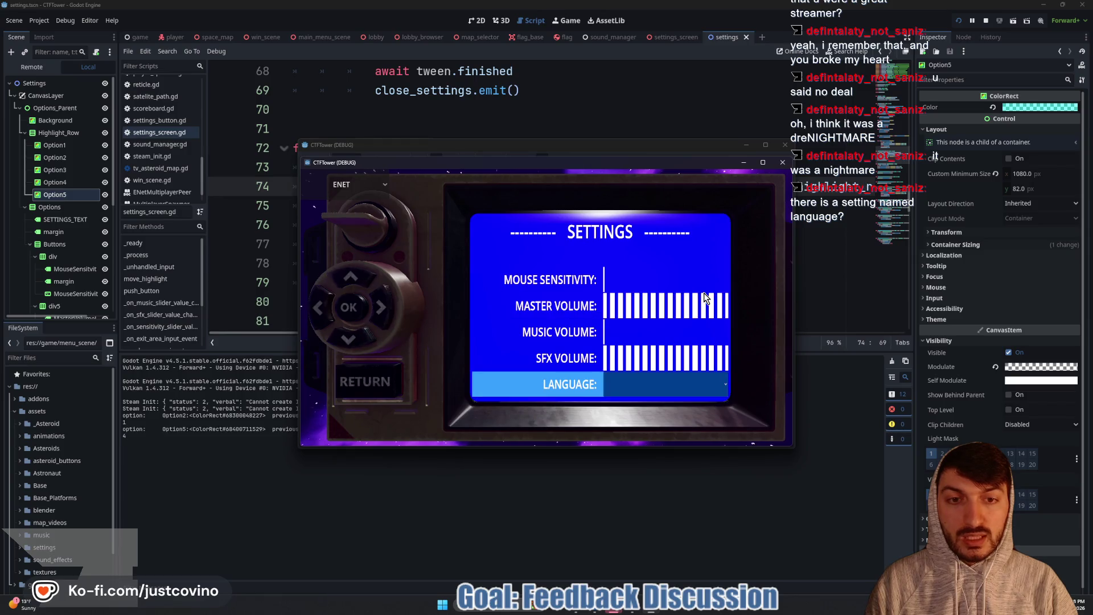
key(Up)
key(Up)
key(Up)
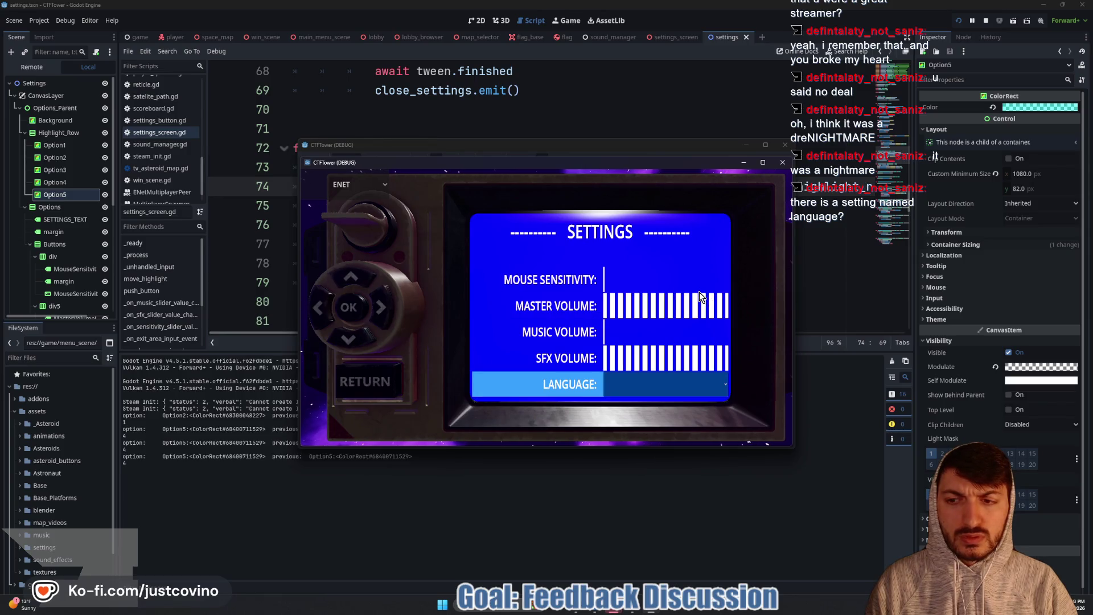
key(Down)
key(Down)
key(Down)
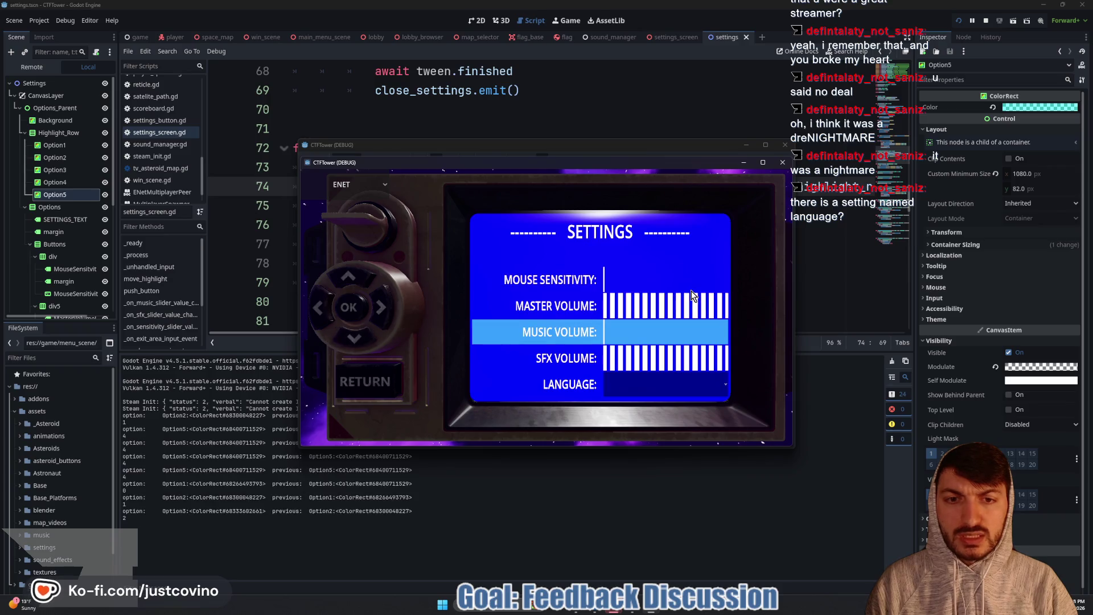
key(Down)
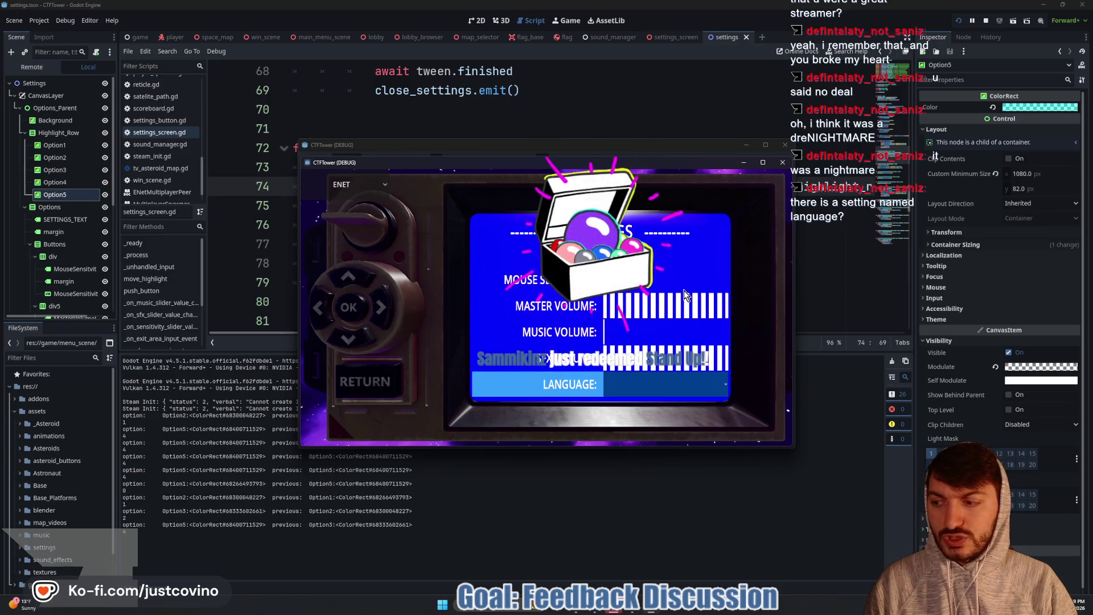
key(Down)
key(Down)
key(Down)
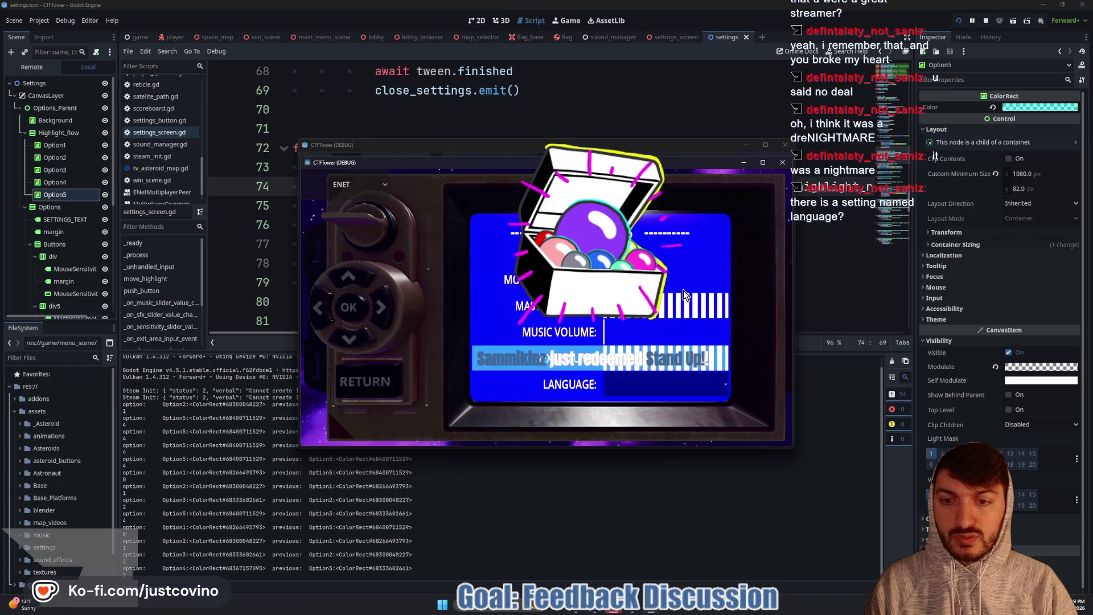
key(Down)
key(Down)
key(Down)
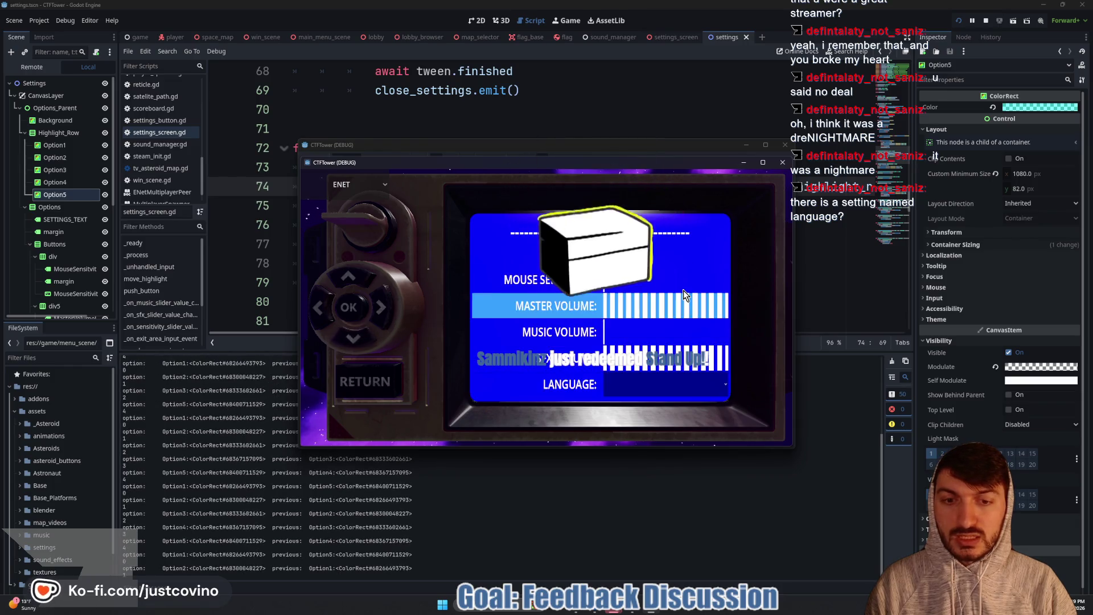
click(783, 162)
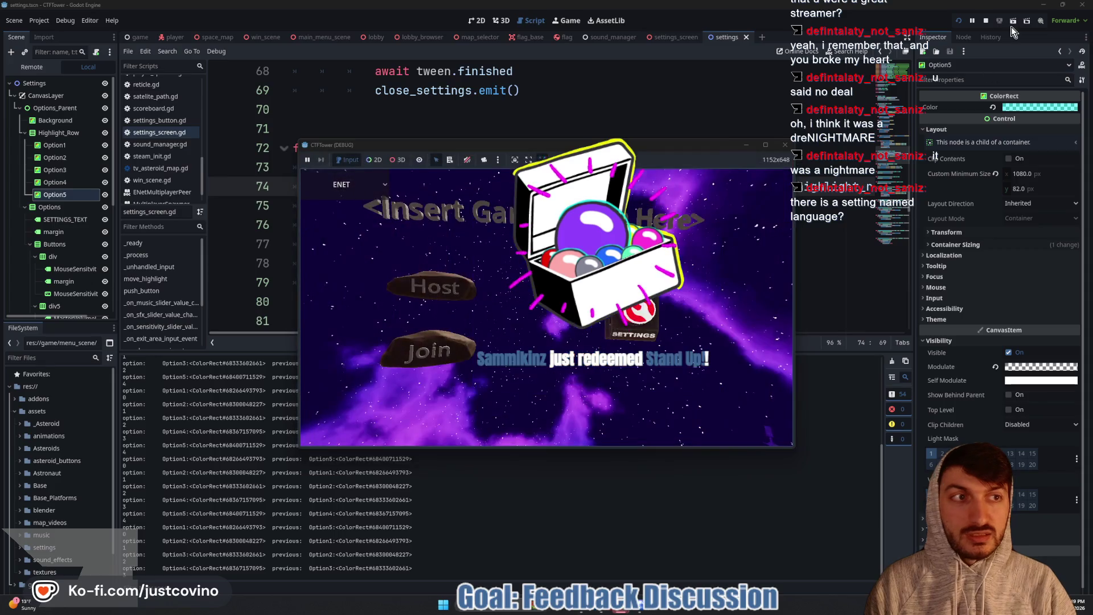
click(988, 25)
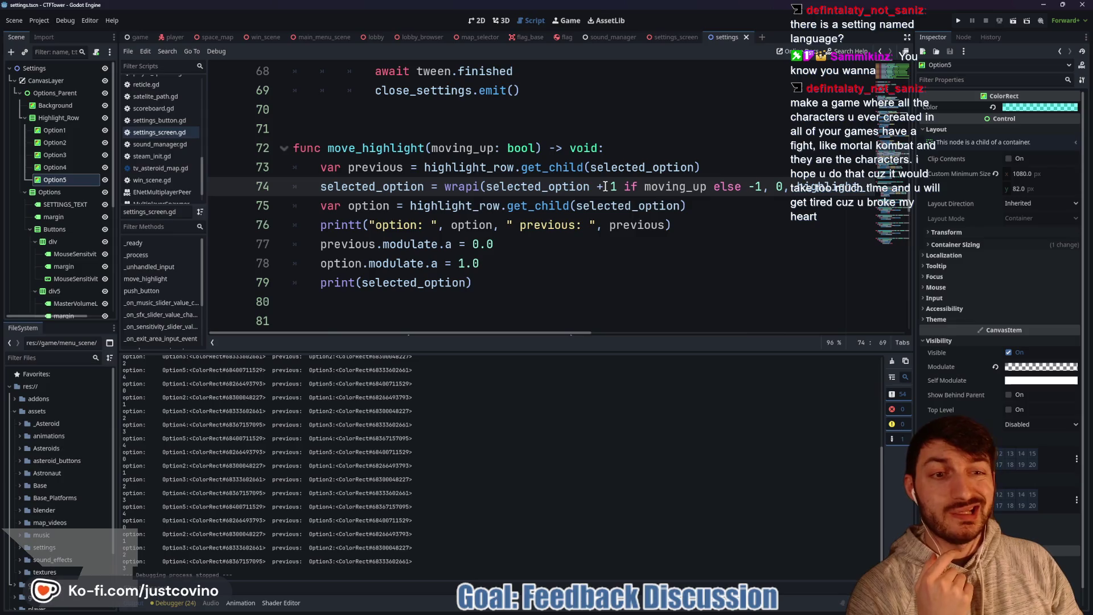
Step: Make line 74's else branch 'selected_option - 1', save settings_screen.gd, and run the game
drag(617, 187, 484, 187)
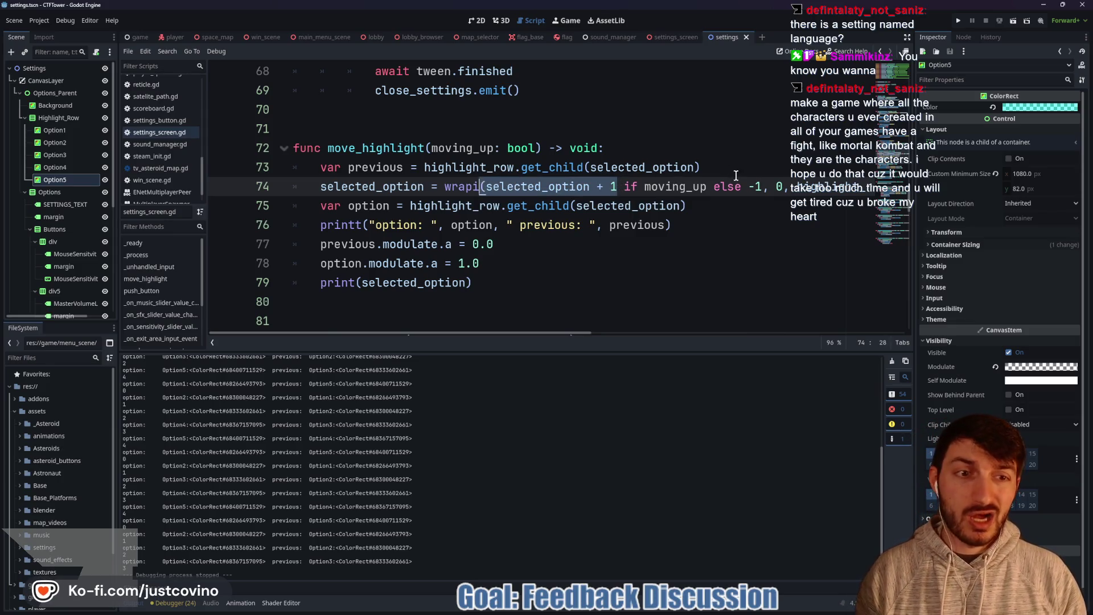
click(752, 187)
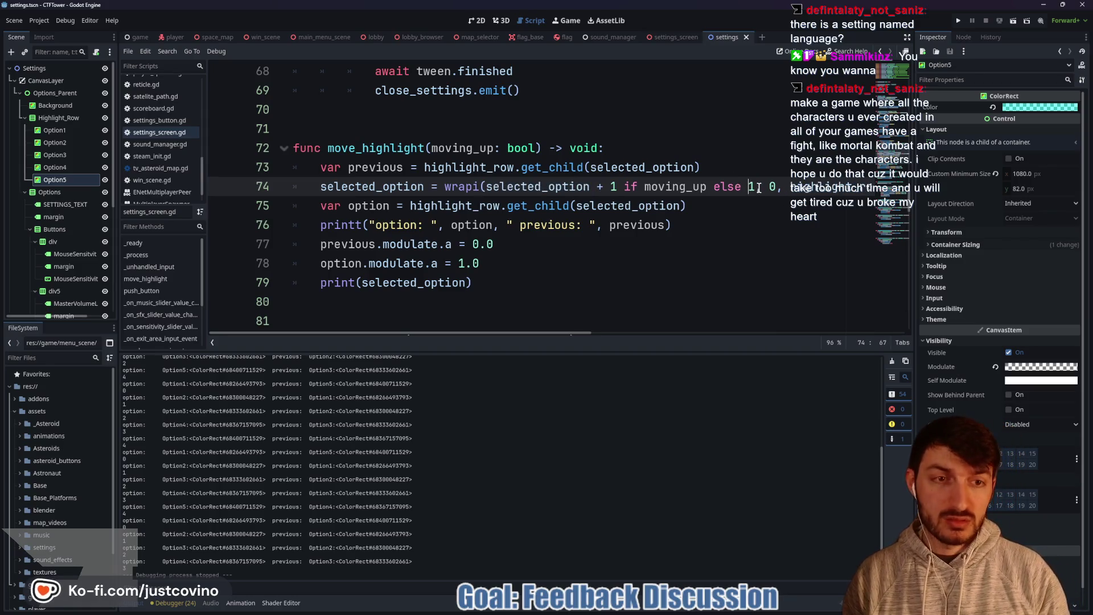
text(selected_option)
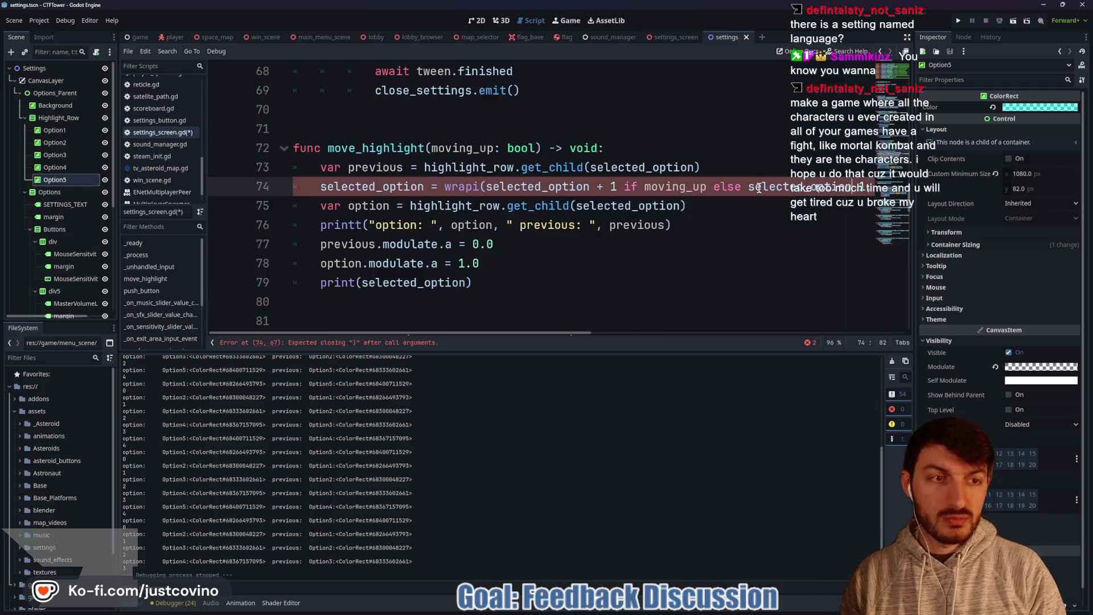
key(Right)
key(Right)
key(ctrl+s)
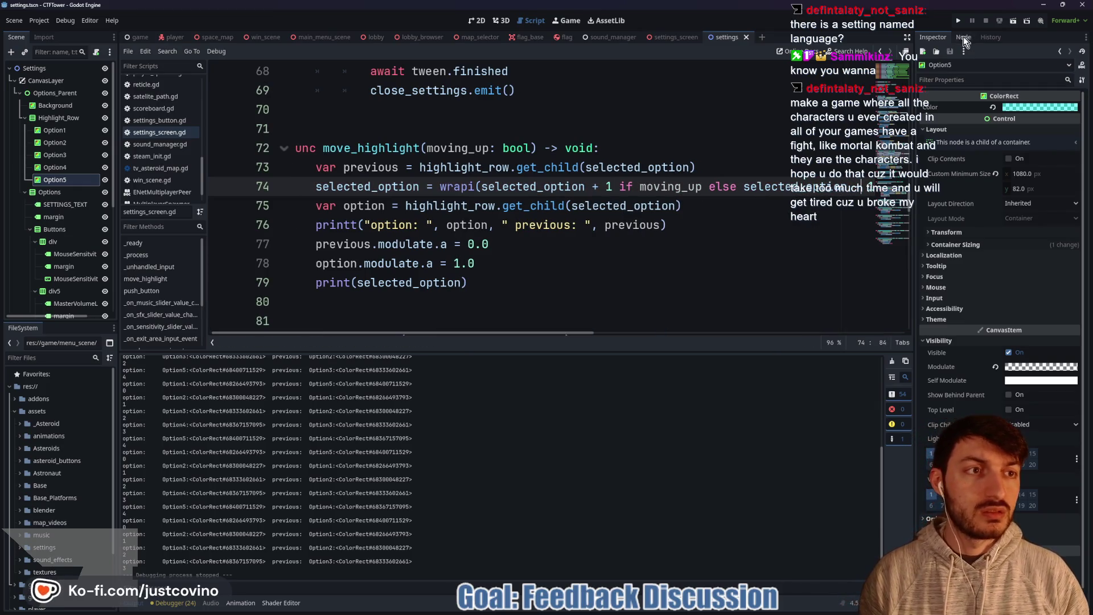
click(958, 20)
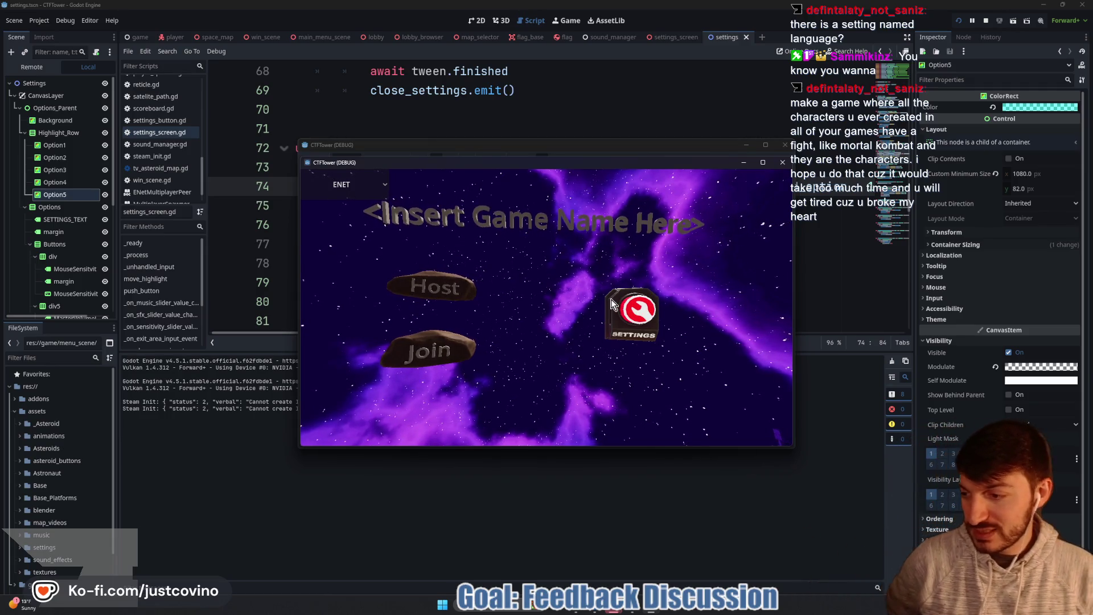
Step: Open the game's Settings and cycle the highlight up and down through all rows, wrapping past the top
click(634, 308)
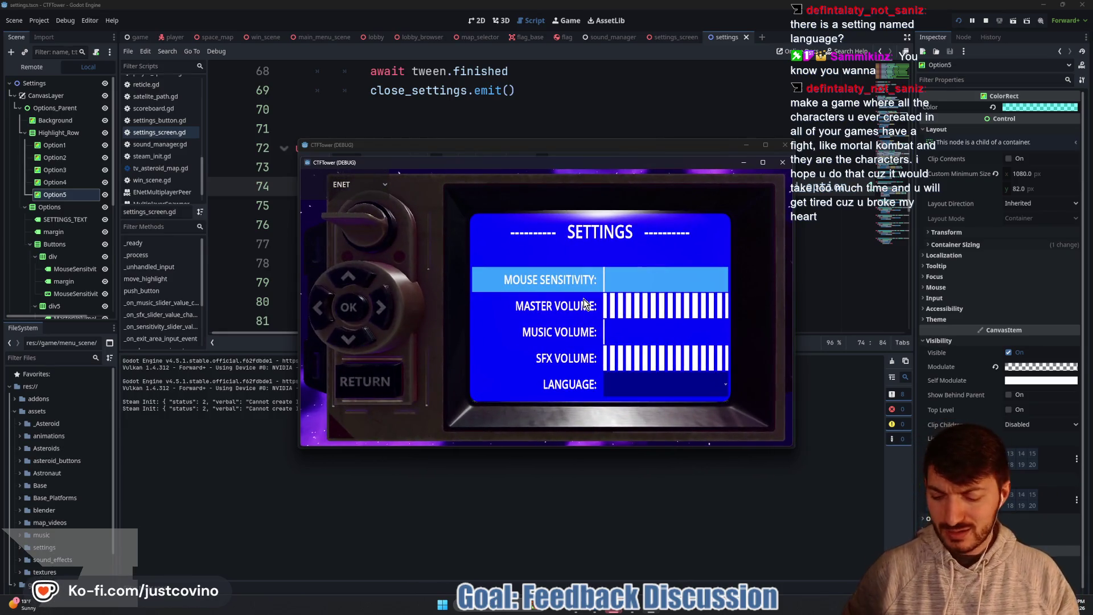
key(Down)
key(Down)
key(Up)
key(Up)
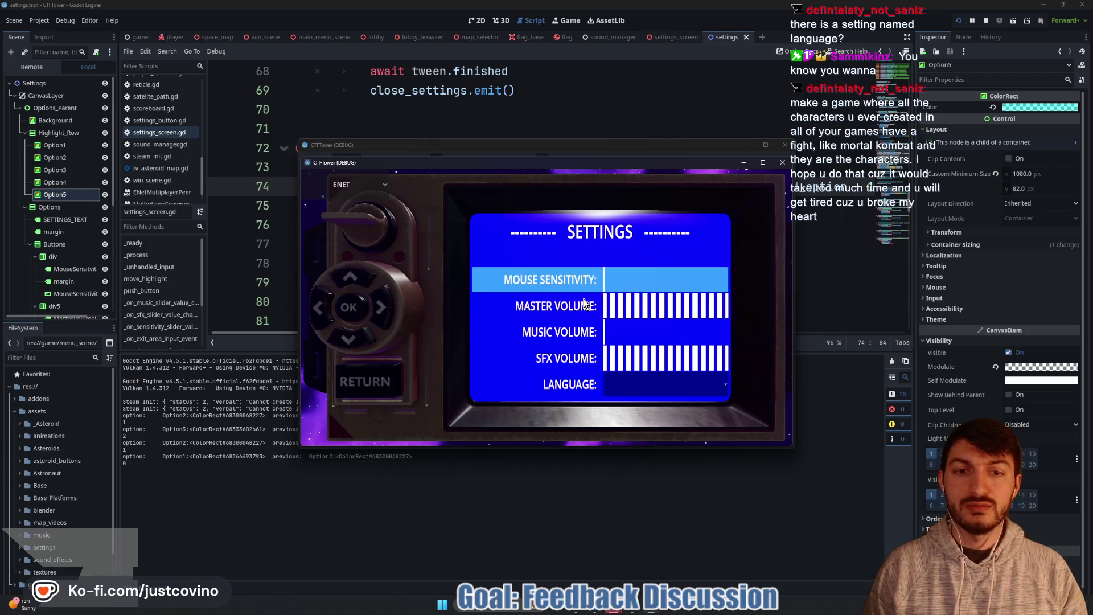
key(Down)
key(Down)
key(Down)
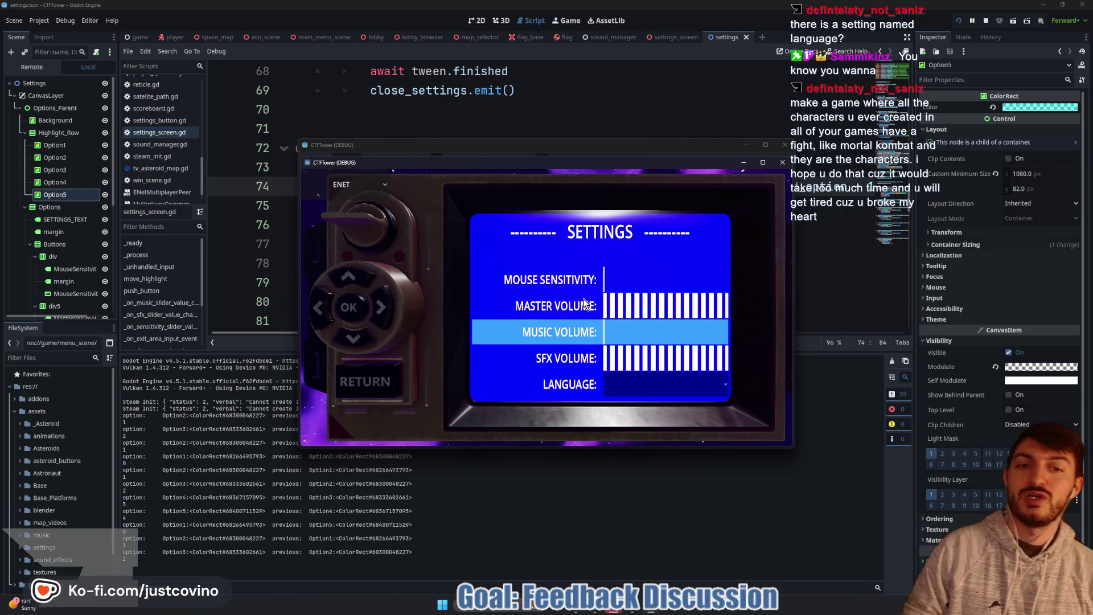
key(Down)
key(Down)
key(Down)
key(Up)
key(Up)
key(Up)
key(Down)
key(Down)
key(Down)
key(Down)
key(Down)
key(Down)
key(Down)
key(Up)
key(Up)
key(Up)
key(Down)
key(Down)
key(Down)
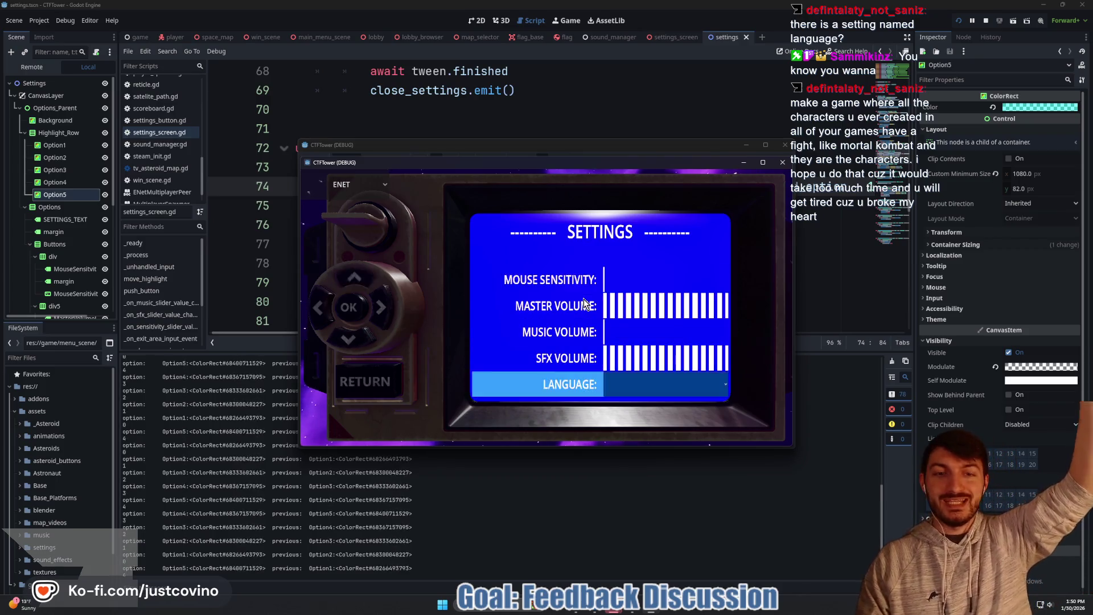
key(Down)
key(Down)
key(Down)
key(Up)
key(Down)
key(Up)
key(Down)
key(Up)
key(Down)
key(Up)
key(Up)
key(Up)
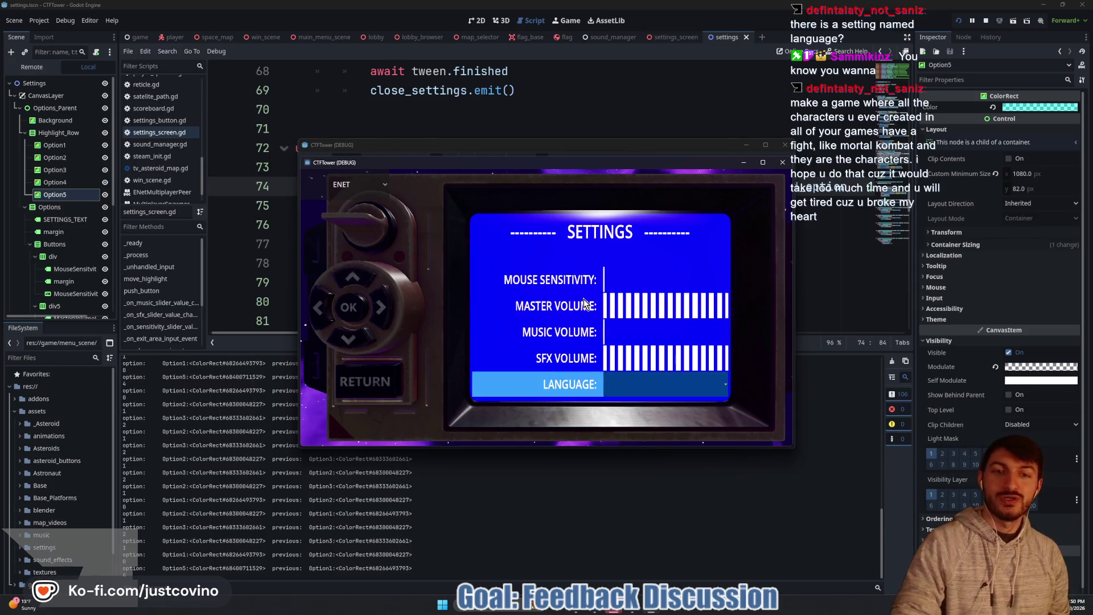
key(Up)
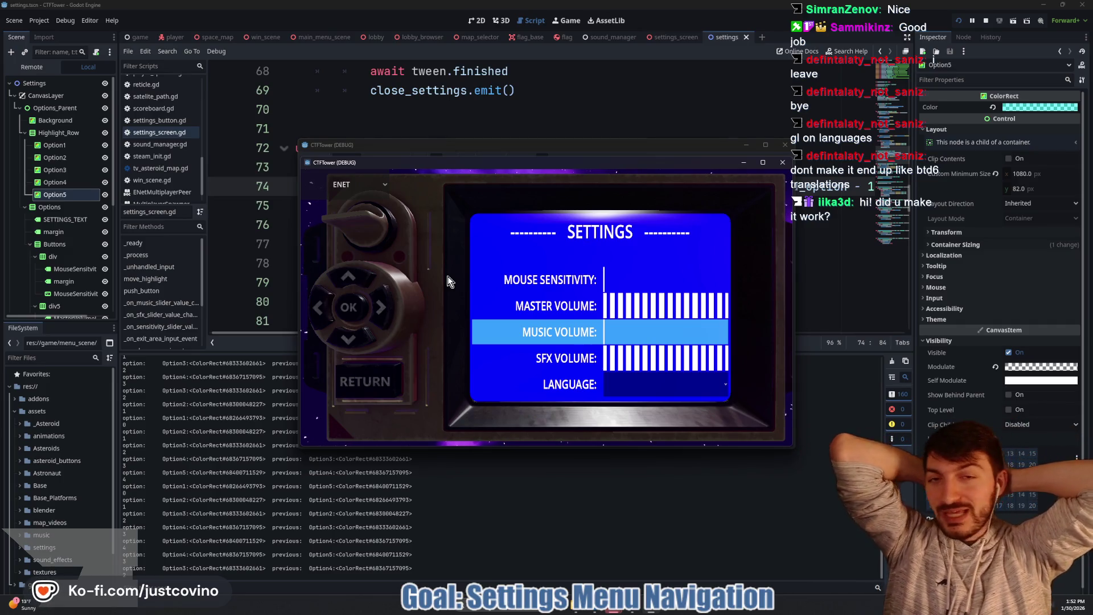
Step: Move the settings highlight to Master Volume, turn the knob to point left, and embed the game
key(Up)
key(Up)
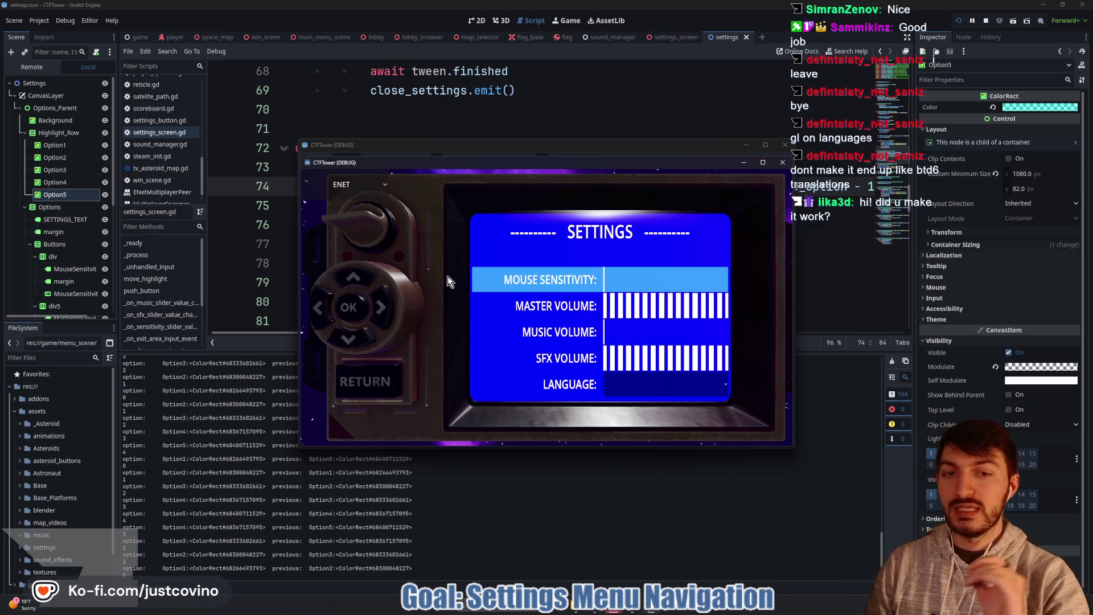
key(Down)
key(Up)
key(Down)
key(Up)
key(Down)
key(Down)
key(Down)
key(Up)
key(Up)
key(Up)
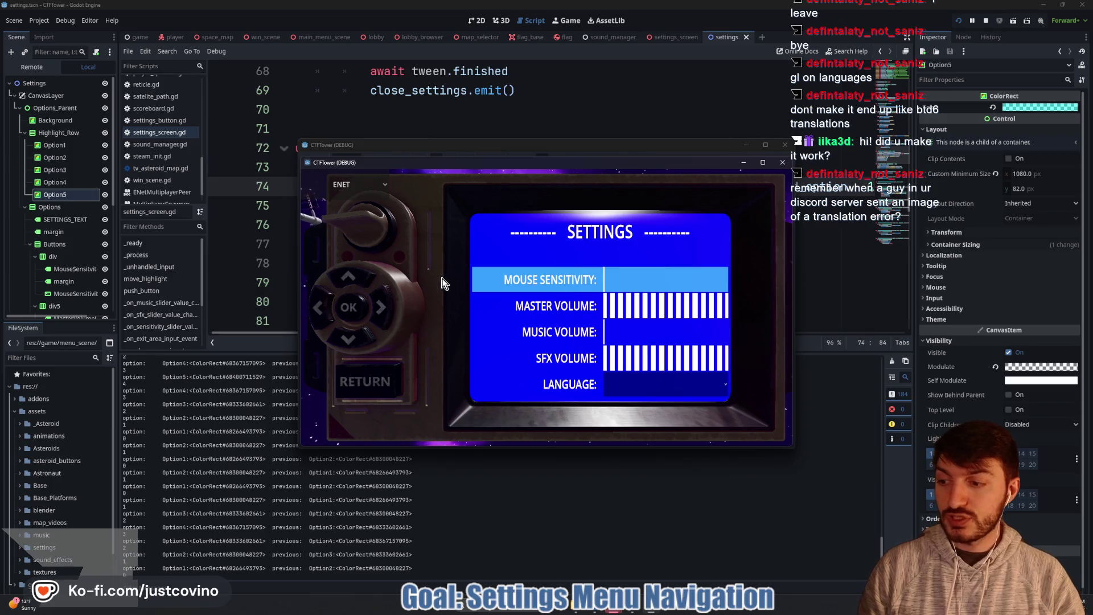
key(Down)
key(Down)
key(Up)
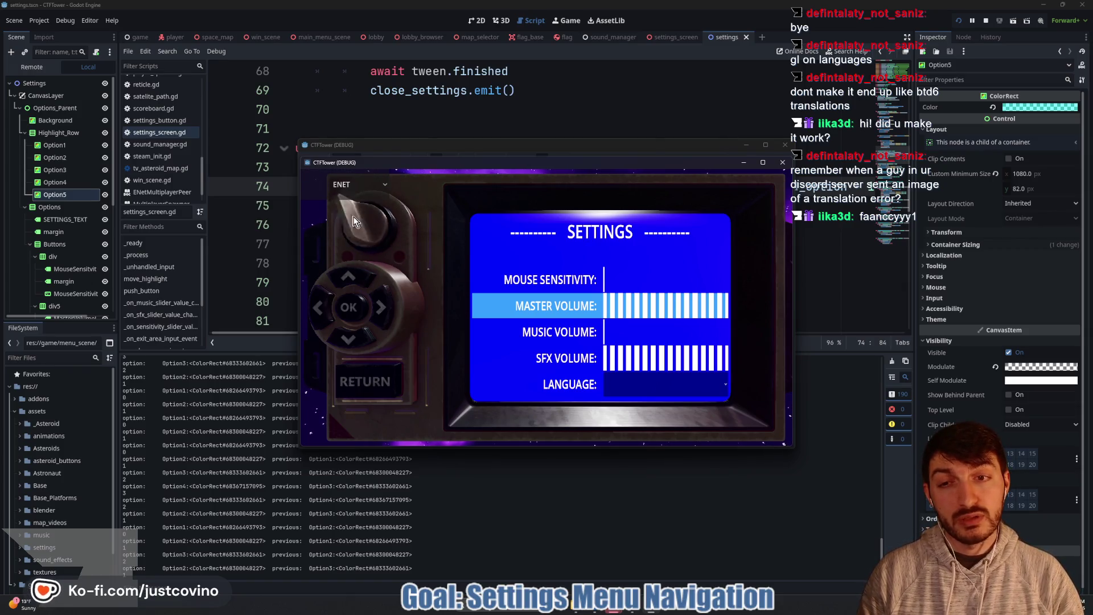
drag(344, 226, 413, 230)
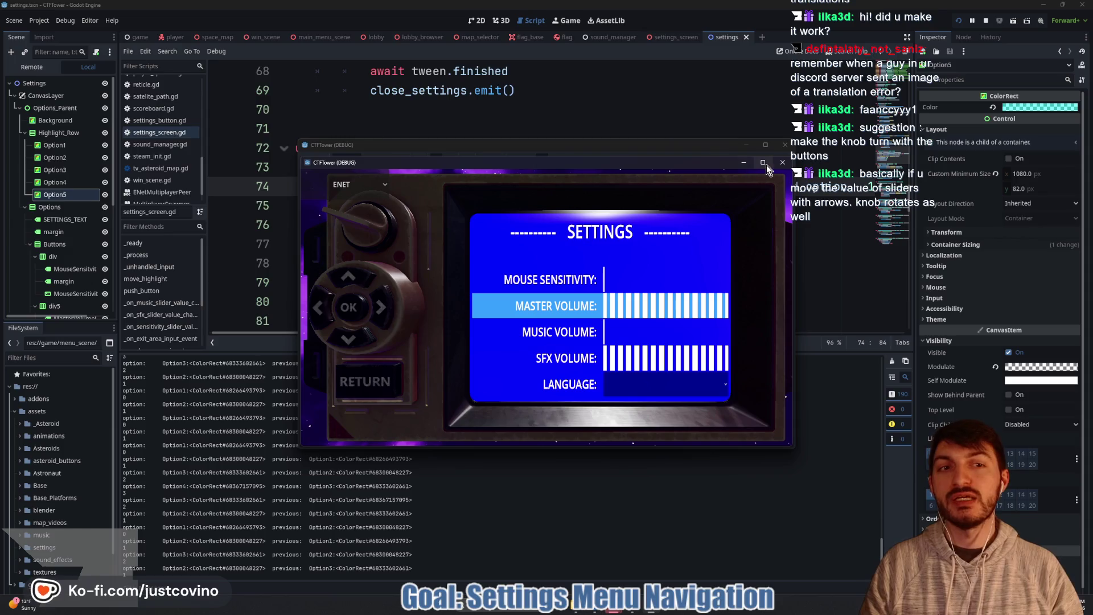
click(782, 162)
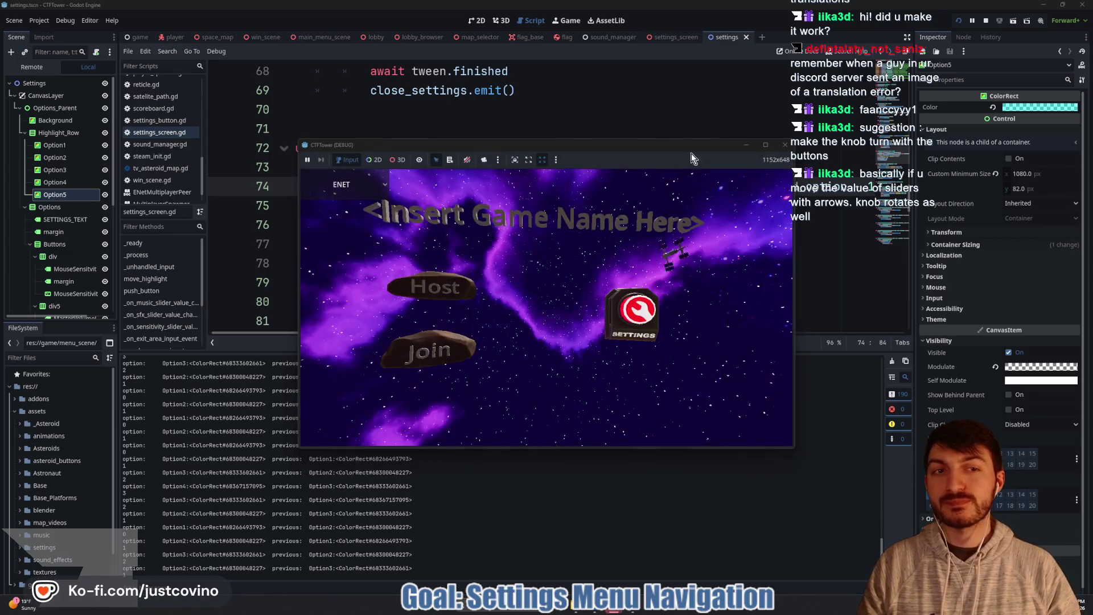
Step: In the embedded game's Settings, cycle the highlight, turn the knob right then left, and stop
click(632, 316)
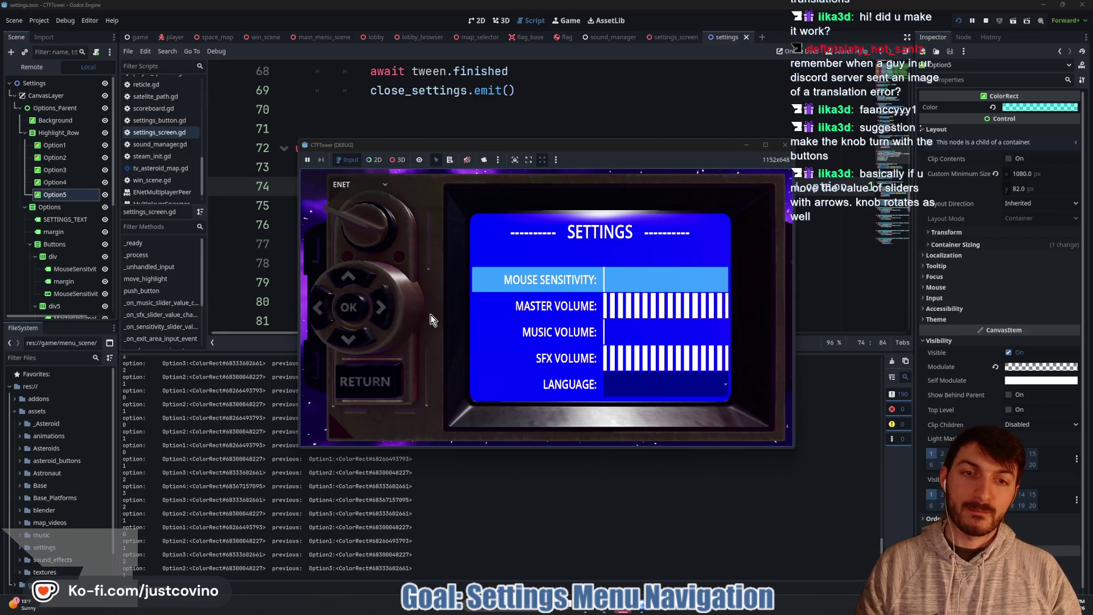
key(Up)
key(Up)
key(Up)
key(Down)
key(Down)
key(Up)
key(Up)
key(Up)
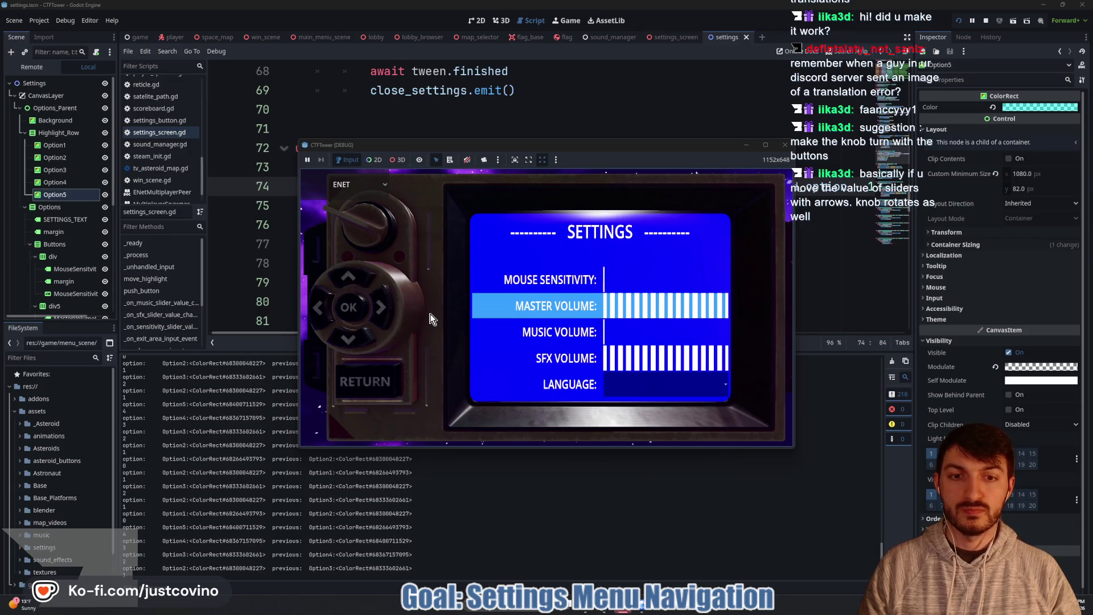
key(Up)
key(Right)
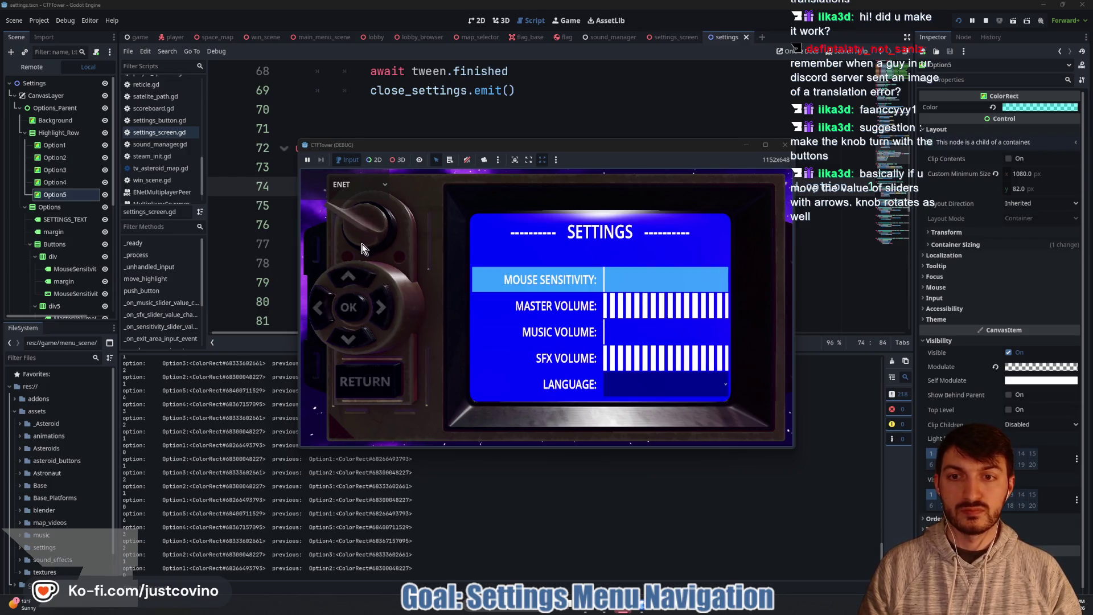
key(Left)
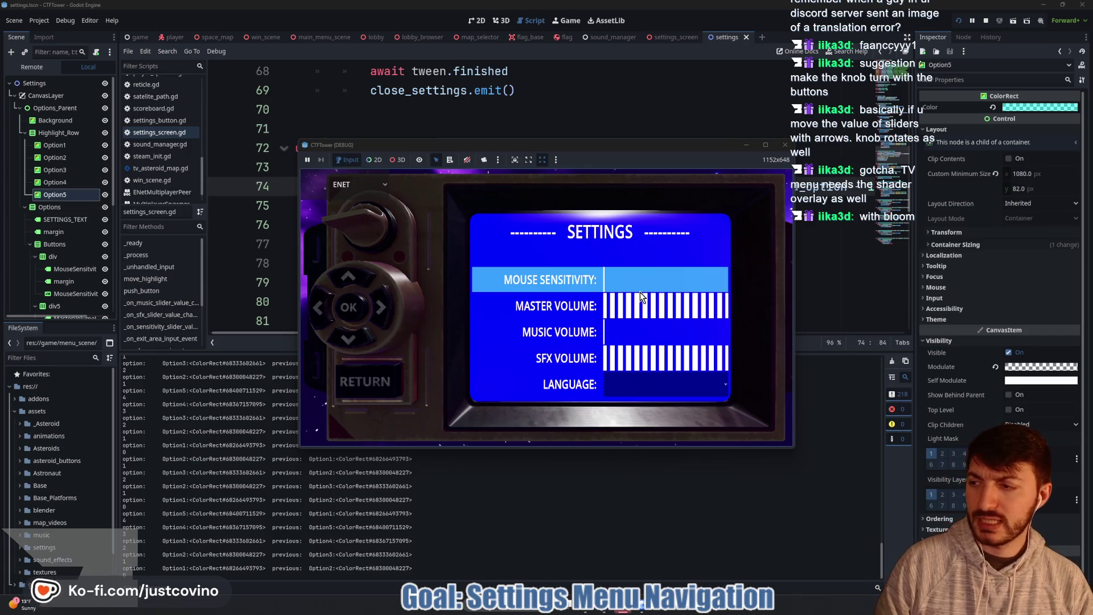
click(985, 21)
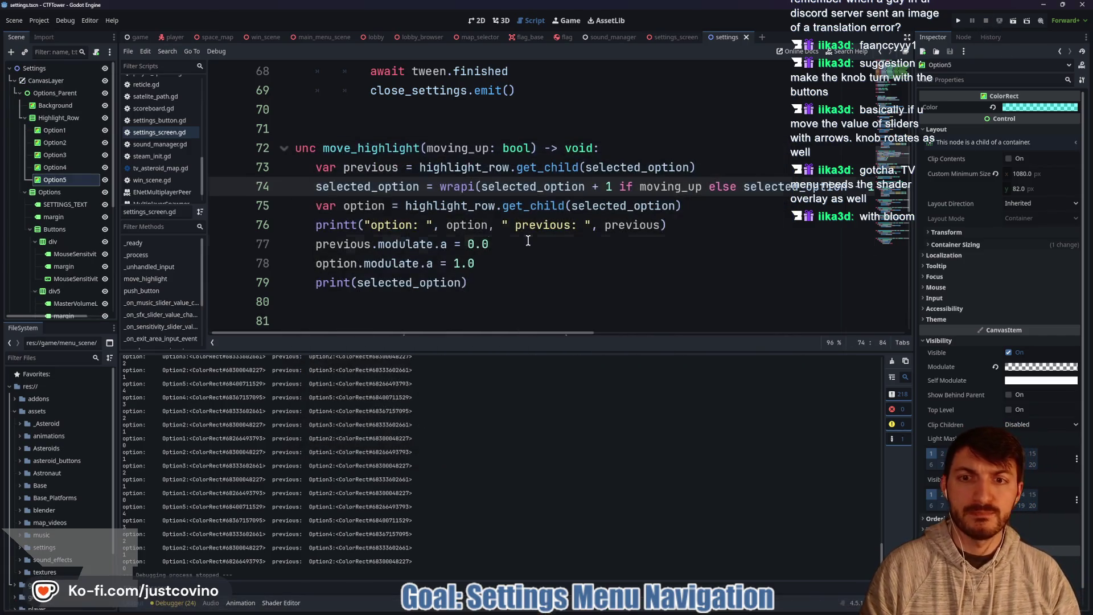
Step: Stop the game and open the settings_screen.gd script from the settings scene
click(528, 242)
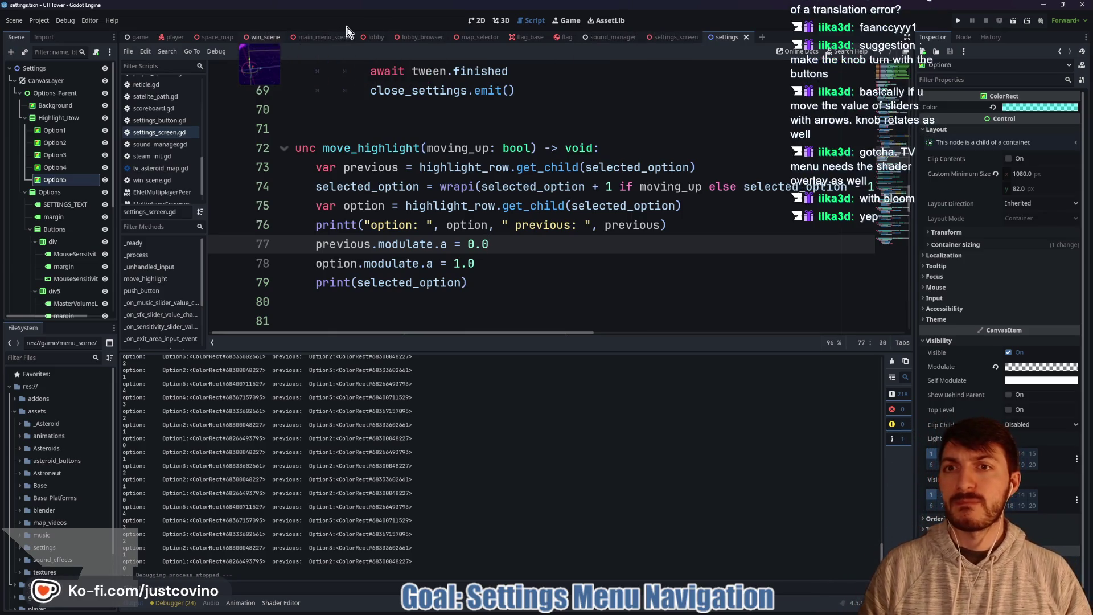
click(375, 38)
click(501, 20)
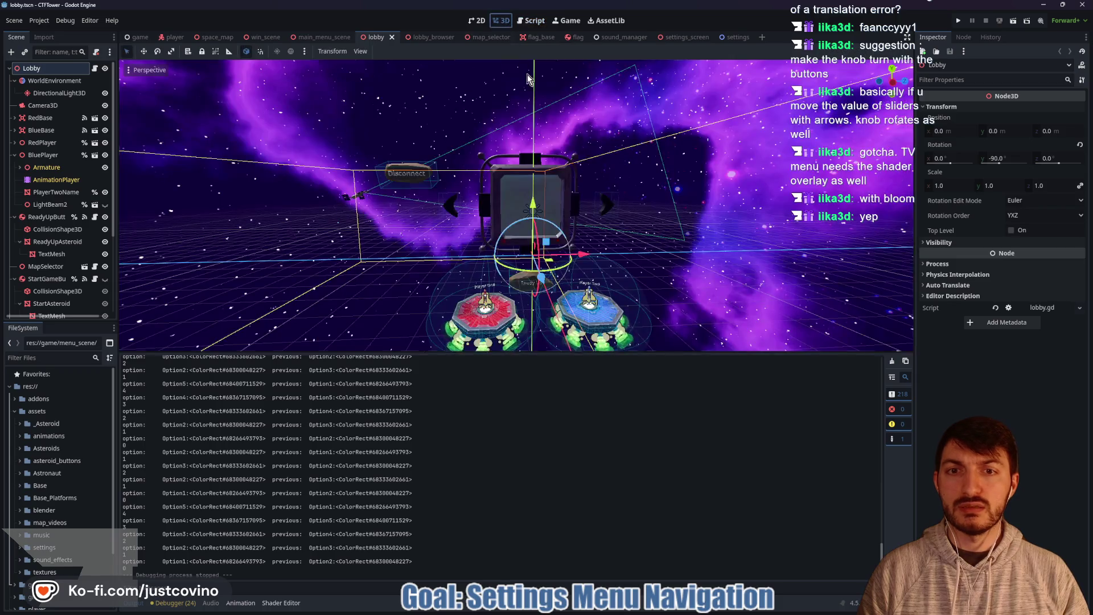
scroll(553, 191, up, 5)
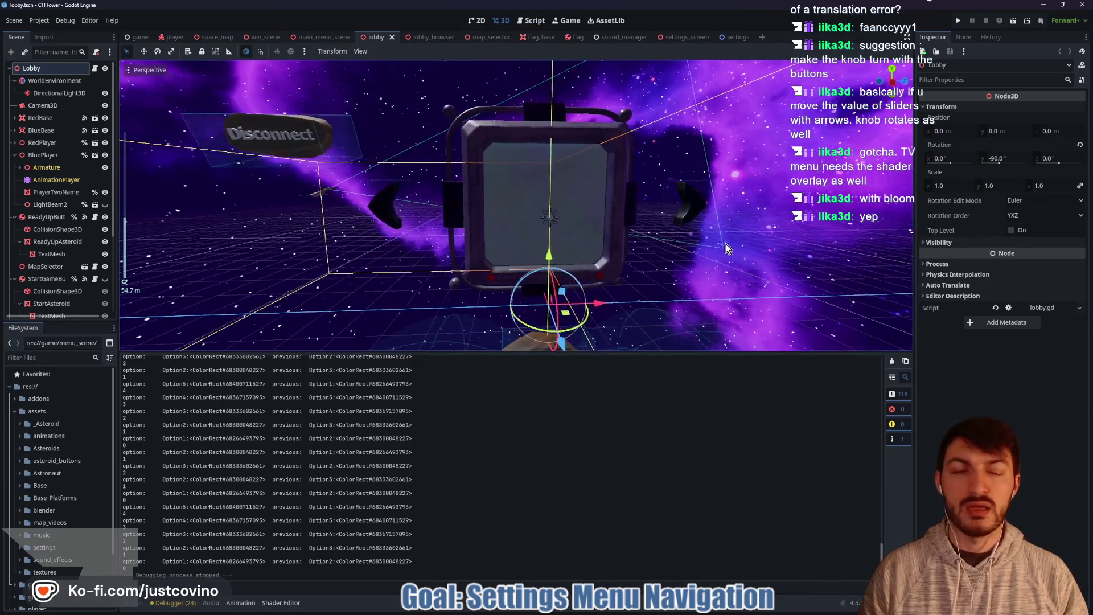
click(734, 38)
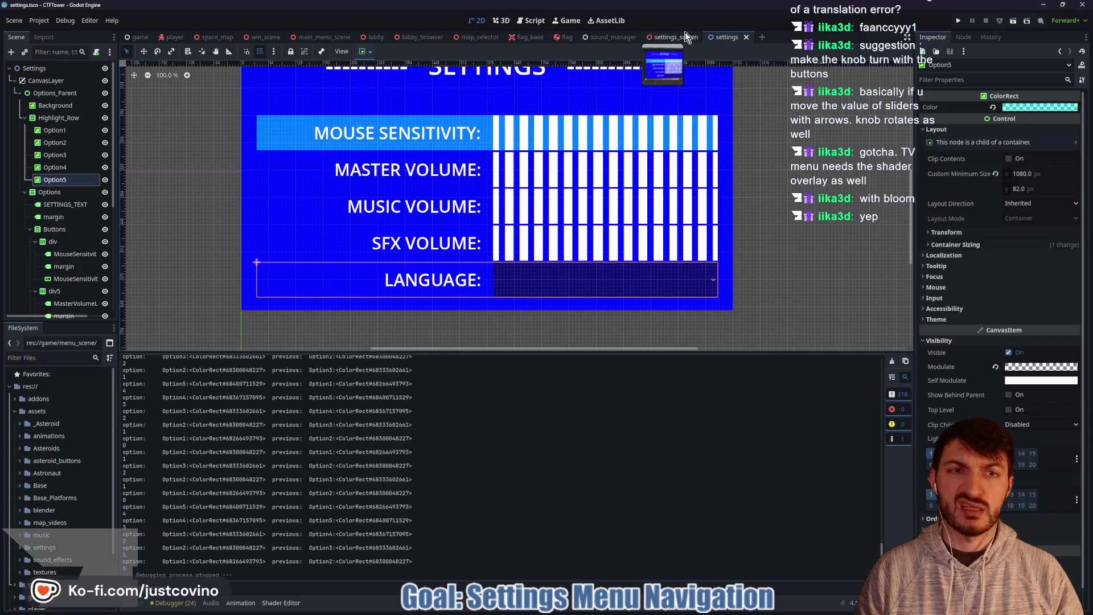
click(684, 34)
click(95, 69)
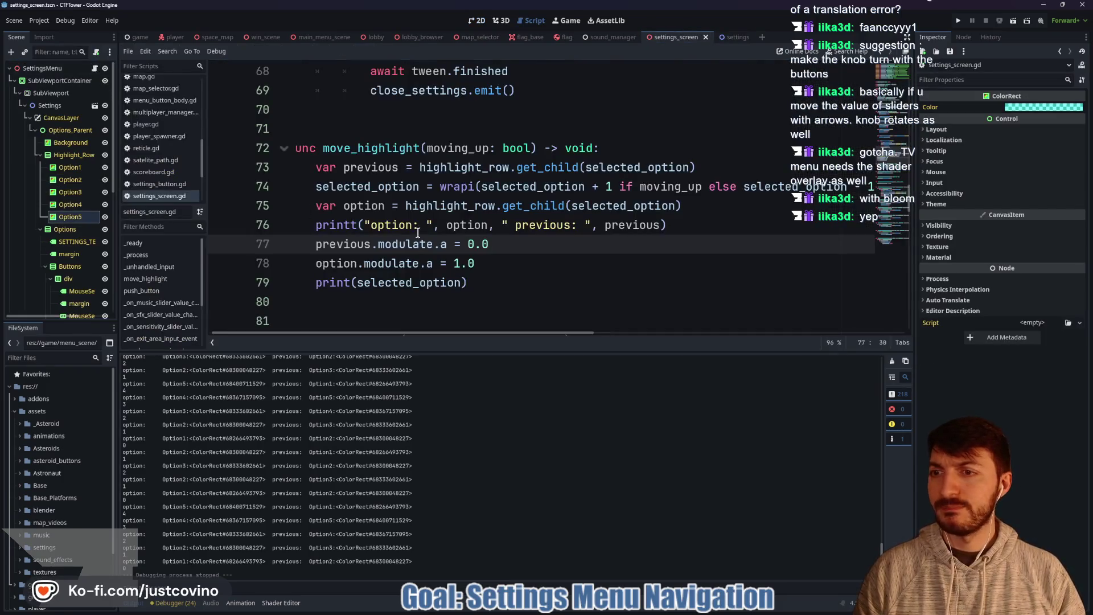
scroll(557, 251, down, 1)
Step: Delete the print(selected_option) and printt debug lines from move_highlight
click(492, 244)
drag(473, 224, 276, 228)
key(BackSpace)
key(BackSpace)
key(BackSpace)
drag(680, 167, 271, 173)
key(BackSpace)
key(BackSpace)
Step: Launch GitHub Desktop through the system search
key(super)
text(github)
key(Return)
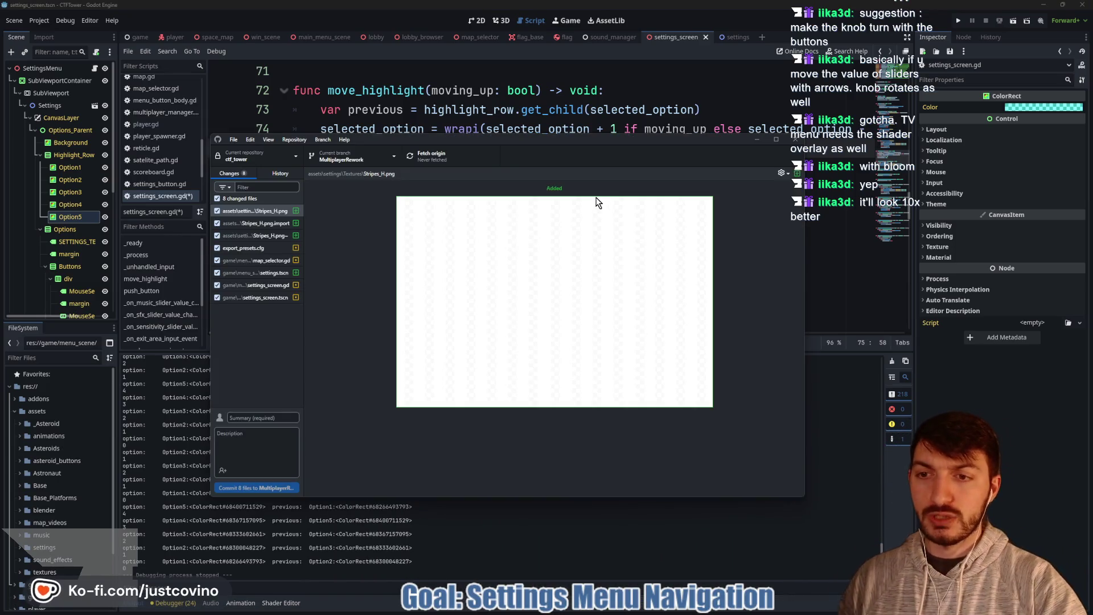
Step: Commit the 8 changes with a menu-navigation summary, push to origin, and return to Godot
click(271, 419)
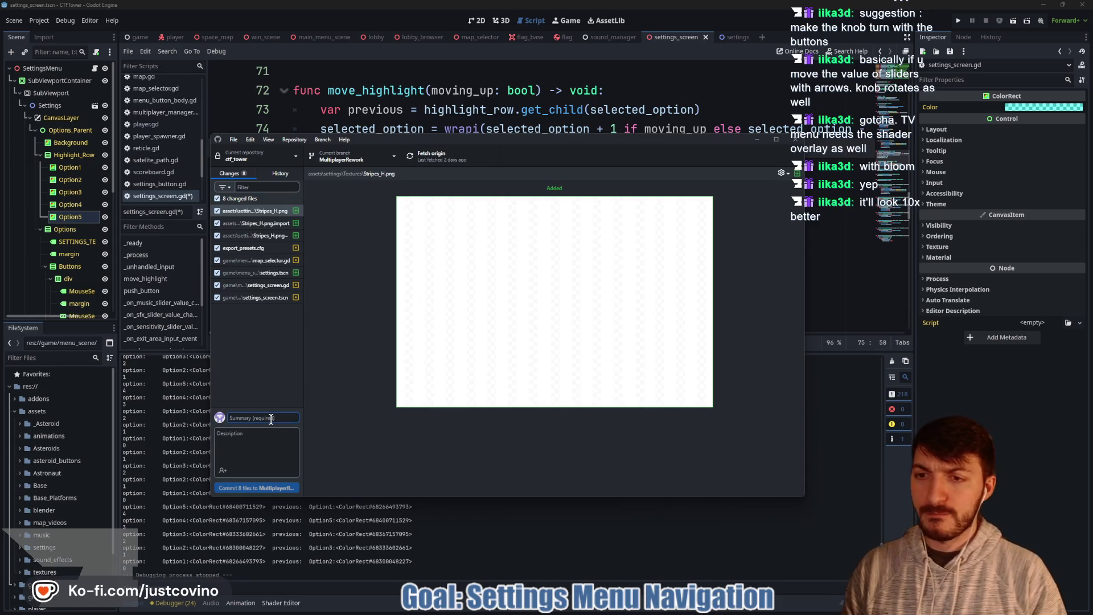
text(Se)
text(ttings Menu Navigation)
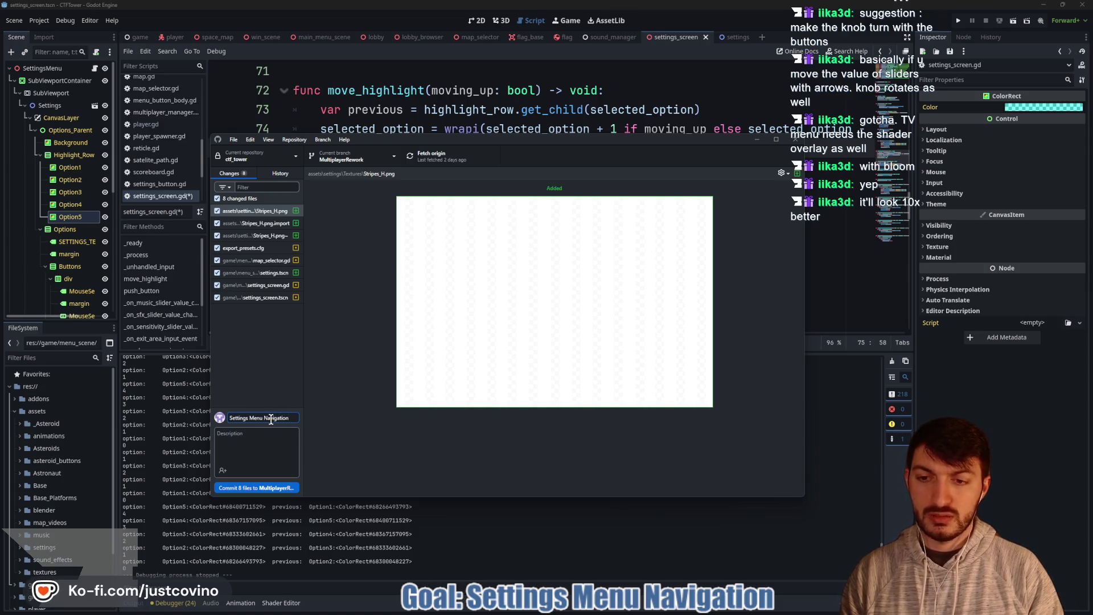
text(can move up and adown)
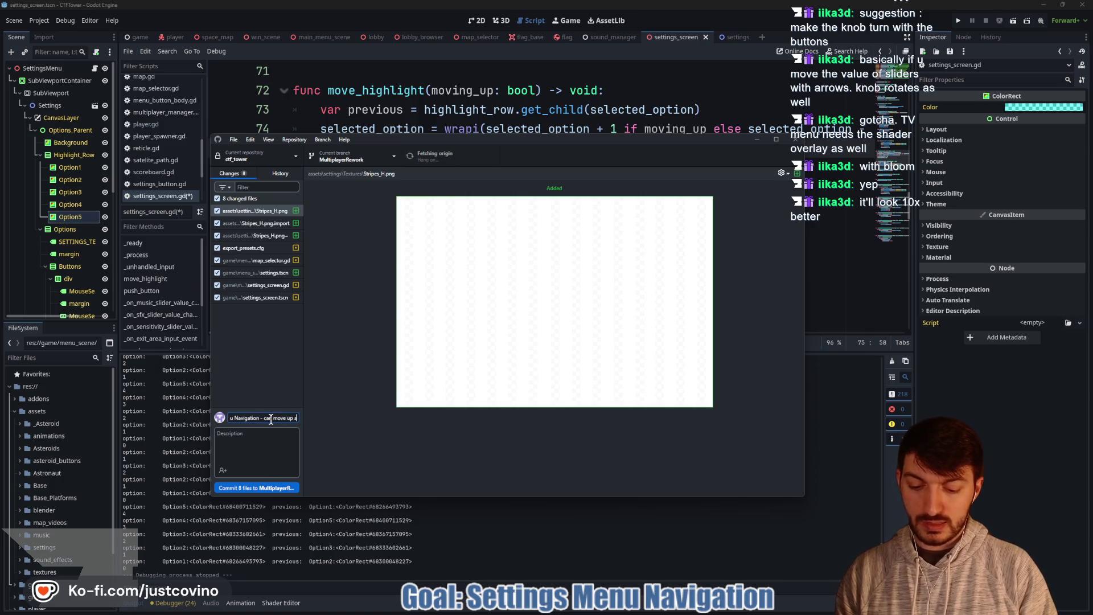
key(BackSpace)
key(BackSpace)
key(BackSpace)
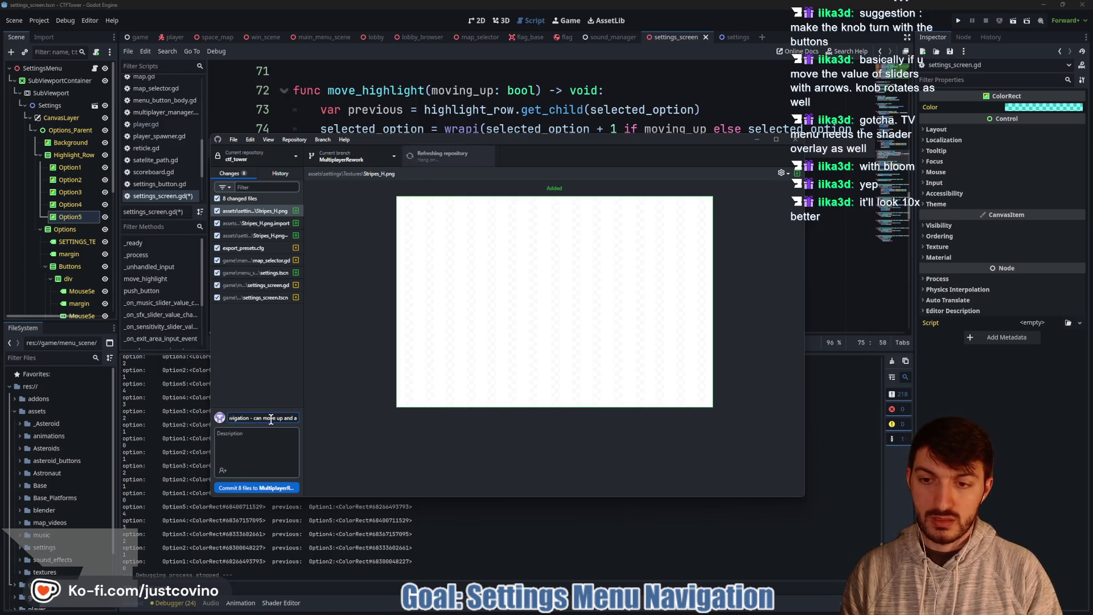
text(down)
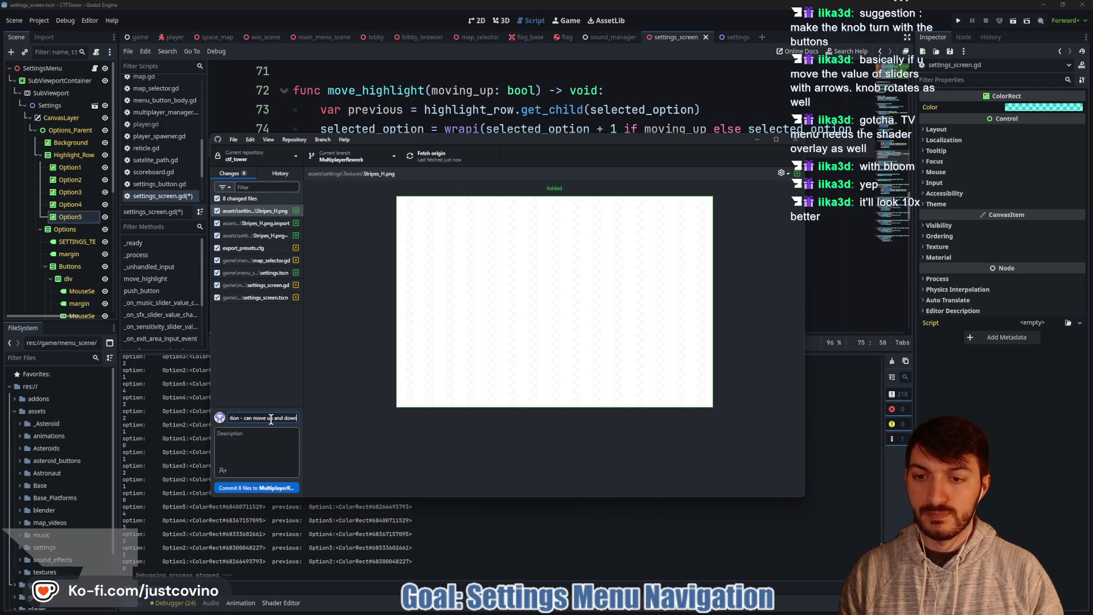
click(255, 489)
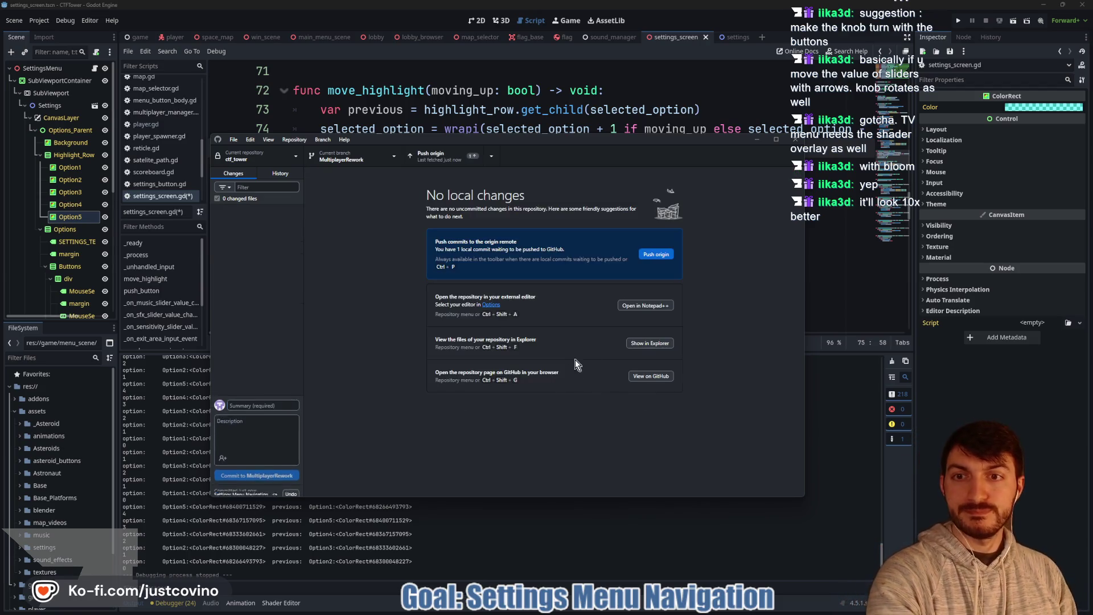
click(658, 255)
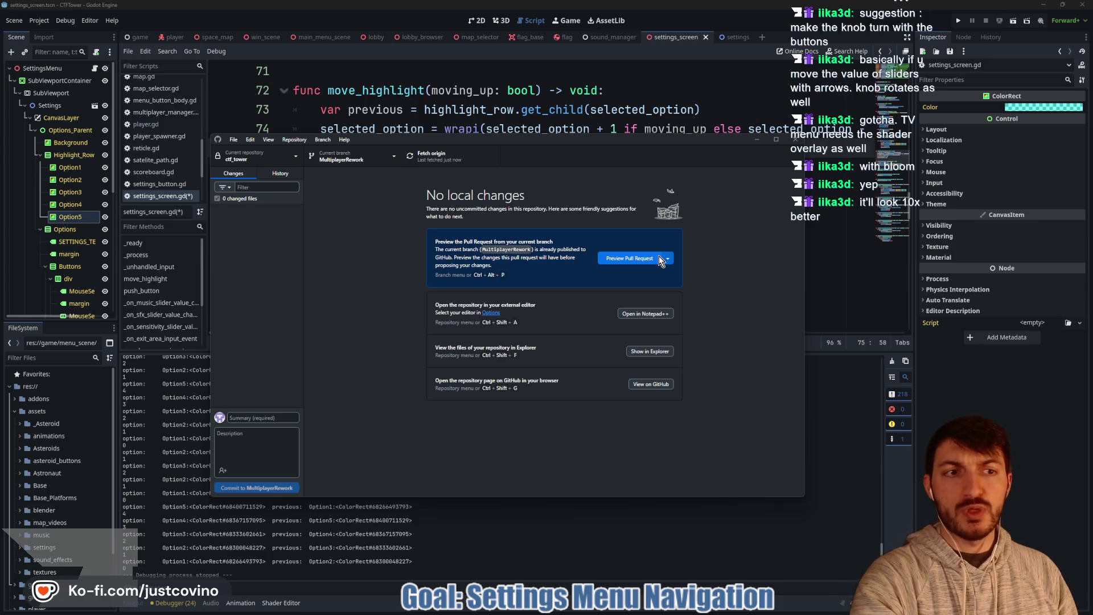
key(alt+Tab)
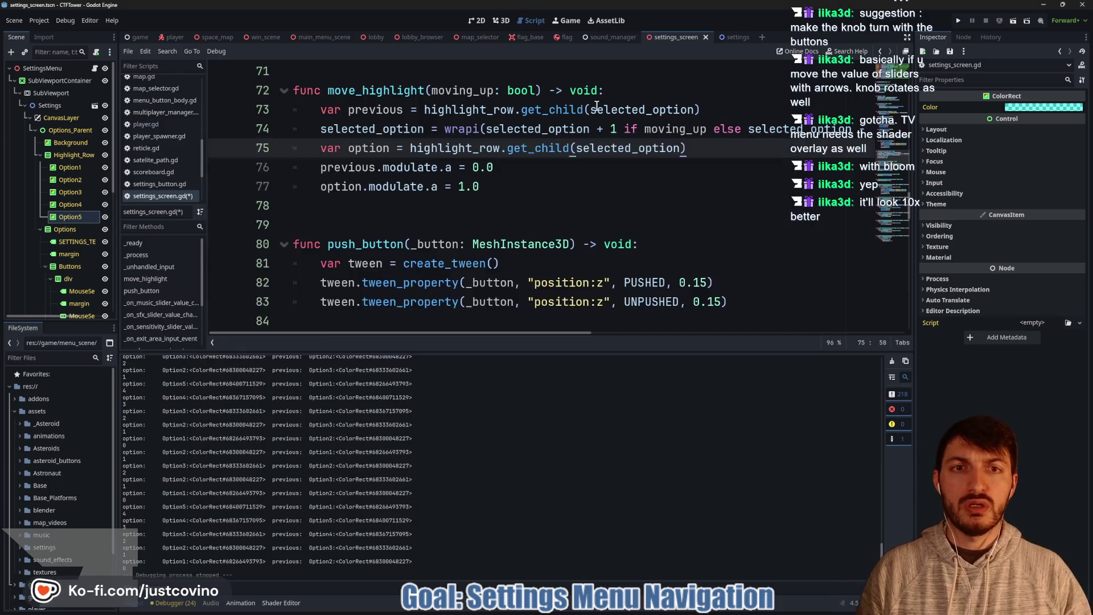
Step: Preview the settings scene in 2D, then reopen settings_screen.gd and shrink the output panel
click(596, 108)
click(478, 20)
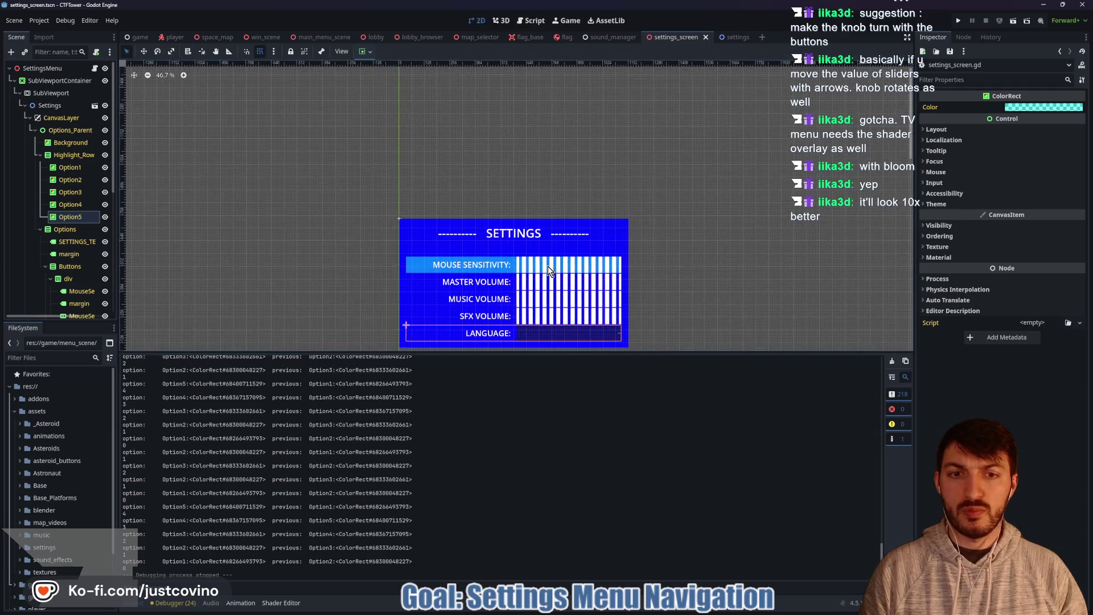
drag(661, 154, 664, 184)
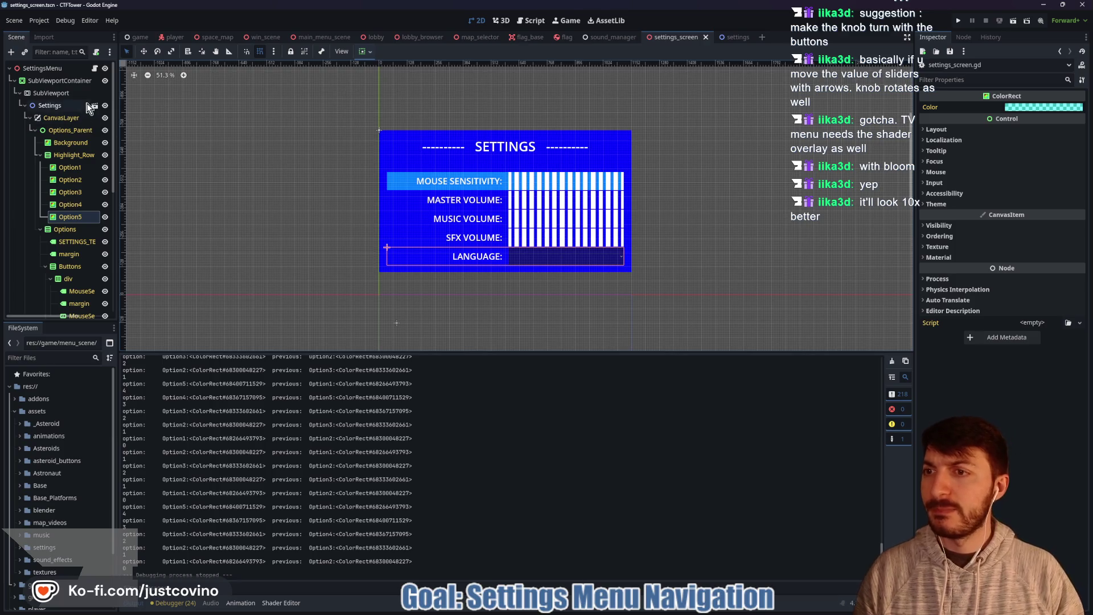
click(95, 68)
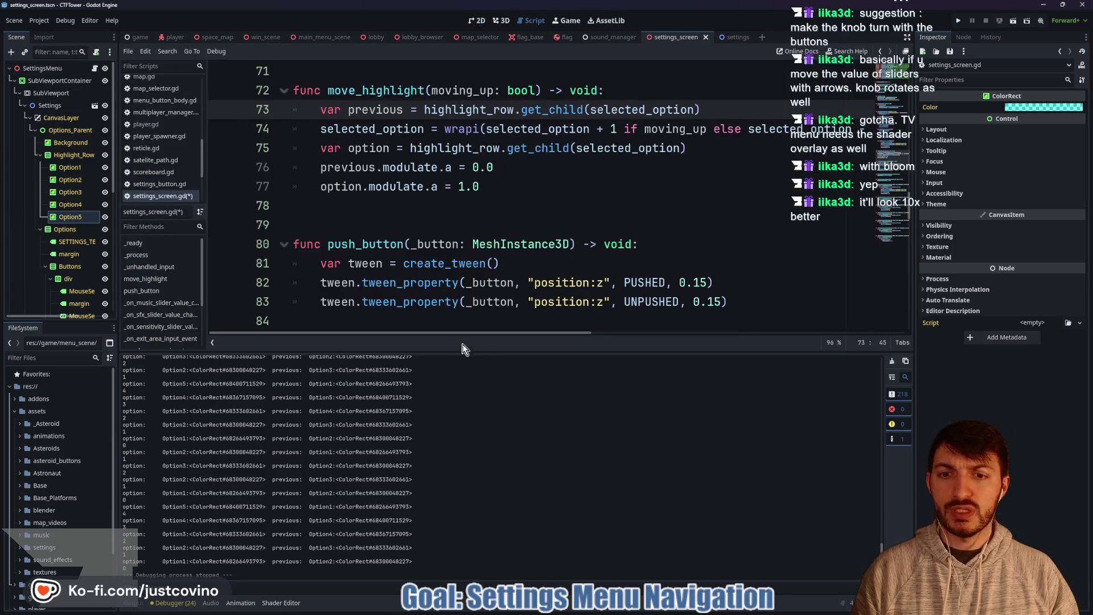
drag(469, 350, 455, 567)
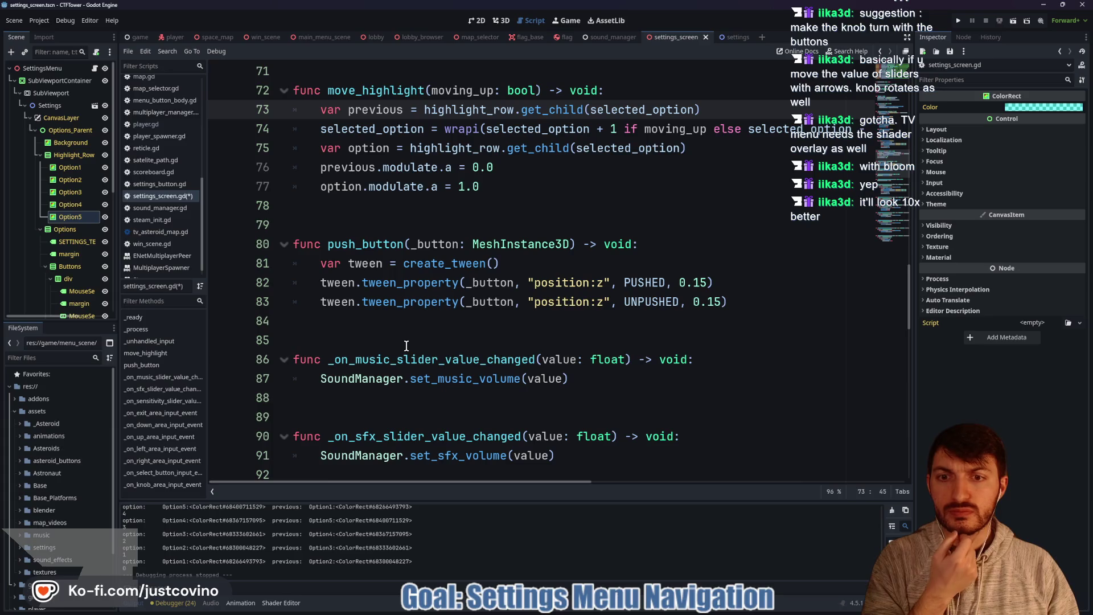
Step: Browse the scene tree's div row nodes and switch to the settings scene
scroll(407, 346, down, 5)
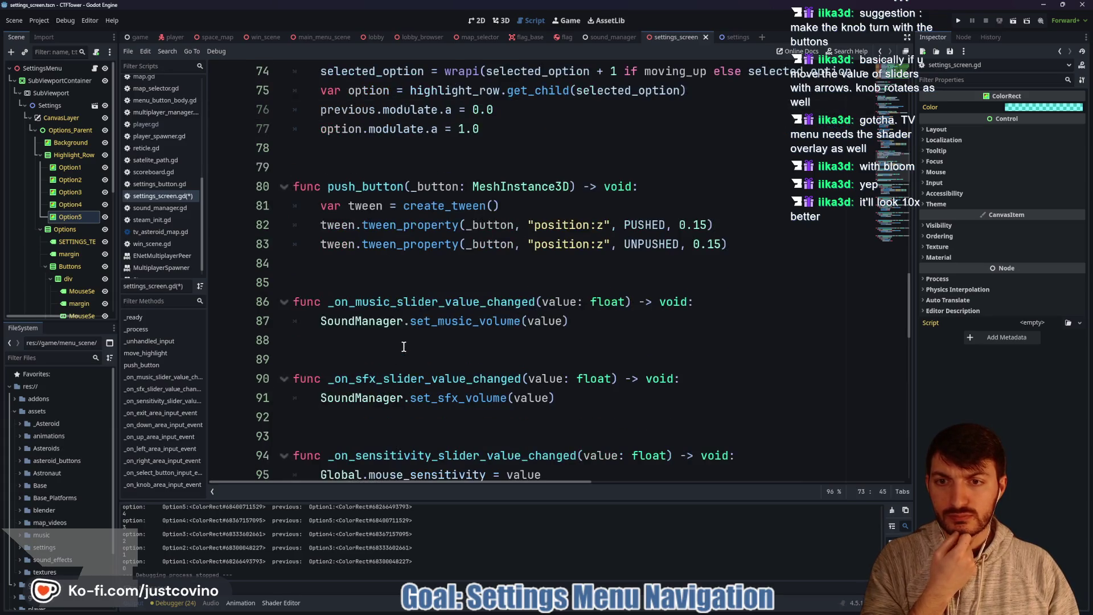
scroll(401, 348, up, 8)
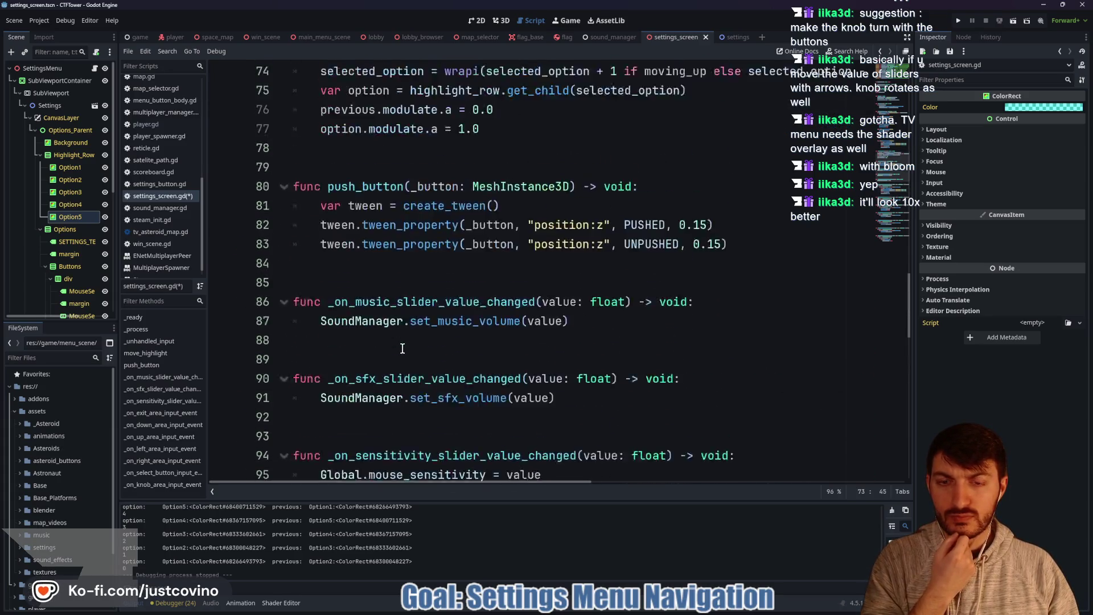
scroll(400, 348, up, 5)
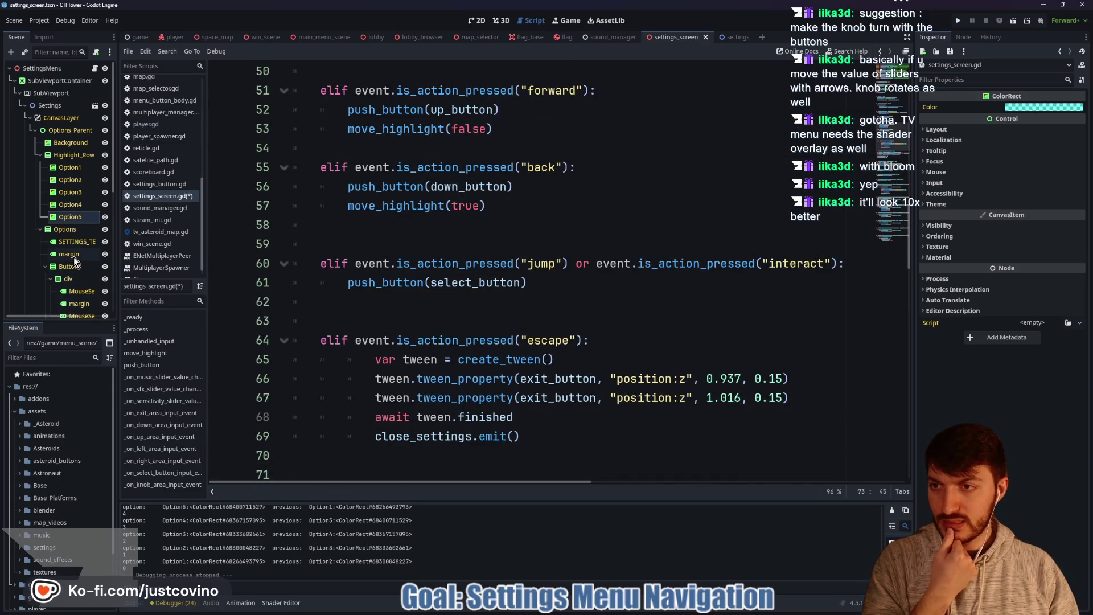
scroll(63, 173, down, 3)
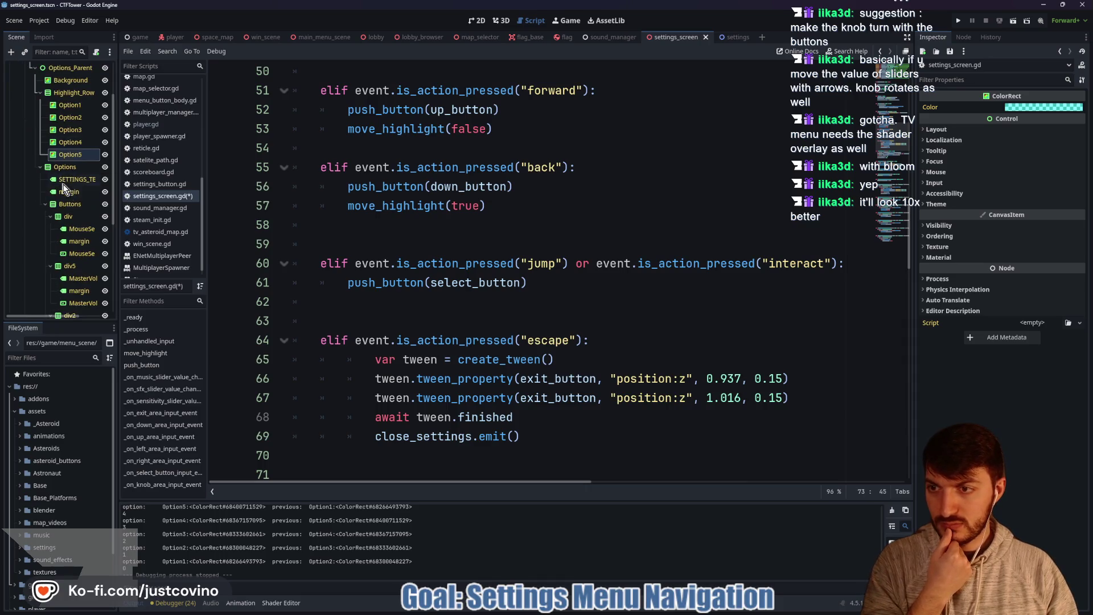
scroll(77, 239, down, 2)
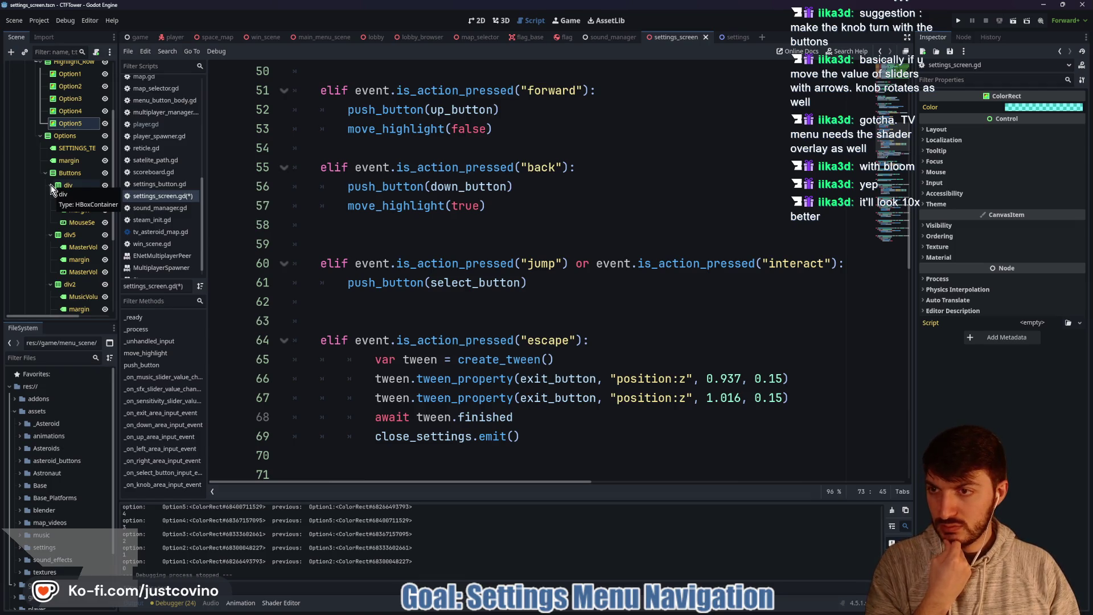
click(80, 188)
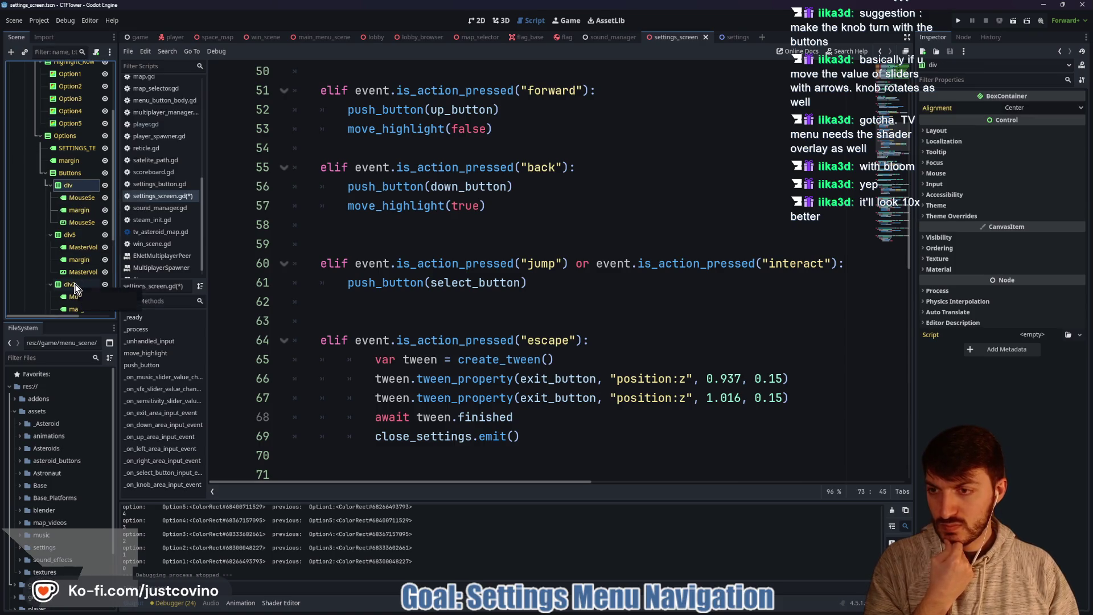
scroll(74, 283, down, 1)
scroll(87, 302, down, 1)
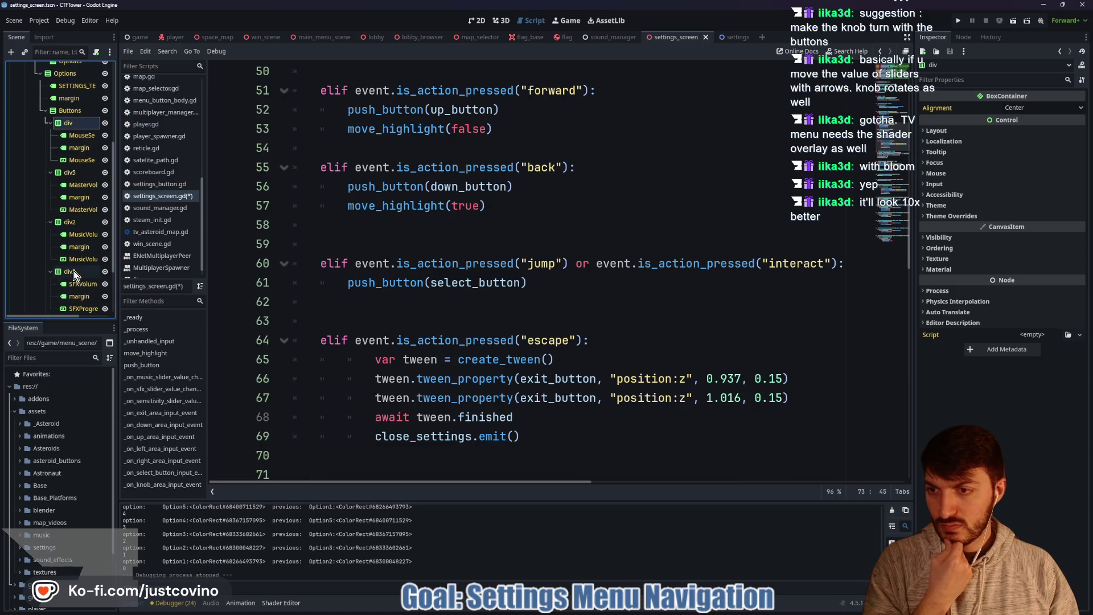
scroll(73, 271, down, 1)
scroll(74, 277, down, 1)
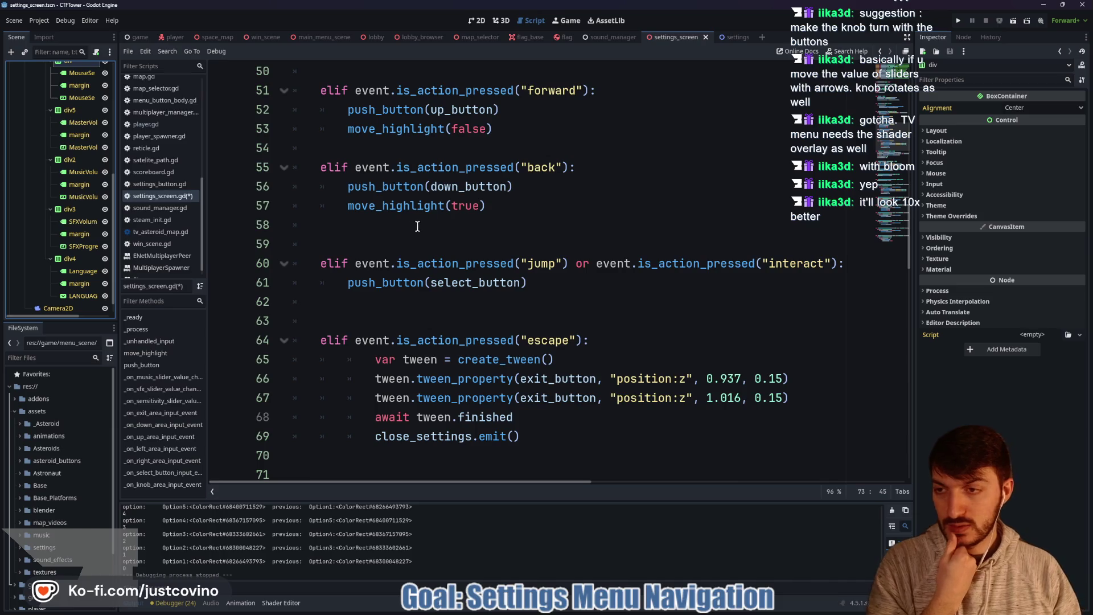
click(727, 37)
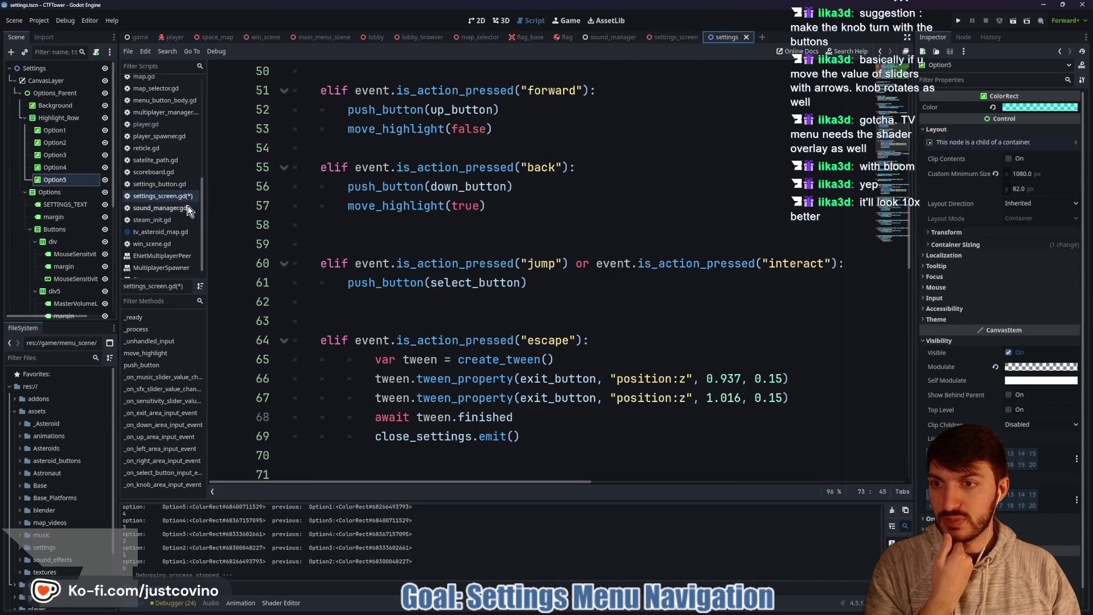
Step: In the 2D scene tree, rename the first 'div' row container under Buttons to div1
scroll(71, 216, down, 2)
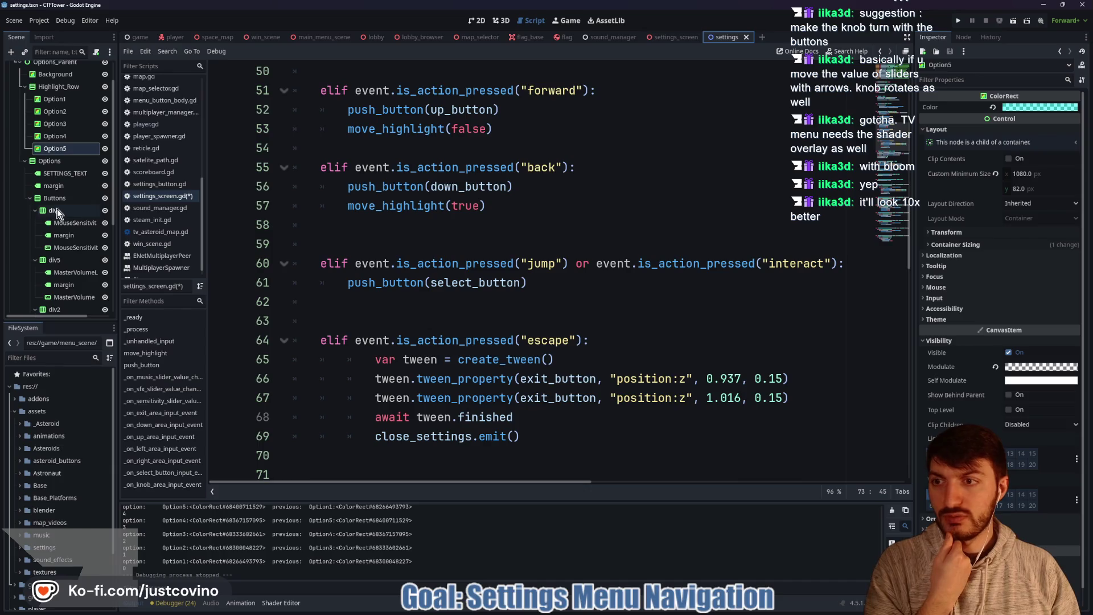
click(501, 20)
click(477, 20)
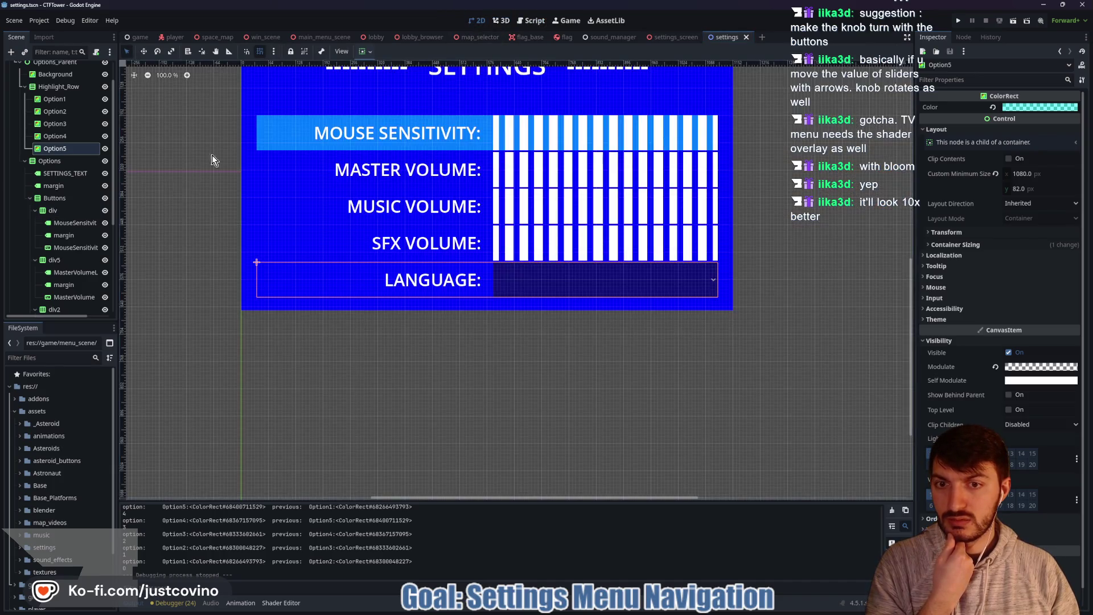
click(63, 211)
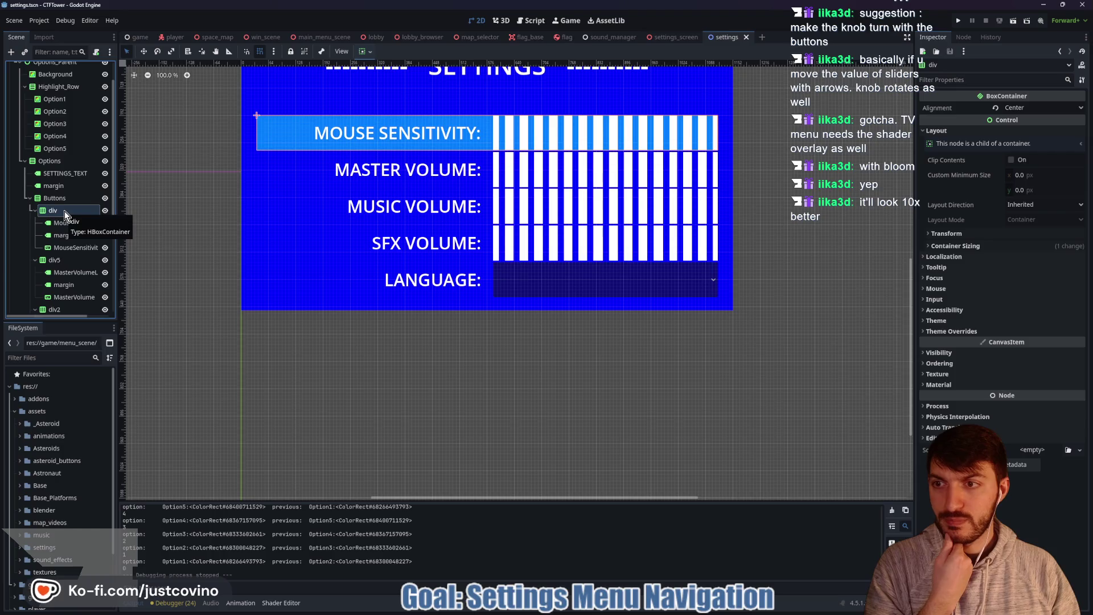
click(64, 211)
text(O)
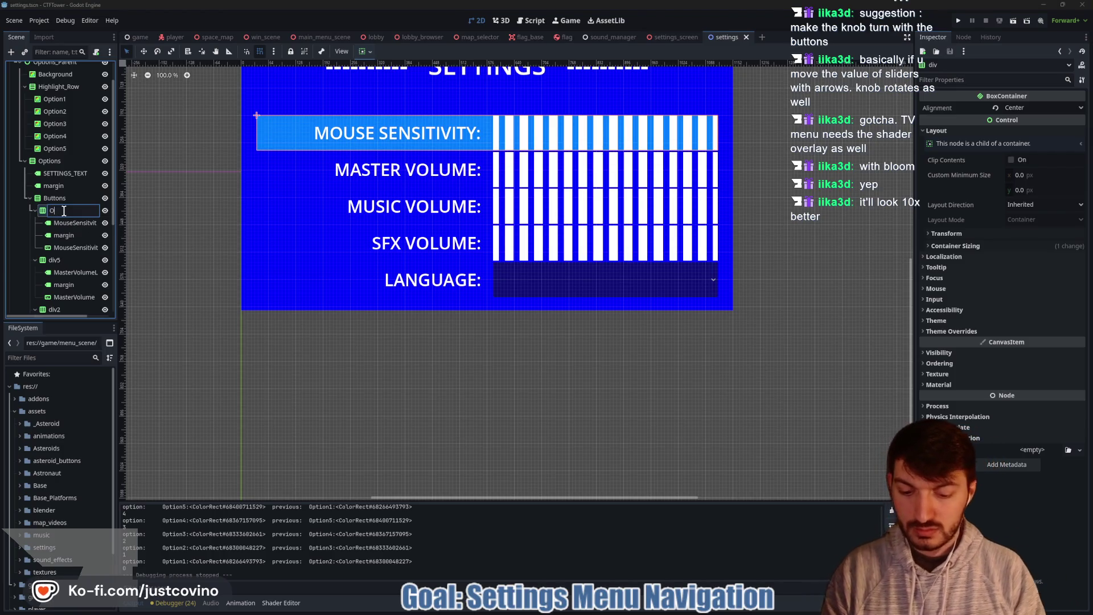
text(ption1)
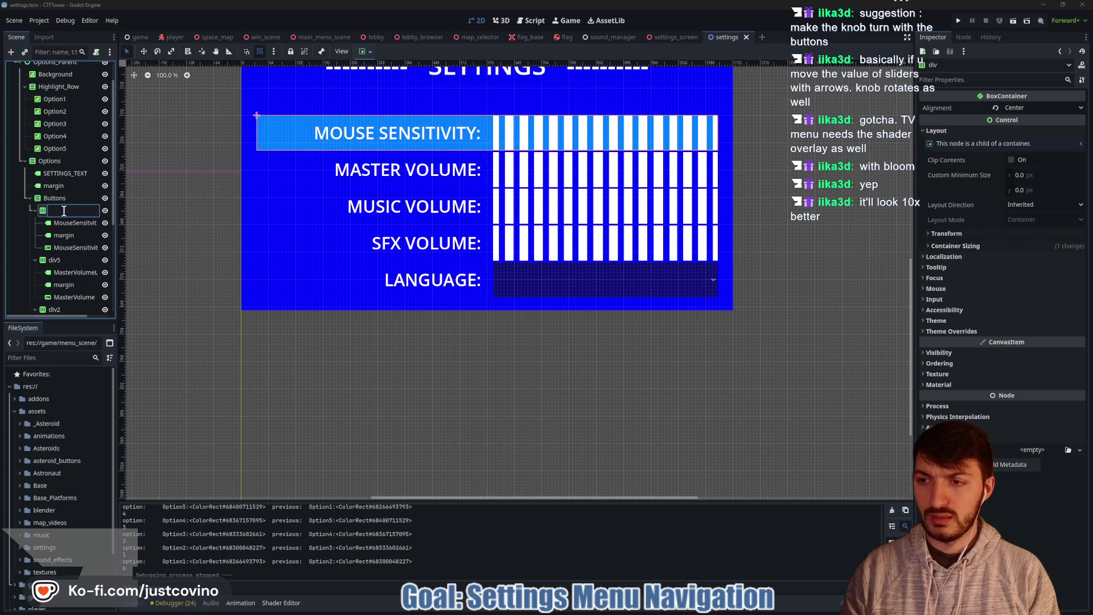
text(1)
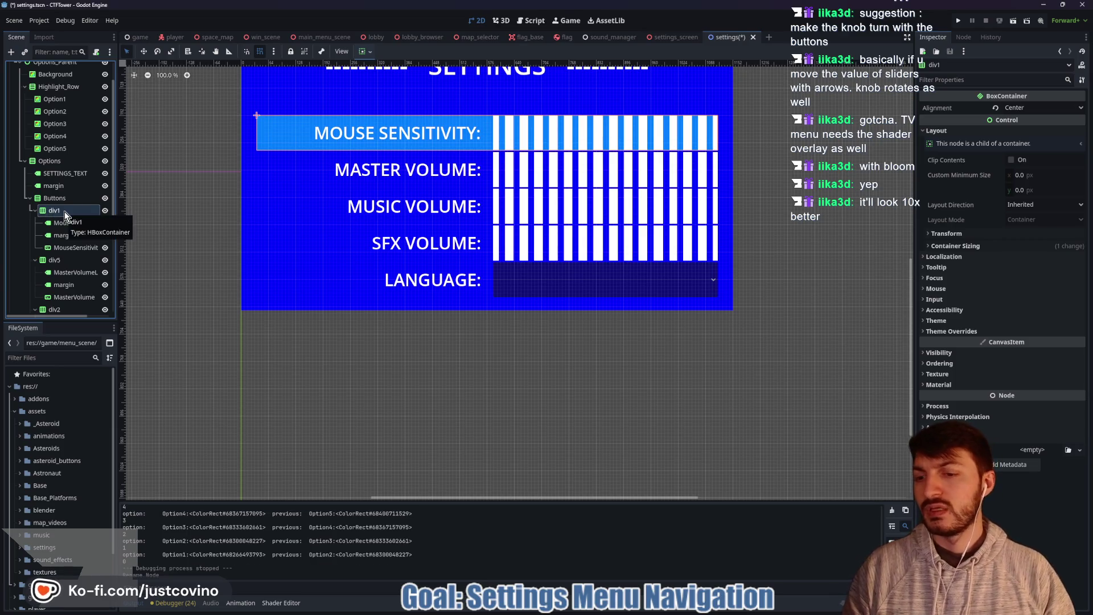
key(Return)
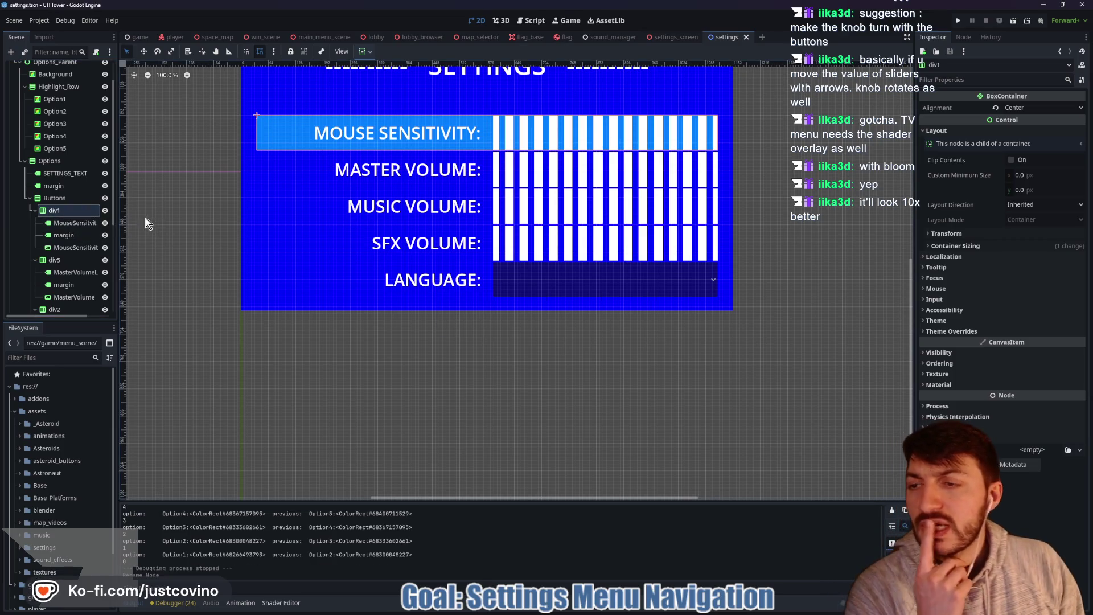
Step: Fold the div1 through div4 row containers and select the Buttons container
click(36, 210)
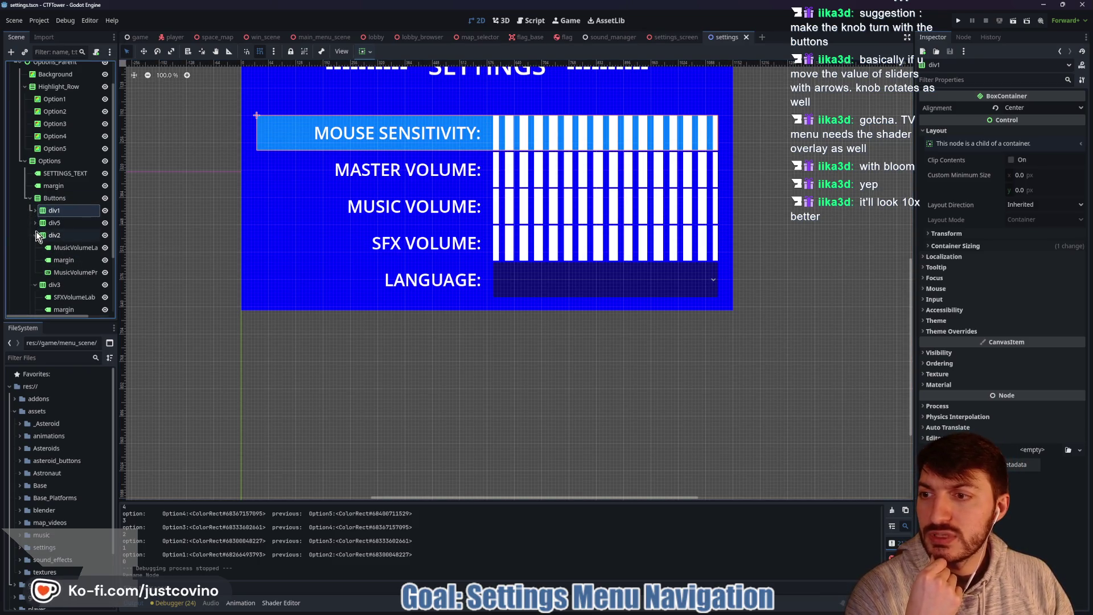
click(35, 235)
click(34, 247)
click(35, 259)
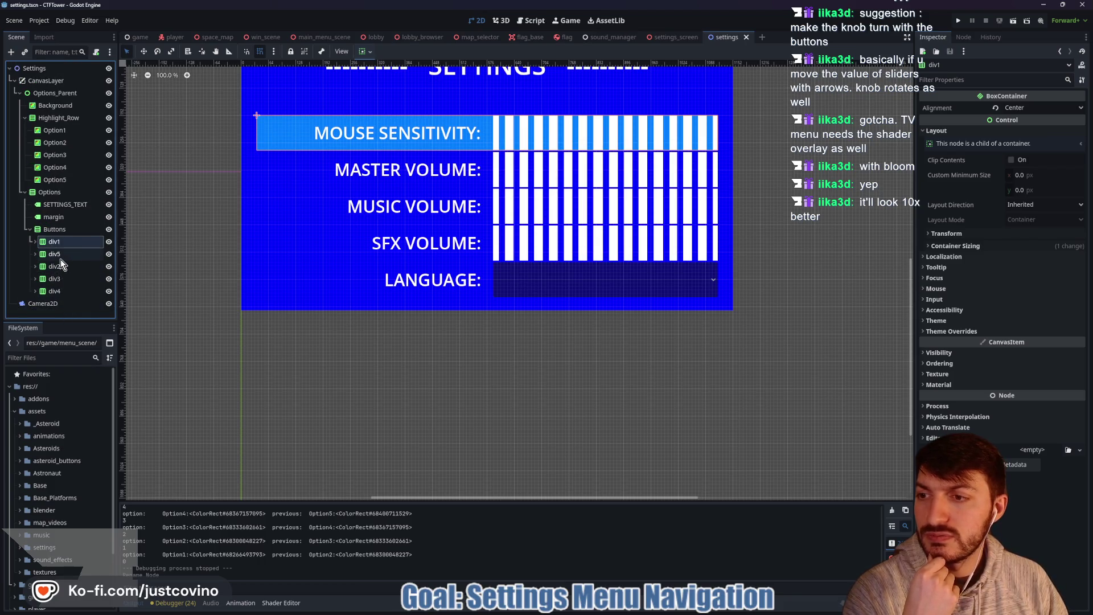
click(59, 230)
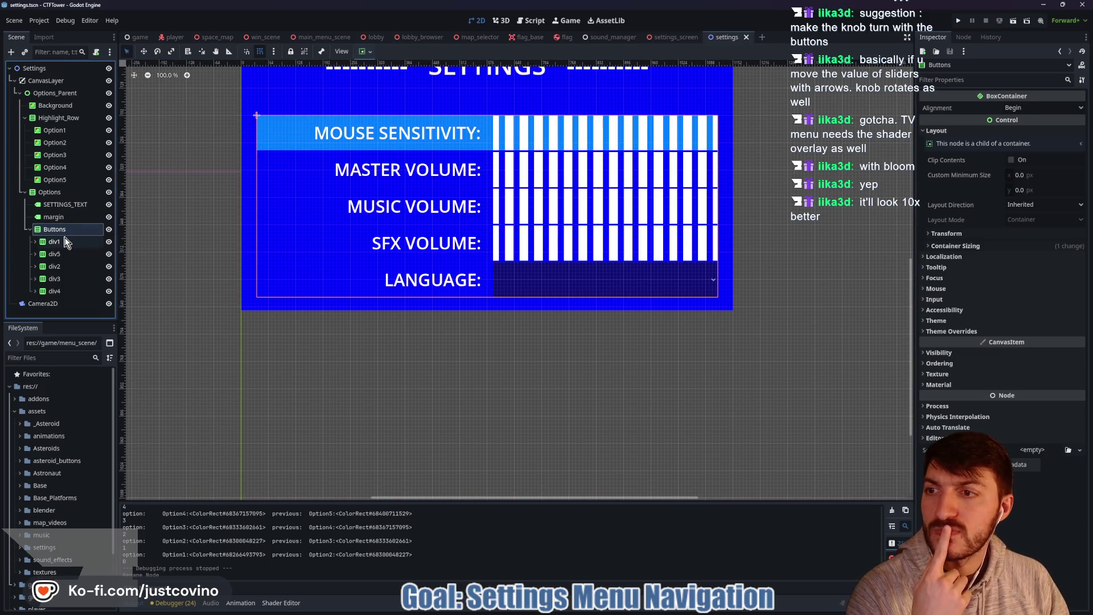
click(532, 23)
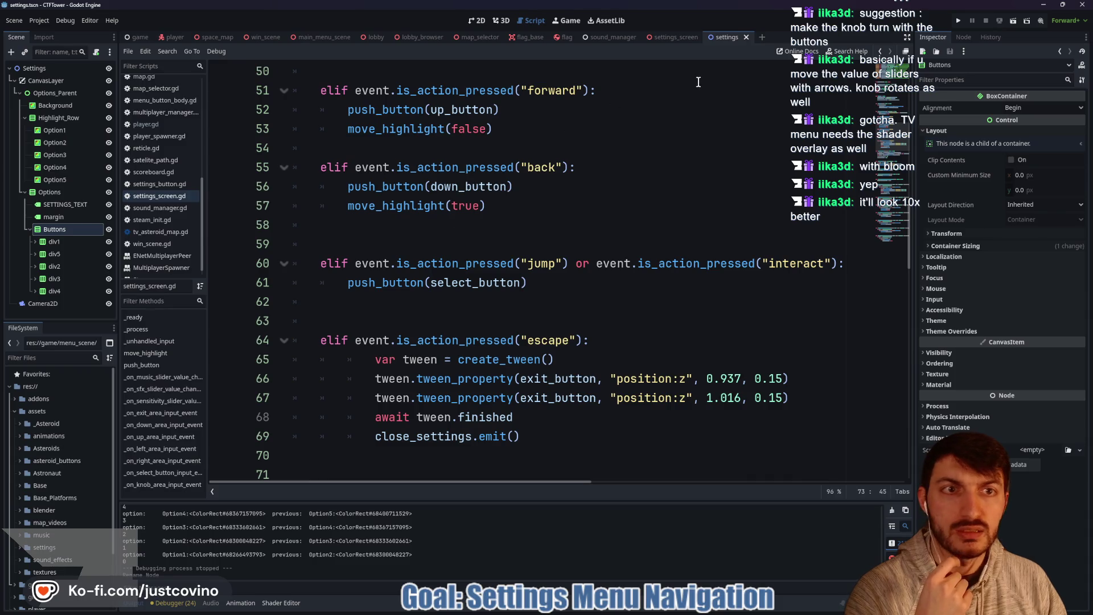
scroll(560, 222, down, 4)
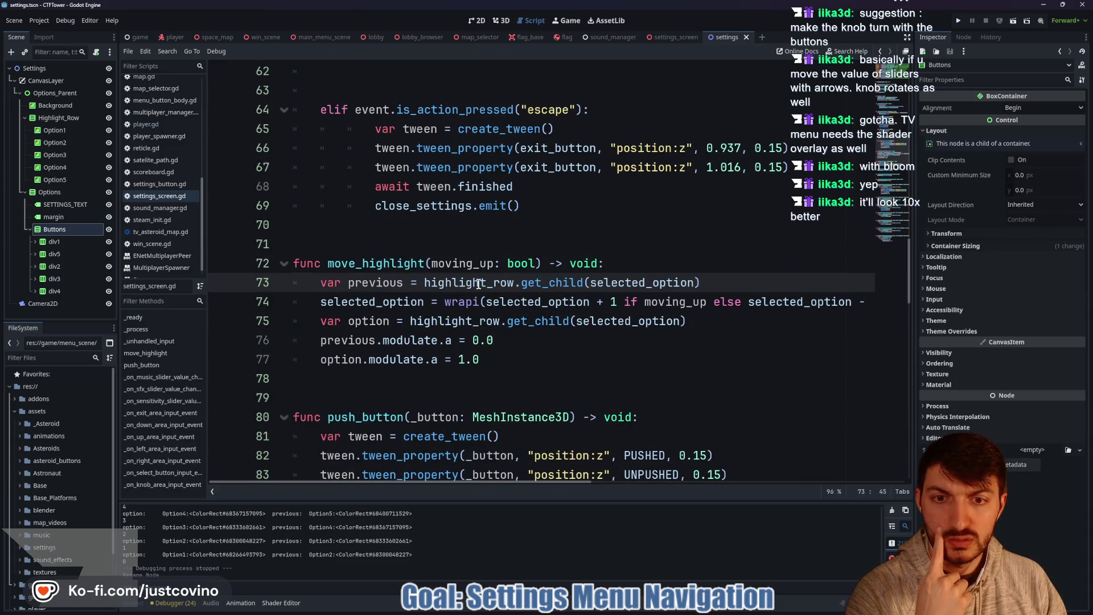
double_click(478, 283)
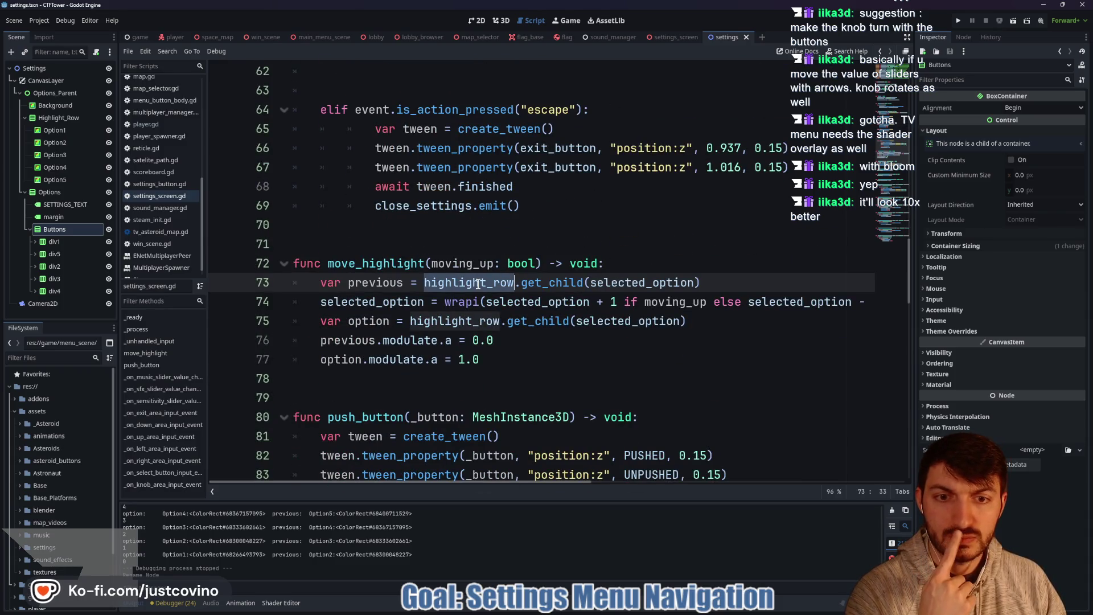
double_click(524, 303)
scroll(543, 324, up, 20)
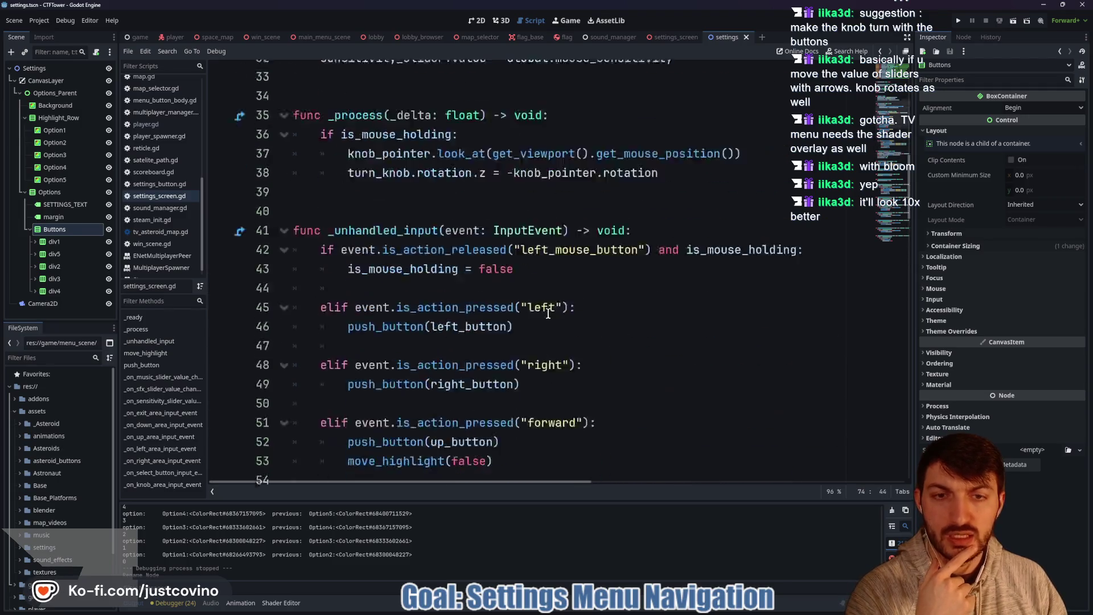
scroll(540, 324, down, 3)
drag(658, 269, 285, 266)
key(BackSpace)
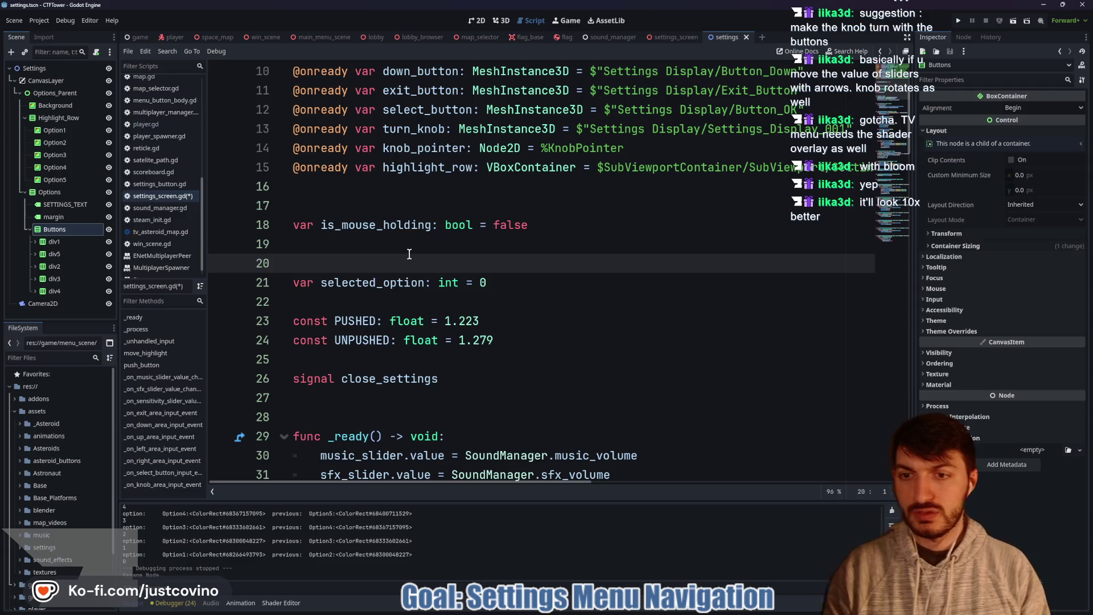
text(var)
key(Escape)
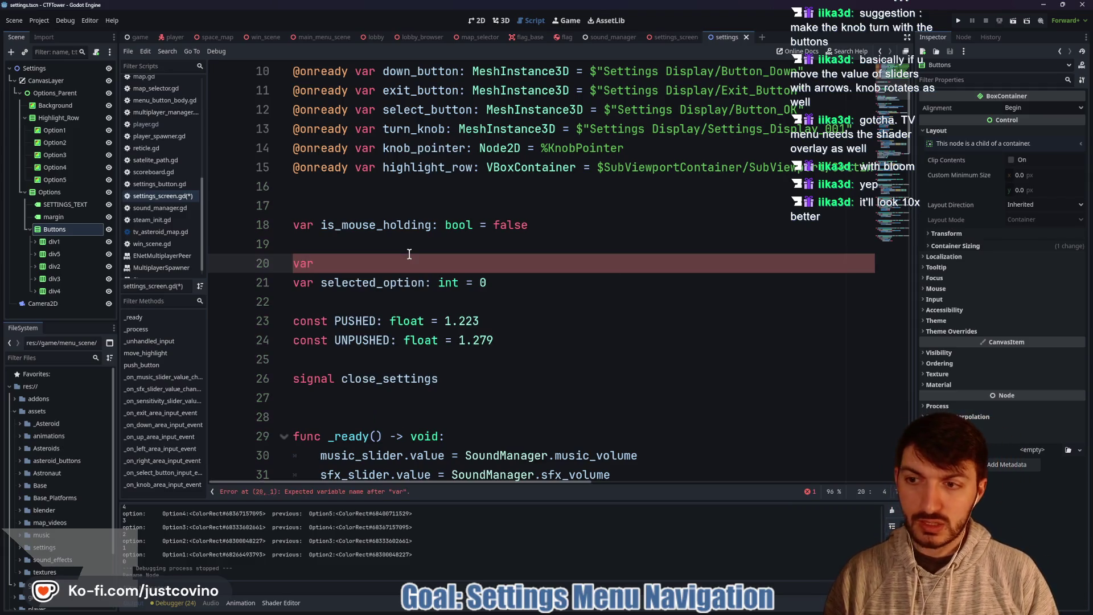
text(selected_)
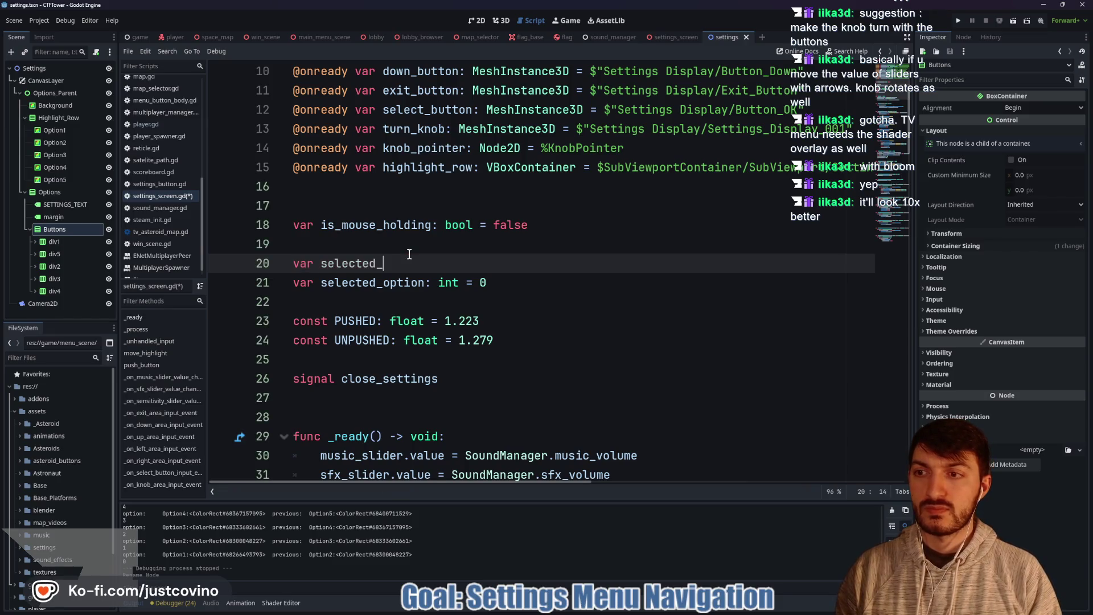
key(BackSpace)
key(BackSpace)
key(BackSpace)
scroll(427, 231, down, 6)
scroll(427, 230, down, 20)
scroll(423, 237, up, 4)
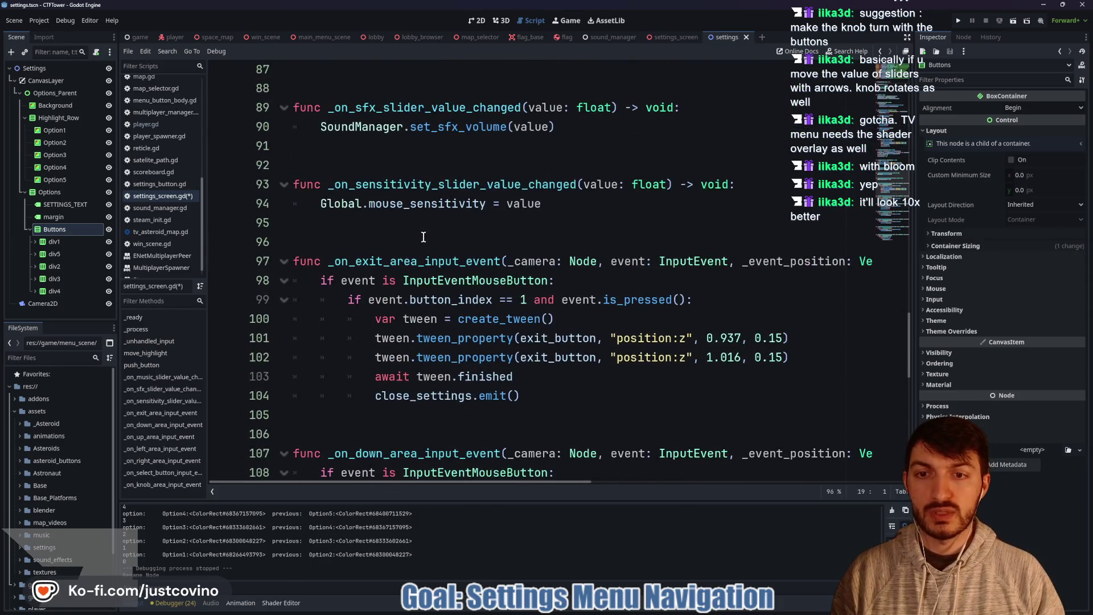
scroll(374, 237, up, 6)
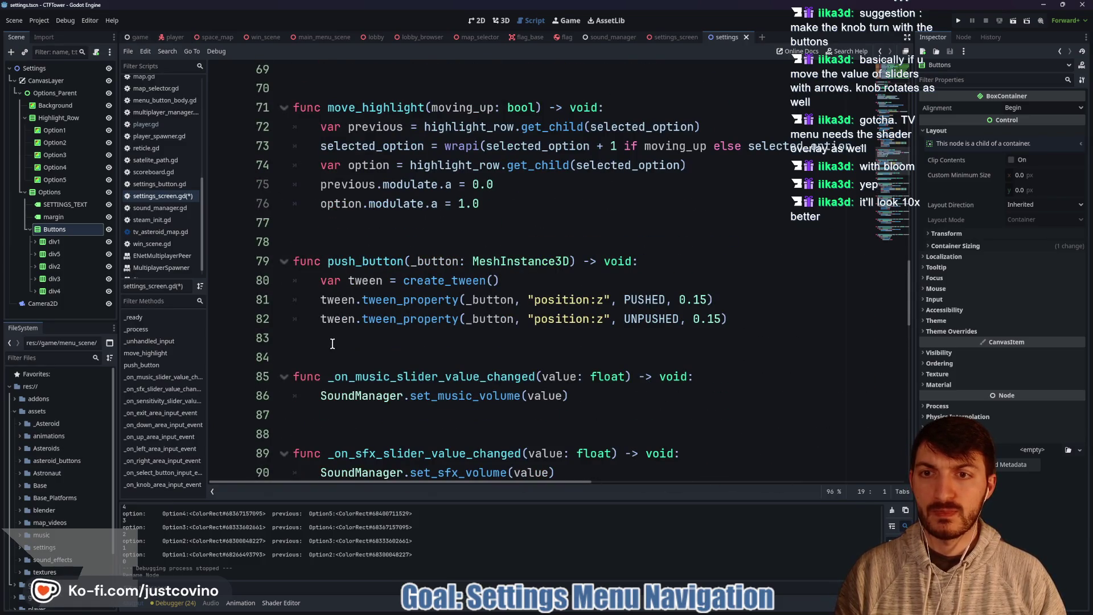
click(326, 238)
Step: Add an empty 'func change_option_value() -> void:' after move_highlight, with a blank line above it
key(Return)
key(Return)
key(Return)
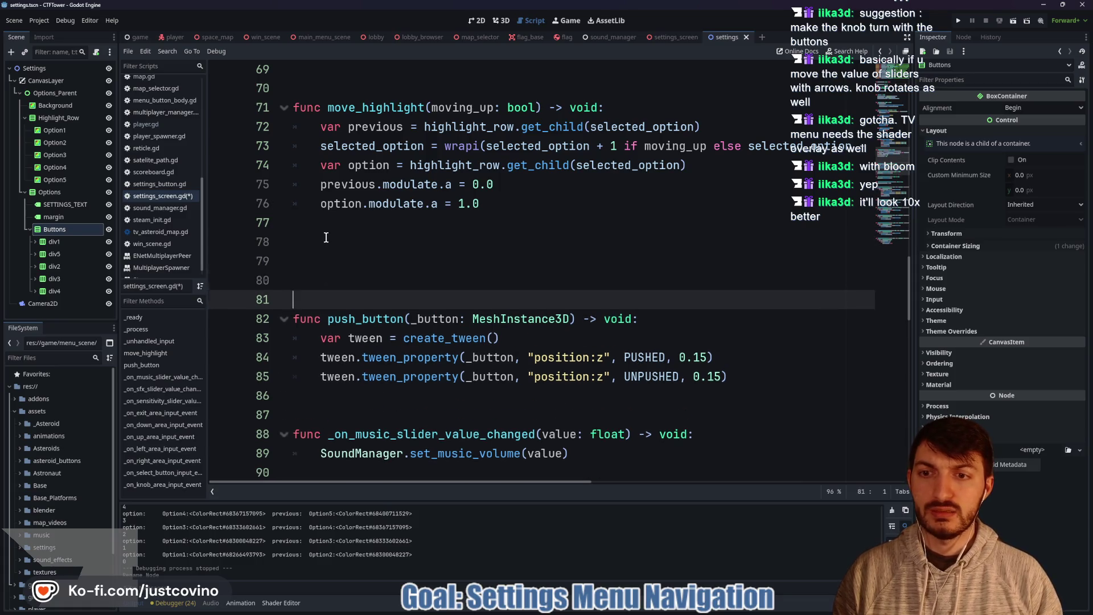
key(Up)
key(Up)
key(Up)
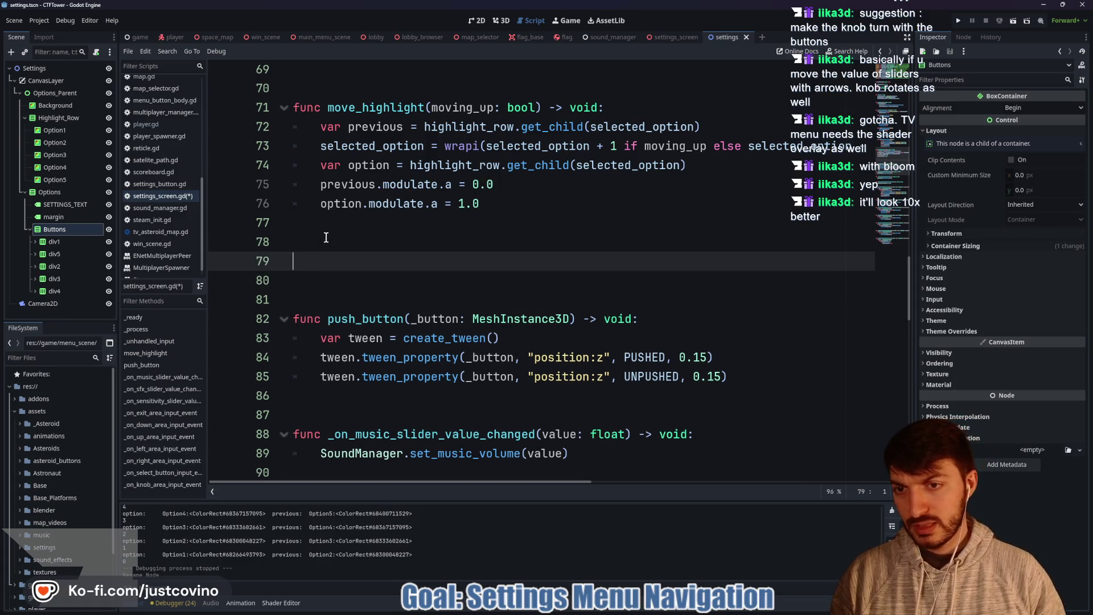
text(func)
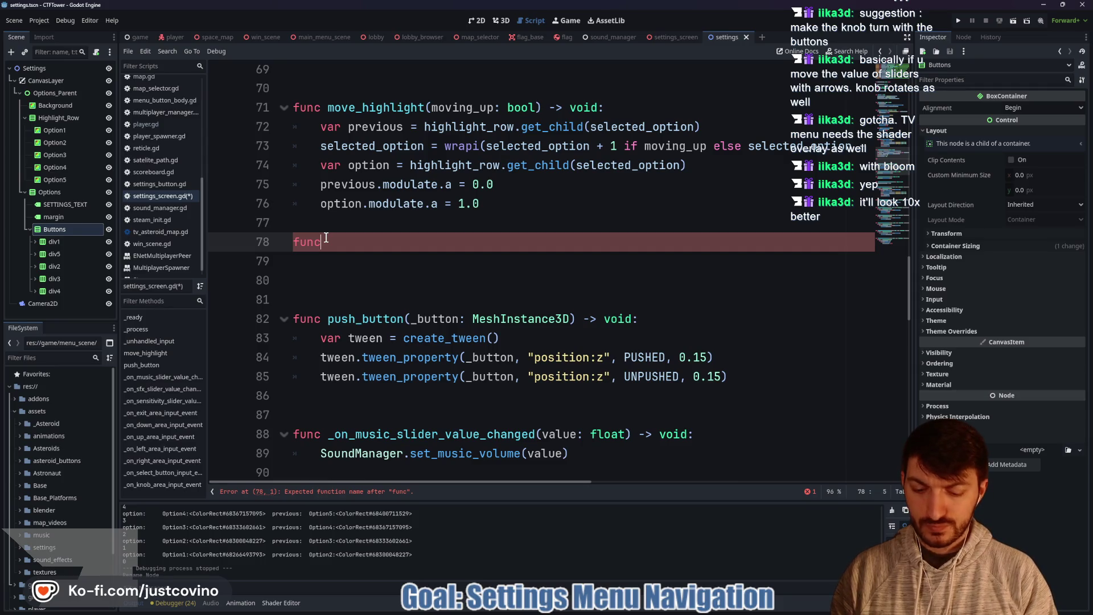
text( change_option_value)
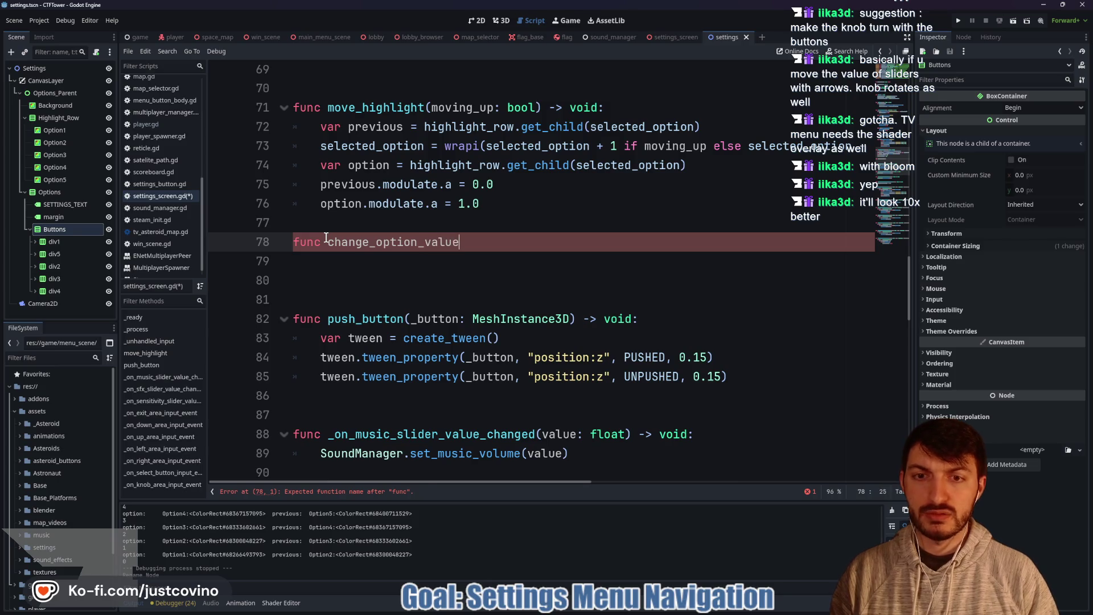
text(()
key(Right)
text(> void:)
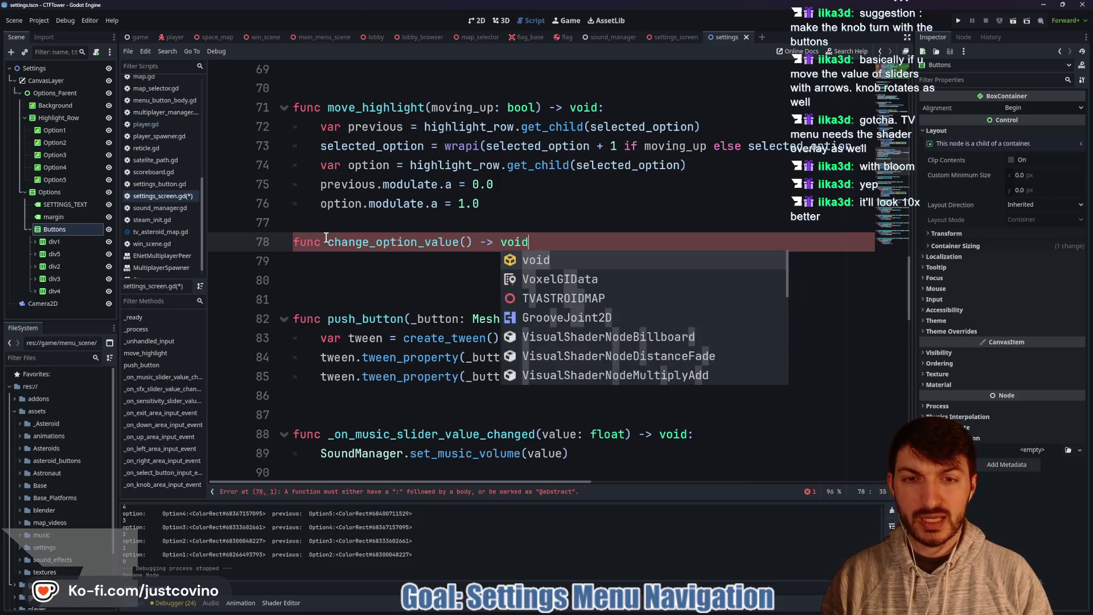
click(344, 226)
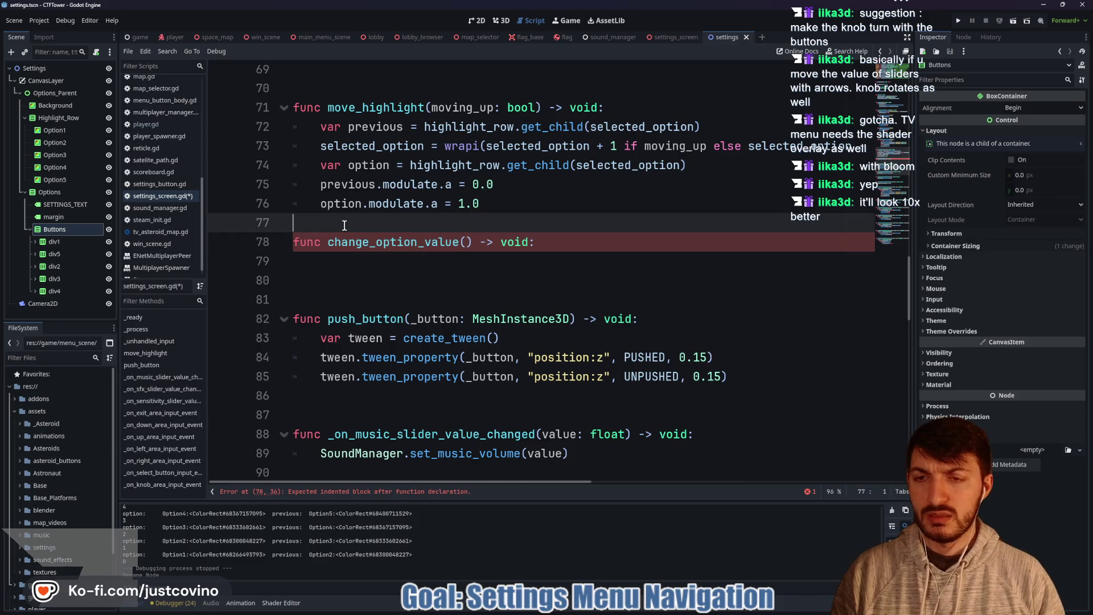
key(Return)
Step: Start the change_option_value body with an unfinished 'var selected =' line
click(391, 281)
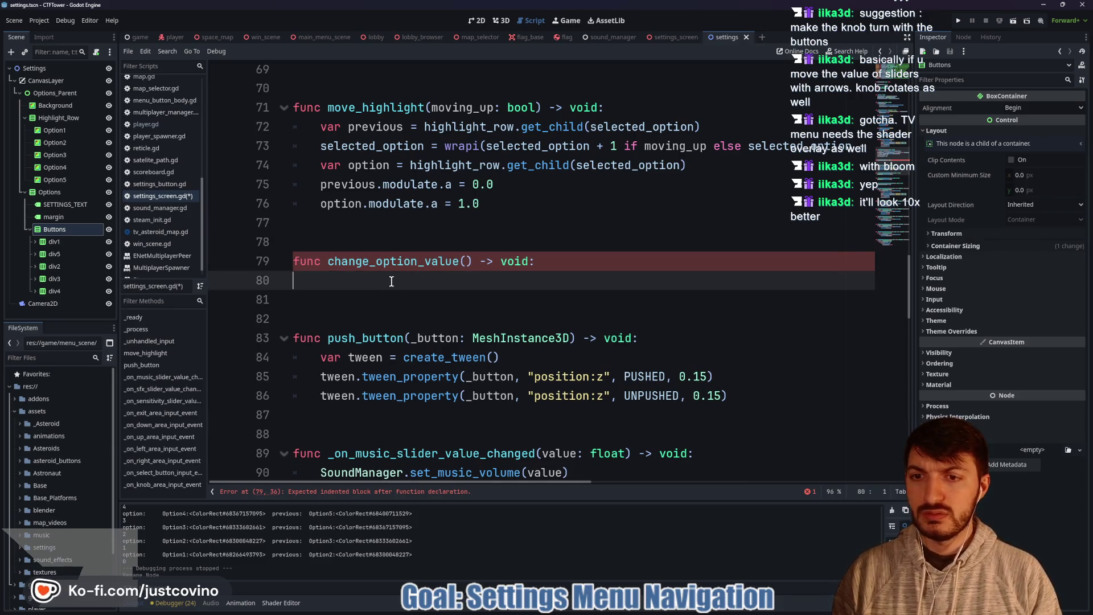
text(var s)
text(elected = )
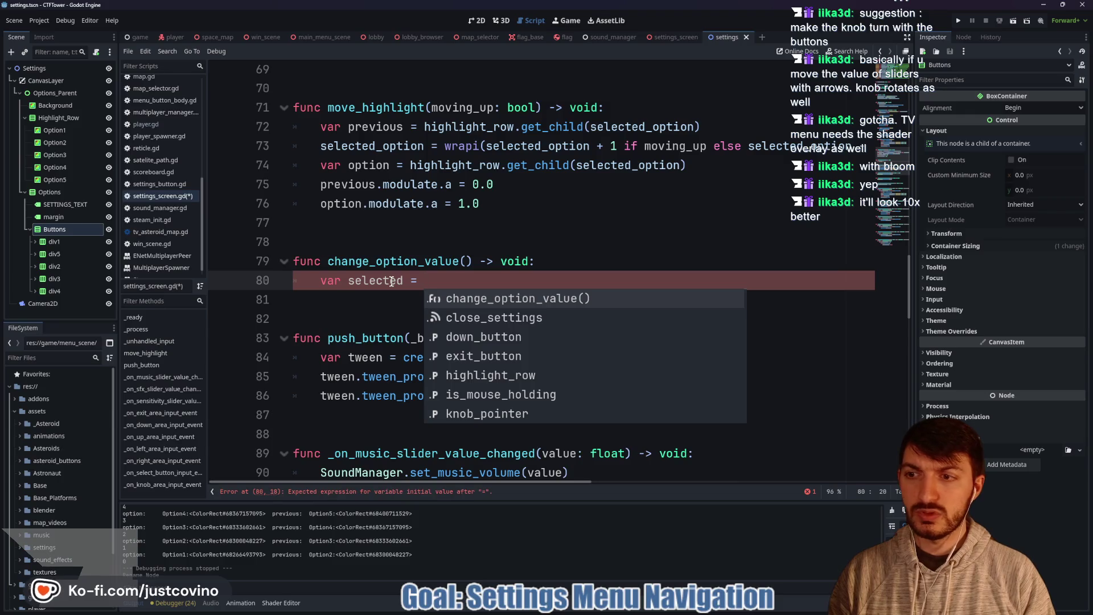
text(butt)
key(BackSpace)
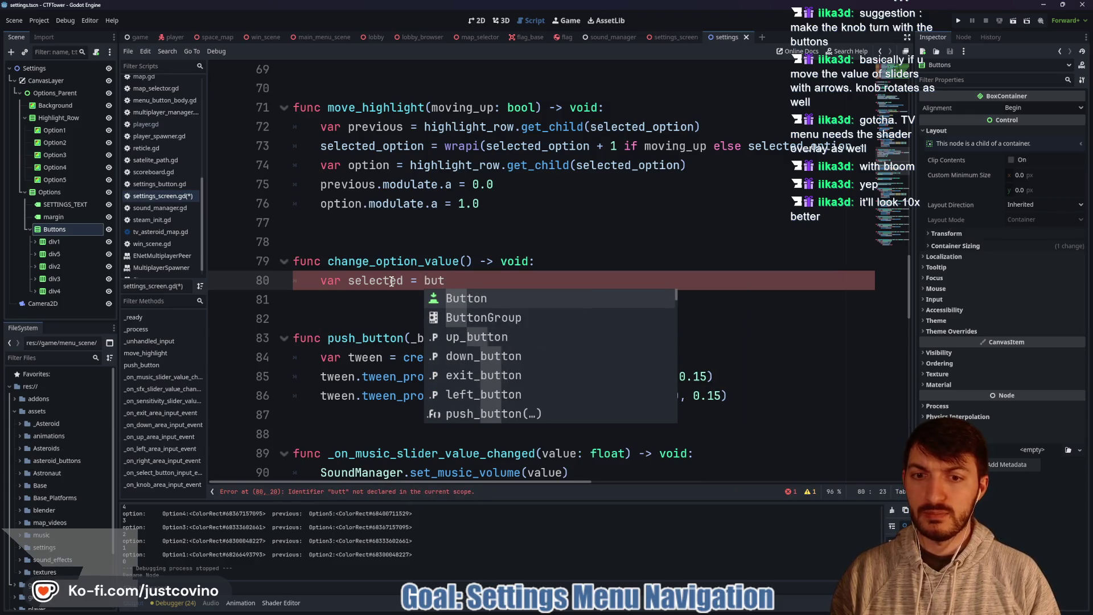
key(BackSpace)
key(BackSpace)
key(BackSpace)
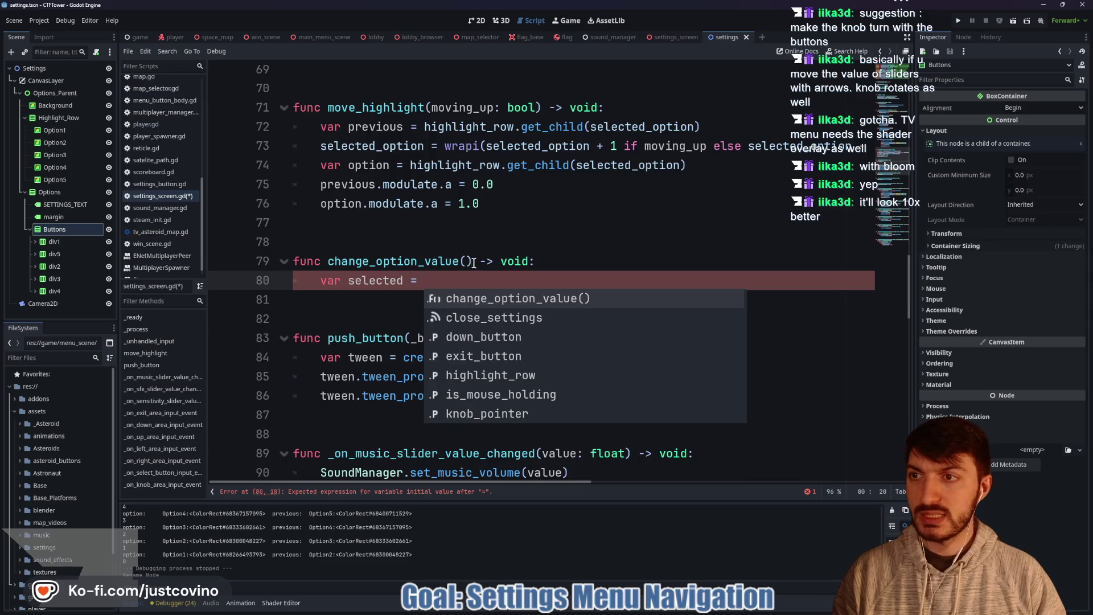
scroll(469, 263, up, 6)
click(691, 39)
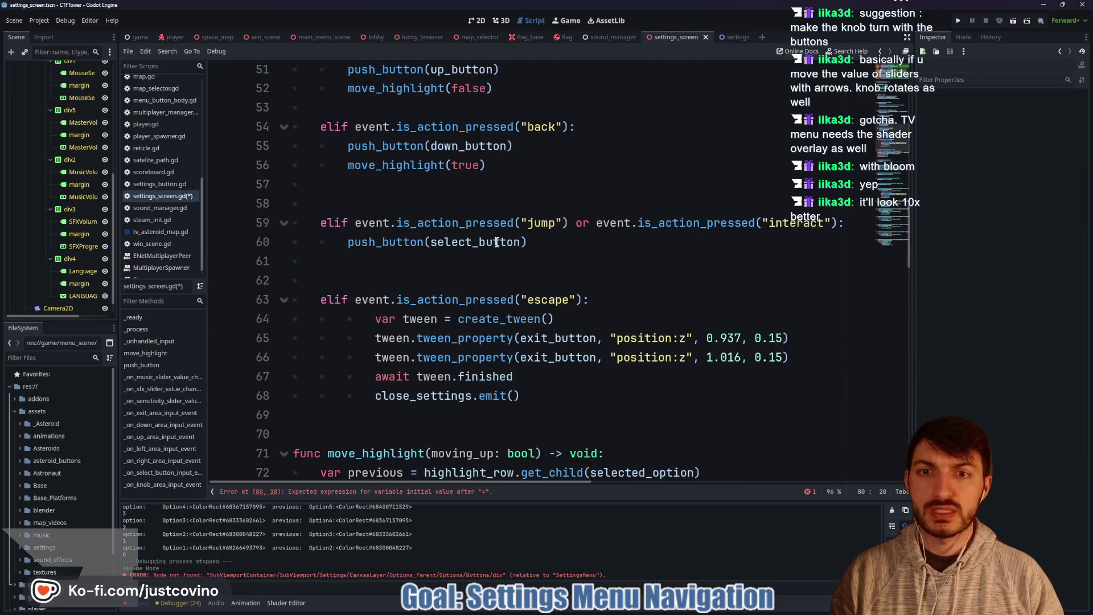
scroll(66, 258, up, 4)
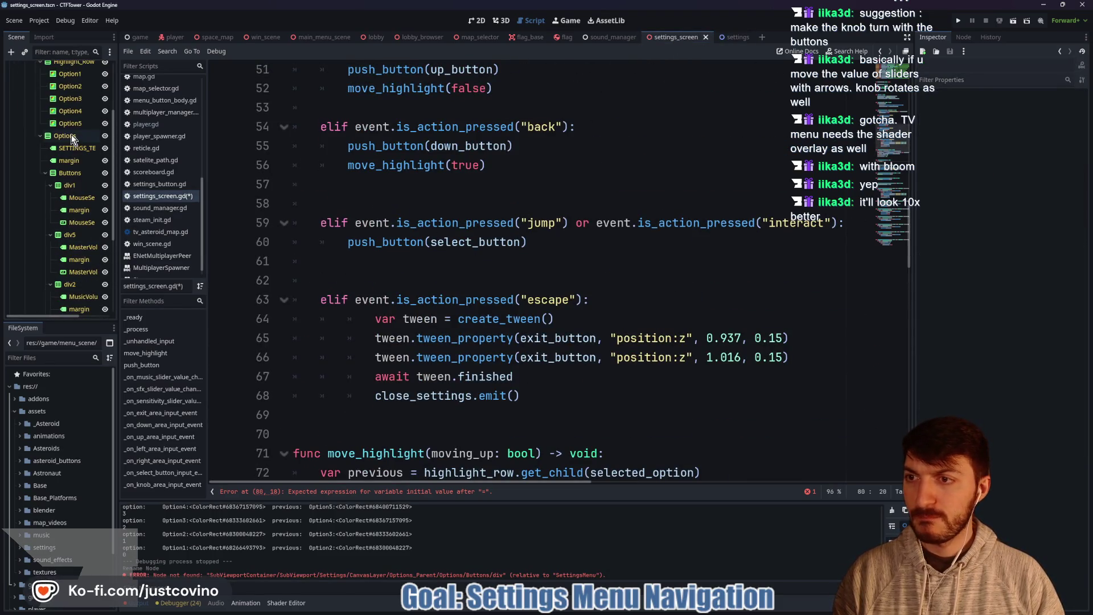
click(64, 173)
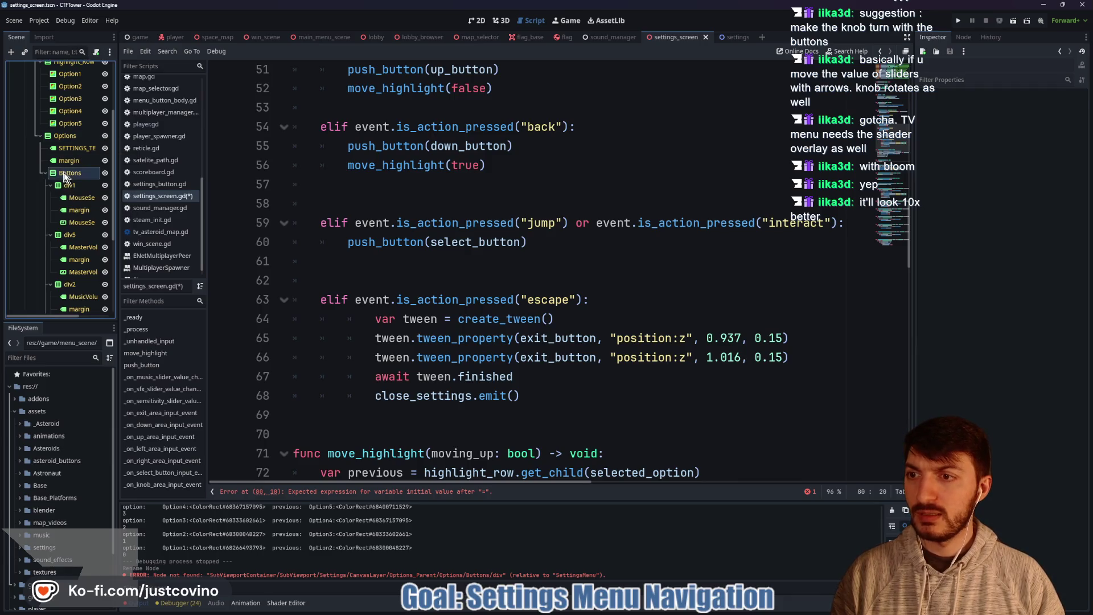
scroll(361, 239, up, 15)
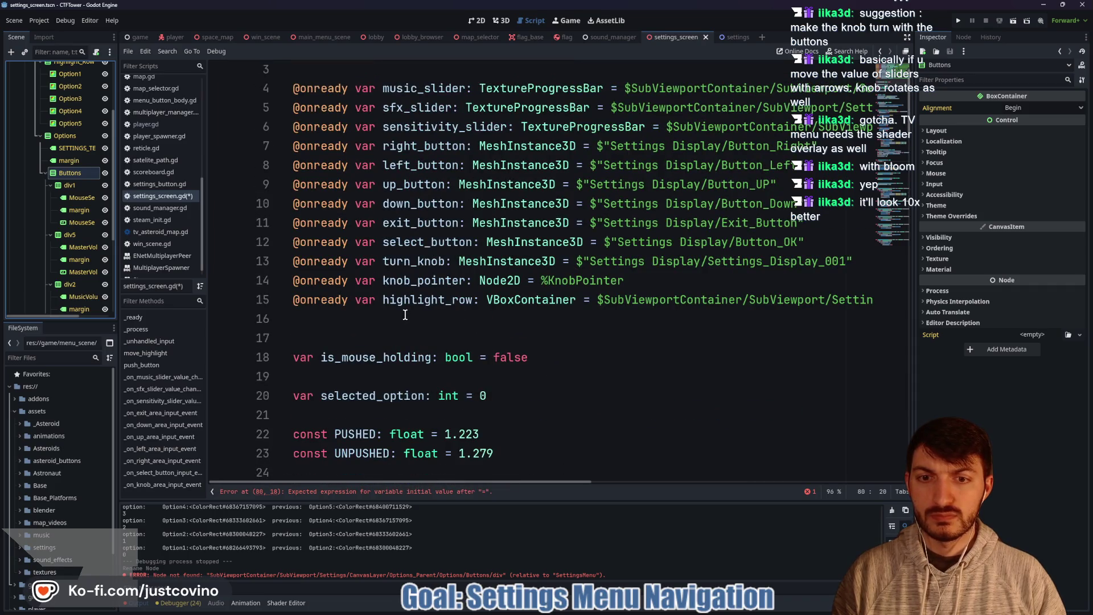
click(405, 315)
text(onready var pro)
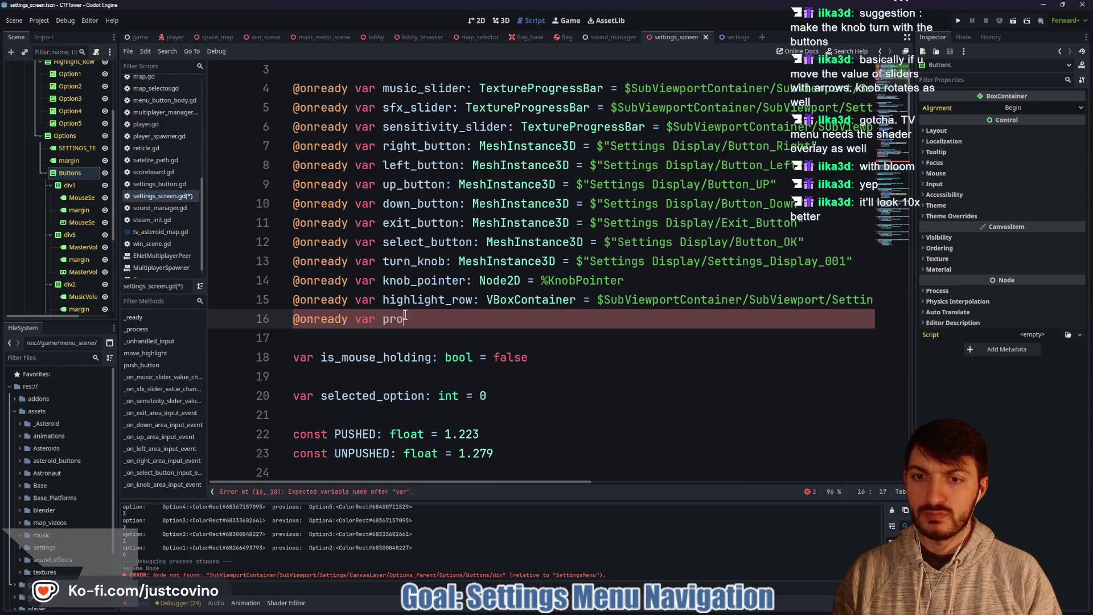
text(:)
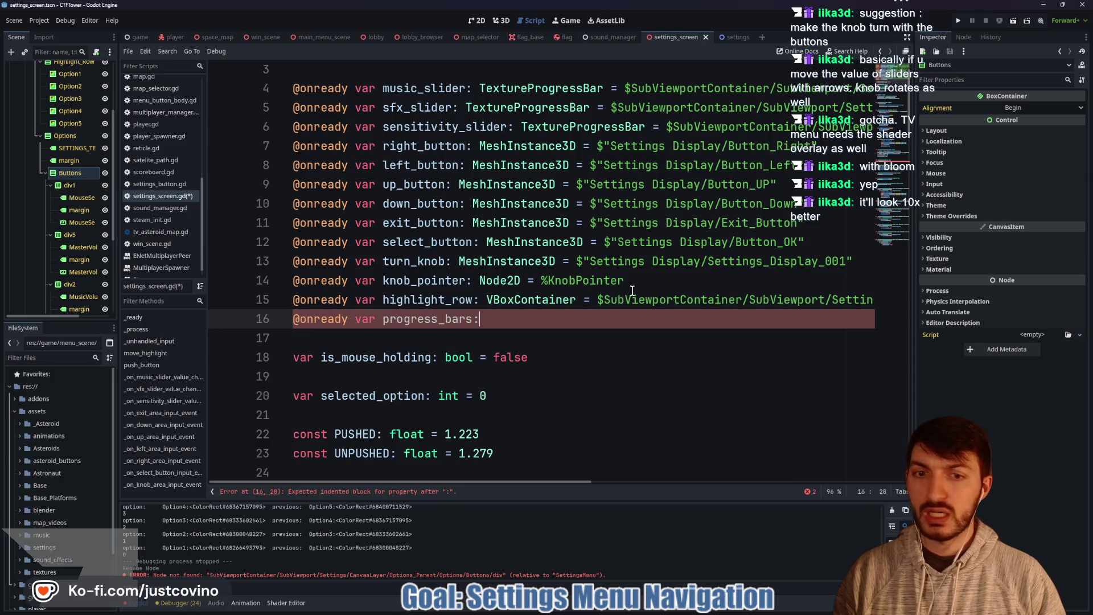
text( VB)
key(Return)
text(= %Butto)
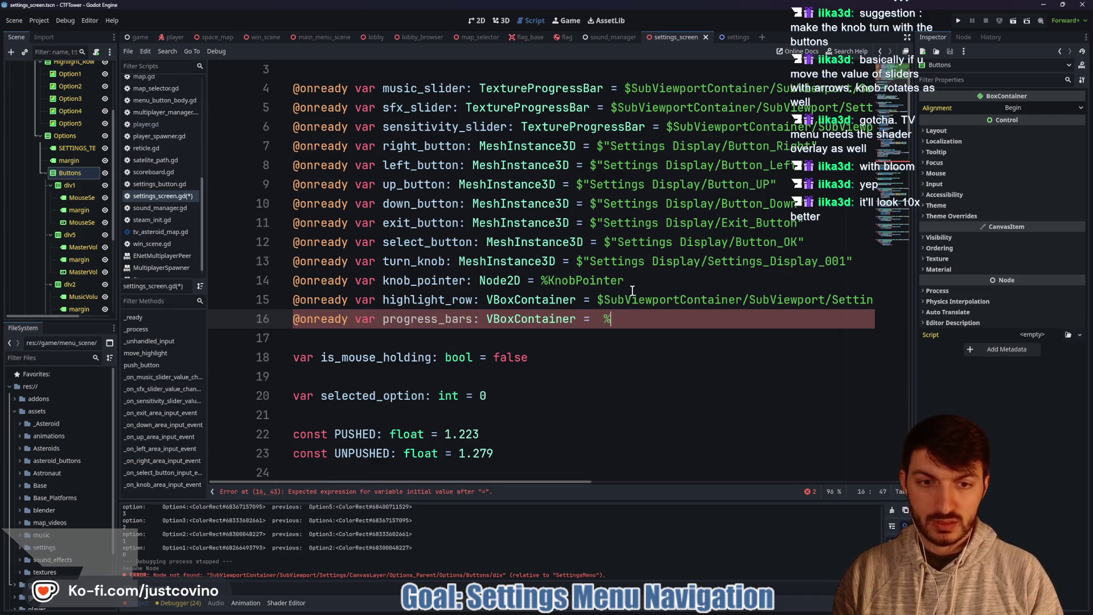
key(BackSpace)
key(BackSpace)
text($Buttons)
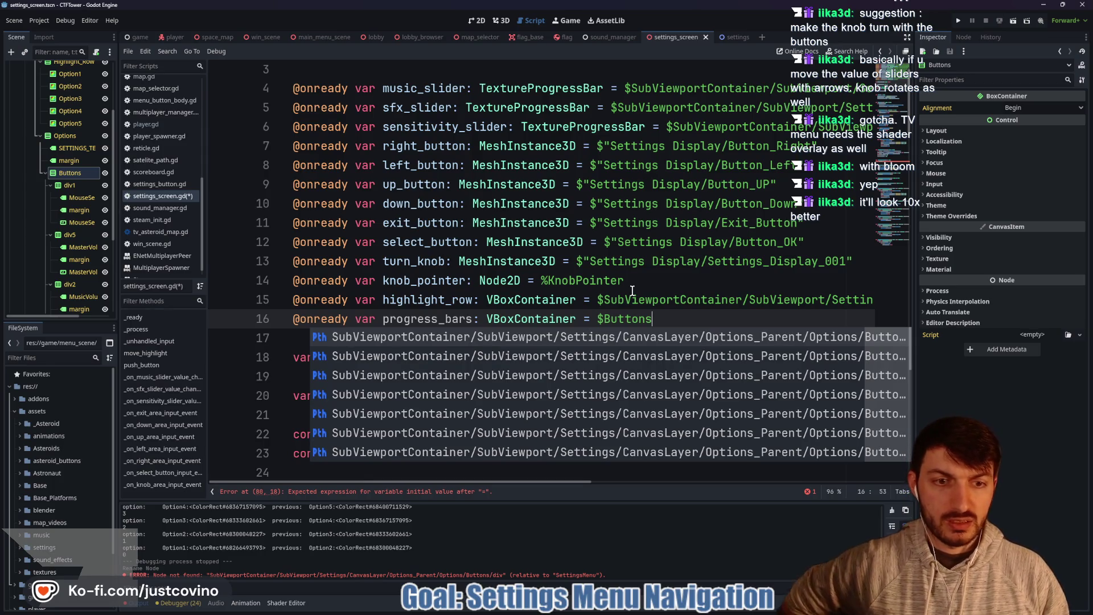
key(Return)
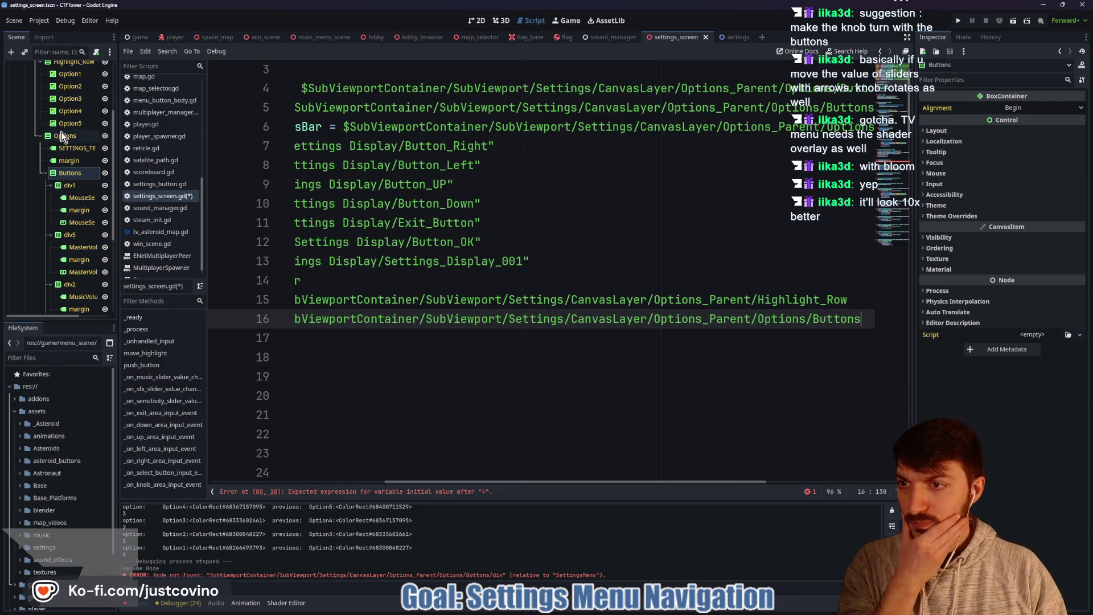
scroll(65, 140, up, 3)
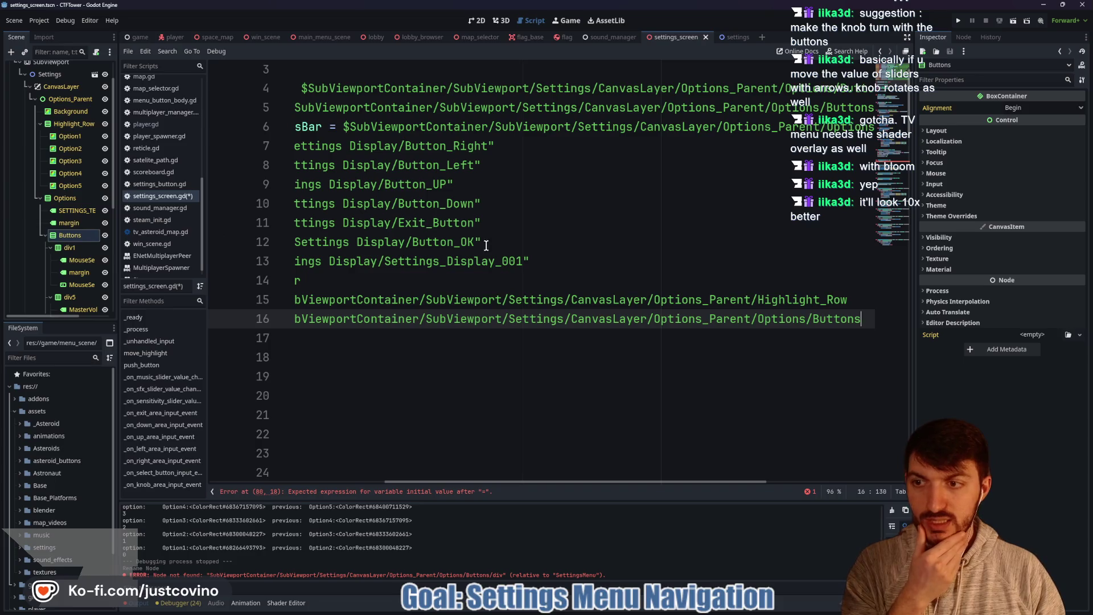
scroll(517, 239, left, 5)
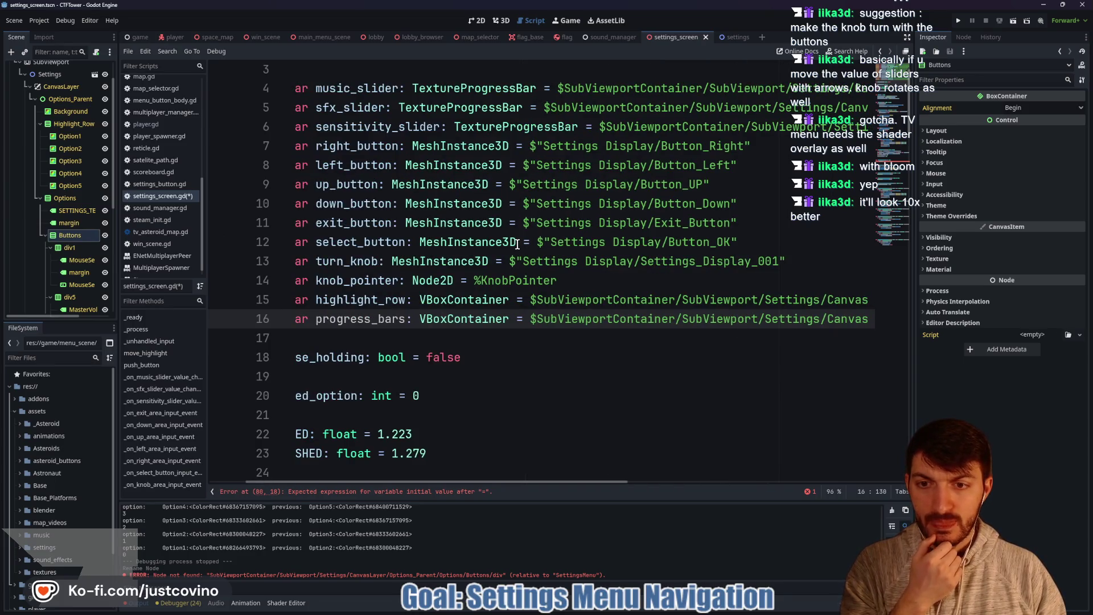
scroll(517, 245, down, 20)
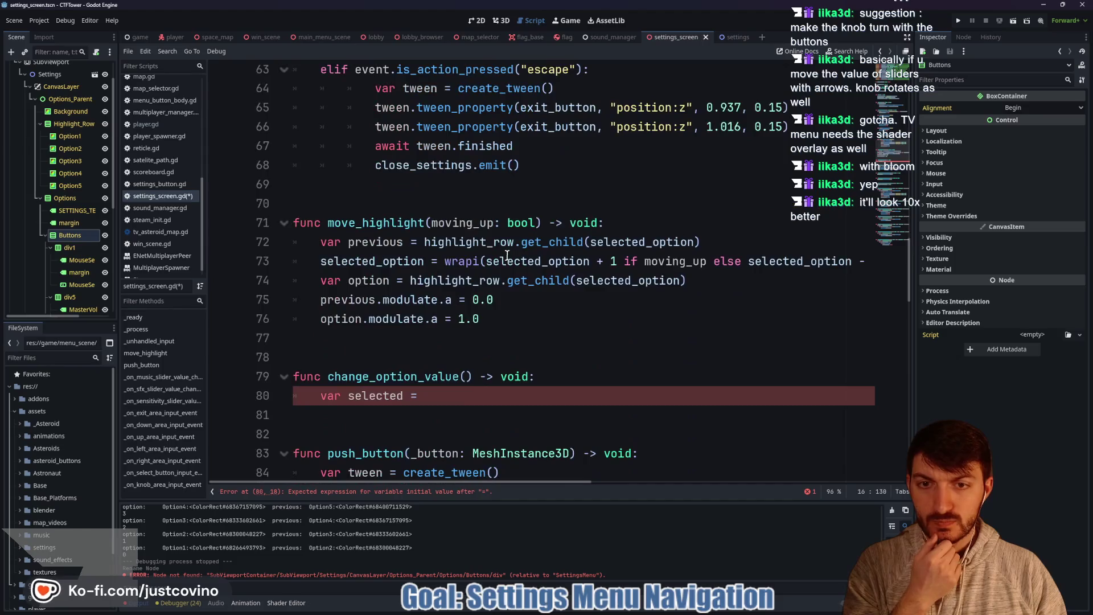
Step: Complete line 80 as 'var selected = progress_bars.get_child(selected_option)'
click(441, 397)
text(prog)
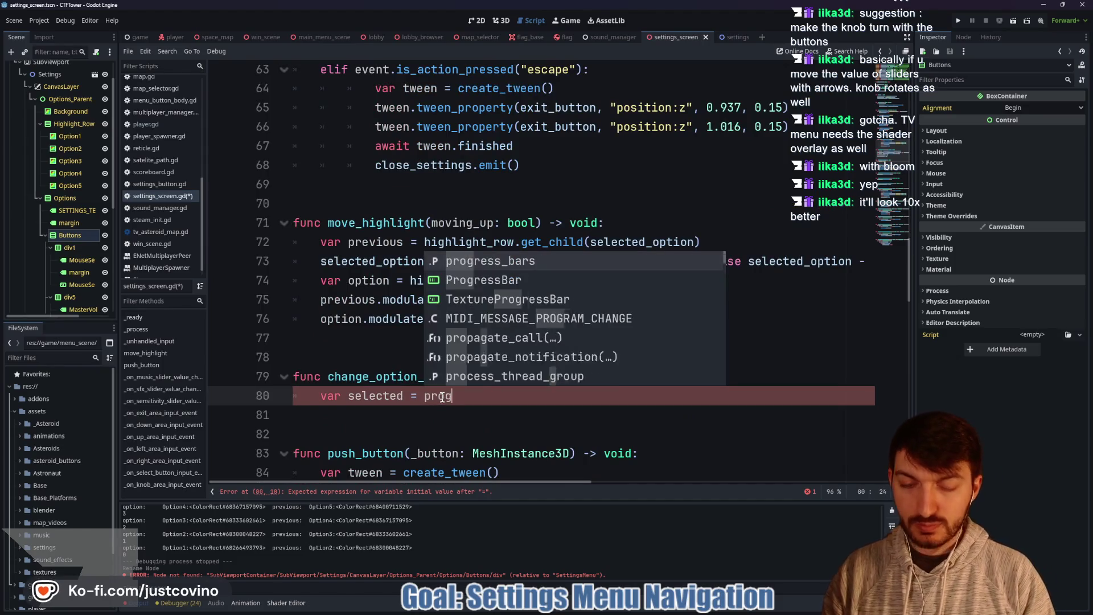
text(ress_bars.get_child)
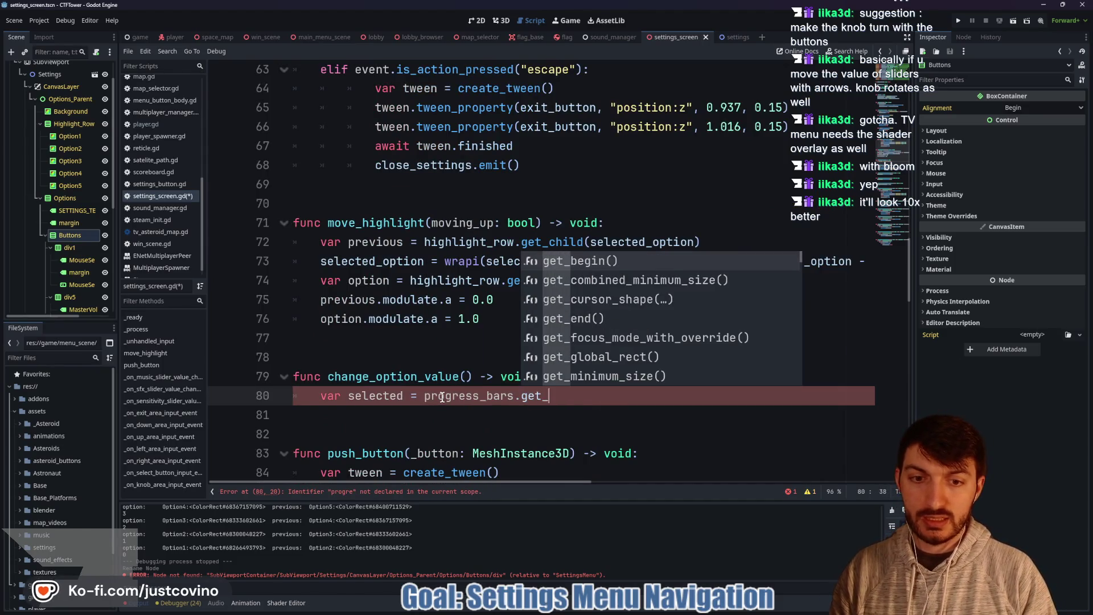
key(Return)
text(sele)
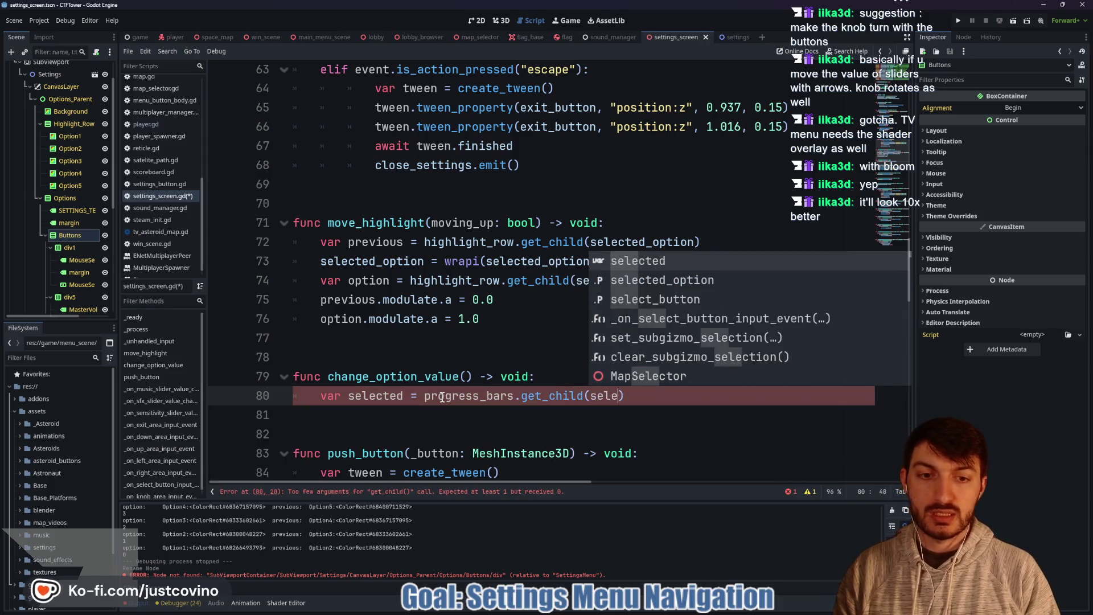
key(Down)
key(Return)
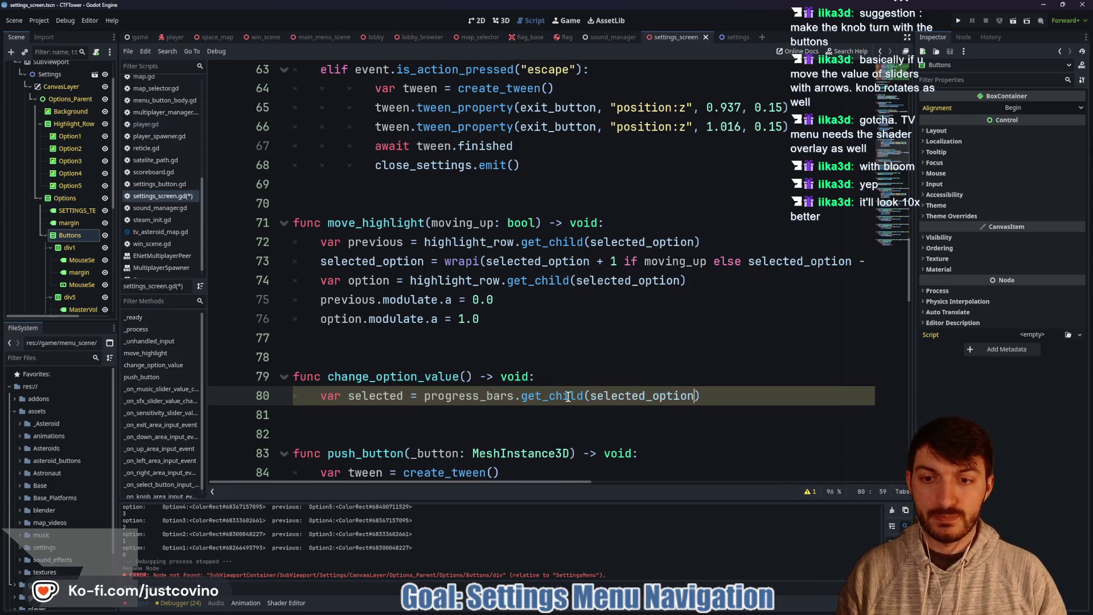
key(Return)
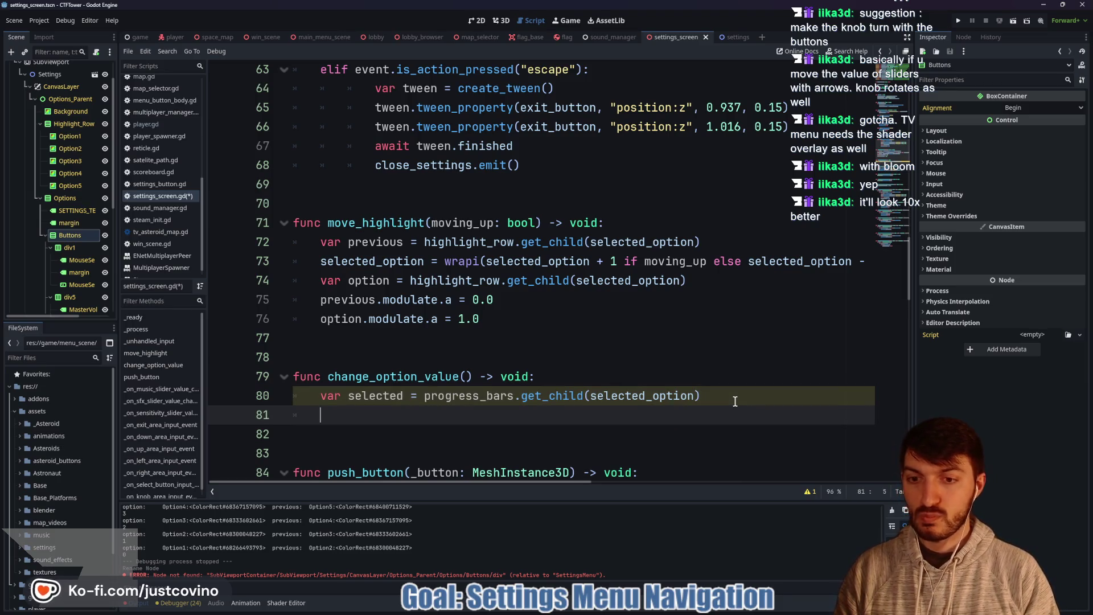
Step: Give change_option_value an 'is_increasing: bool' parameter
click(468, 374)
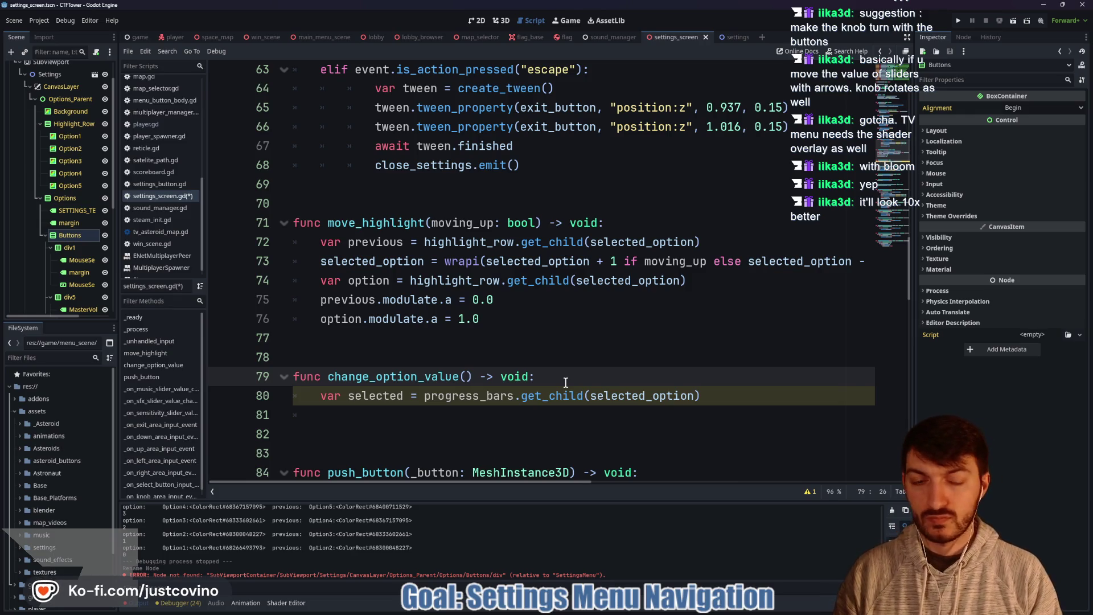
text(is_increasi)
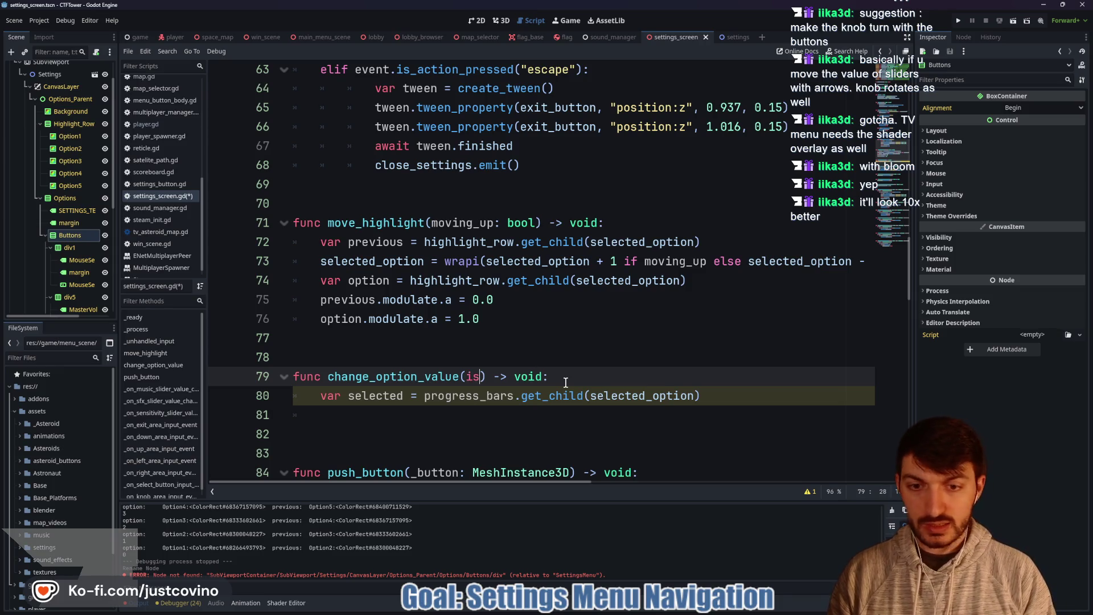
text(ng: bool)
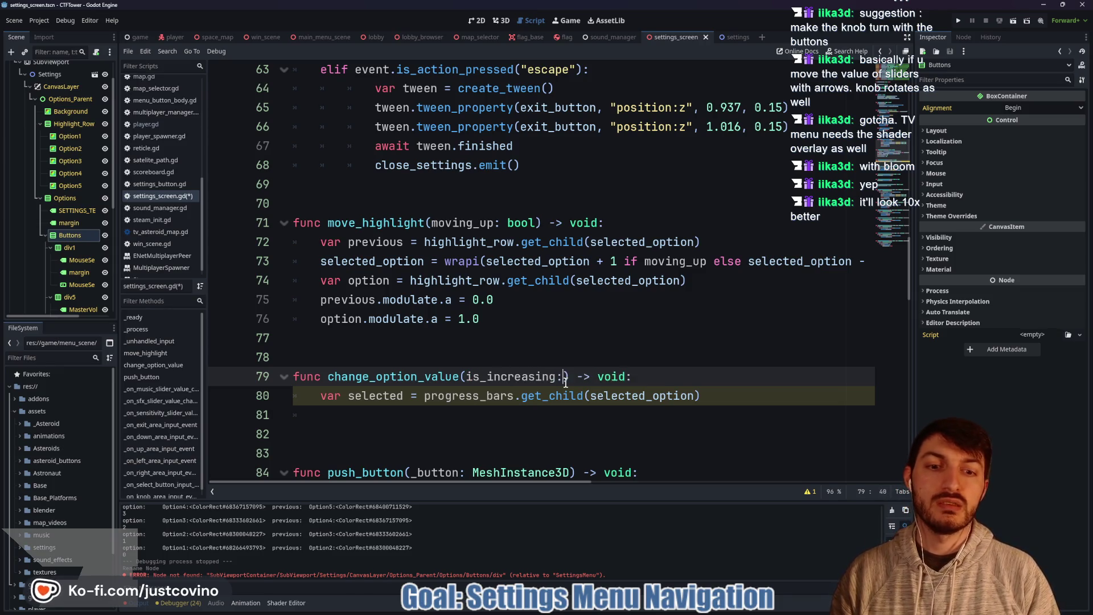
click(428, 425)
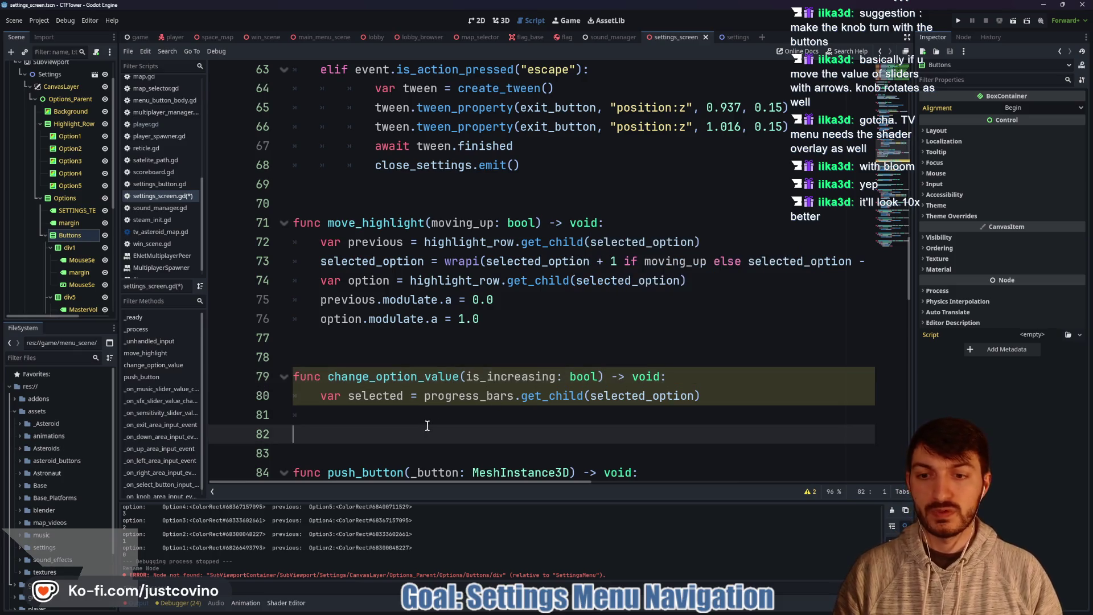
click(368, 415)
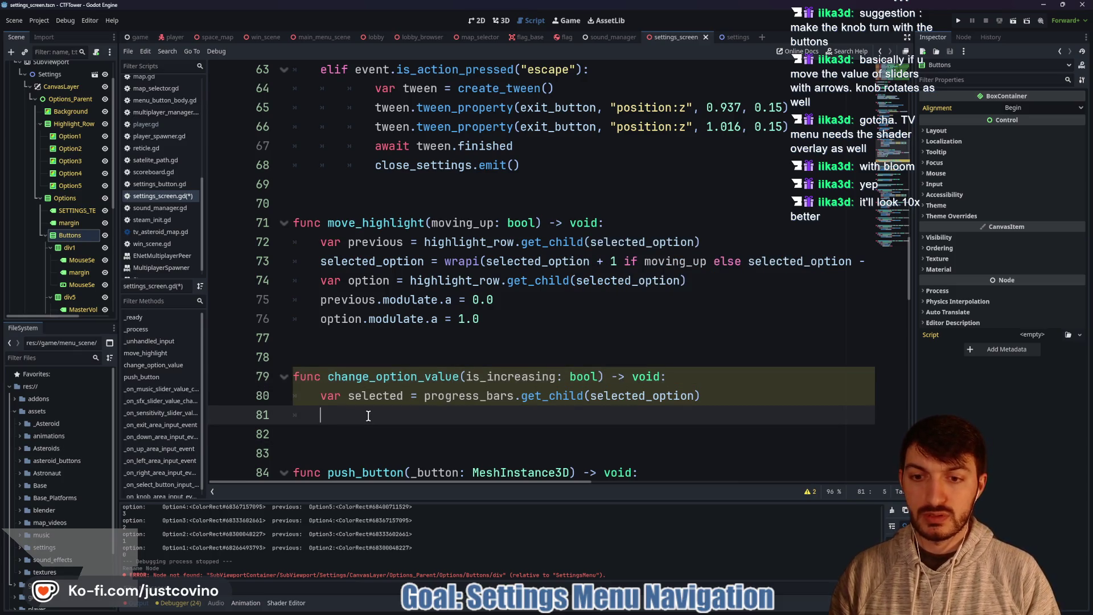
text(selected.)
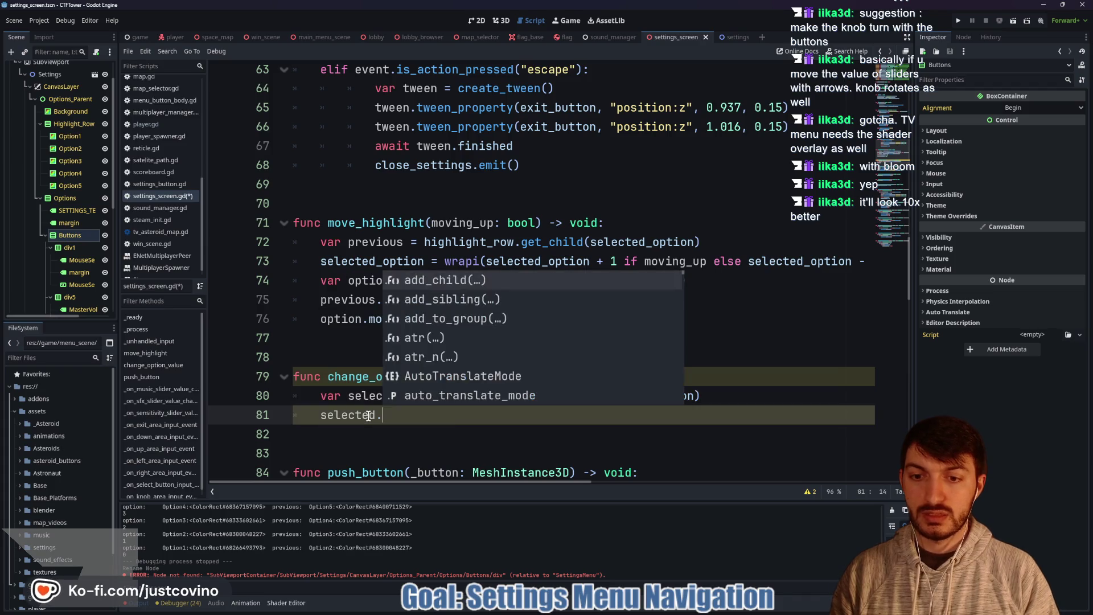
key(BackSpace)
key(BackSpace)
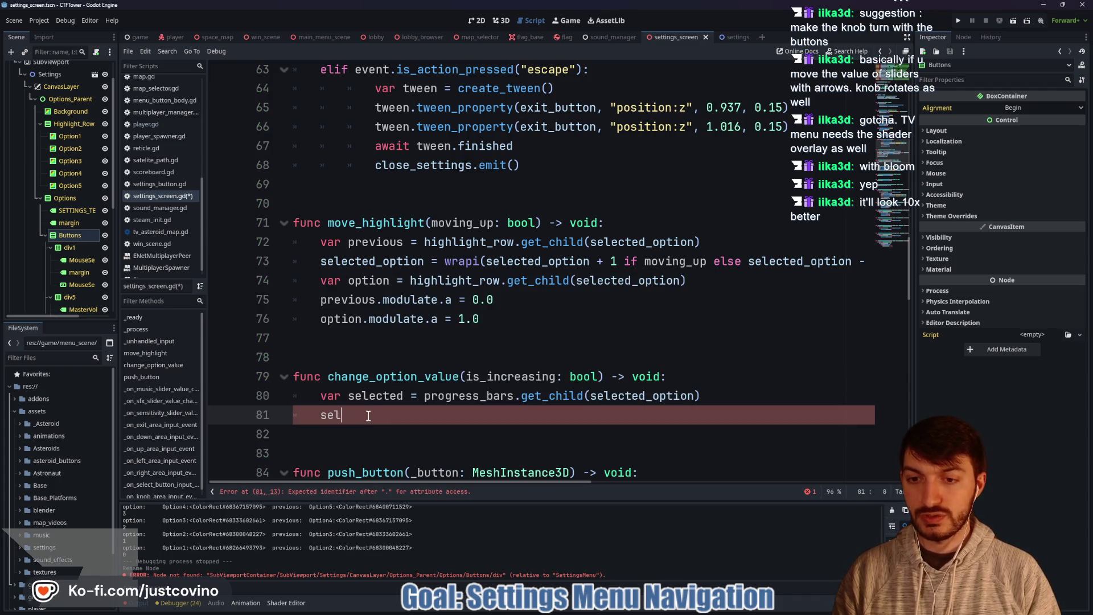
text(var progress)
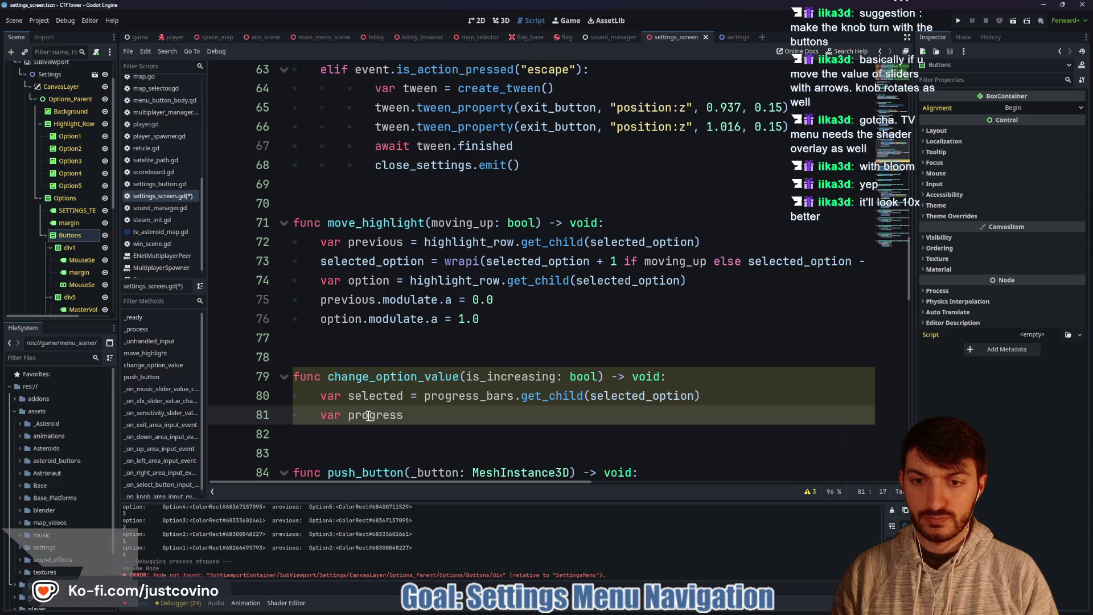
key(BackSpace)
key(BackSpace)
key(BackSpace)
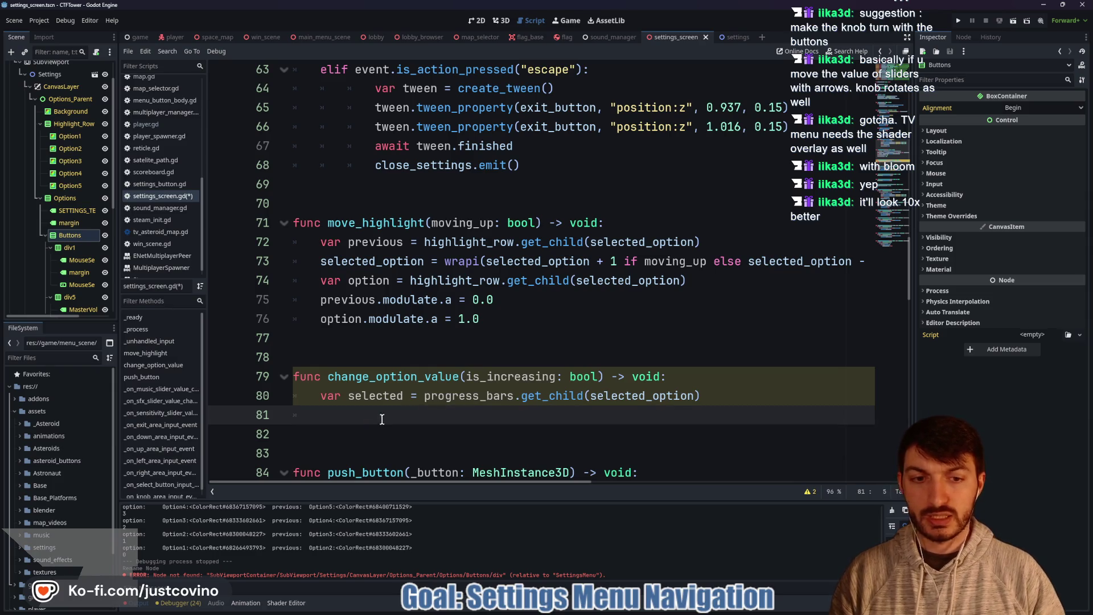
click(706, 396)
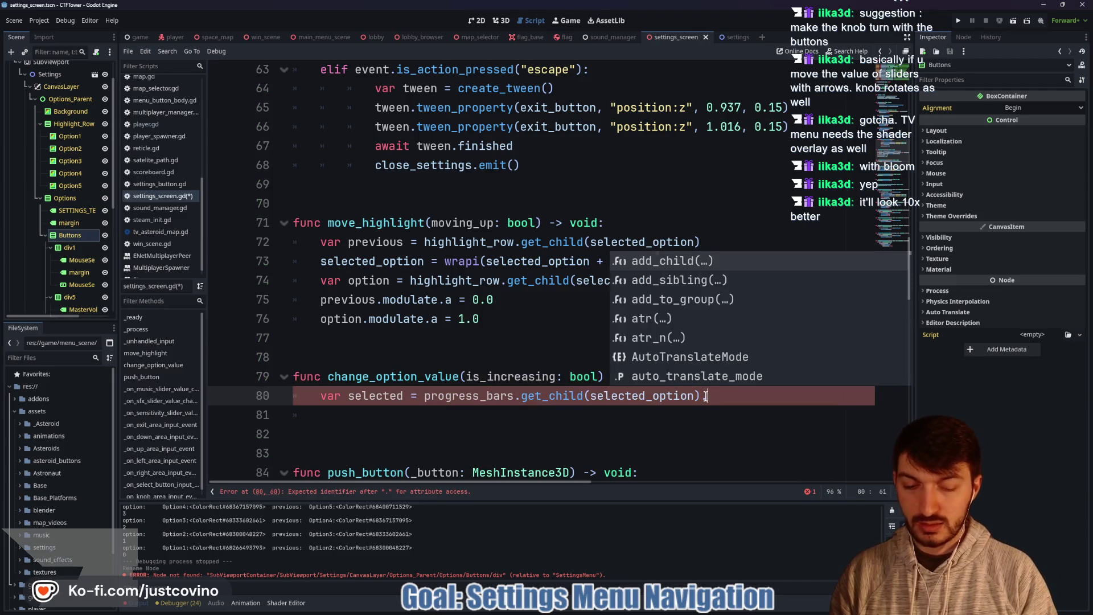
Step: Chain '.get_child(2)' onto the selected line in change_option_value
text(get_)
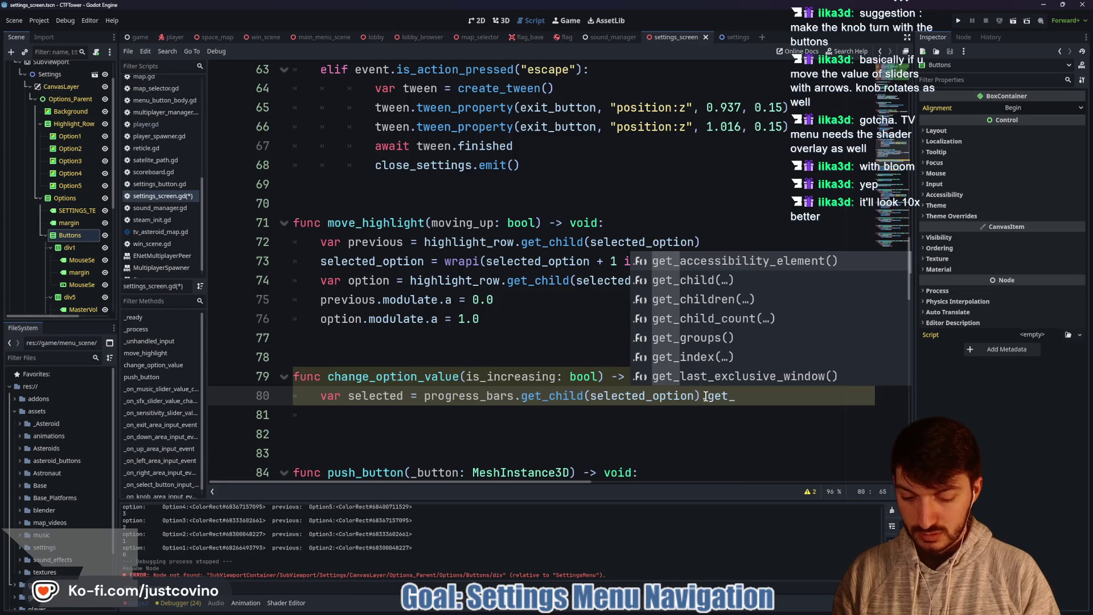
text(child)
key(Return)
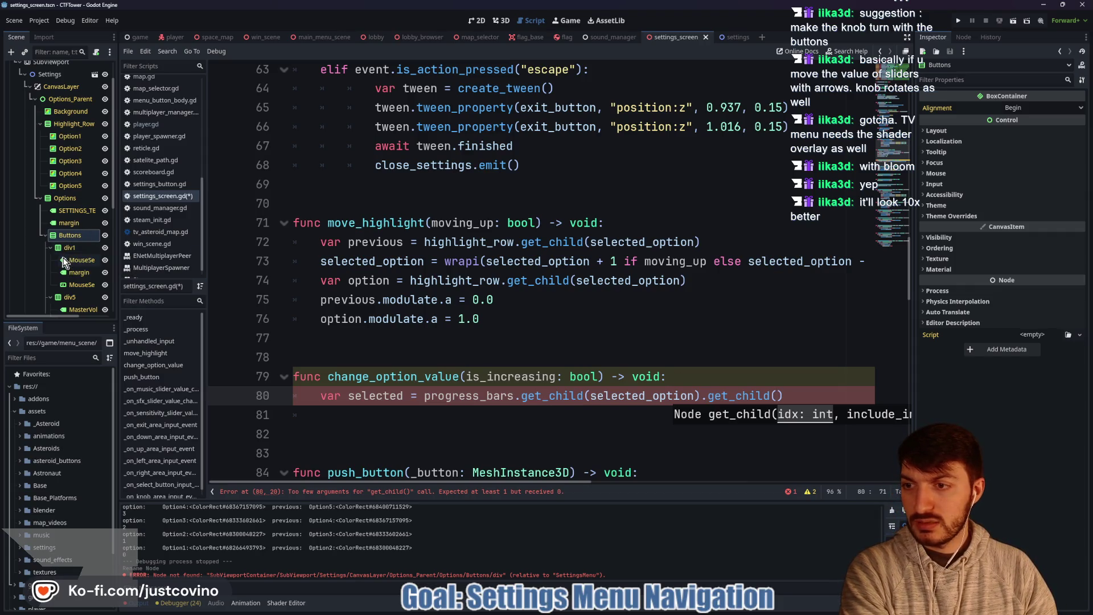
text(2)
key(Return)
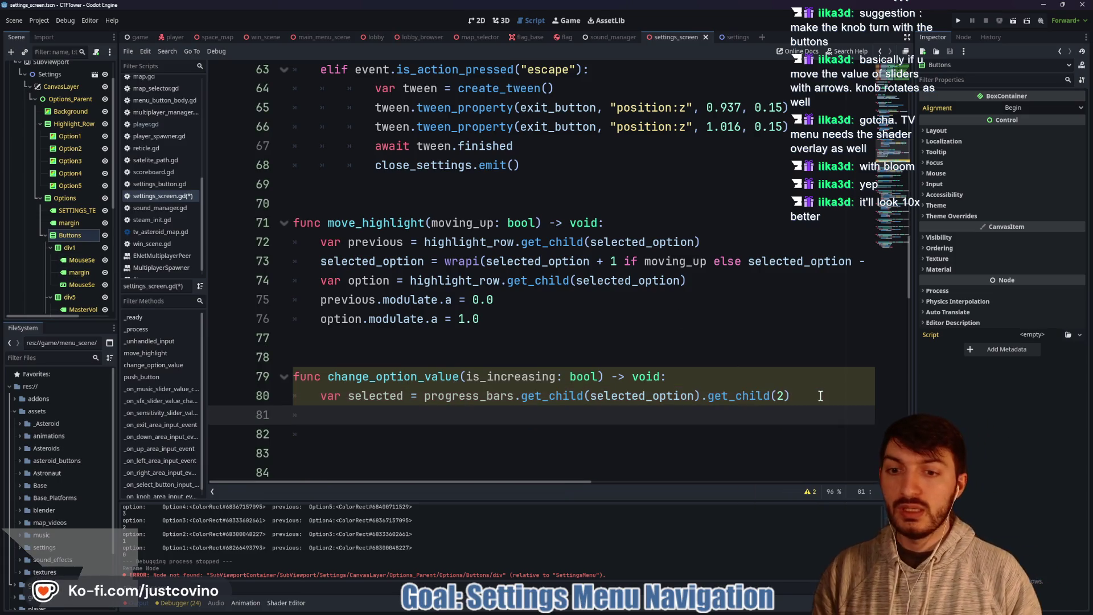
Step: Write 'selected.value = selected.value + selected.step' on line 81
text(sele)
key(Return)
text(selected.)
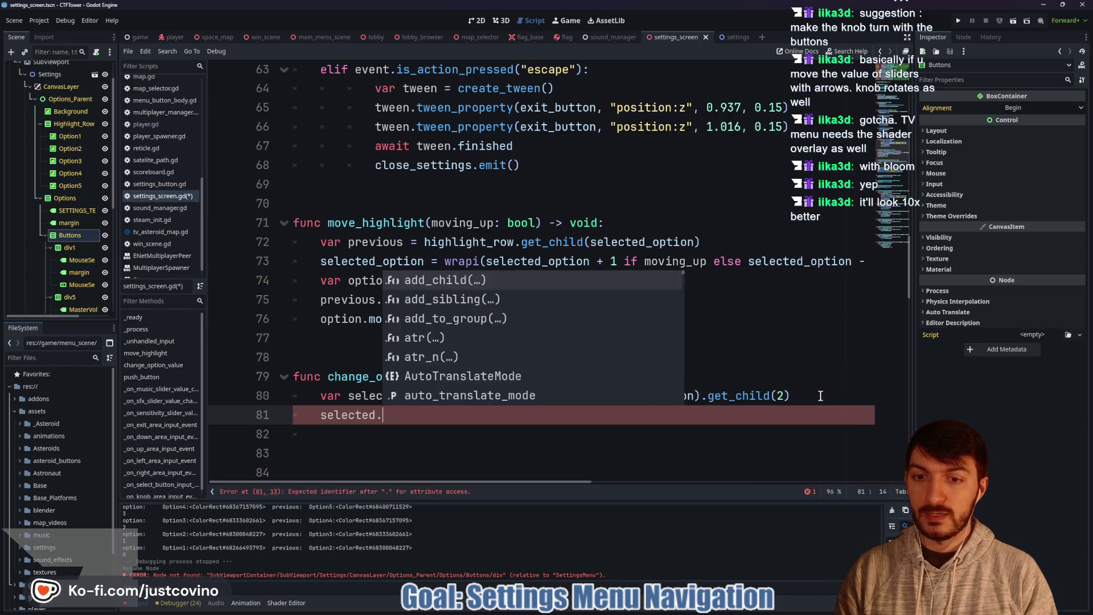
text(vale)
key(BackSpace)
text(ue =)
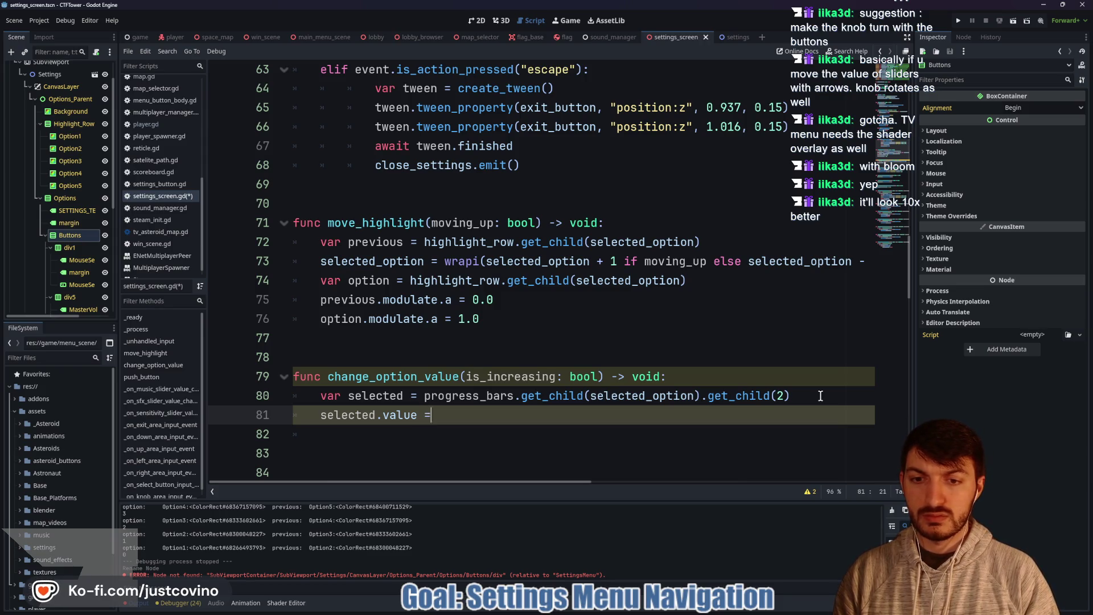
text(sele)
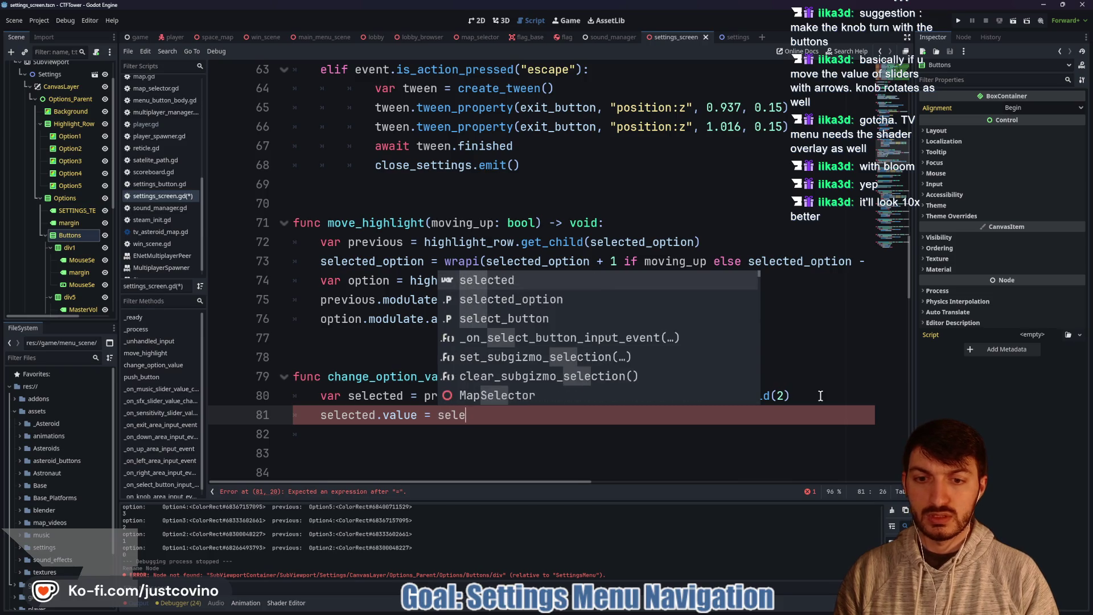
key(Return)
text(.value +)
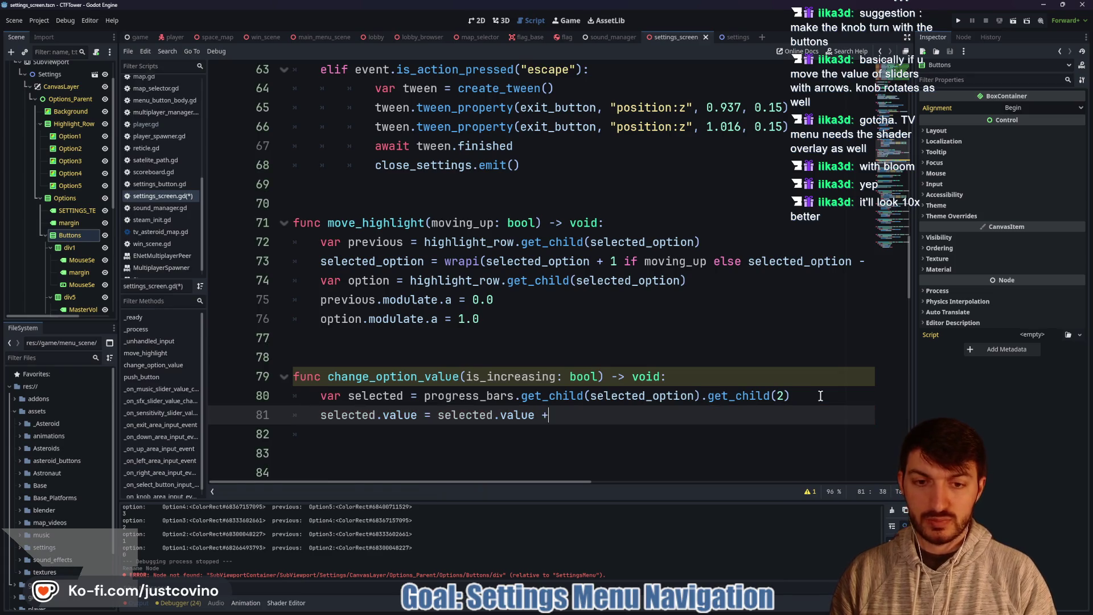
text( select)
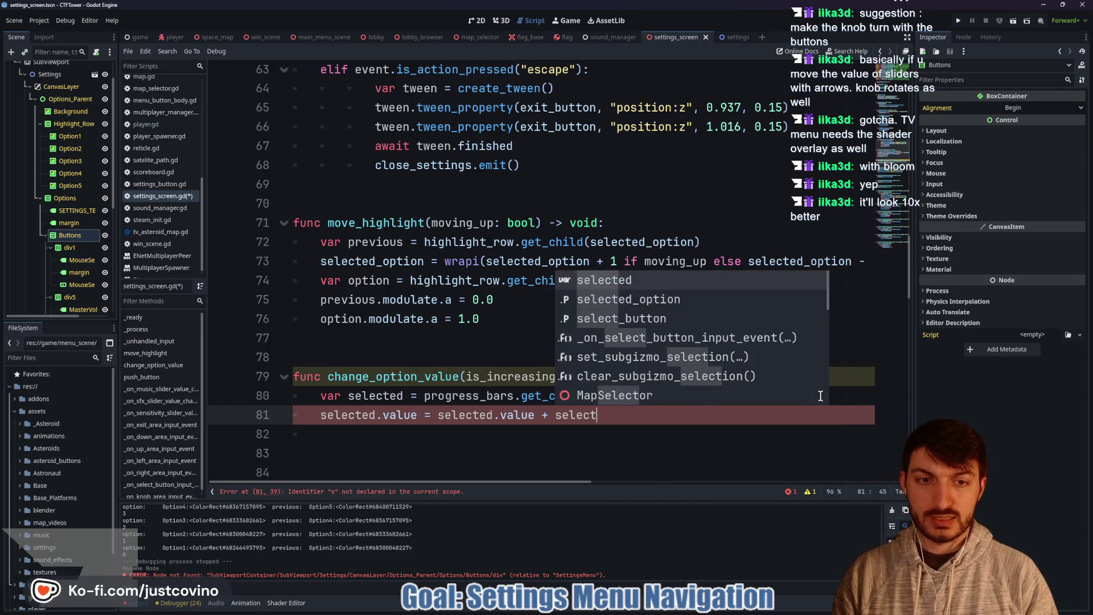
text(ed.step)
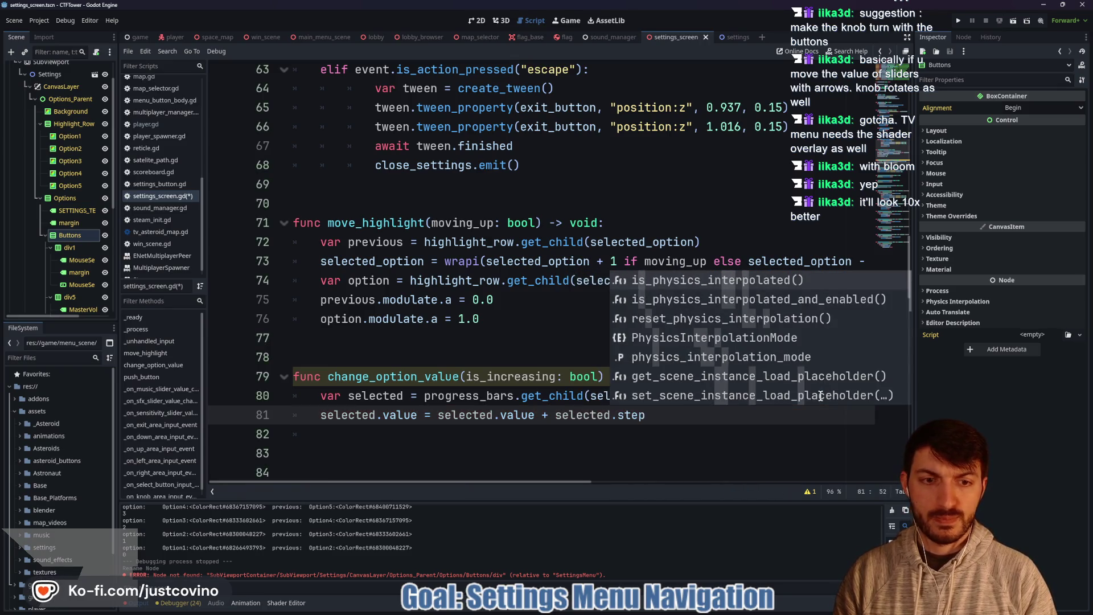
click(81, 285)
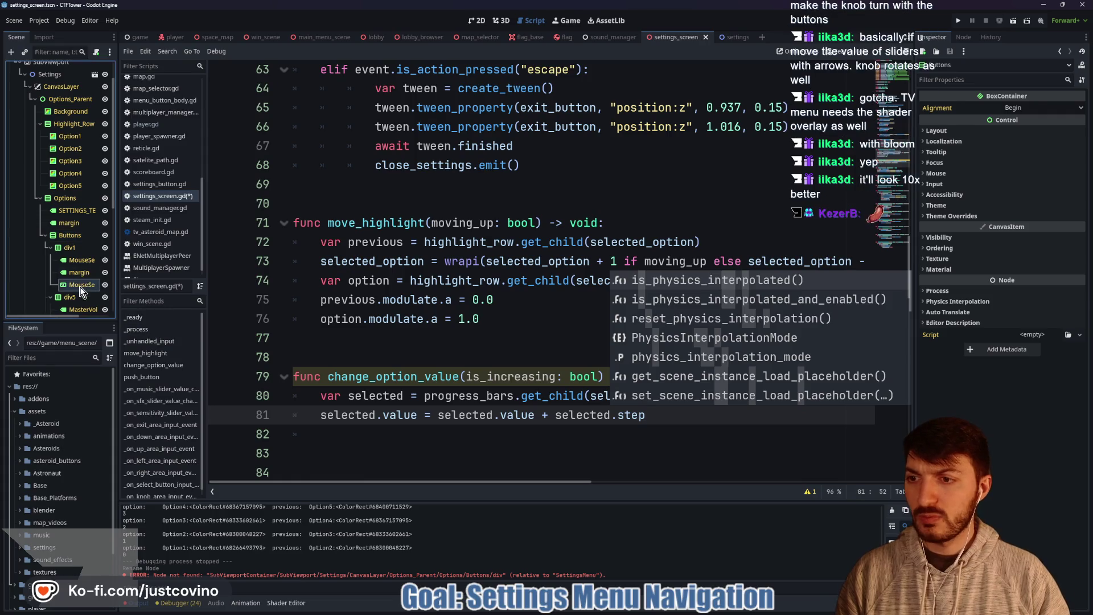
Step: Append 'if is_increasing else selected.value - selected.step' to line 81's assignment
mouse_move(929, 208)
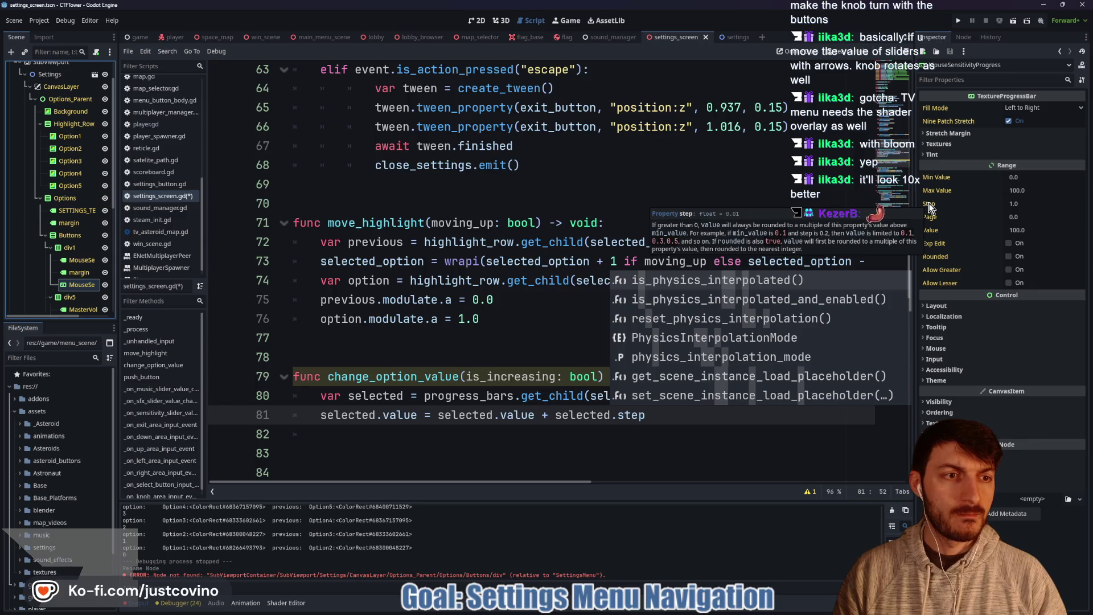
click(659, 420)
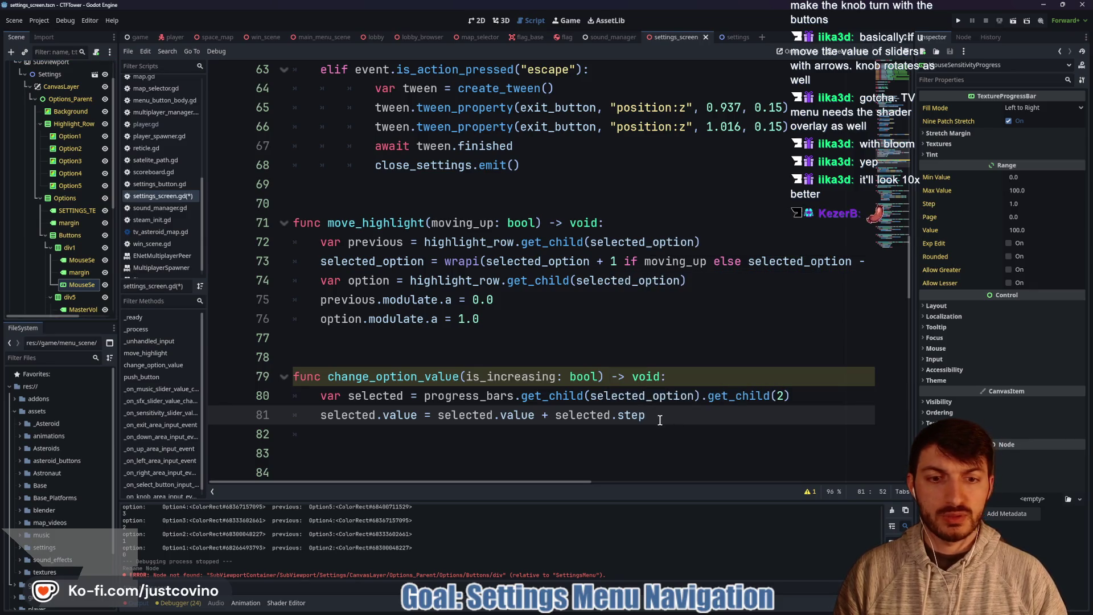
text(if is increasing)
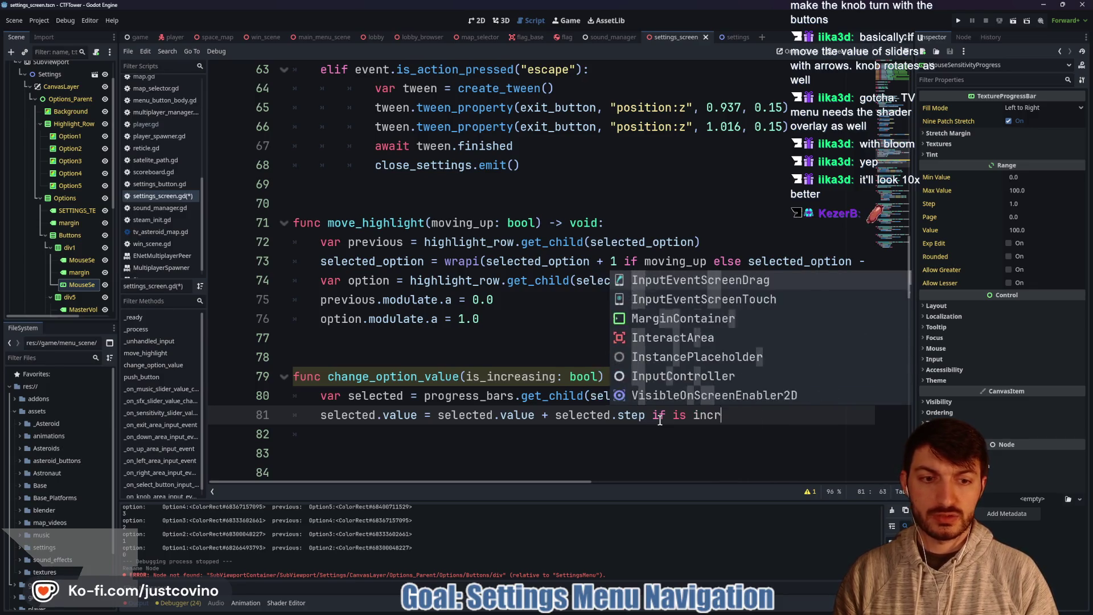
key(BackSpace)
key(BackSpace)
key(BackSpace)
key(BackSpace)
text(_increa)
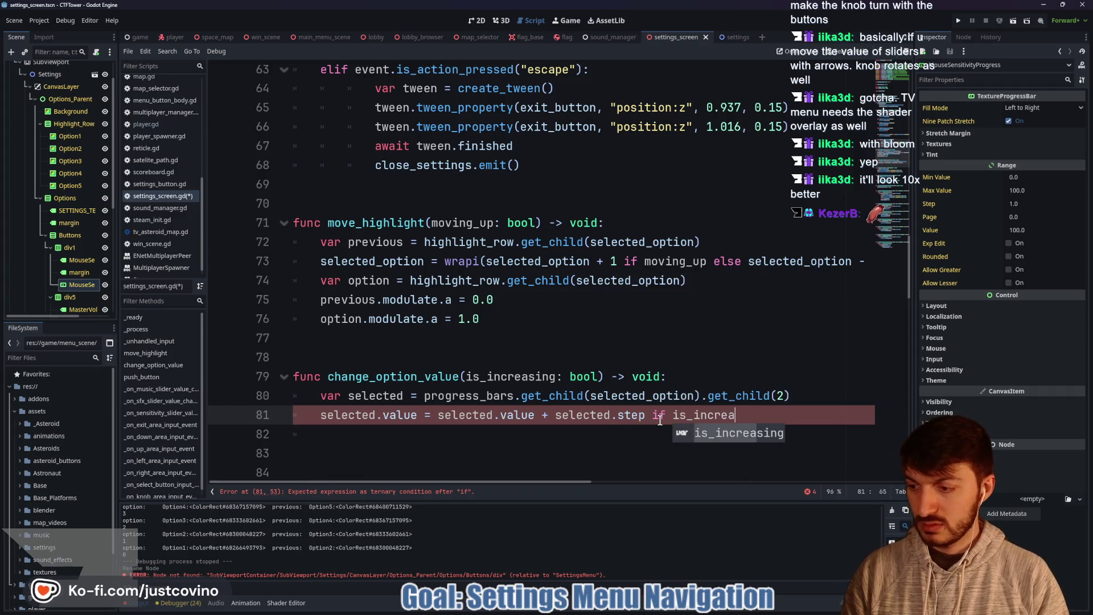
text(sing)
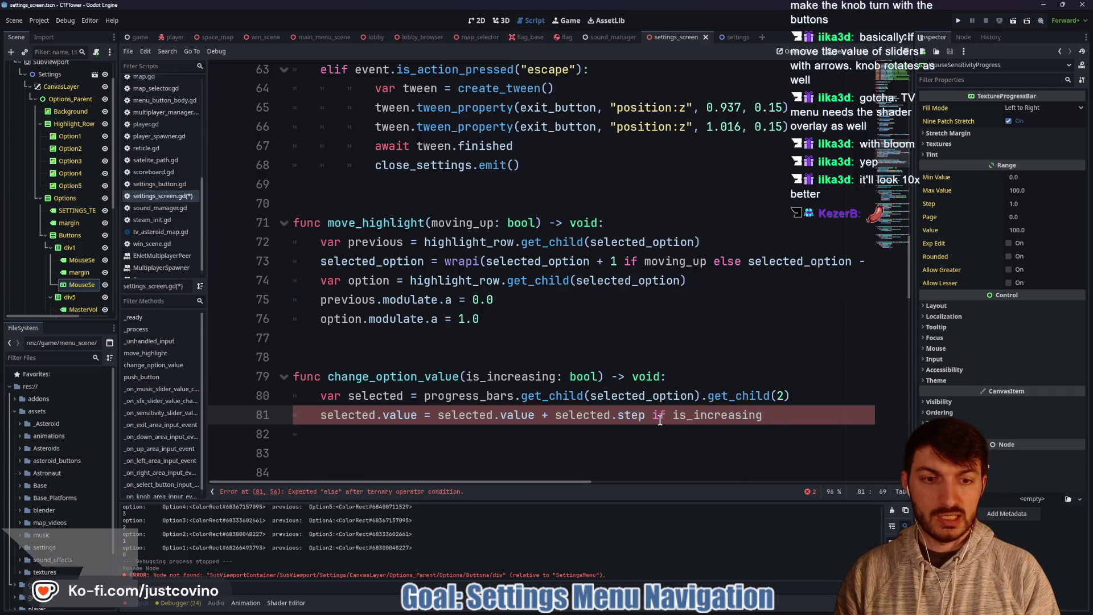
text( else )
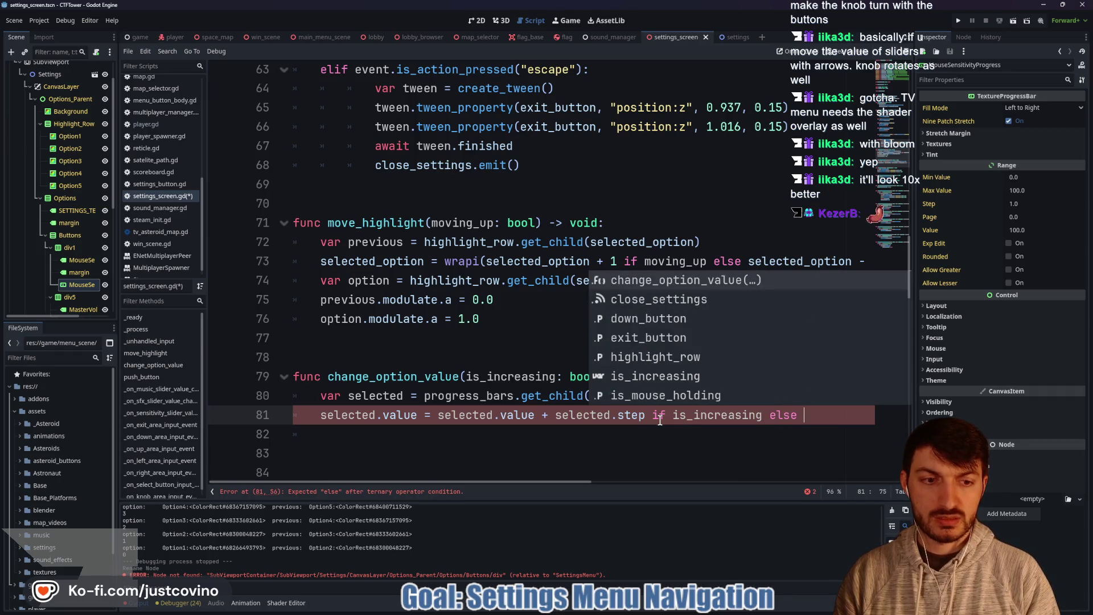
text(selected.value)
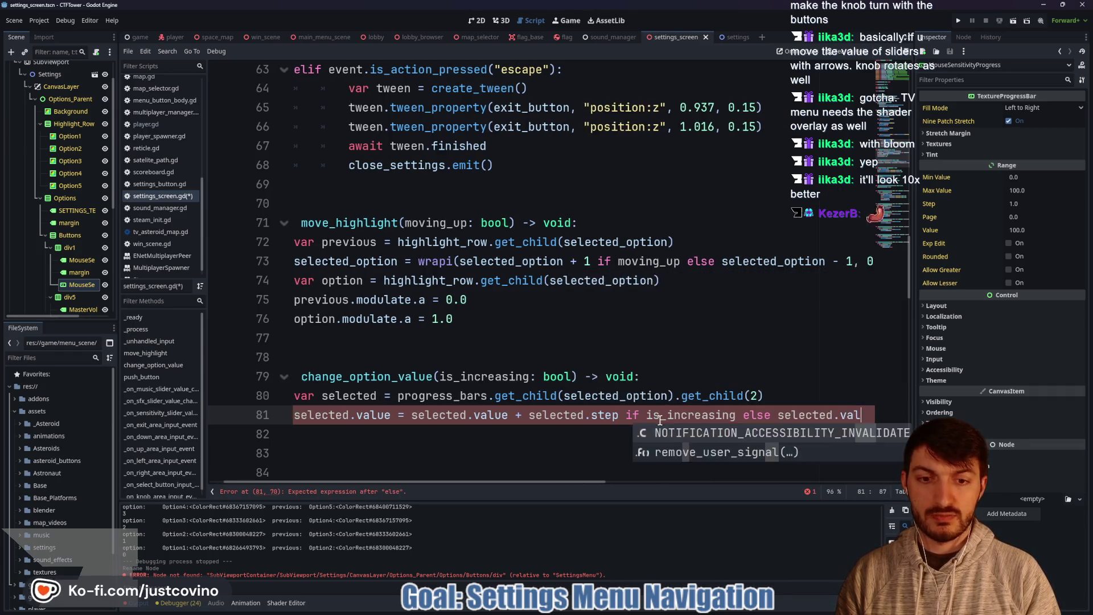
text(- s)
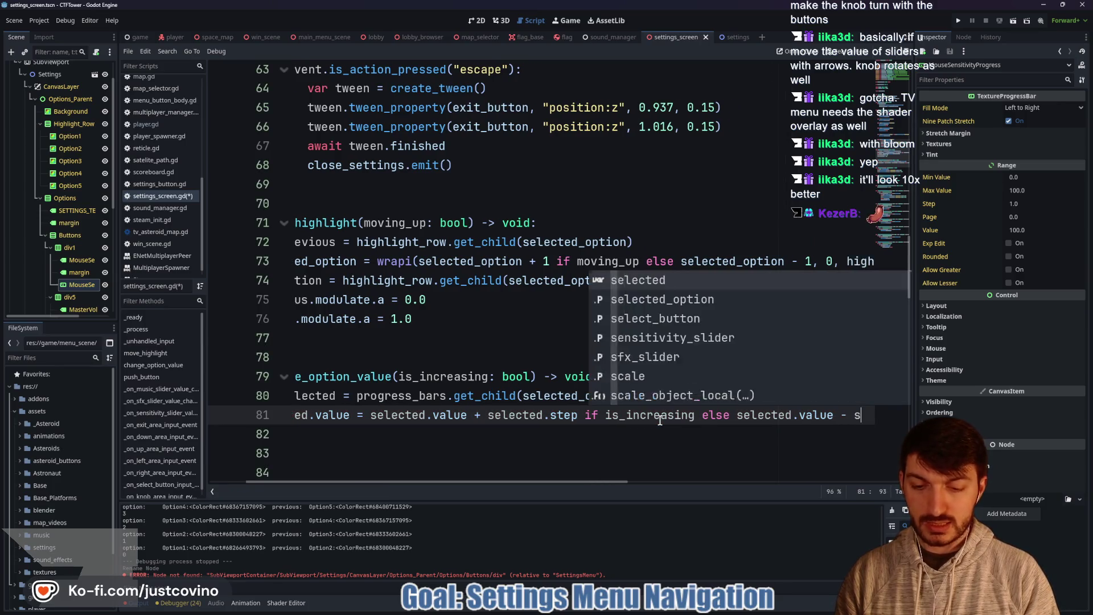
text(elected.step)
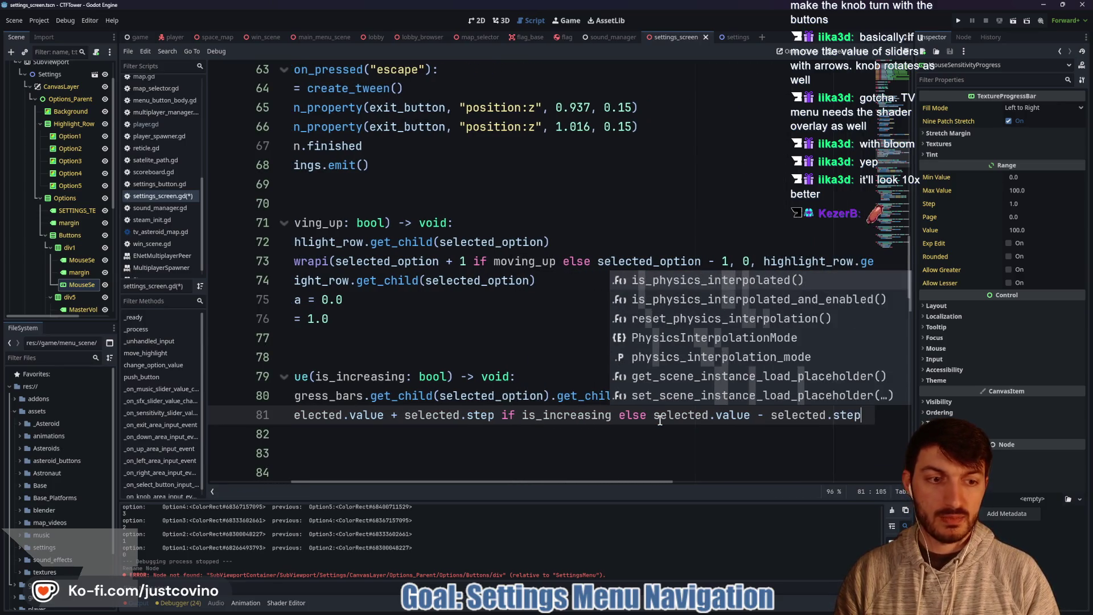
key(Return)
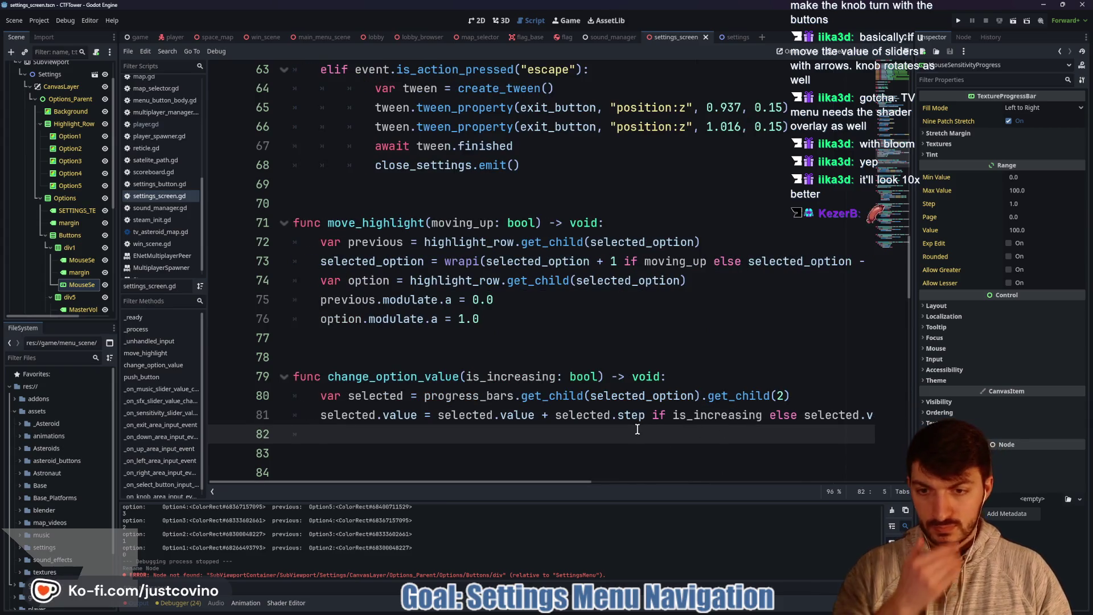
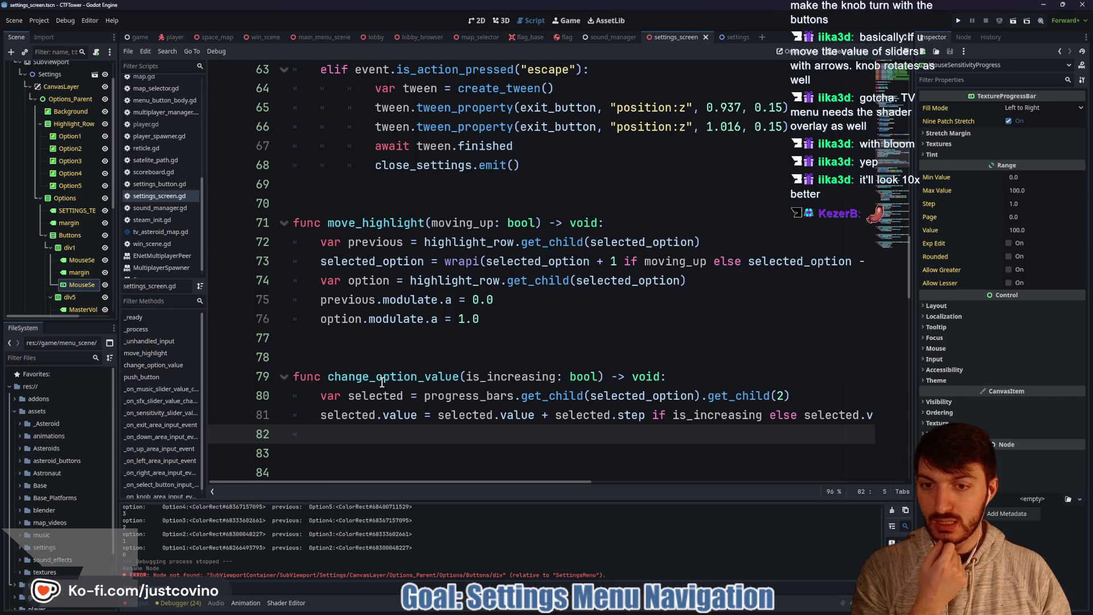
Step: Add change_option_value(true) below the right action's push_button line in _unhandled_input
scroll(429, 390, up, 4)
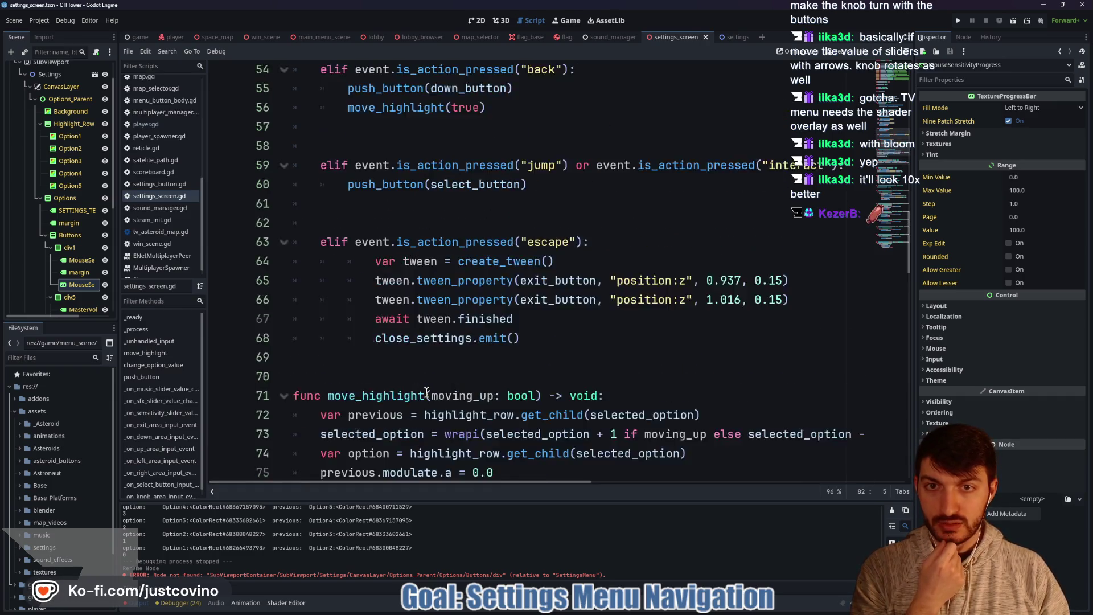
scroll(445, 356, up, 5)
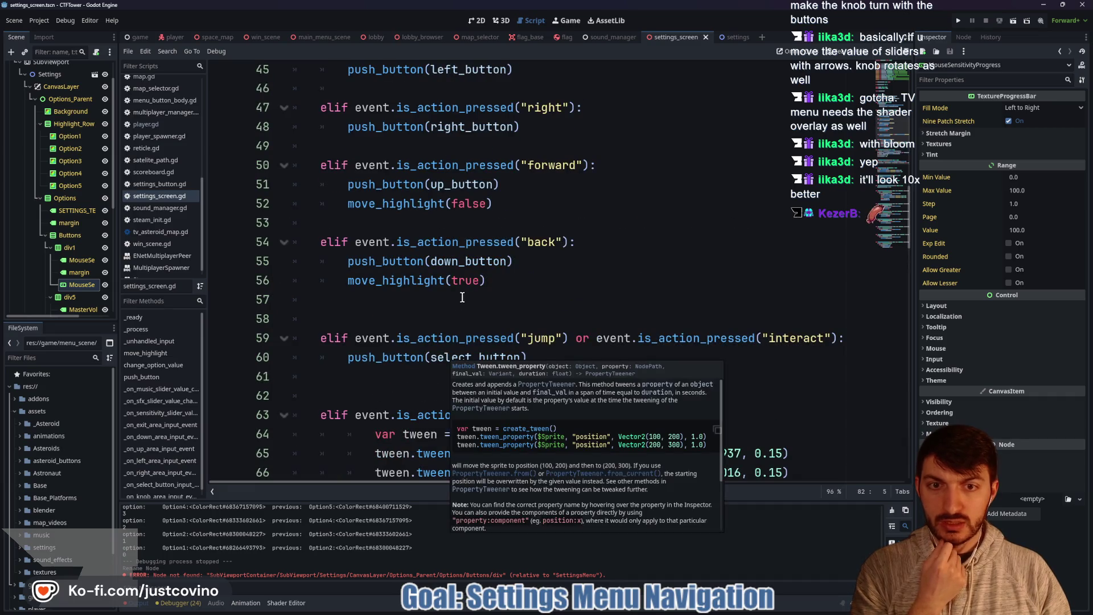
click(538, 300)
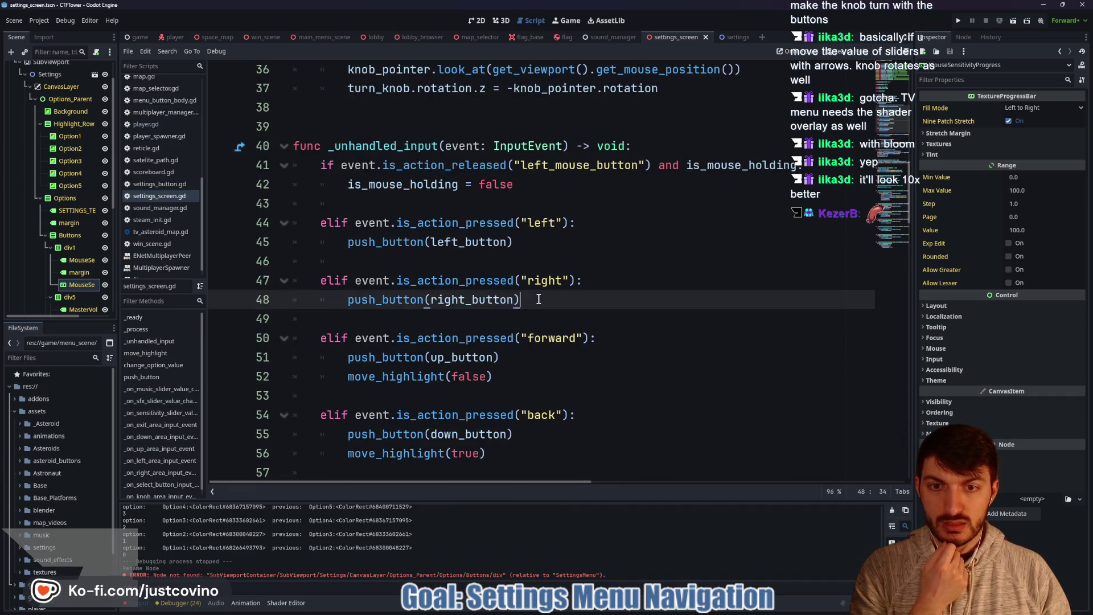
key(Return)
text(chang)
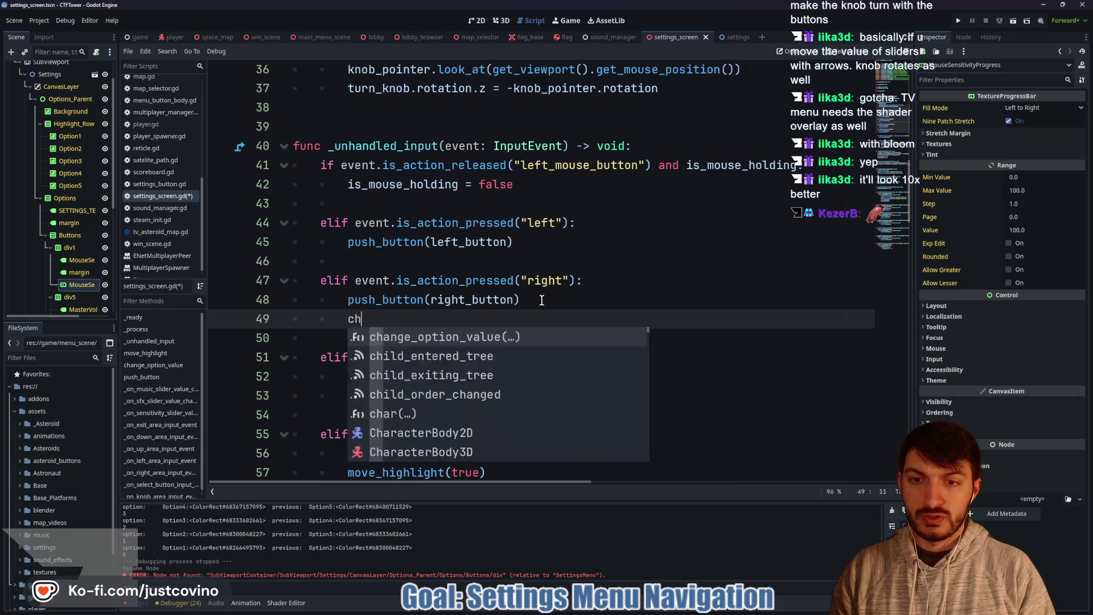
key(Return)
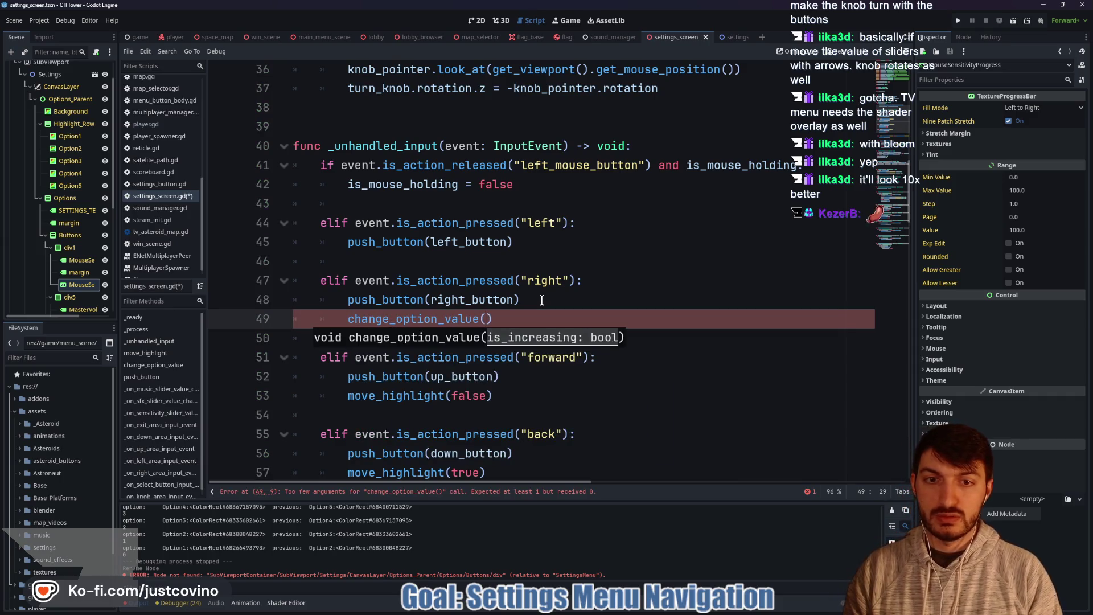
text(true)
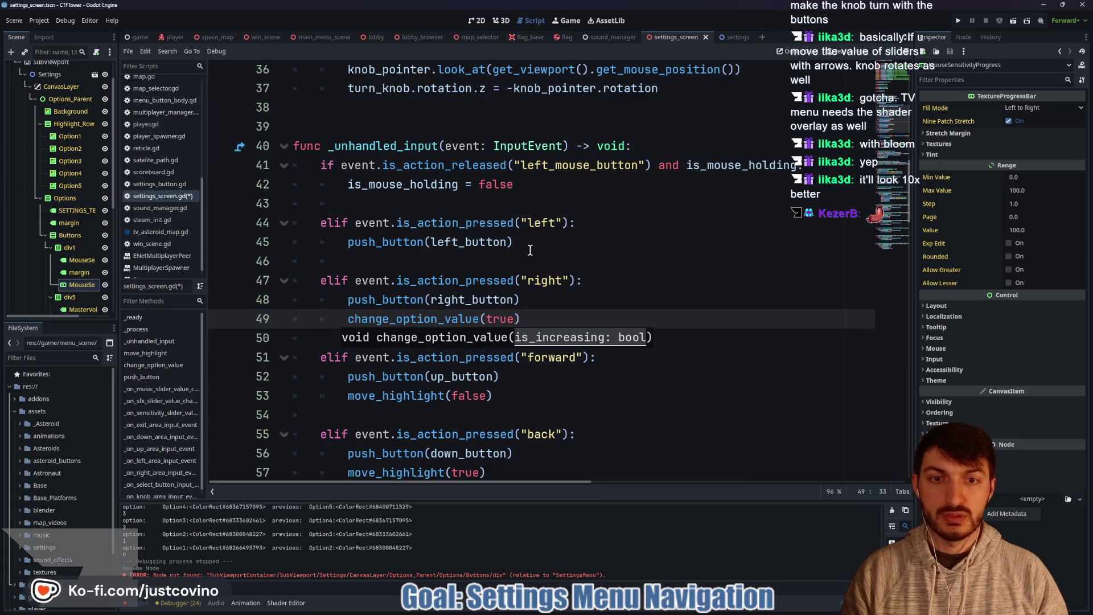
Step: Add change_option_value(false) below the left action's push_button line and save the script
click(530, 245)
key(Return)
text(ang)
key(Return)
text(f)
key(ctrl+s)
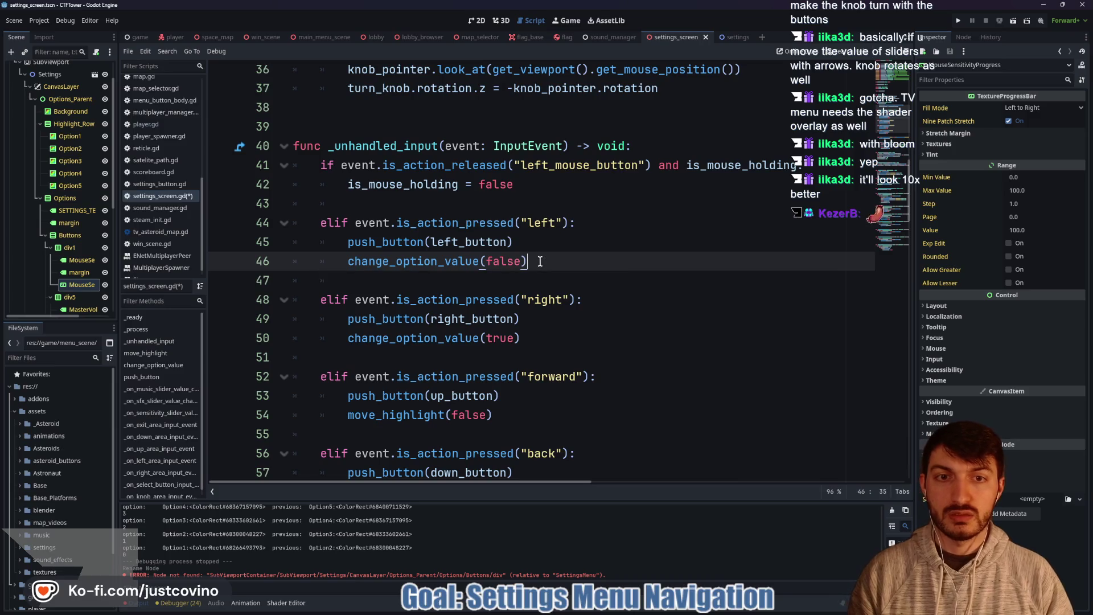
key(End)
key(Return)
scroll(501, 285, up, 5)
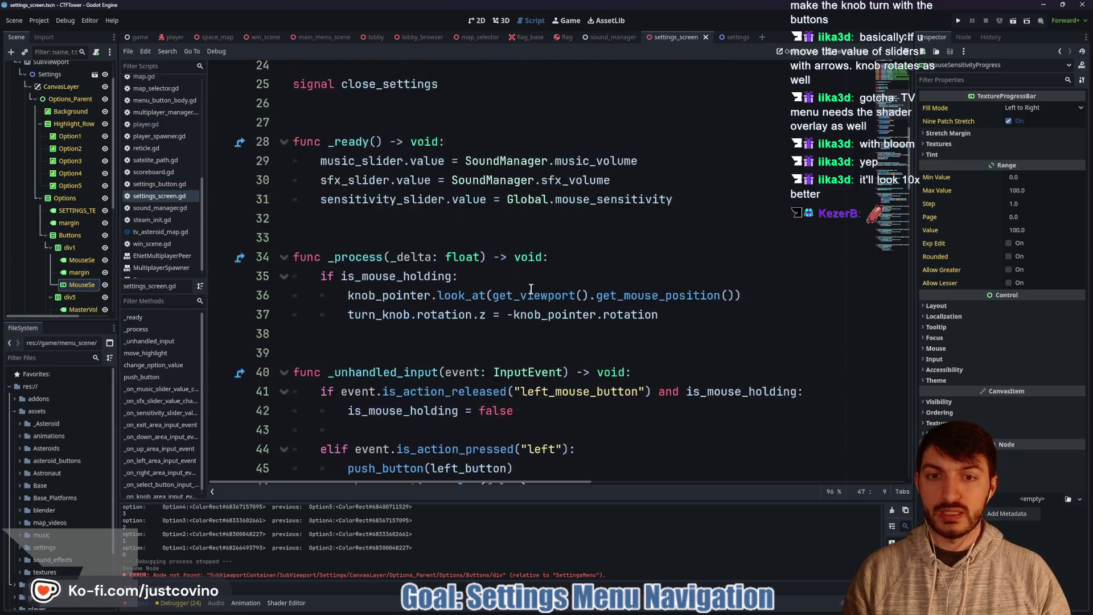
Step: Add change_option_value(false) after push_button(left_button) in _on_left_area_input_event
scroll(523, 286, down, 5)
scroll(522, 286, down, 20)
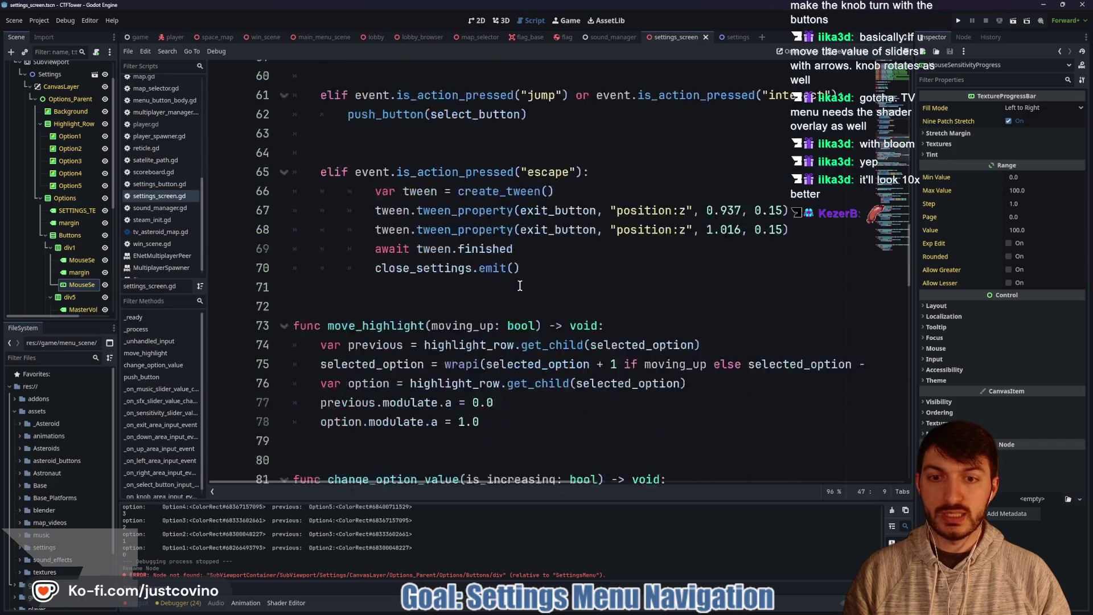
scroll(510, 286, down, 5)
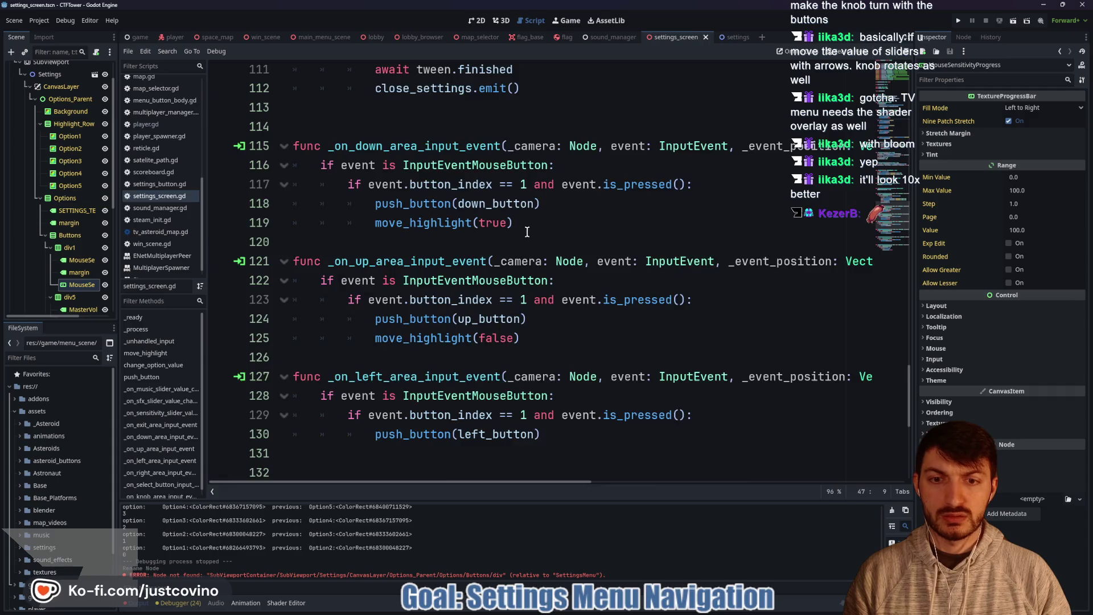
scroll(528, 232, down, 3)
click(562, 267)
key(Return)
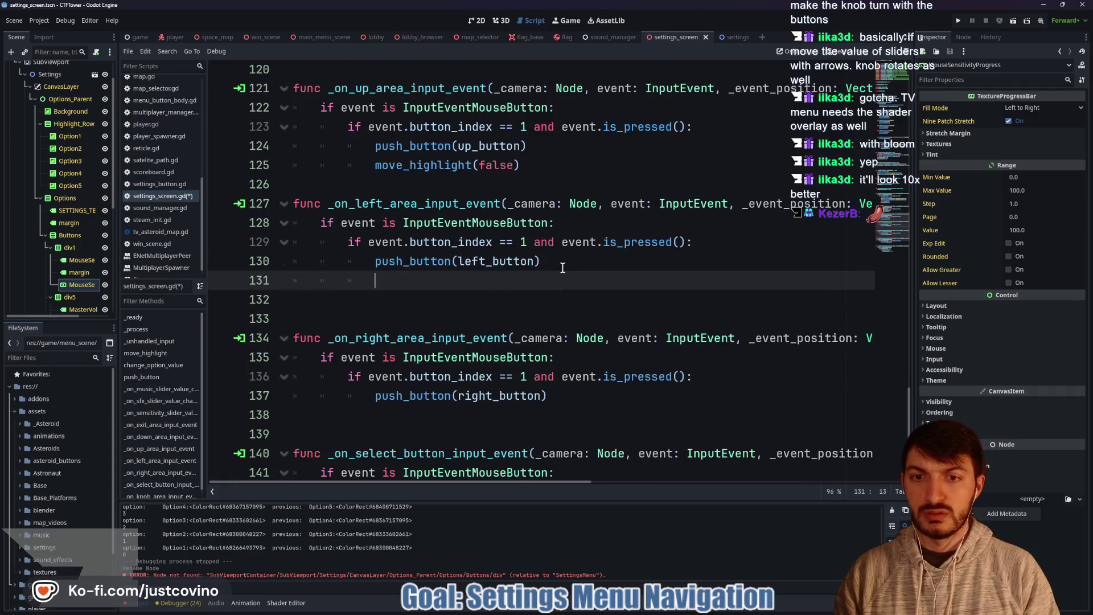
text(chan)
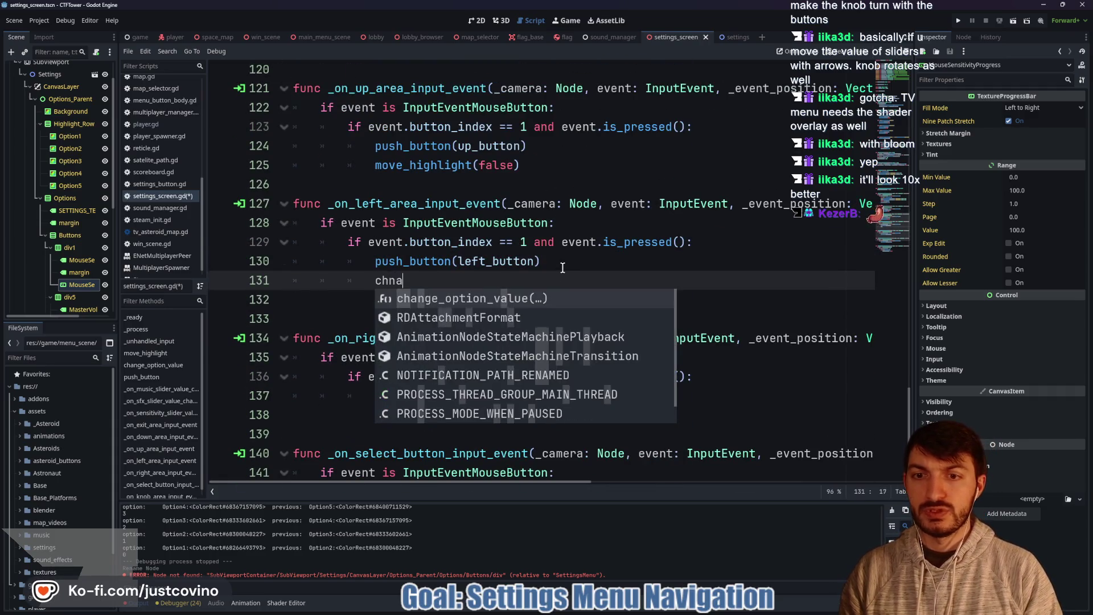
key(Return)
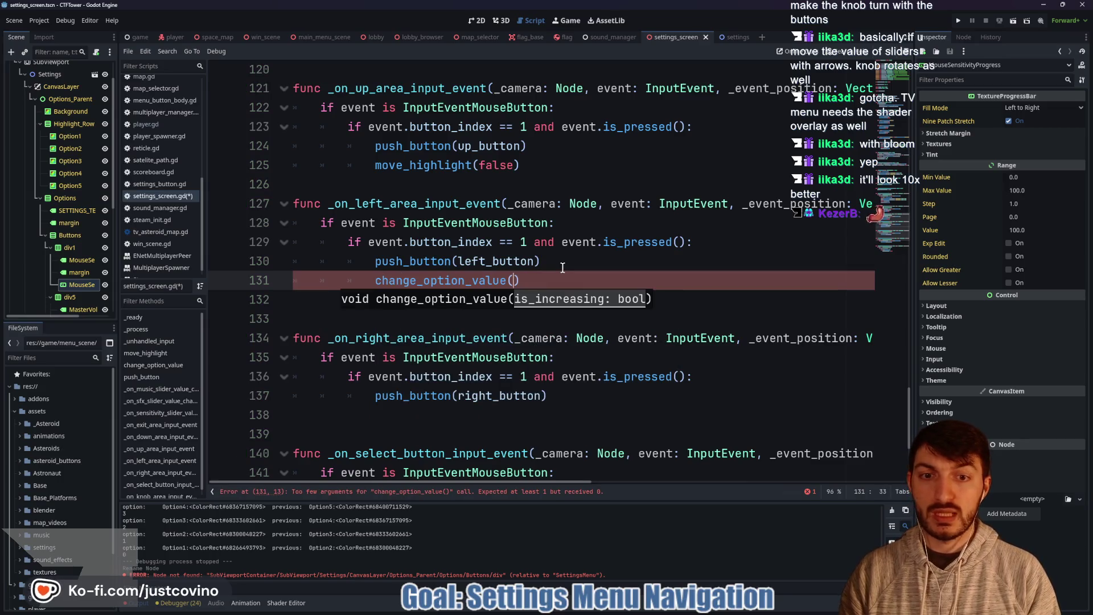
text(fals)
key(Return)
Step: Add change_option_value(true) to _on_right_area_input_event, then run the game to test
click(453, 412)
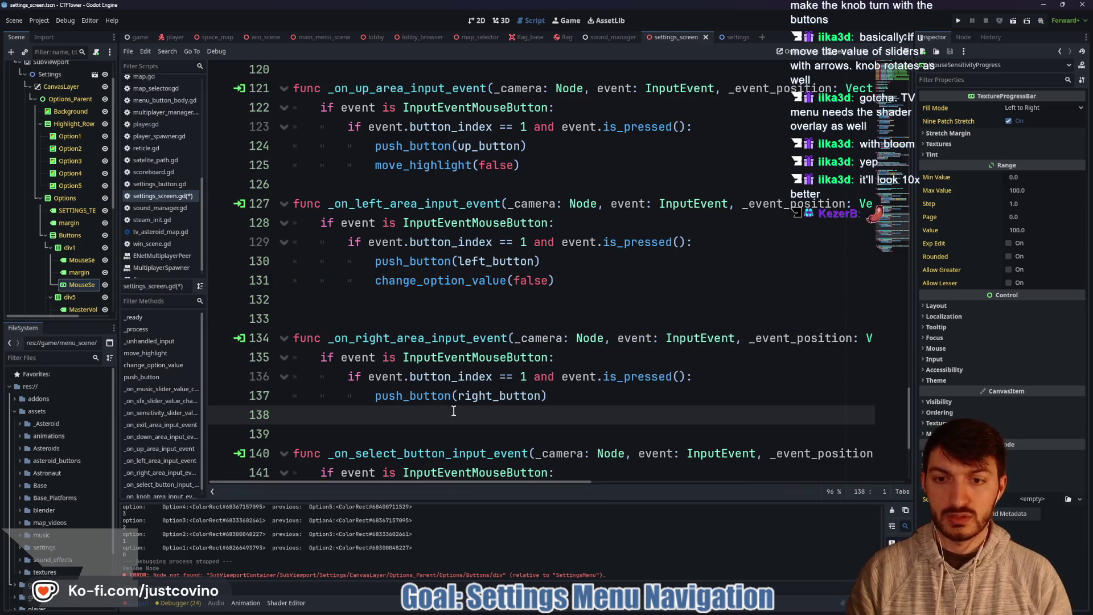
text(change)
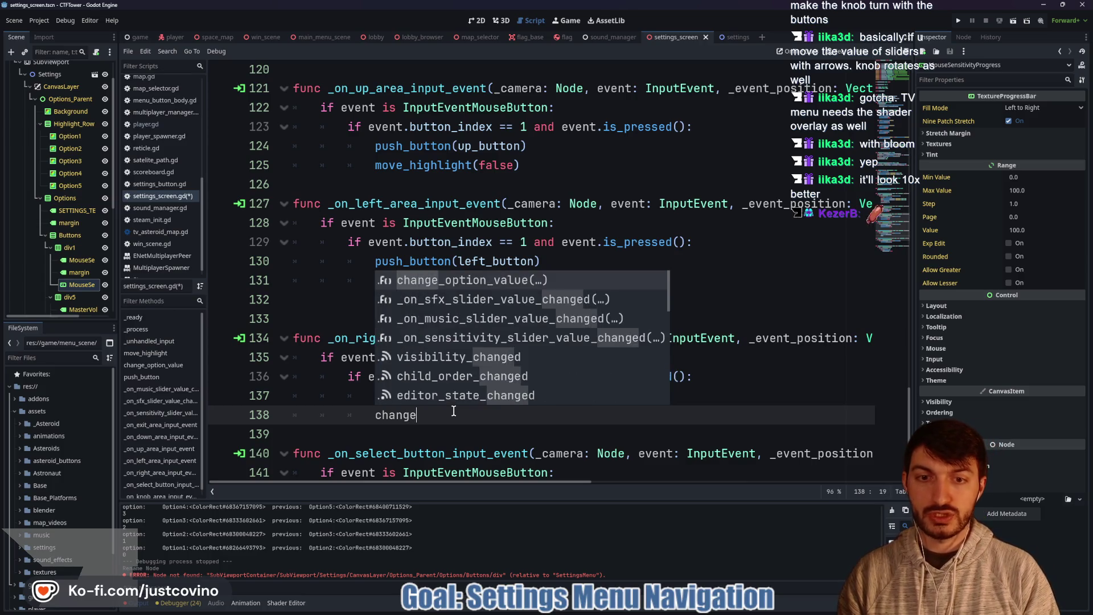
key(Return)
text(true)
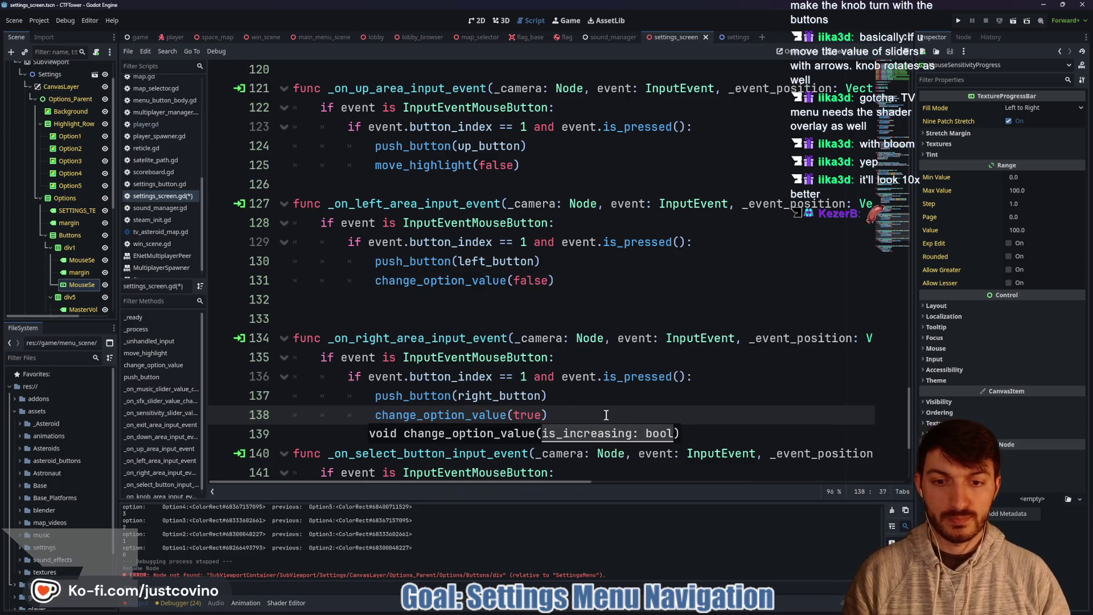
click(589, 402)
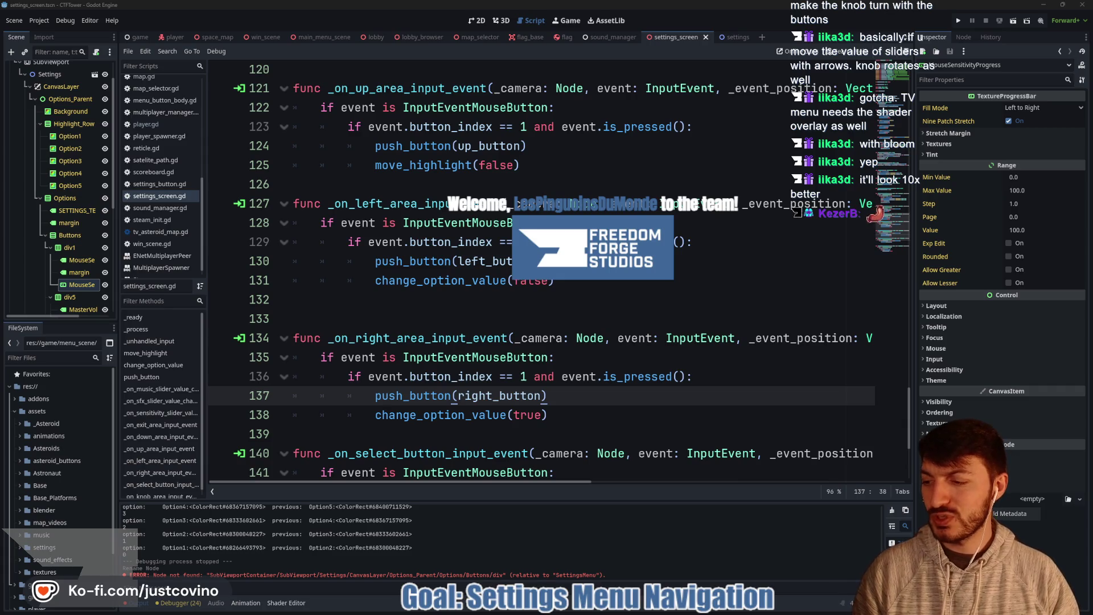
click(558, 320)
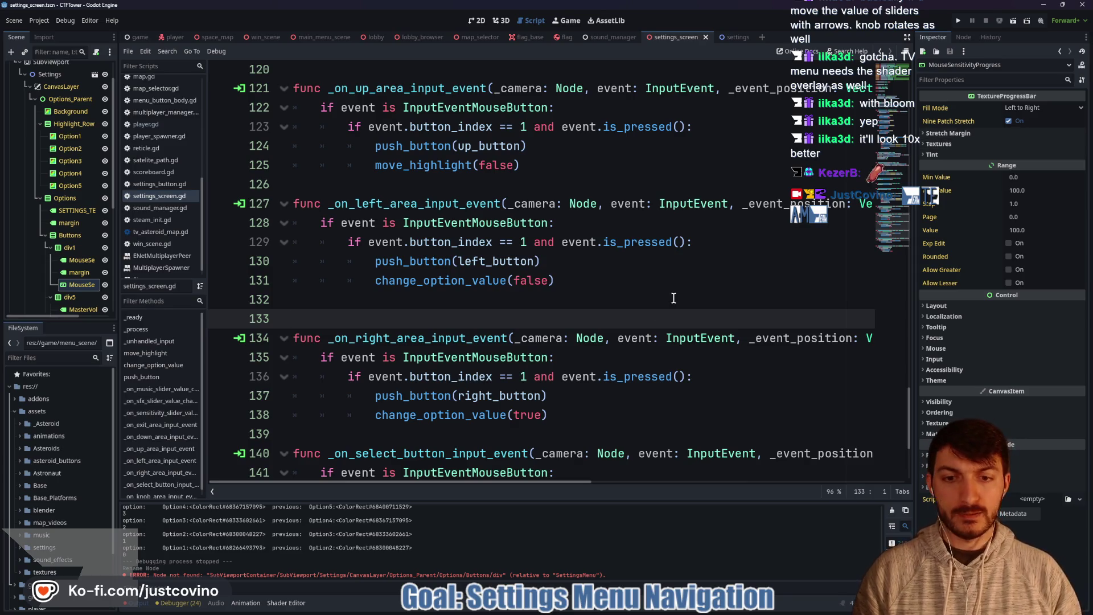
click(957, 21)
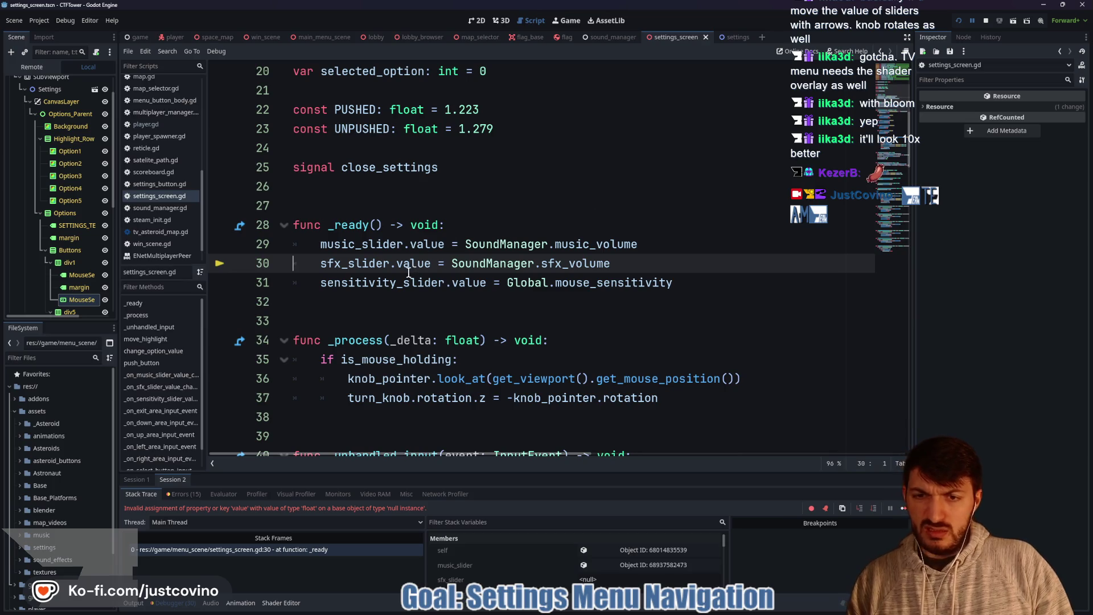
Step: Stop the game after the null sfx_slider error and search 'paint' in the Start menu
scroll(387, 268, up, 6)
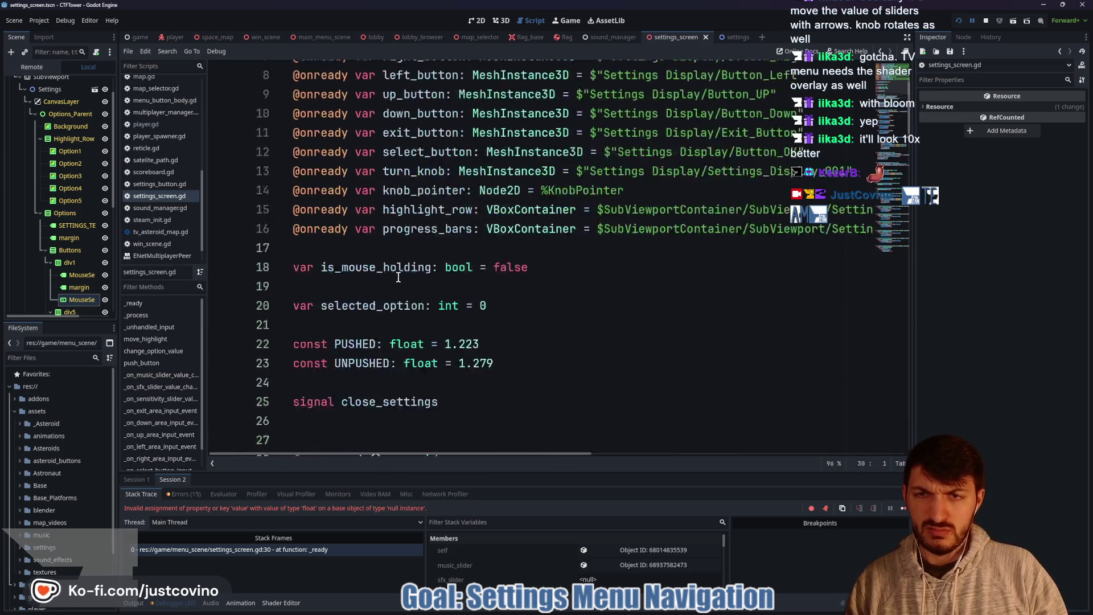
scroll(397, 277, down, 6)
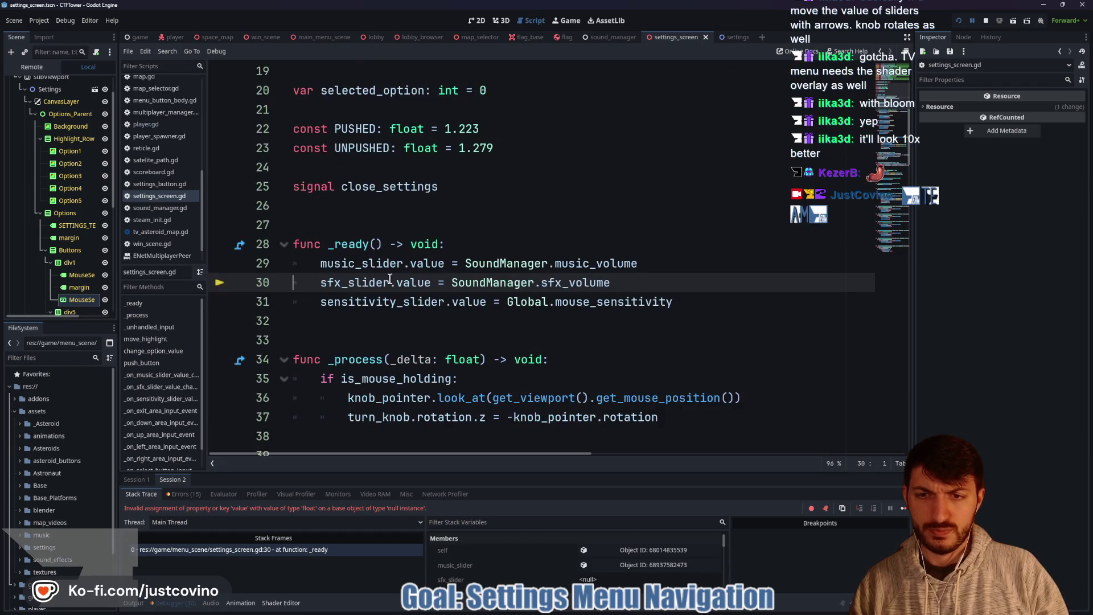
mouse_move(357, 286)
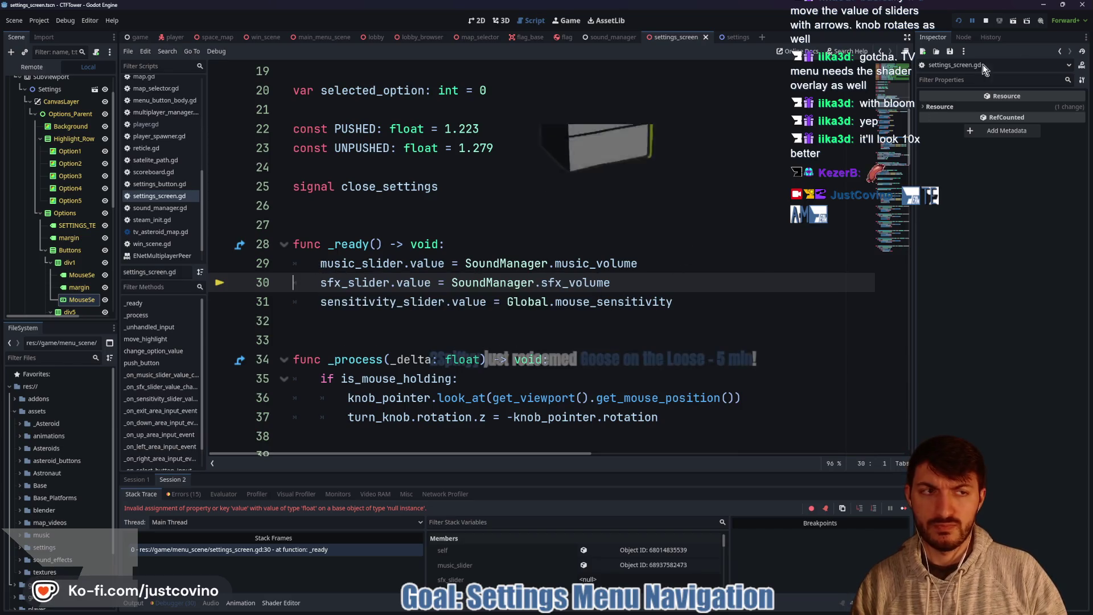
click(984, 20)
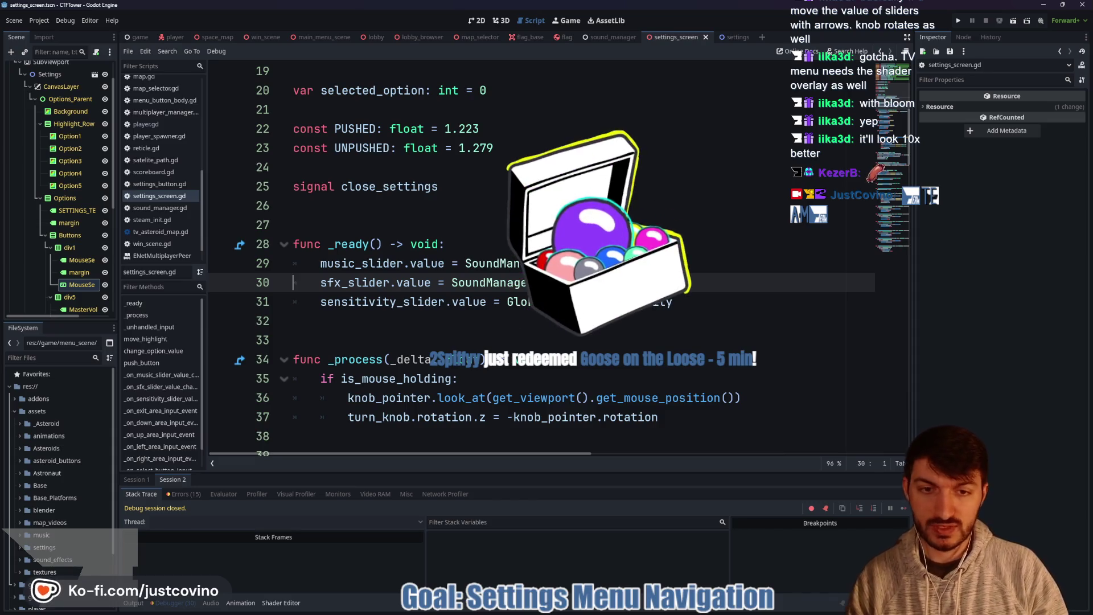
key(super)
text(paint)
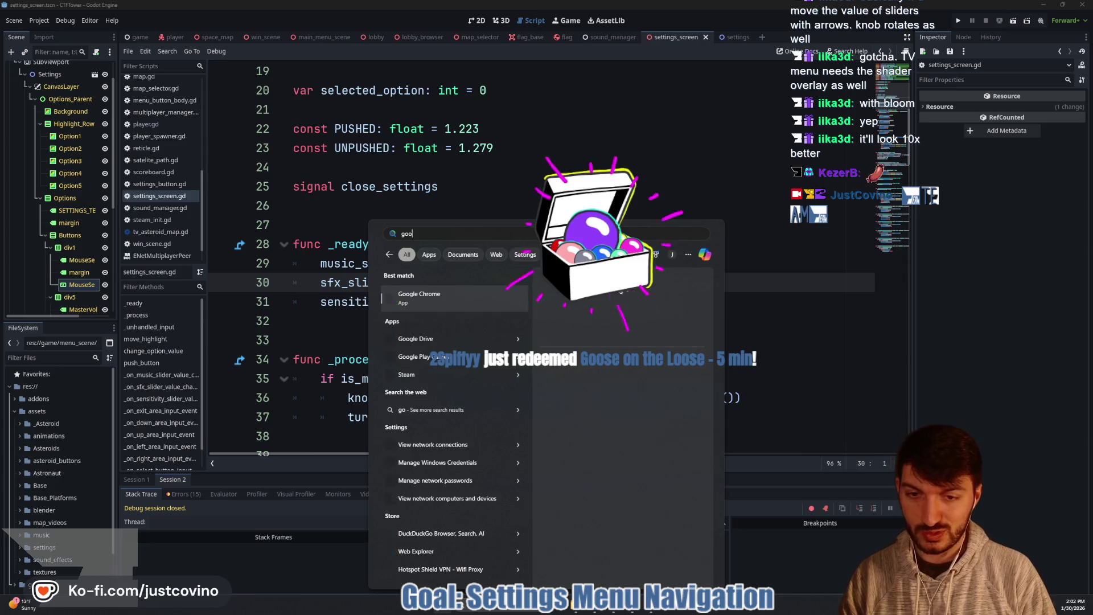
key(Return)
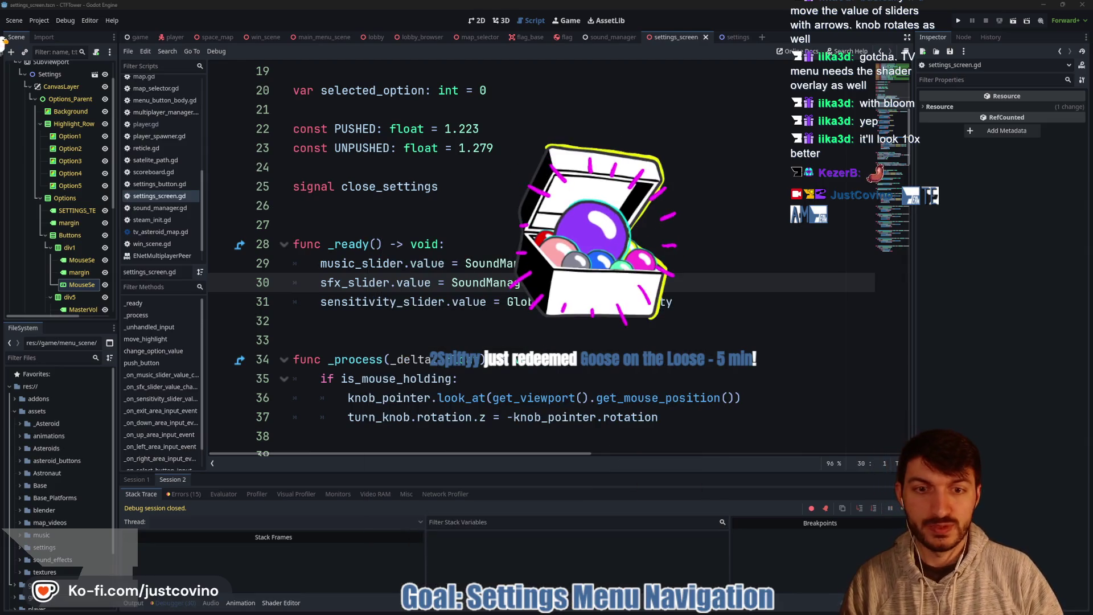
Step: Comment out the _ready slider-initialising lines with Ctrl+K and save the script
mouse_move(507, 301)
mouse_down()
mouse_move(292, 275)
mouse_move(293, 244)
mouse_up()
key(ctrl+k)
click(383, 302)
key(ctrl+s)
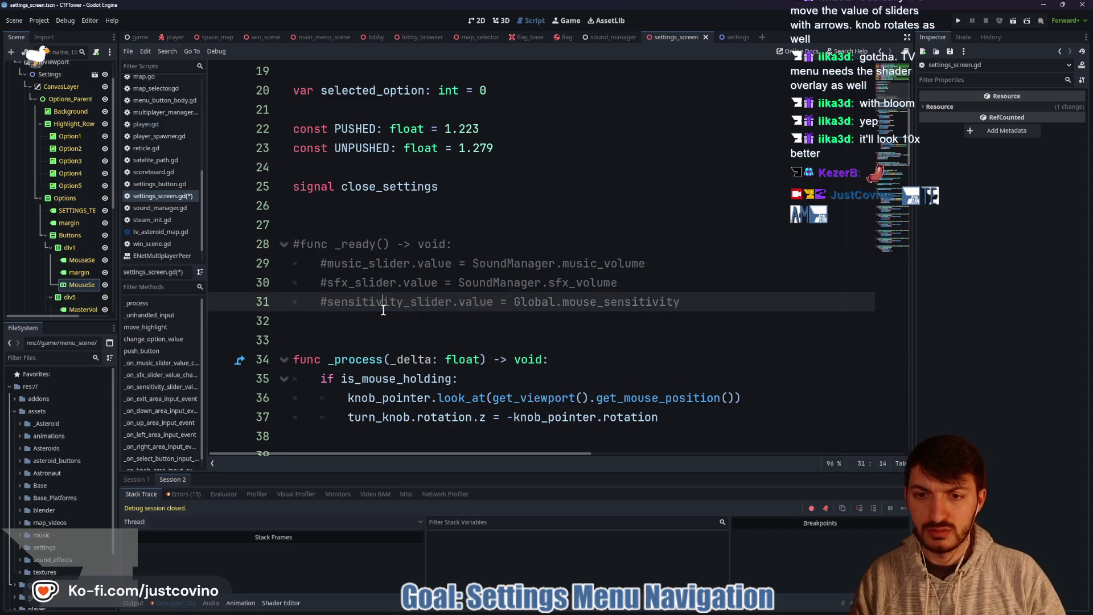
Step: Relaunch the game, open settings, and lower Master Volume several steps with Left
click(957, 21)
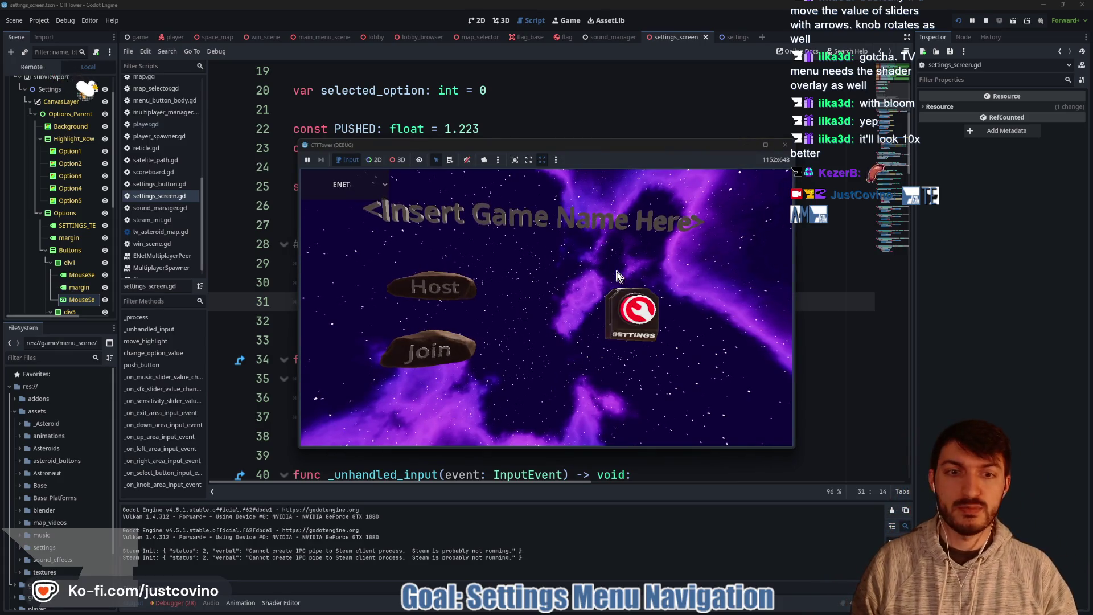
click(641, 296)
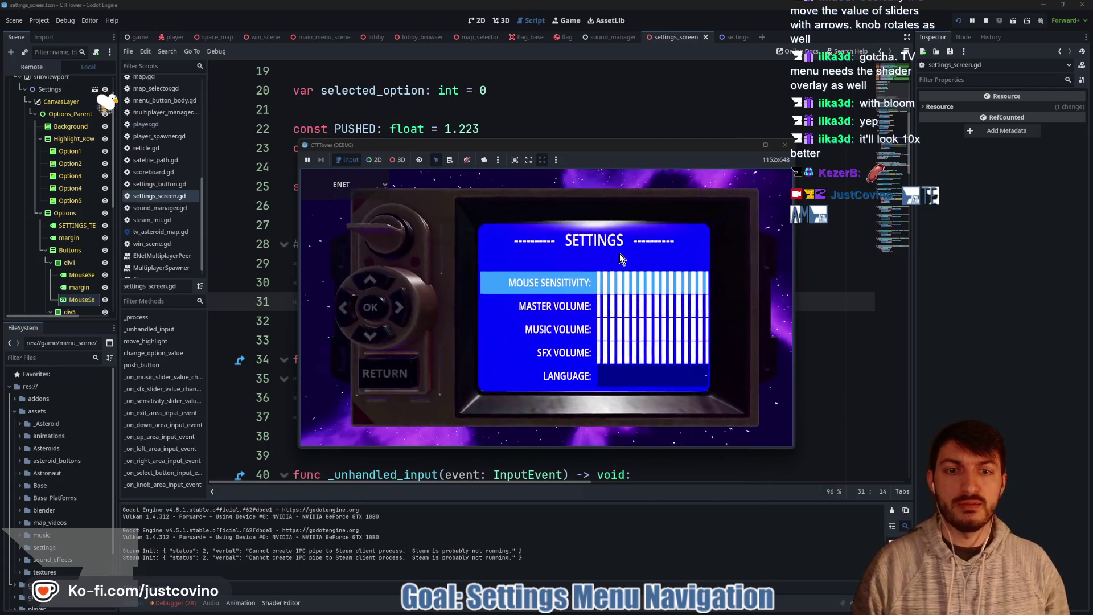
key(Down)
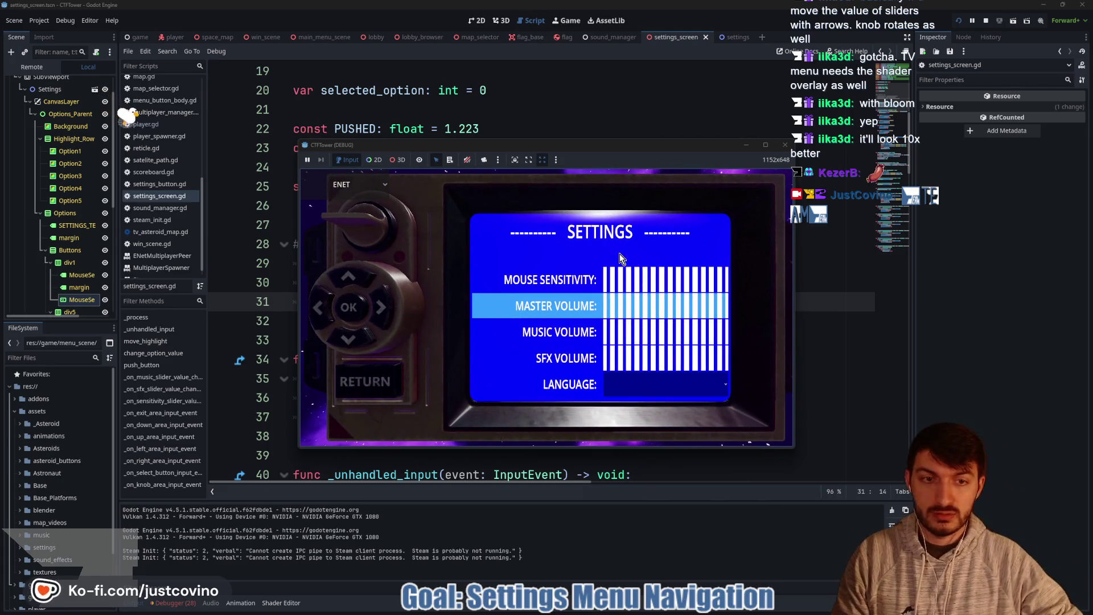
key(Left)
key(Left)
key(Left)
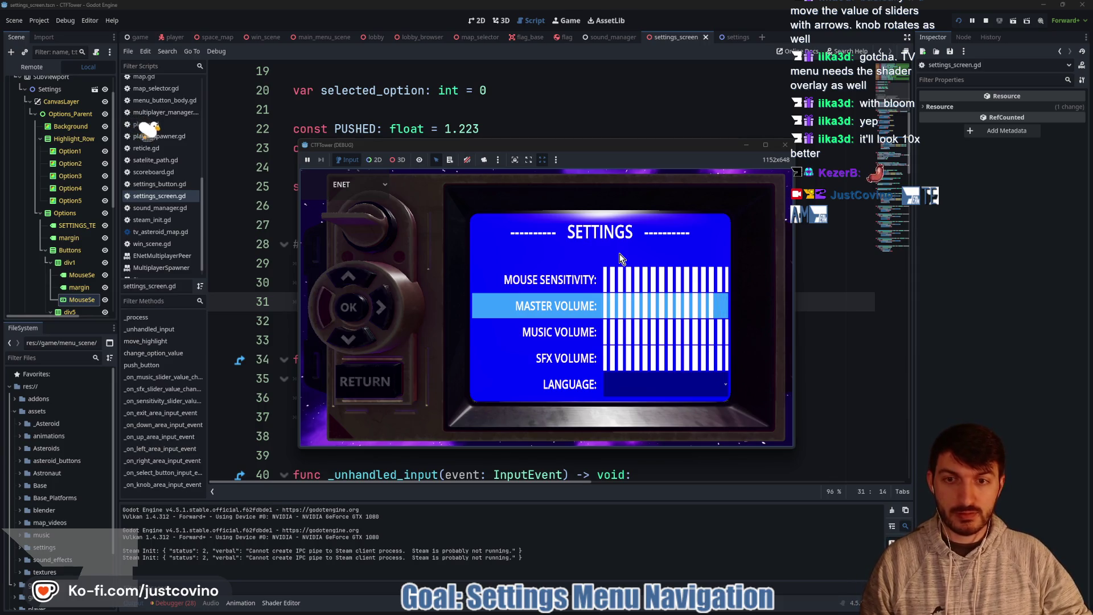
key(Left)
key(Left)
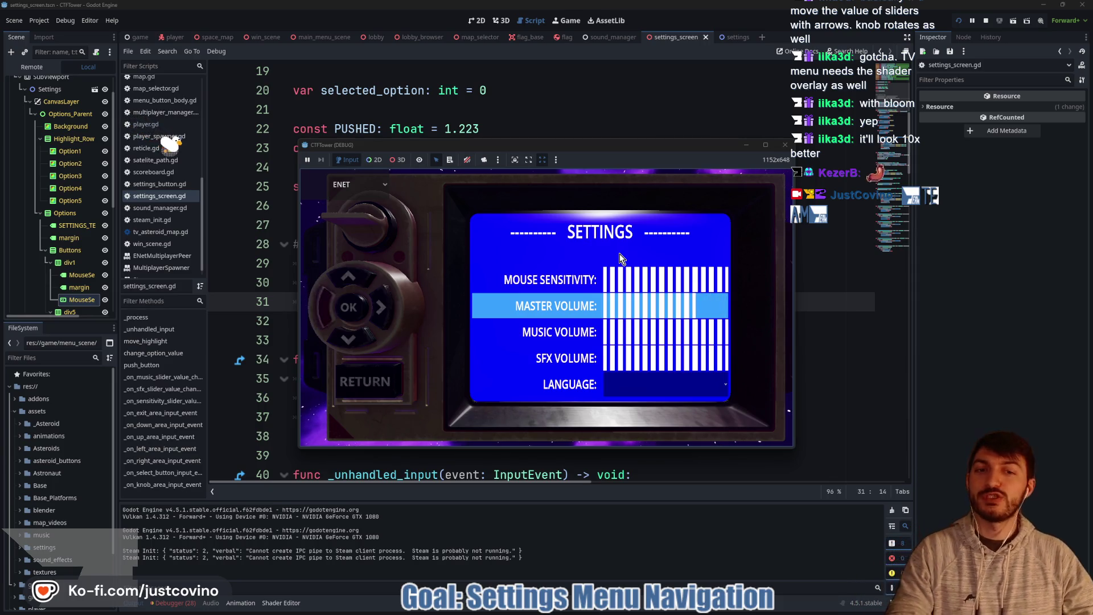
key(Left)
key(Left)
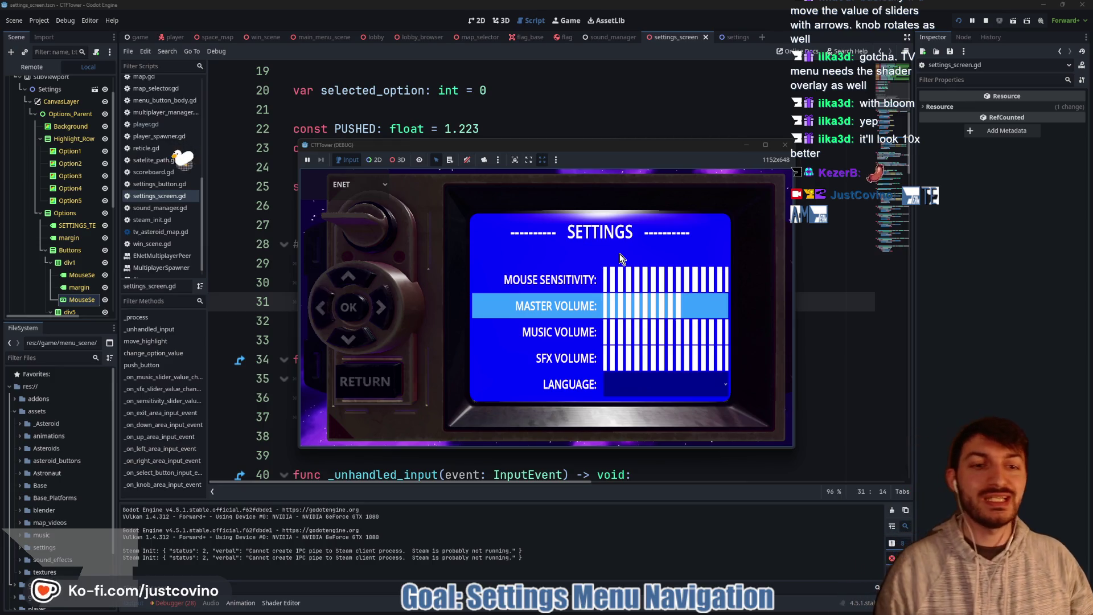
key(Left)
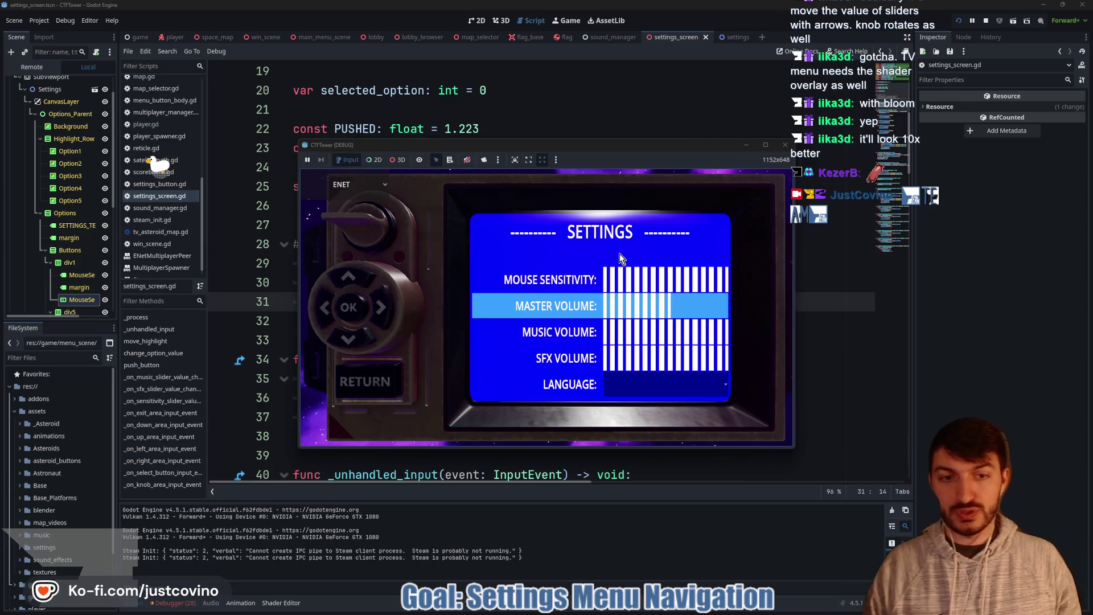
key(Left)
key(Left)
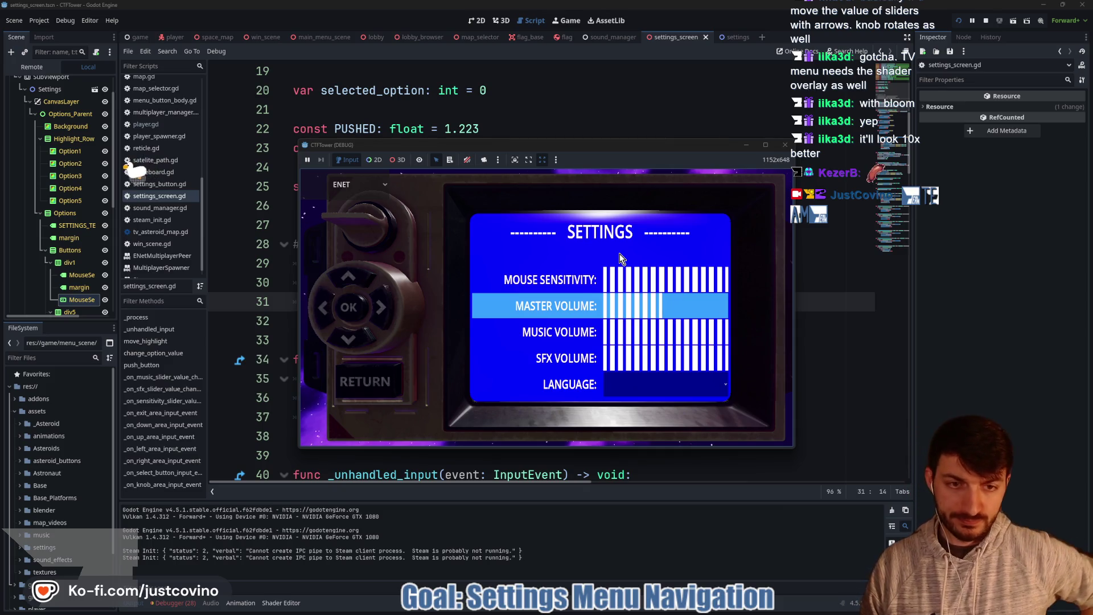
key(Left)
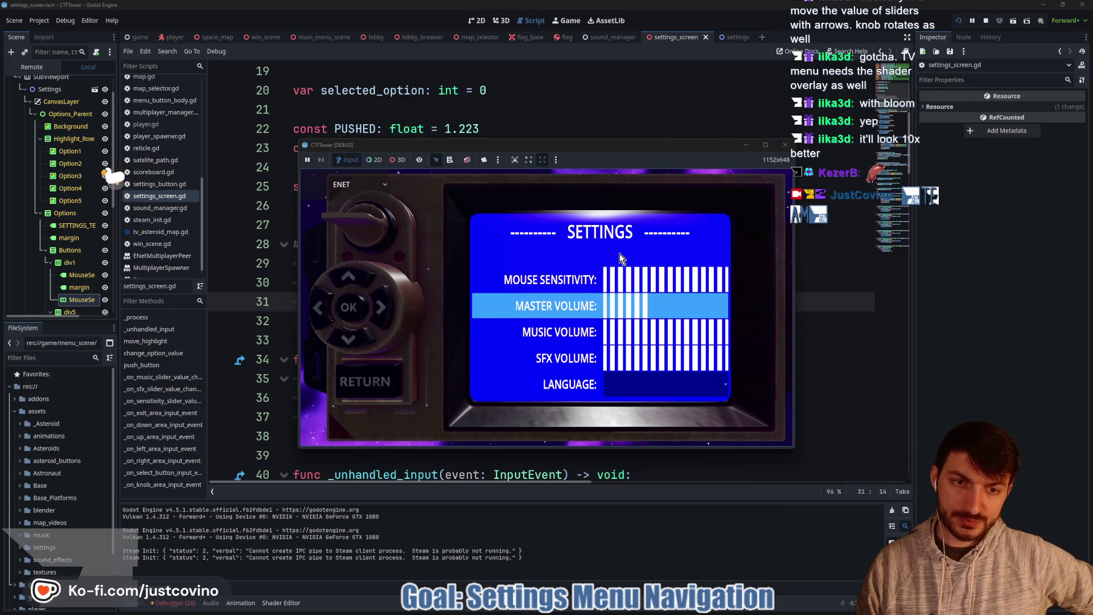
Step: Raise Master Volume, lower Music Volume, then move toward Language until the debugger breaks
key(Right)
key(Right)
key(Right)
key(Right)
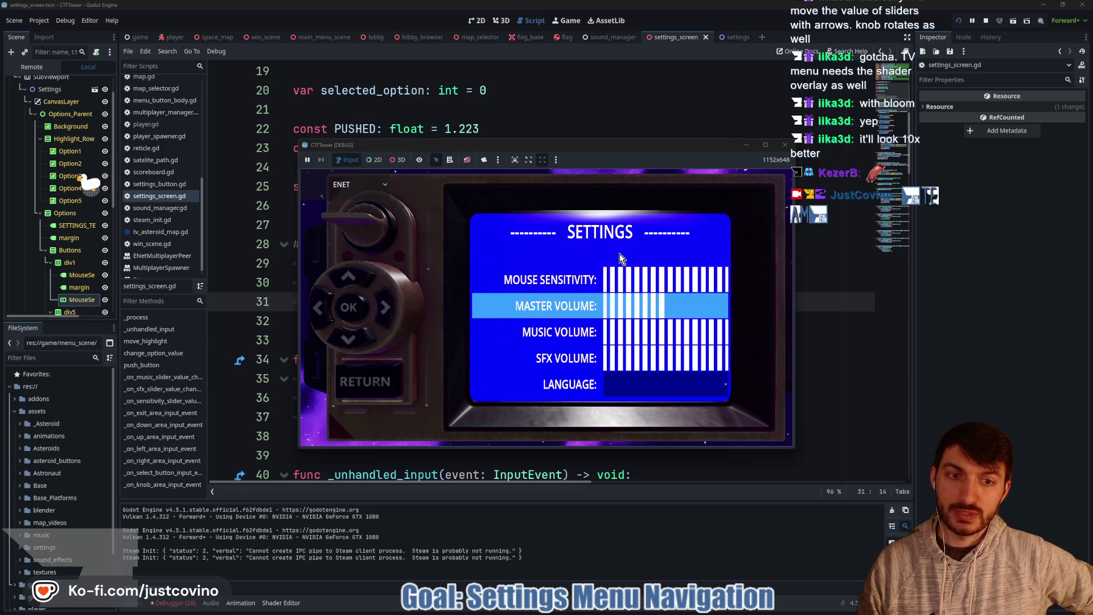
key(Right)
key(Right)
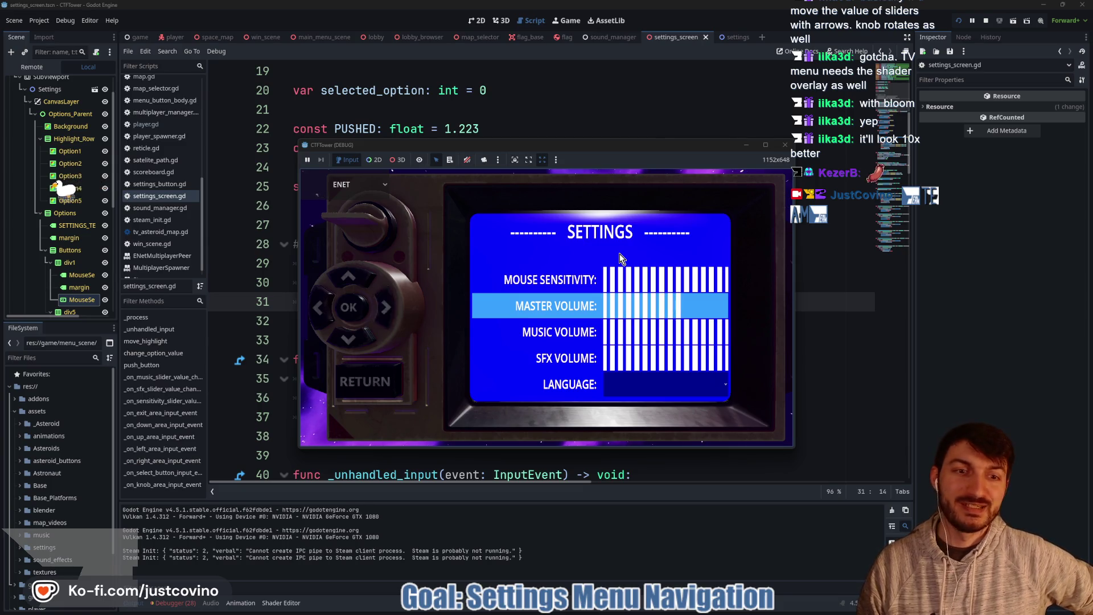
key(Right)
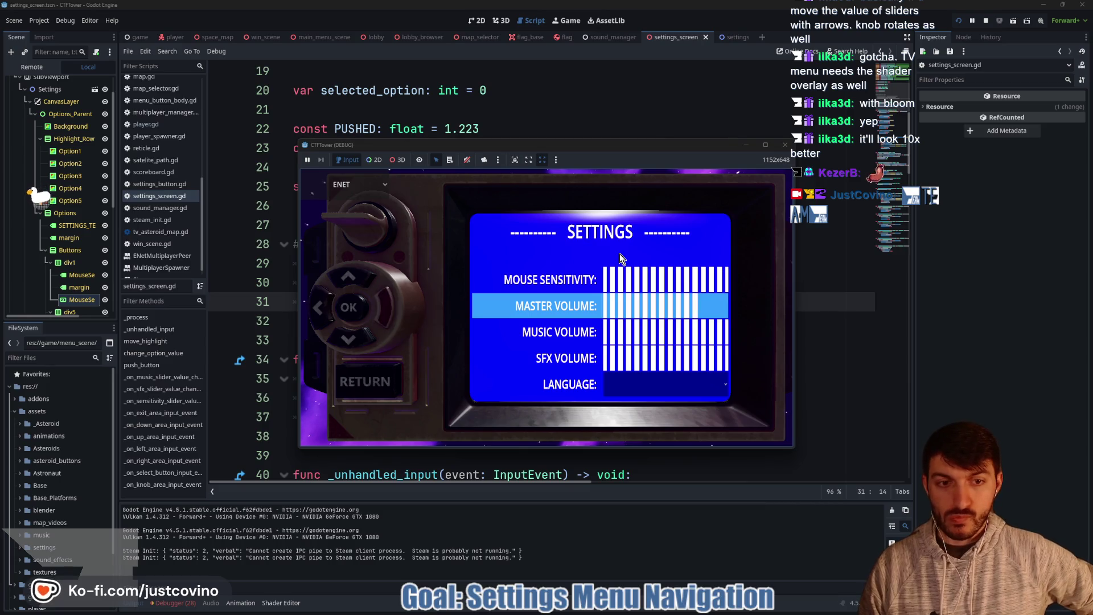
key(Down)
key(Left)
key(Left)
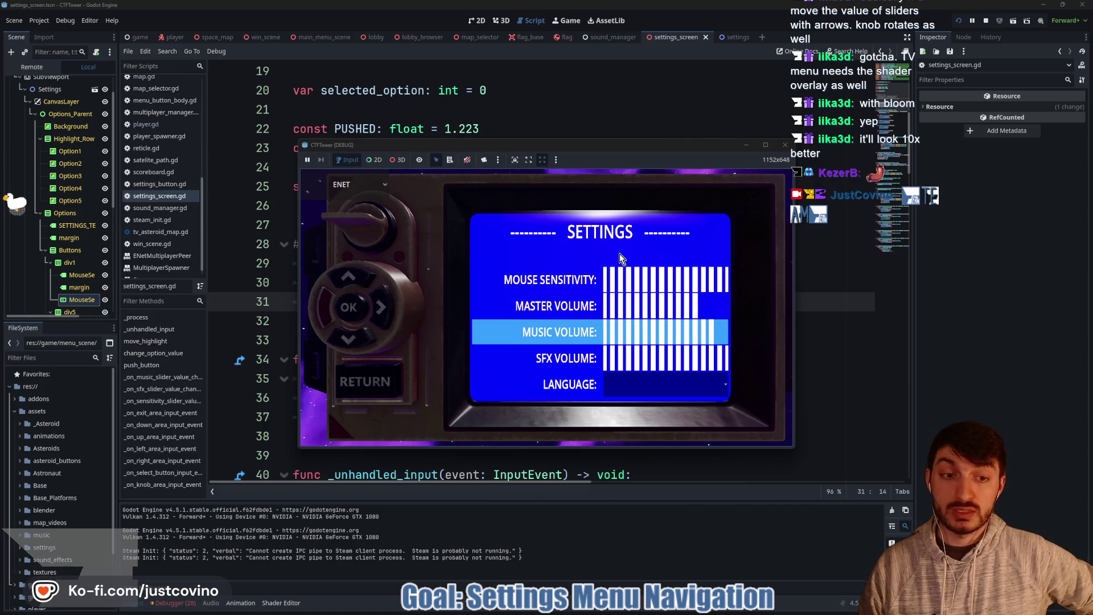
key(Left)
key(Down)
key(Down)
key(F8)
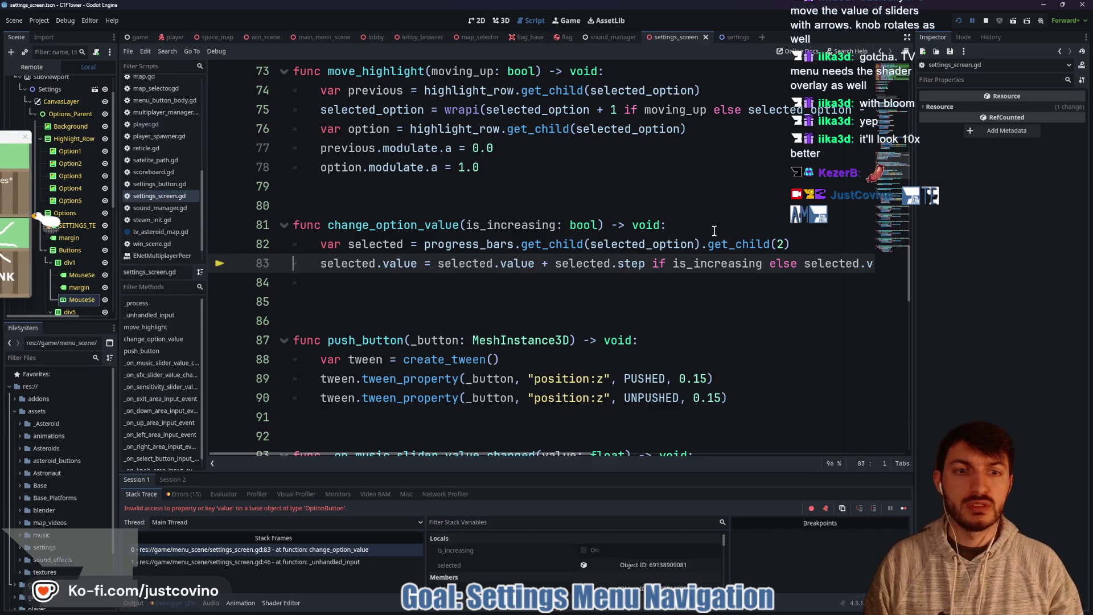
Step: Insert 'if selected_option == 5: return' with a TODO about opening the language menu, and save
click(820, 246)
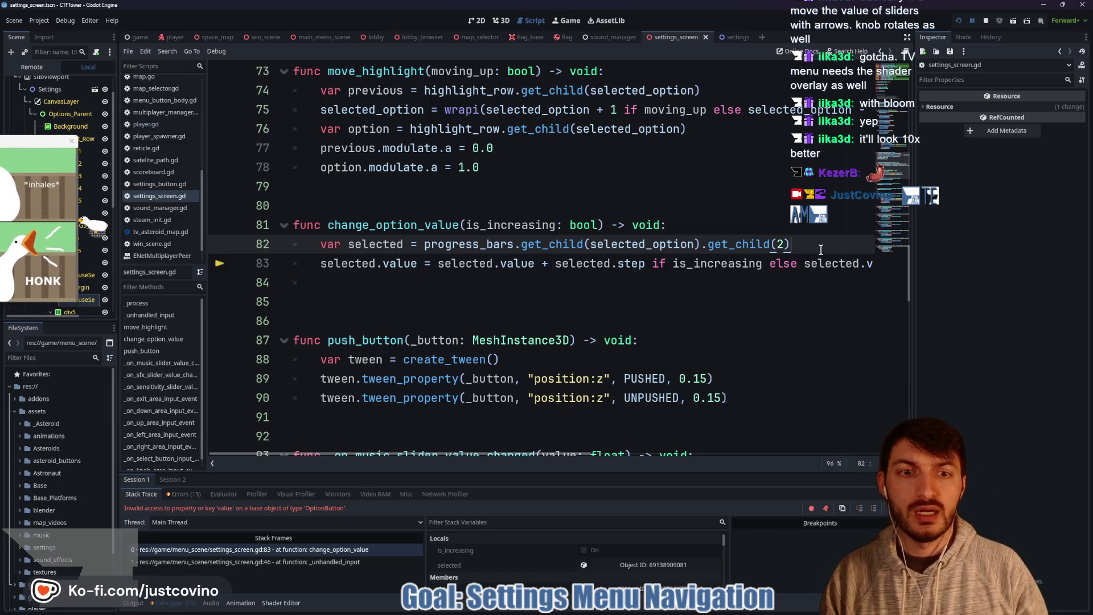
click(699, 224)
key(Return)
text(if selected_option)
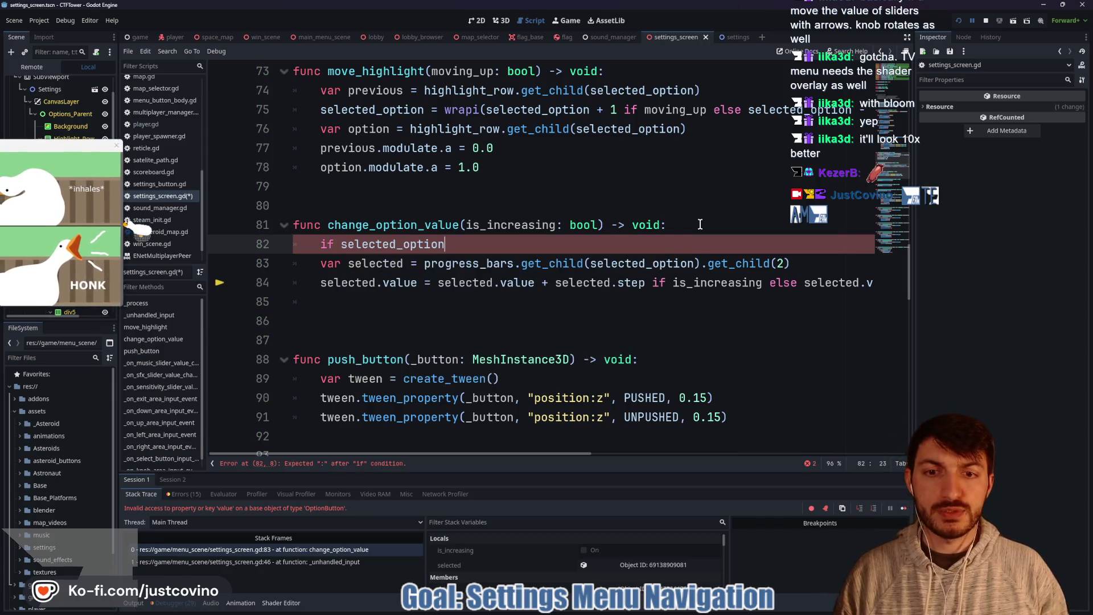
text( =)
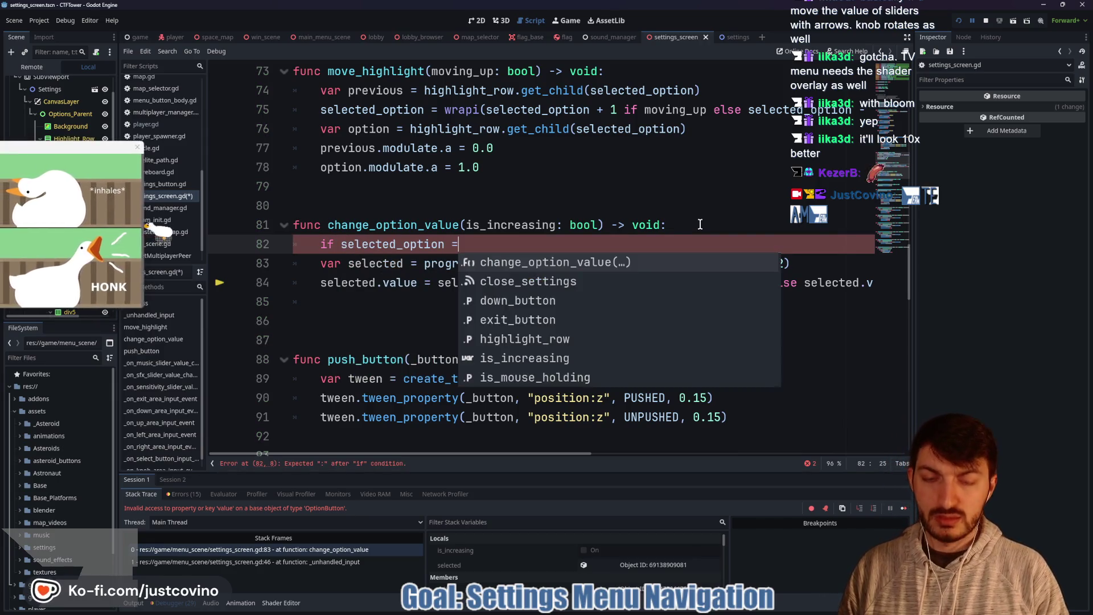
text(= 5:)
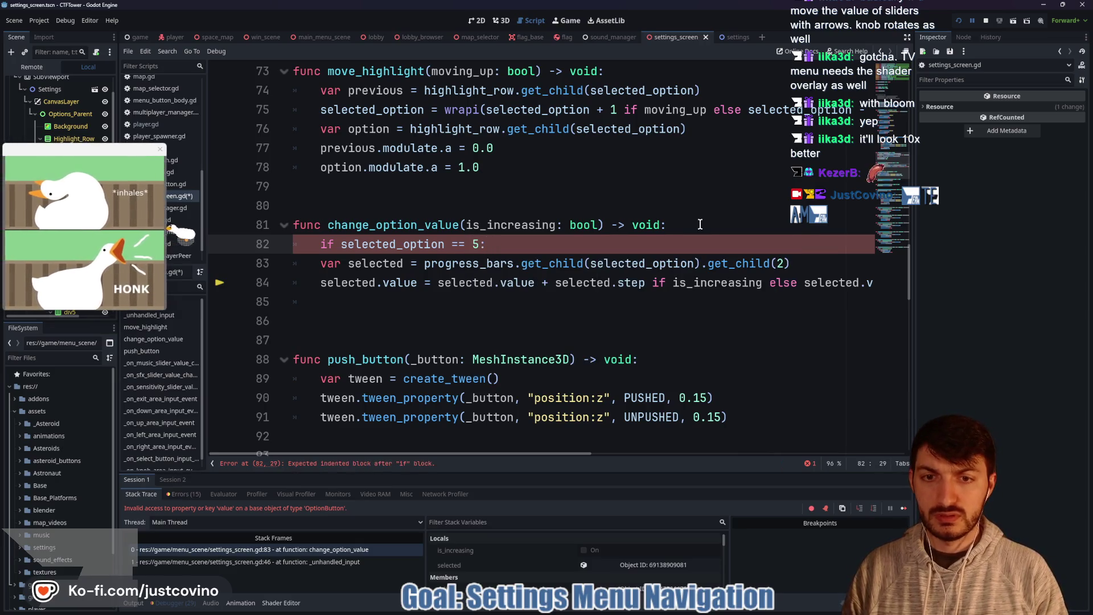
text( return)
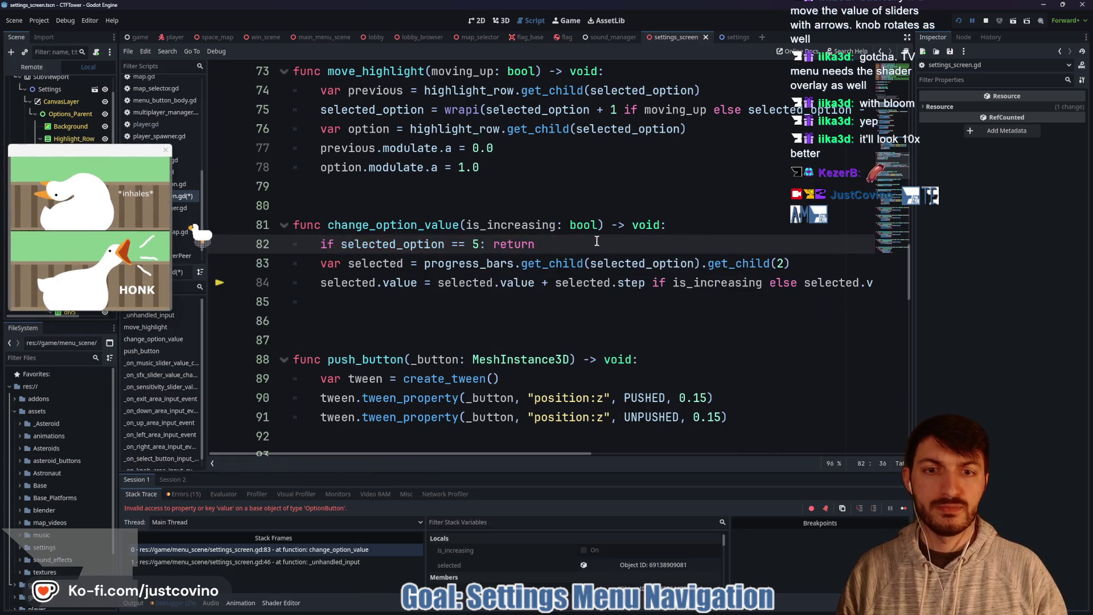
text( #TODO)
key(ctrl+s)
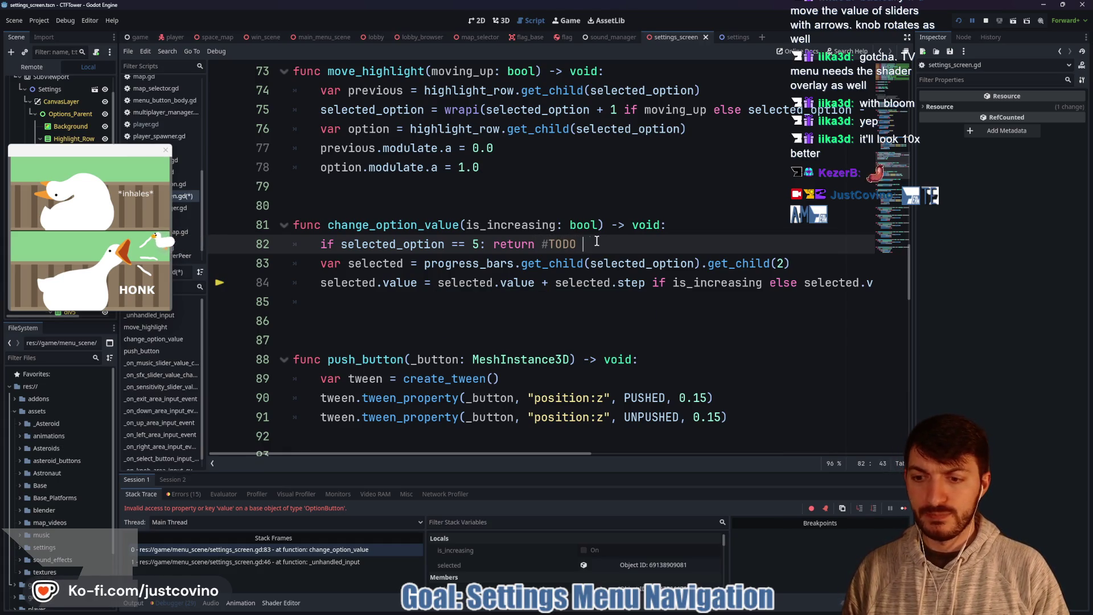
text(ge menu instead)
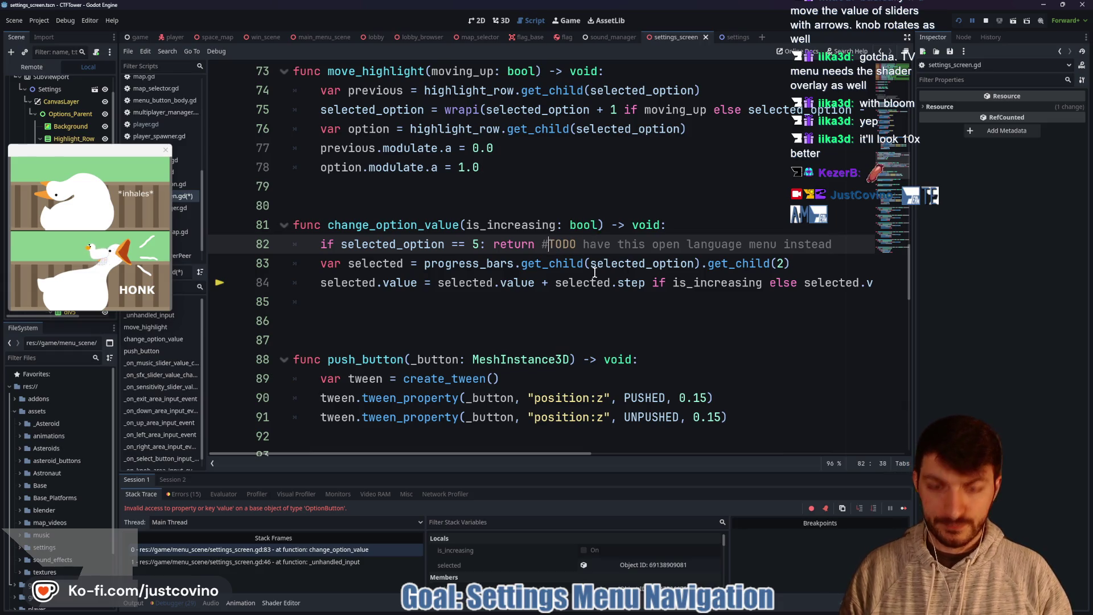
text(#)
key(ctrl+s)
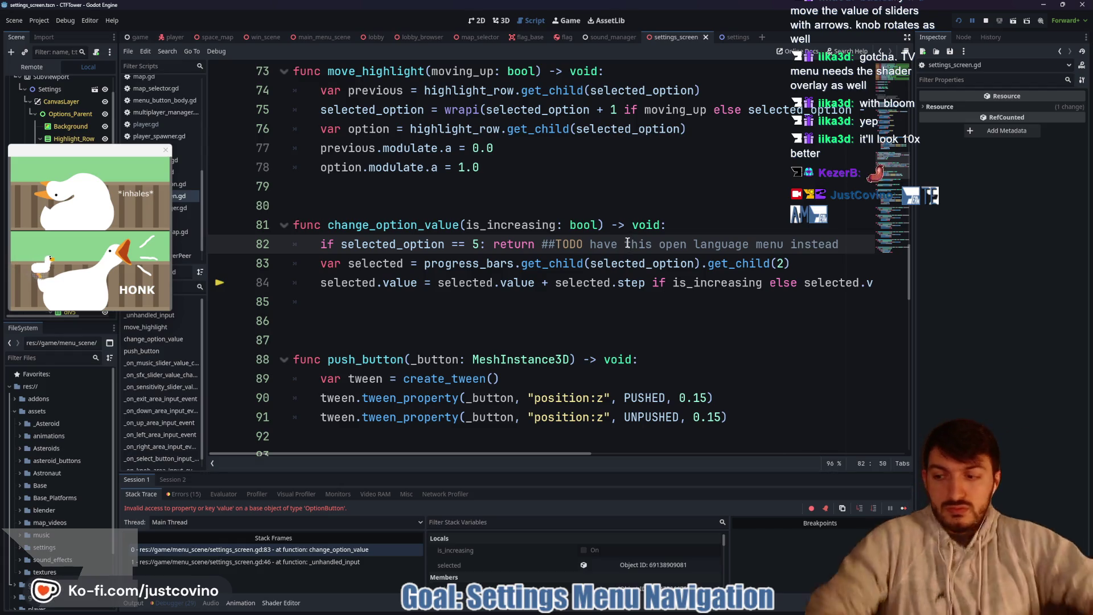
click(797, 259)
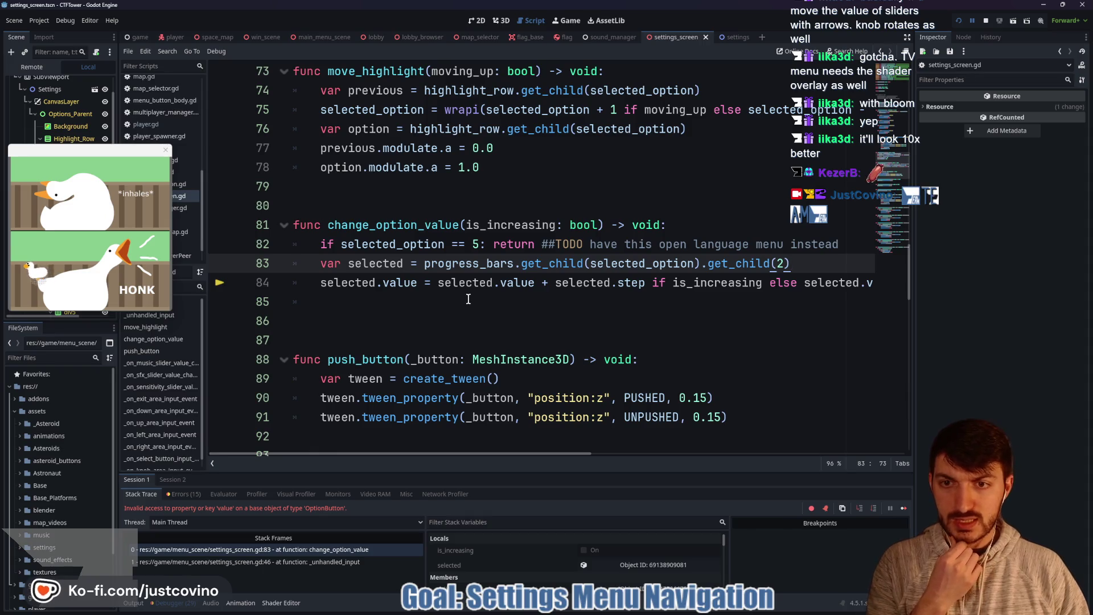
scroll(470, 298, down, 6)
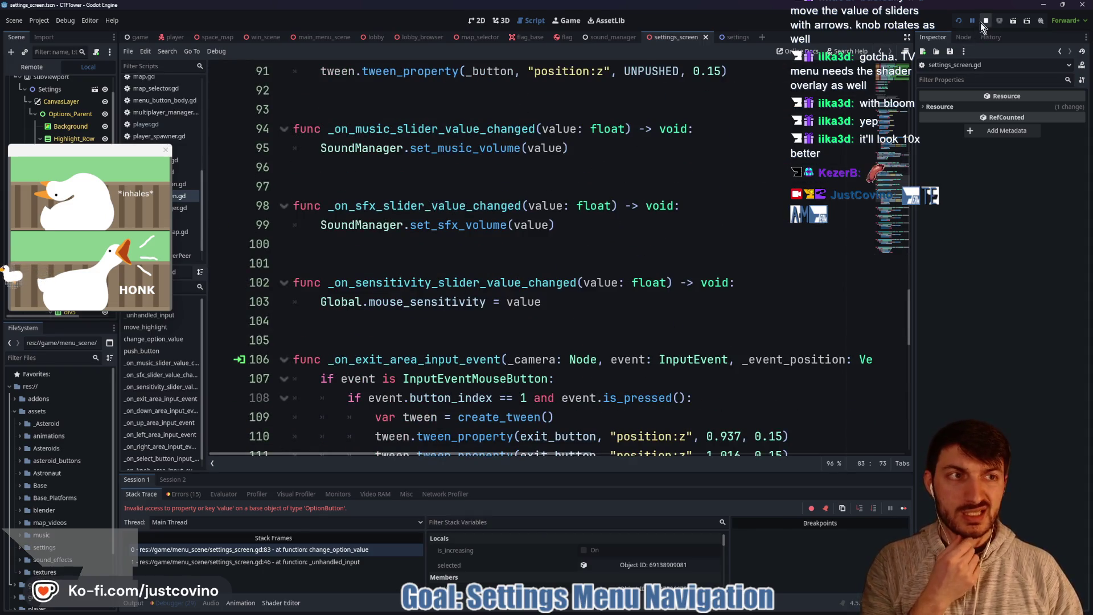
Step: Stop the game, check set_music_volume in sound_manager.gd, then return to settings_screen.gd
click(985, 21)
scroll(518, 265, up, 3)
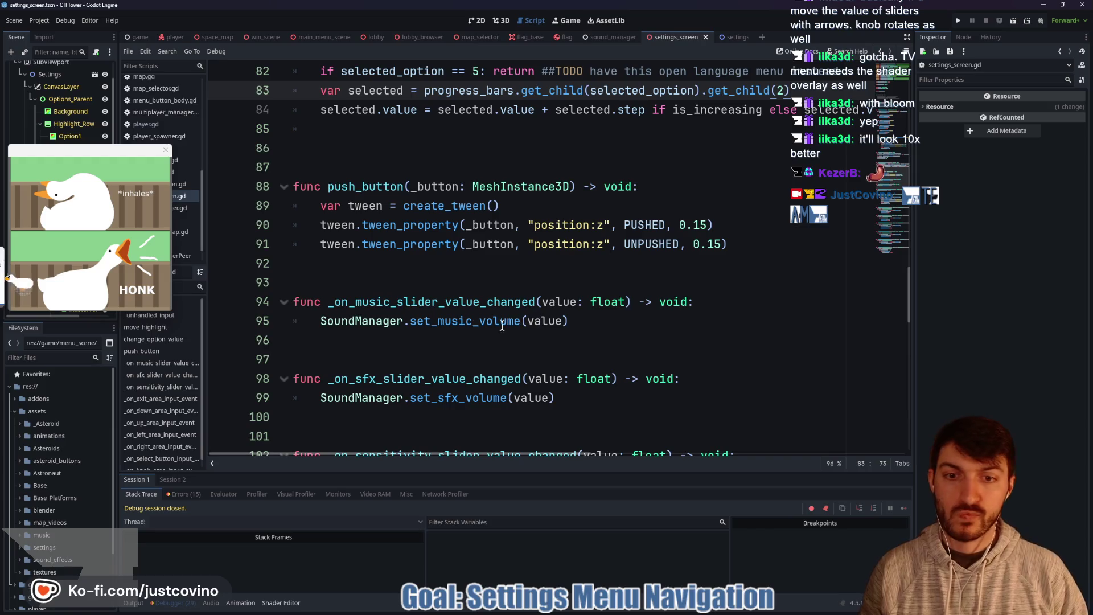
ctrl+click(468, 321)
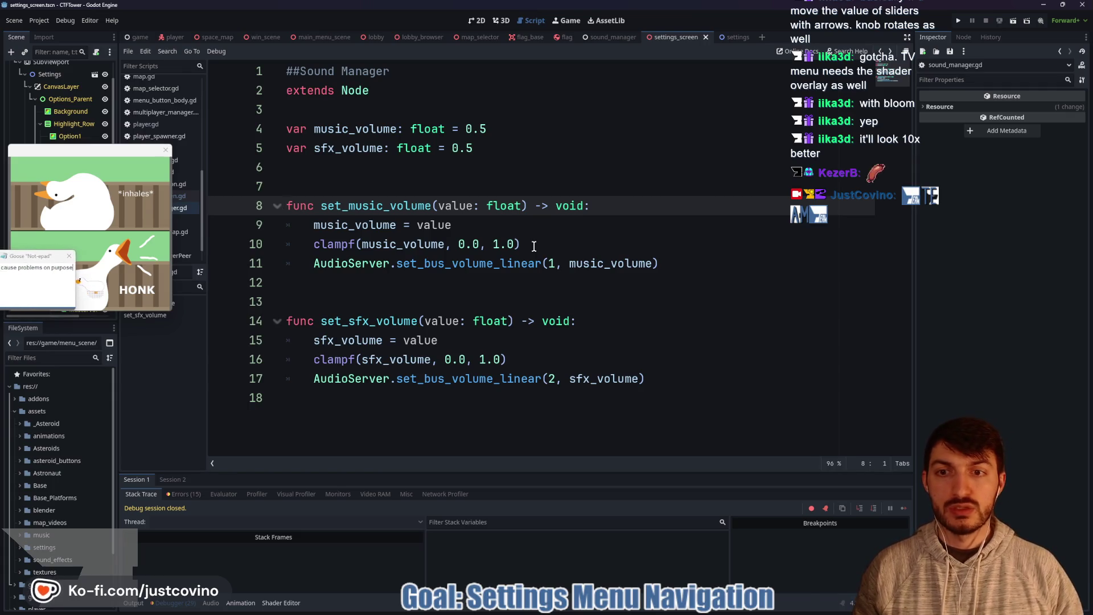
click(612, 37)
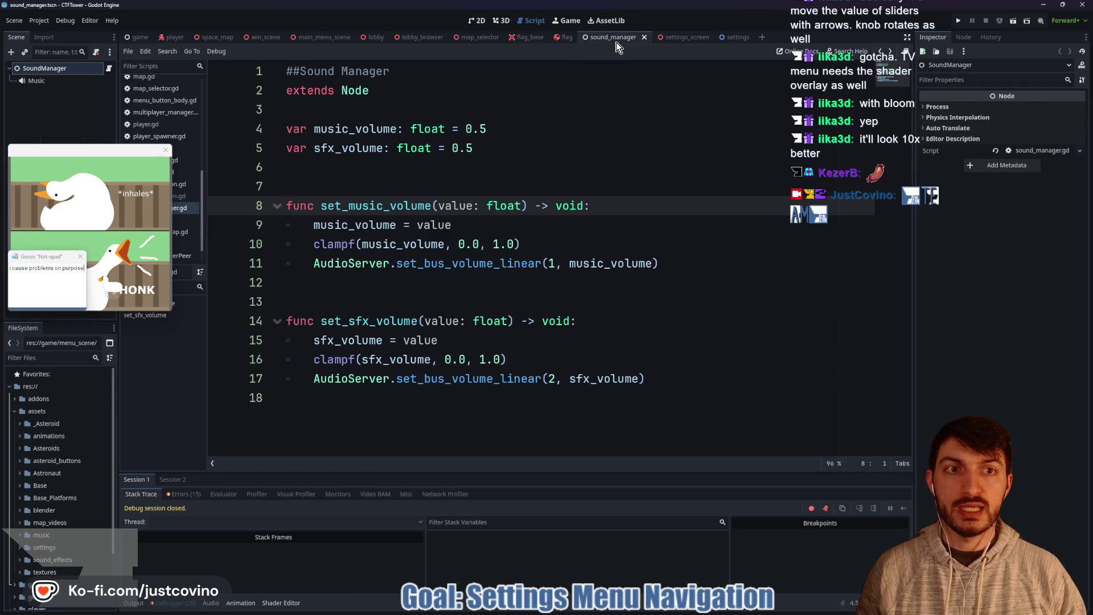
click(563, 38)
click(677, 37)
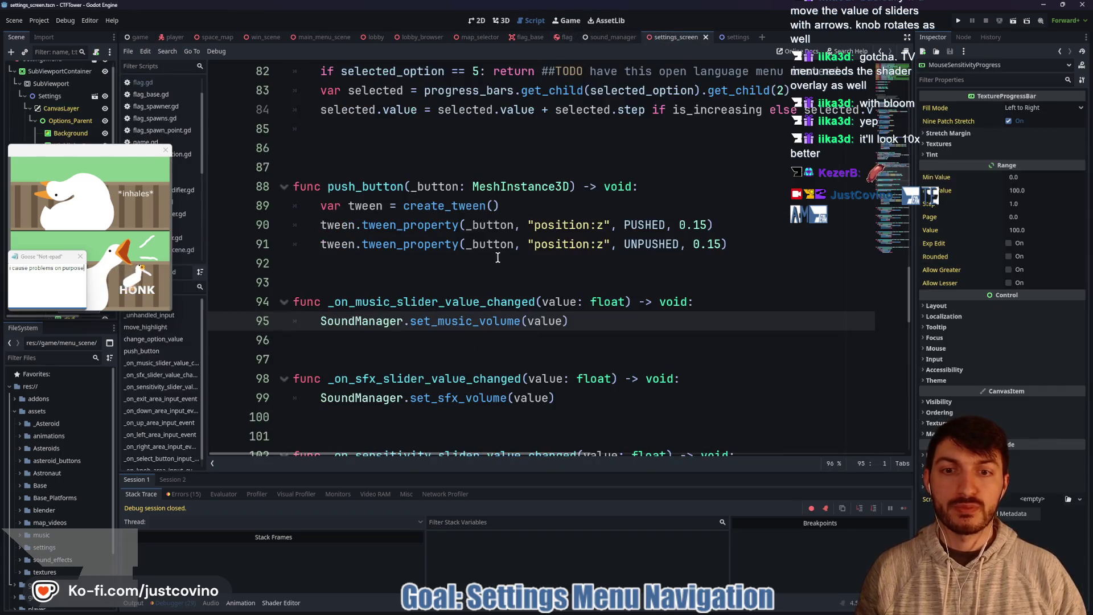